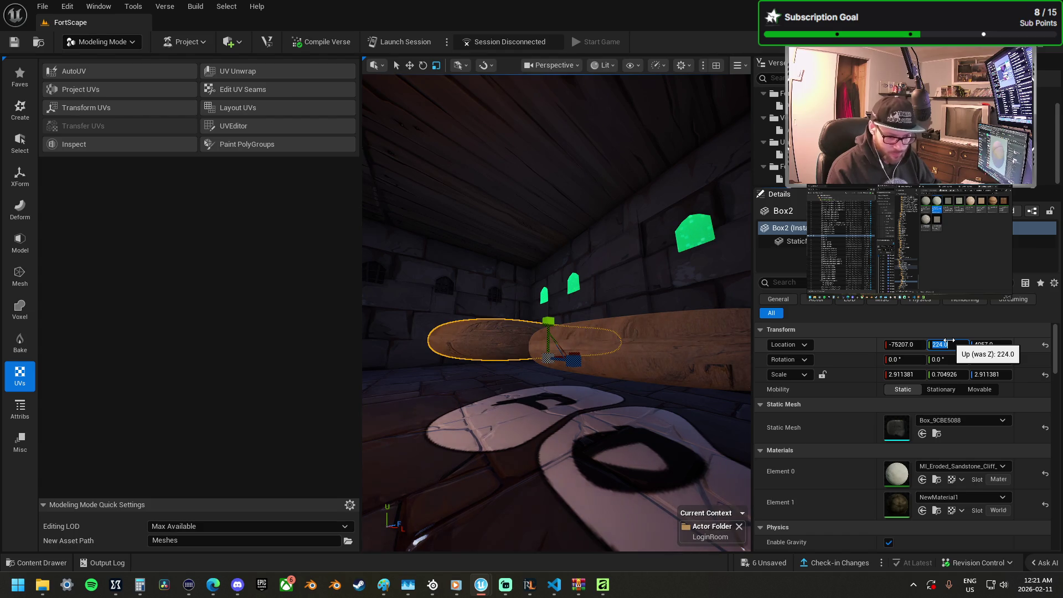
Step: Set Box2's Scale Y to 0.5 in the Details panel
left_click(948, 360)
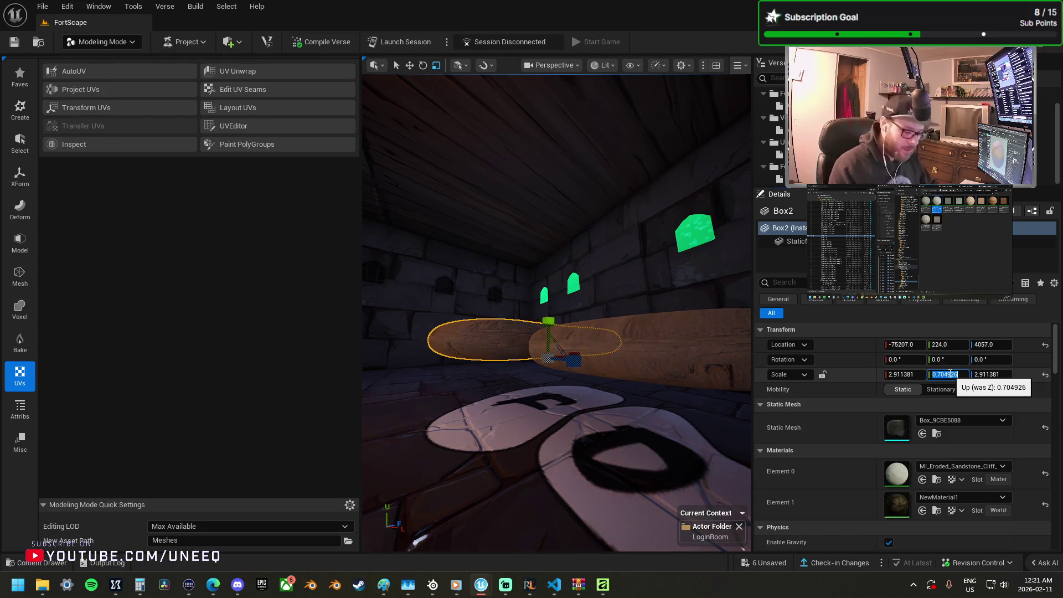
type("0.5")
key("Return")
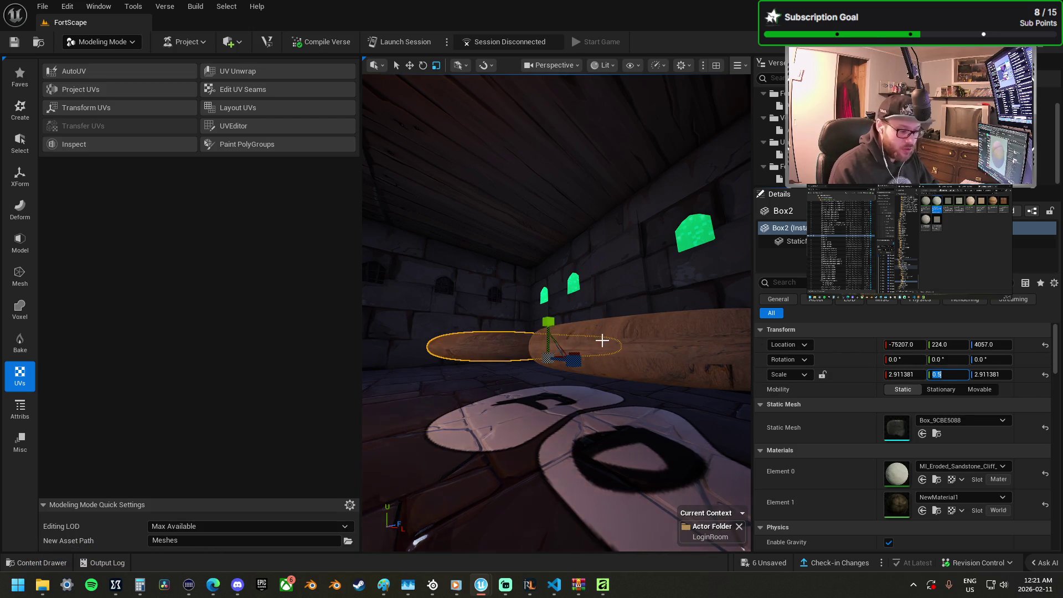
scroll(601, 339, "up", 3)
scroll(556, 313, "down", 5)
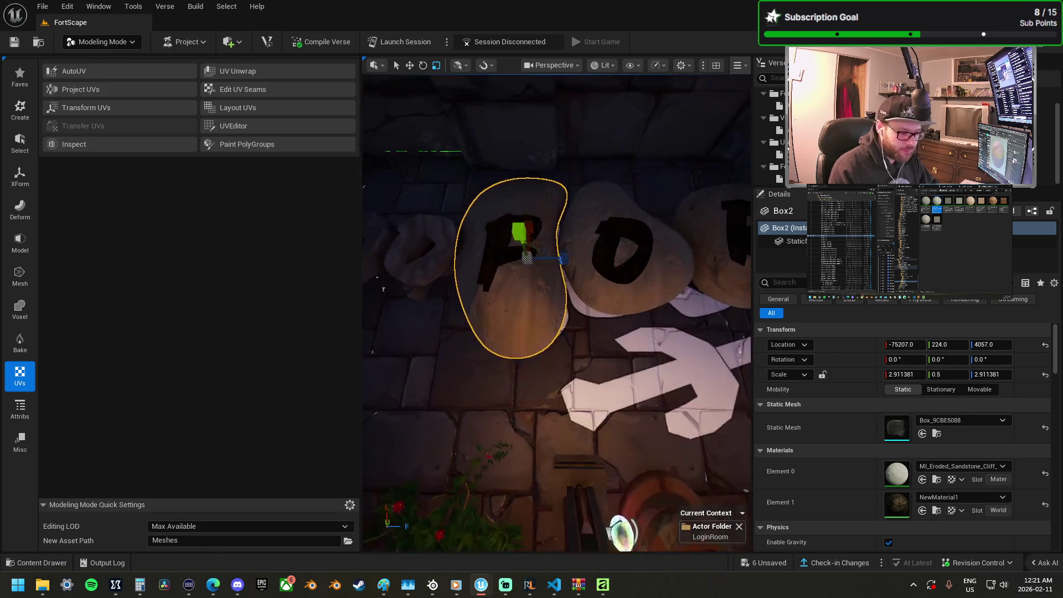
scroll(557, 313, "up", 10)
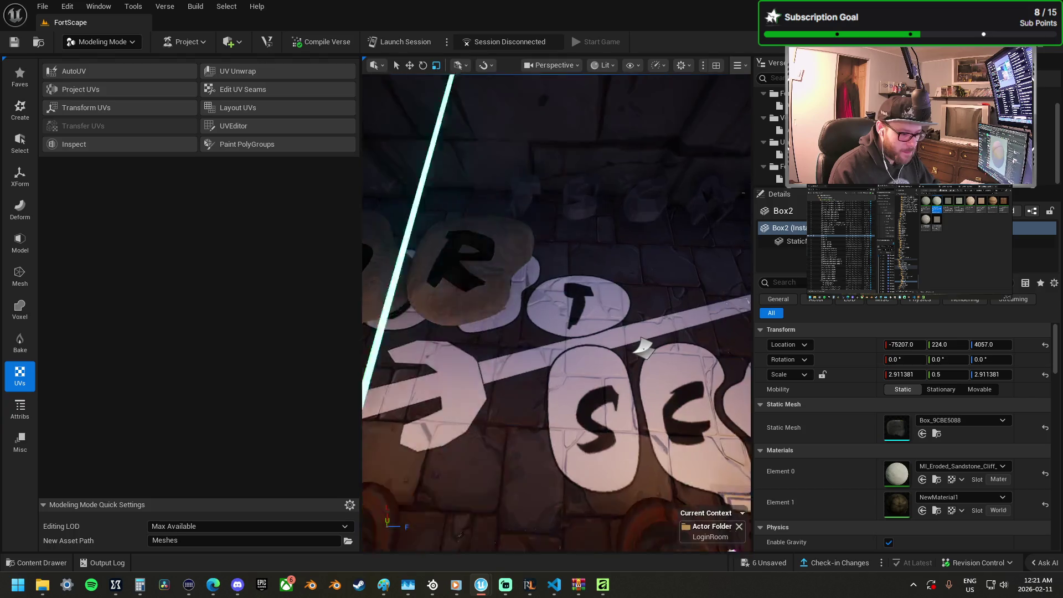
scroll(556, 313, "down", 5)
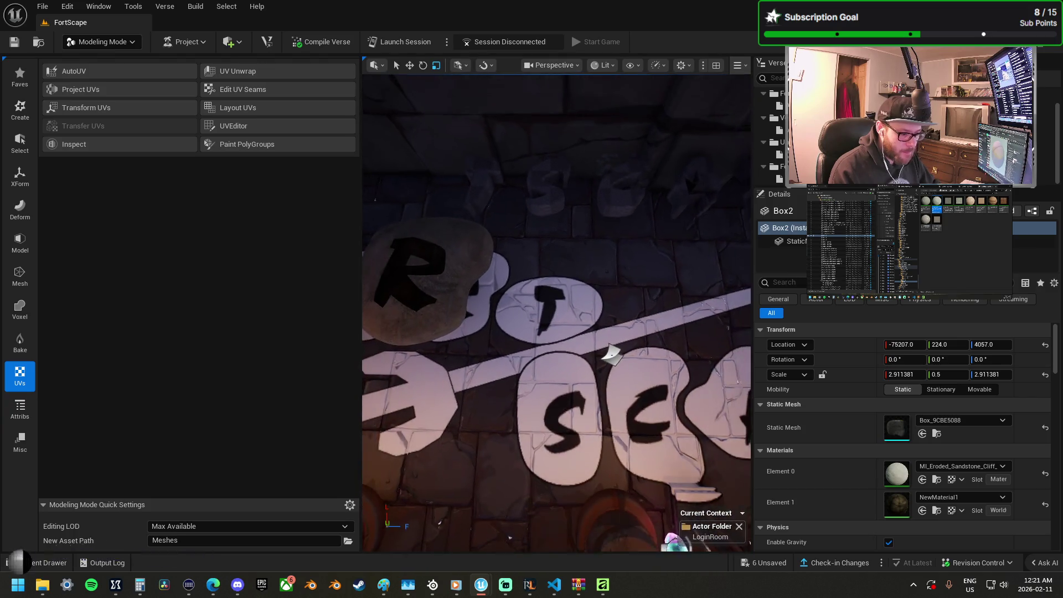
scroll(557, 313, "up", 3)
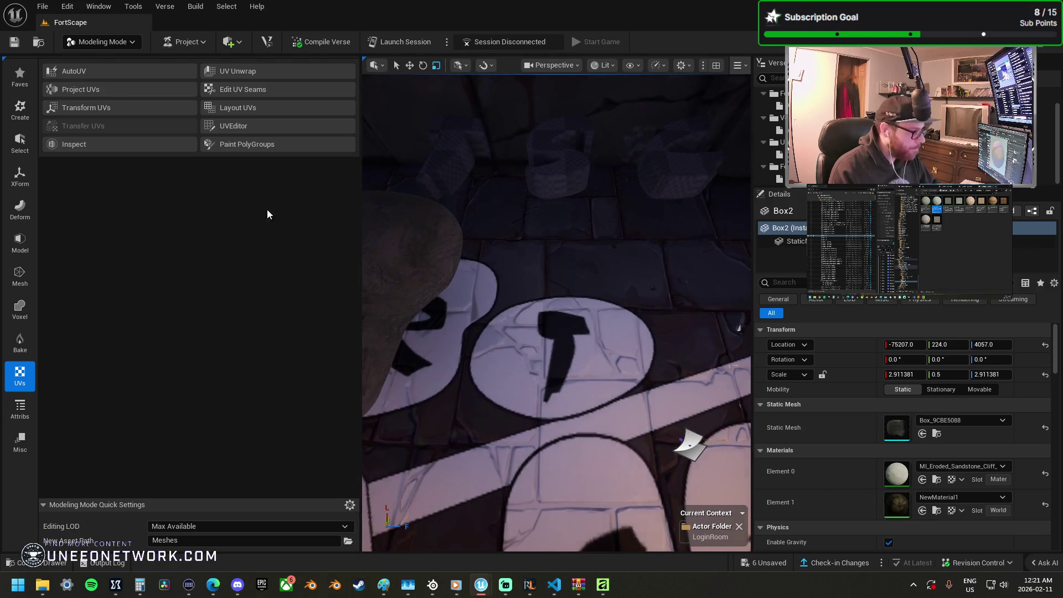
Step: Browse the modeling tool categories and start the Create Box tool
left_click(19, 208)
left_click(22, 239)
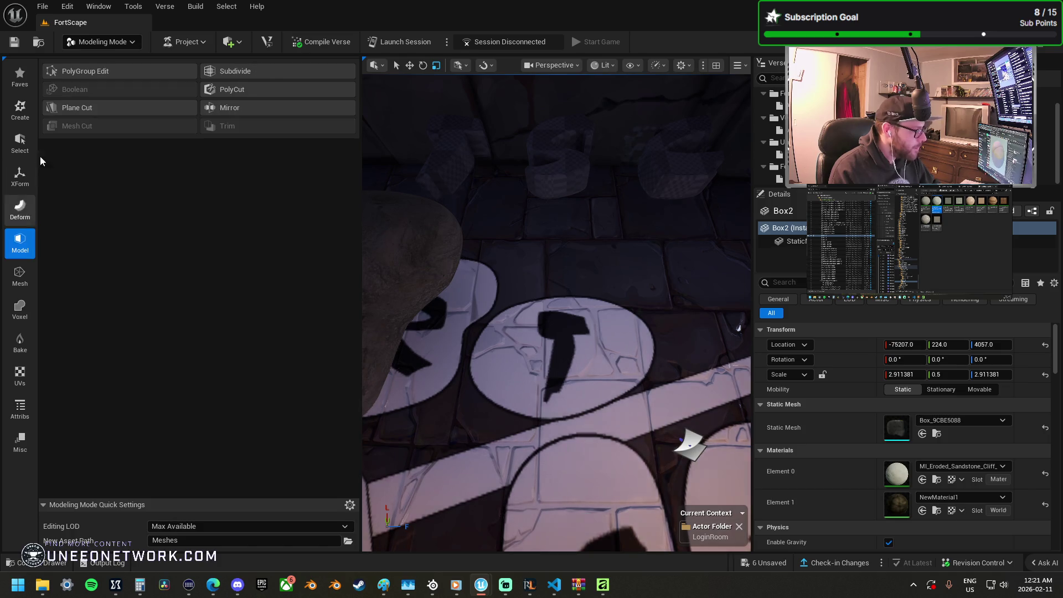
left_click(20, 176)
left_click(20, 143)
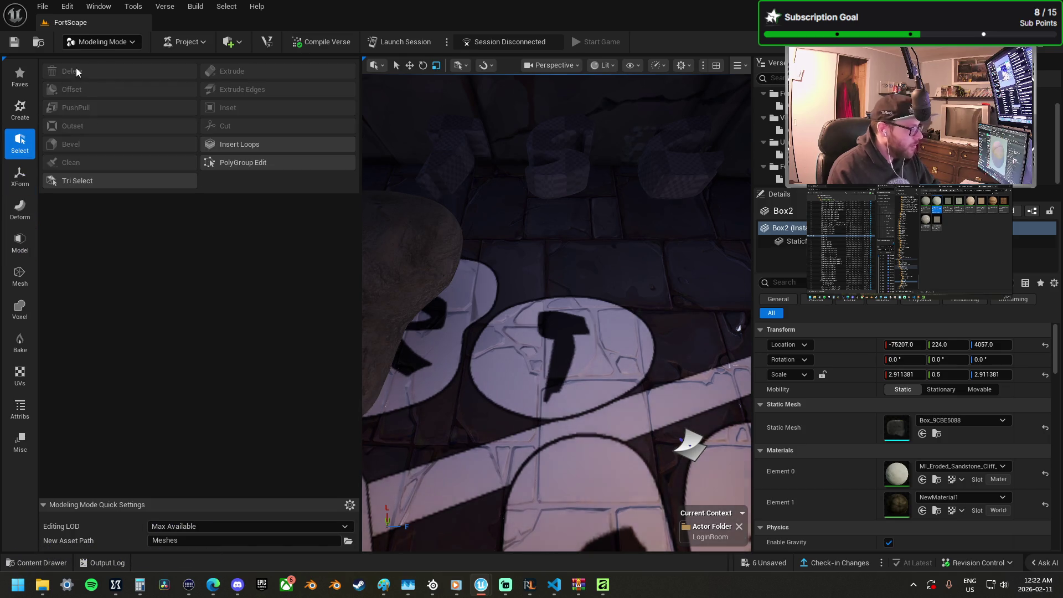
left_click(22, 114)
left_click(90, 73)
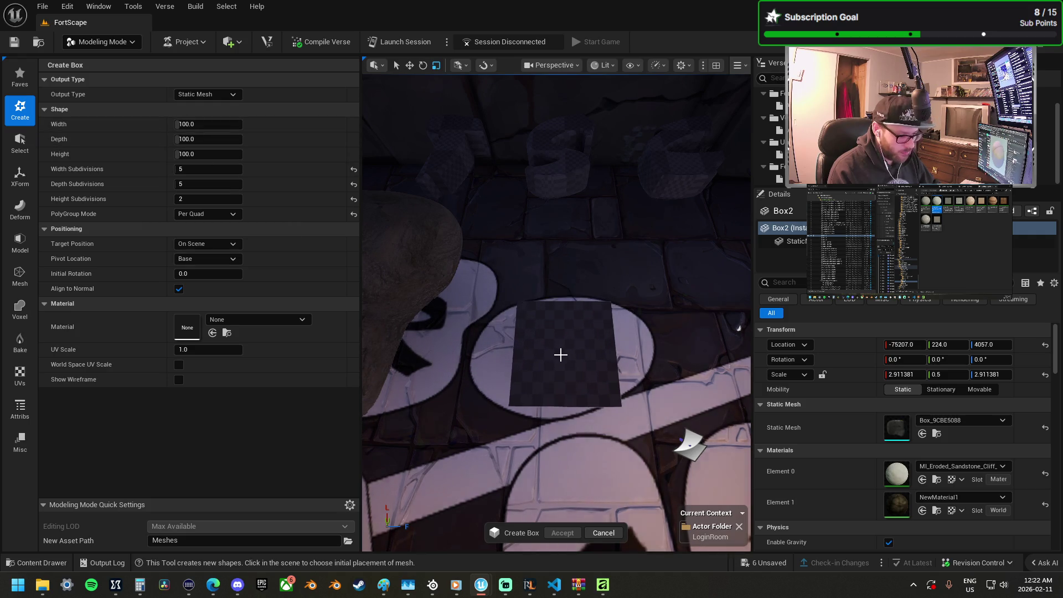
Step: Place a new box on the T floor tile and accept it
left_click(564, 354)
left_click(563, 533)
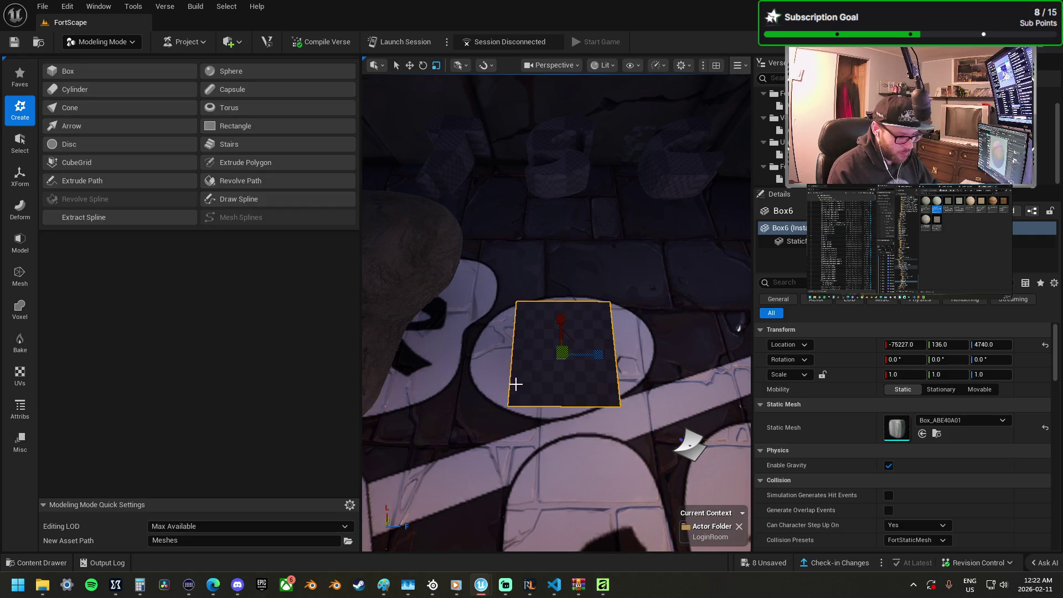
mouse_move(517, 384)
left_mouse_down()
mouse_move(499, 321)
mouse_move(529, 286)
mouse_move(560, 357)
mouse_move(546, 316)
mouse_move(531, 310)
mouse_move(554, 334)
left_mouse_up()
right_click(546, 316)
Step: Scale and move the box to about 2.05 × 1 × 3.11 over the T tile
key("r")
scroll(554, 310, "down", 3)
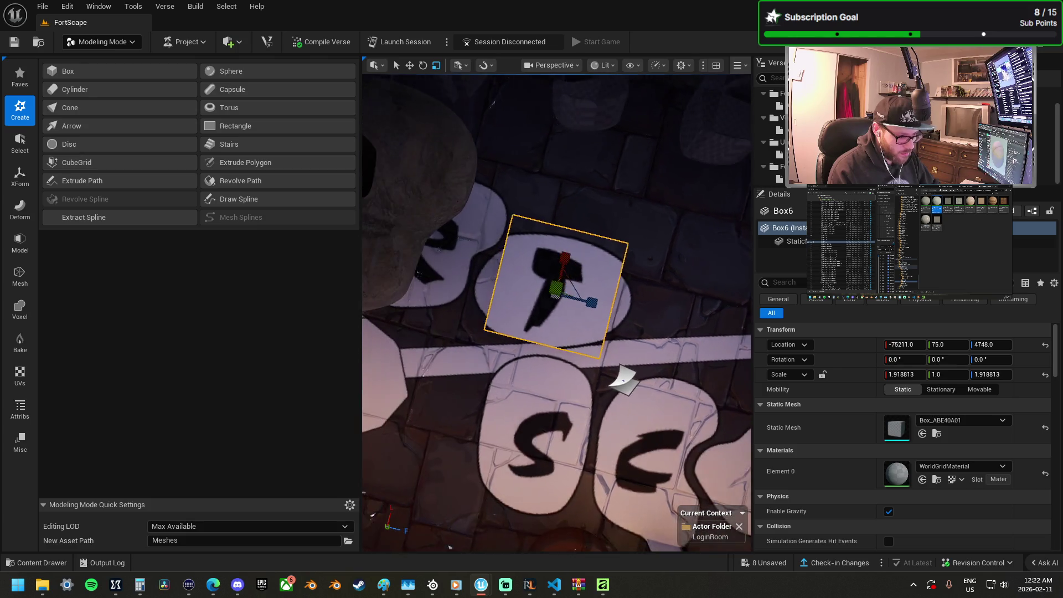
mouse_move(586, 302)
left_mouse_down()
mouse_move(604, 302)
mouse_move(579, 287)
left_mouse_up()
key("w")
key("r")
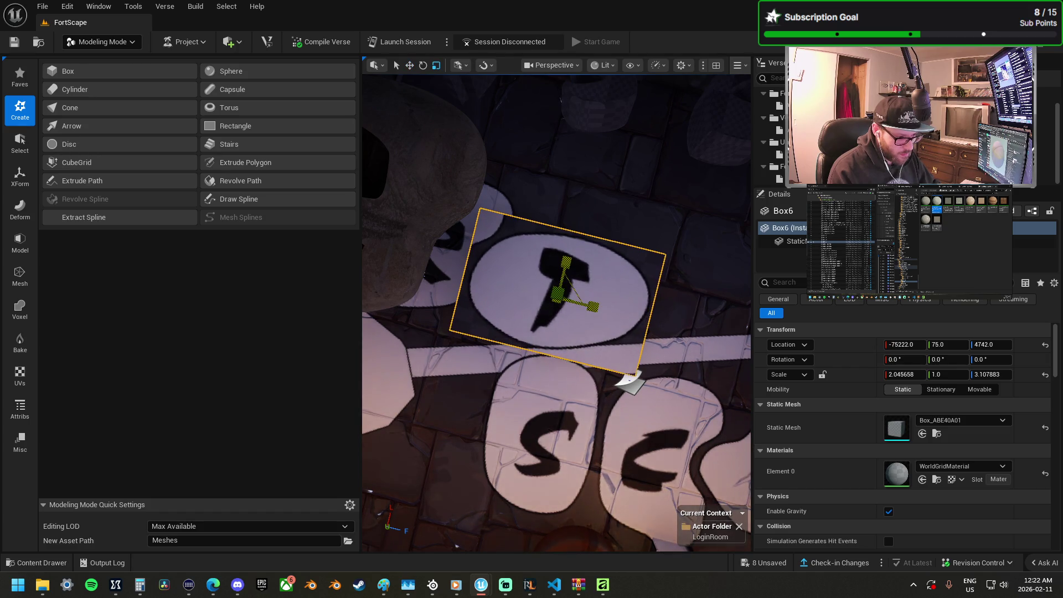
left_click(20, 176)
left_click(20, 208)
left_click(20, 242)
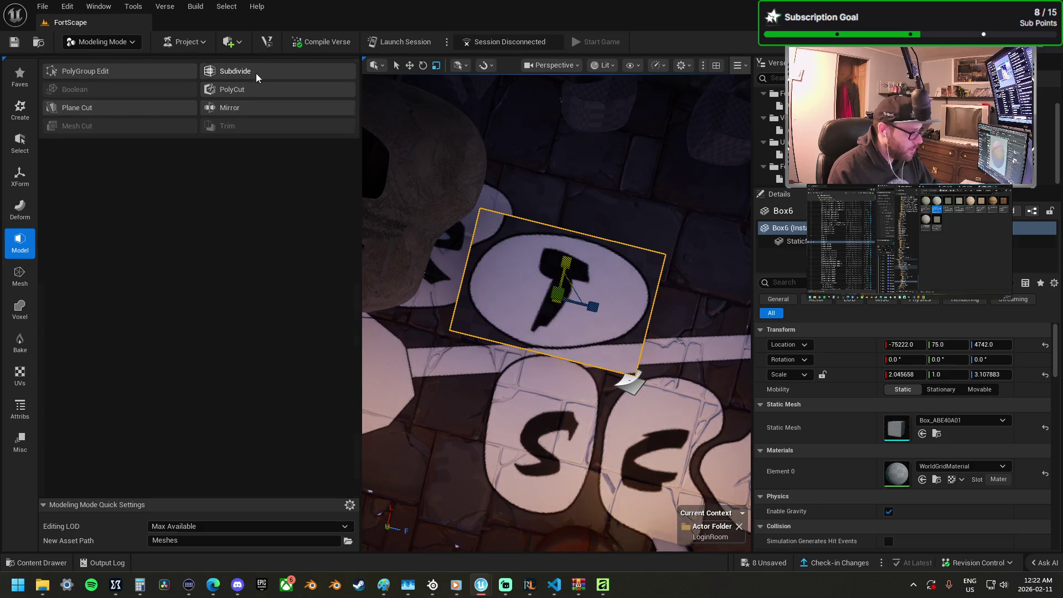
Step: Subdivide the box and apply a Lattice deformer to it
left_click(256, 73)
left_click(561, 533)
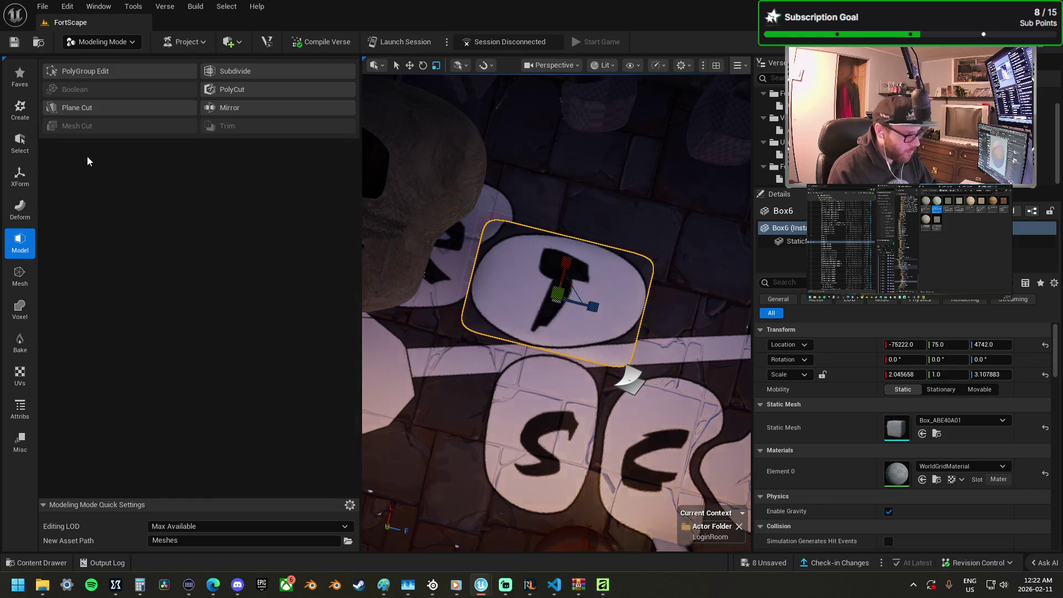
left_click(20, 208)
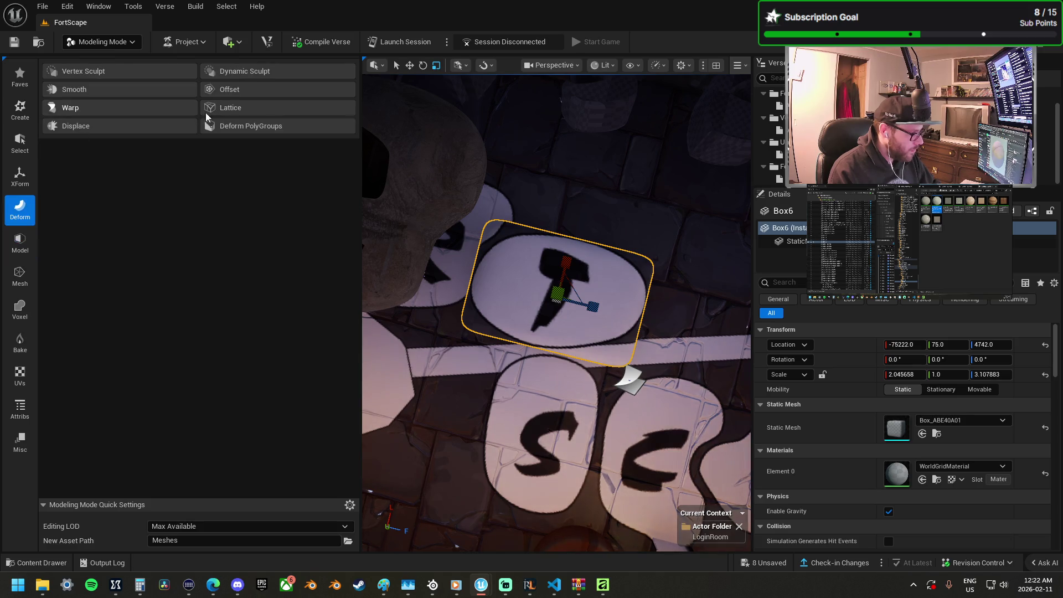
left_click(227, 110)
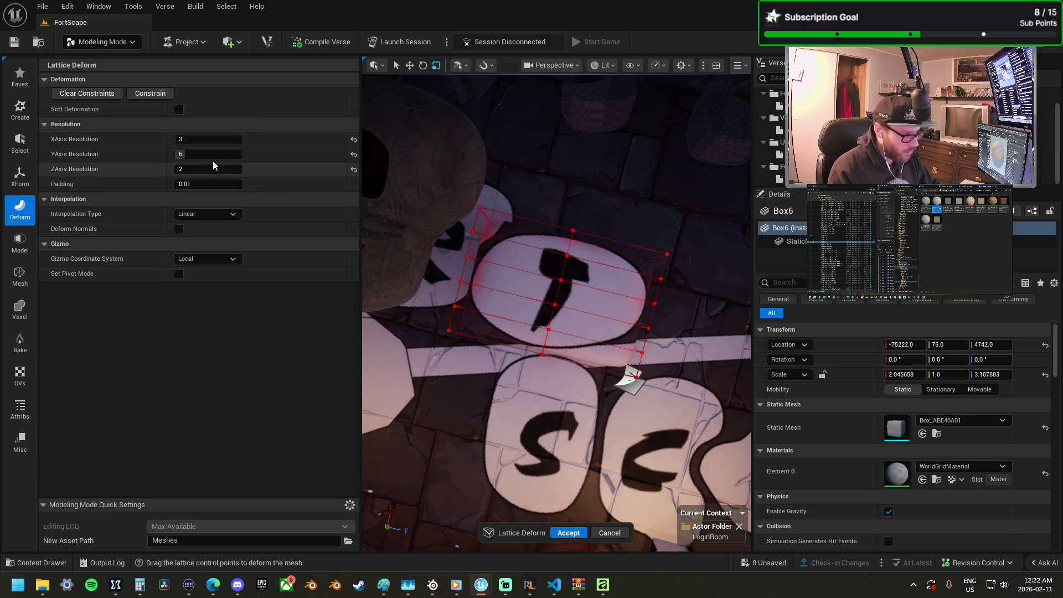
Step: Set the lattice X and Y resolution to 4, giving a 4 × 4 × 2 lattice
left_click(208, 139)
type("8")
key("Return")
type("6")
key("Return")
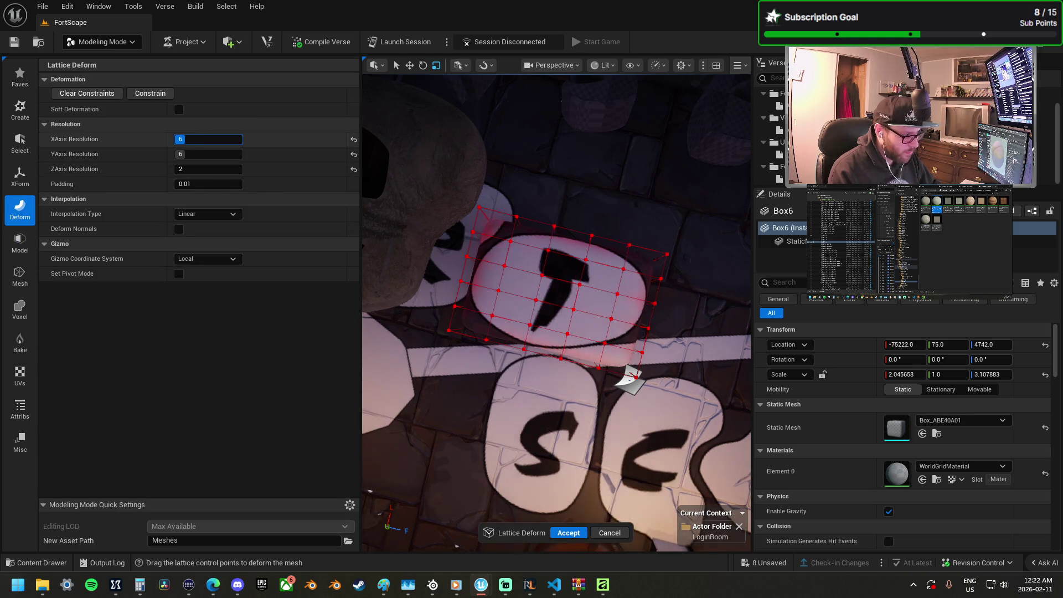
left_click(451, 304)
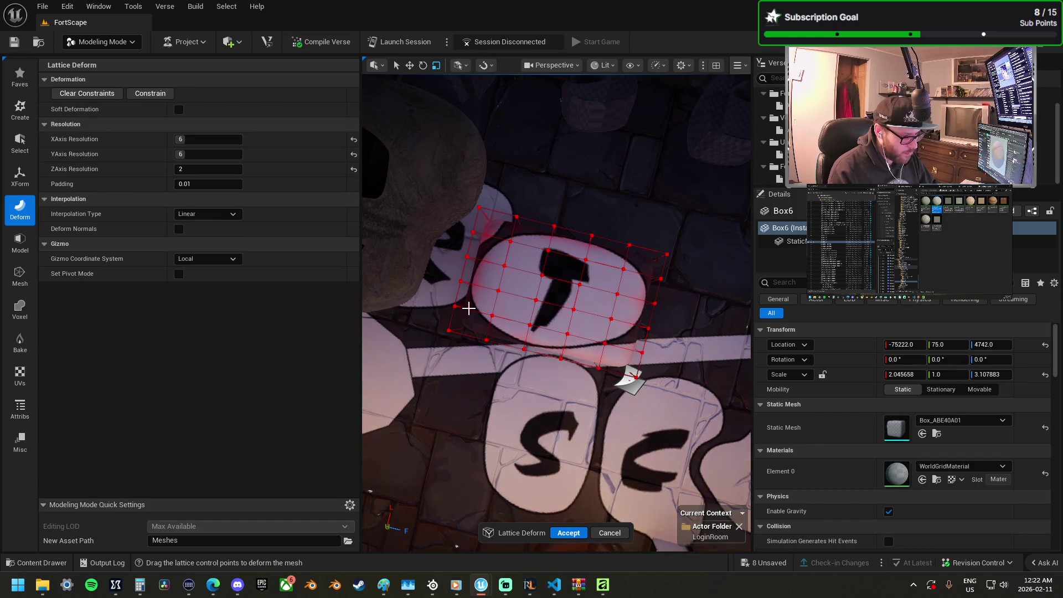
type("4")
key("Return")
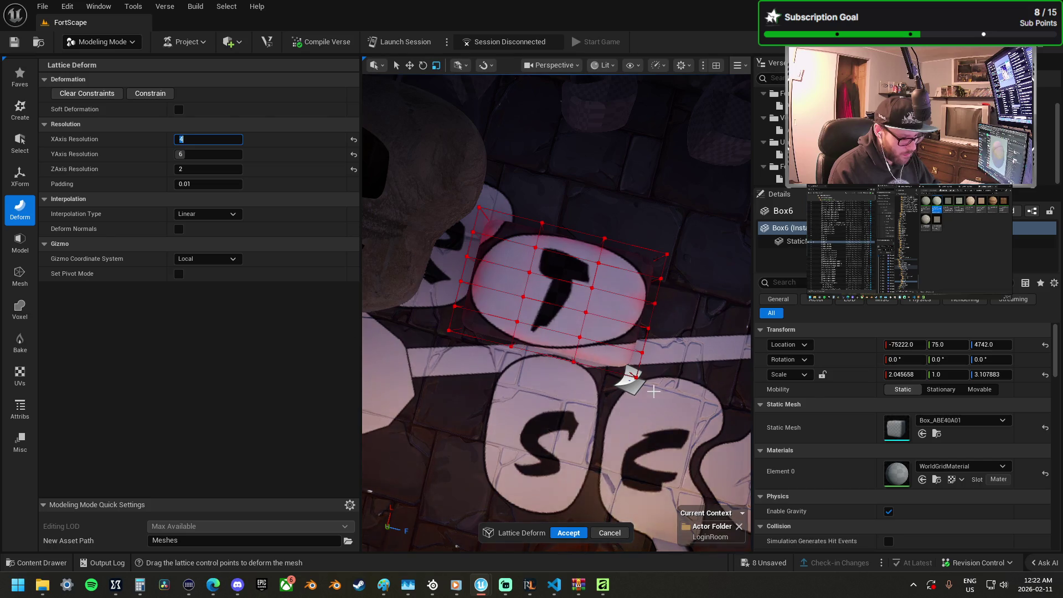
left_click(229, 154)
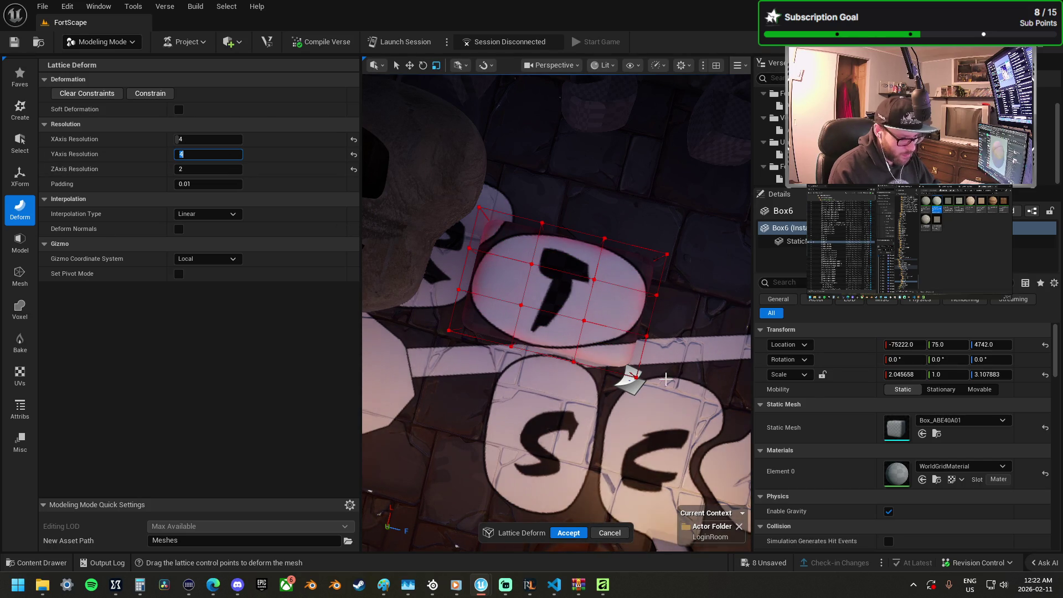
type("4")
mouse_move(674, 417)
left_mouse_down()
mouse_move(607, 351)
mouse_move(593, 314)
left_mouse_up()
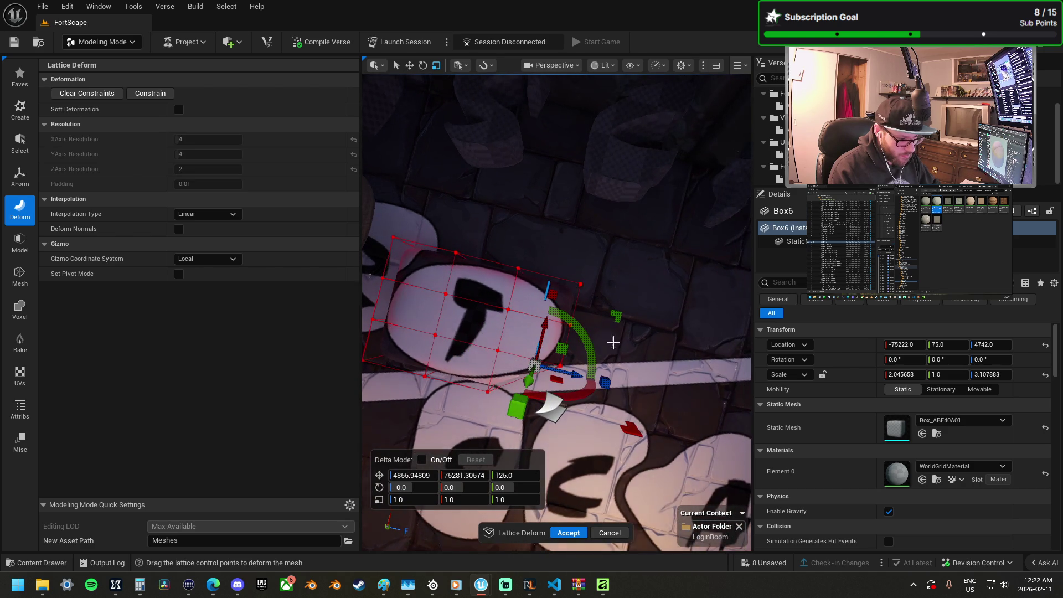
Step: Select lattice control points around the box's corners
left_click(594, 310)
mouse_move(556, 262)
left_mouse_down()
mouse_move(598, 303)
mouse_move(519, 304)
left_mouse_up()
left_click(535, 304)
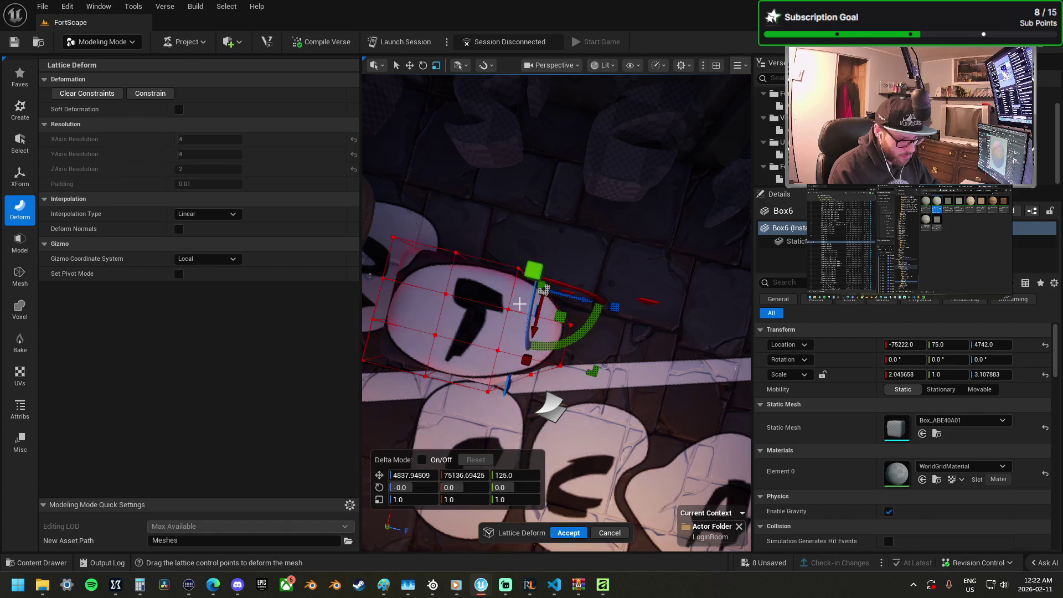
key("f")
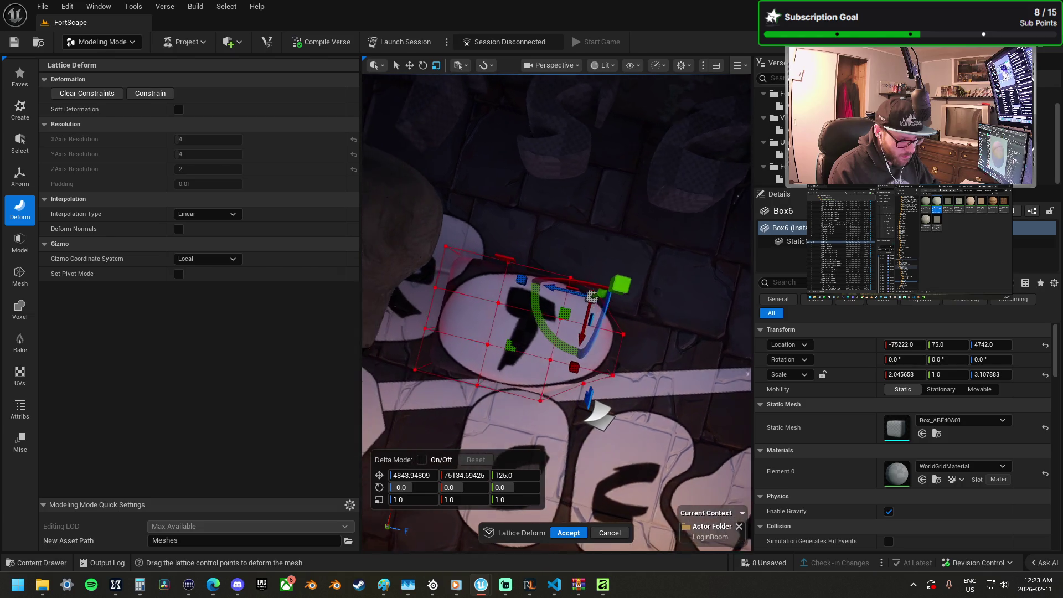
left_click(503, 252)
left_click_drag(539, 284, 537, 307)
mouse_move(466, 233)
left_mouse_down()
mouse_move(503, 314)
mouse_move(511, 306)
left_mouse_up()
left_click_drag(452, 289, 458, 341)
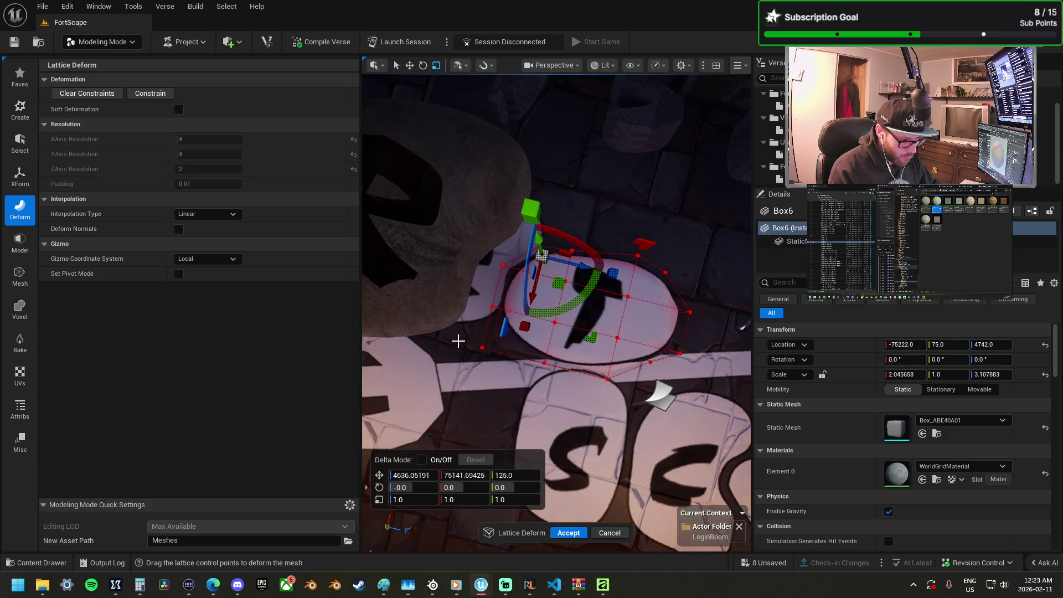
left_click(488, 258)
left_click_drag(529, 287, 537, 300)
left_click(515, 299)
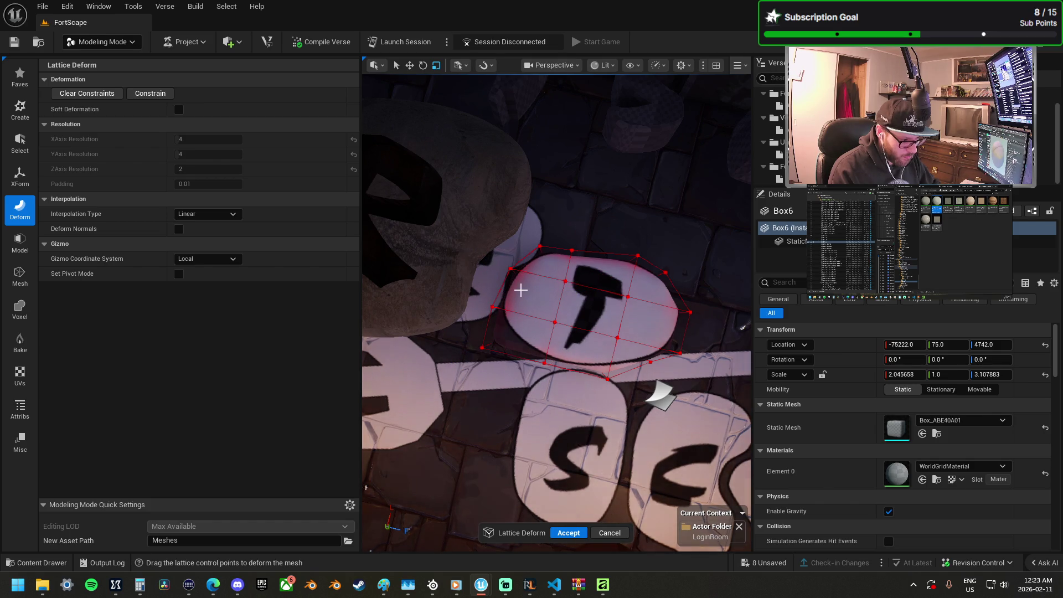
scroll(521, 292, "up", 5)
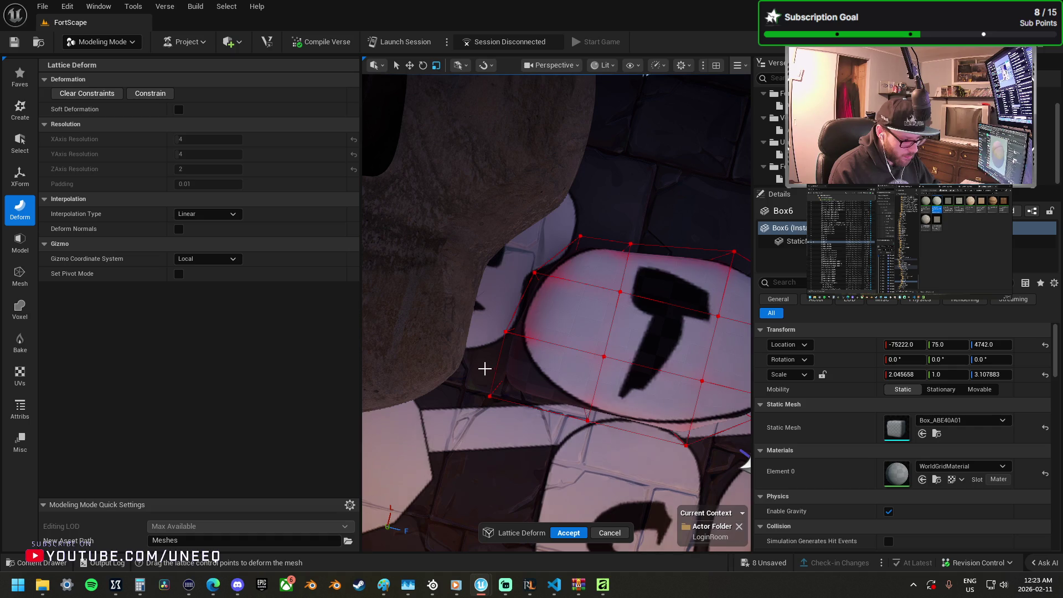
Step: Pull the lattice points to follow the T tile's rounded outline and accept the deformation
left_click(491, 396)
left_click_drag(540, 364, 567, 353)
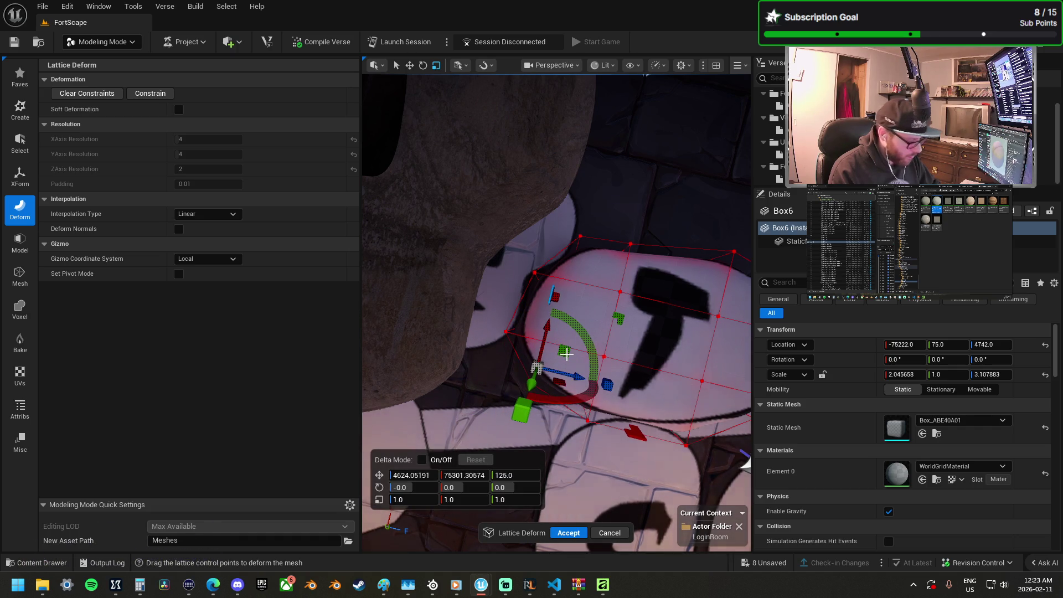
left_click_drag(576, 393, 592, 409)
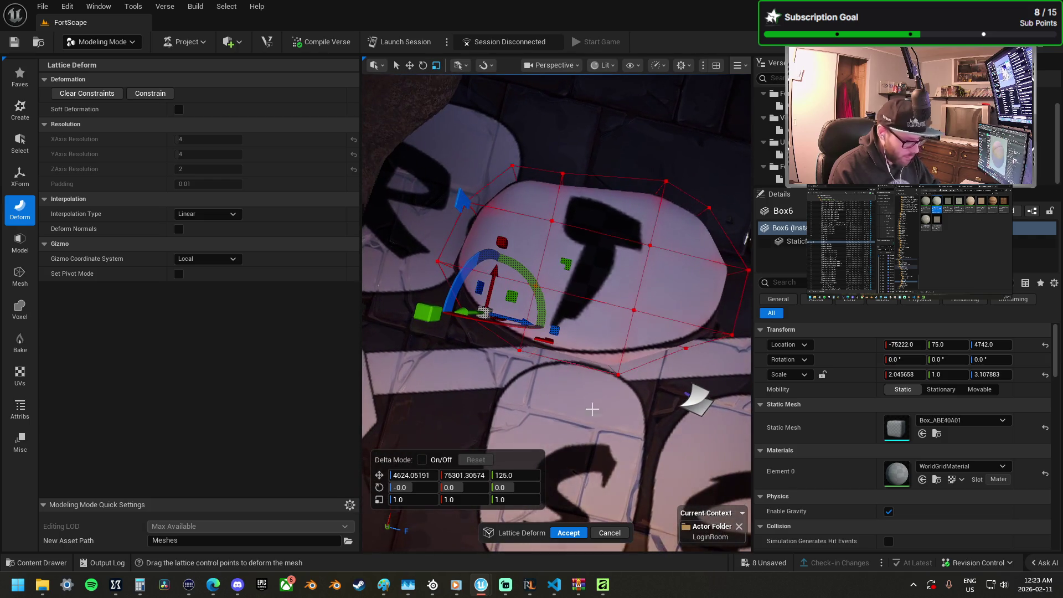
left_click_drag(630, 379, 591, 382)
left_click(599, 402)
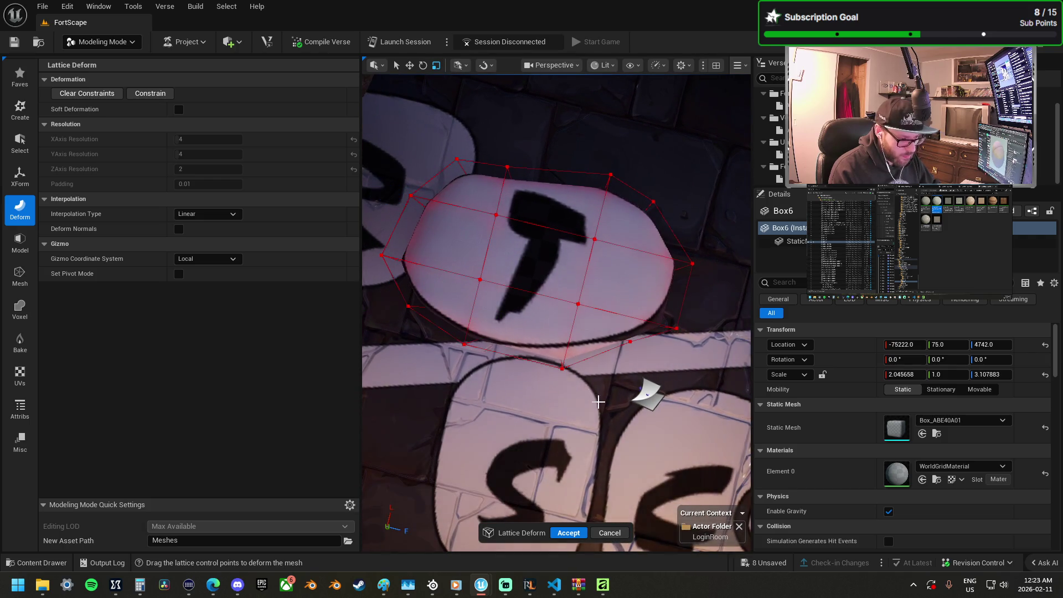
left_click_drag(551, 350, 550, 319)
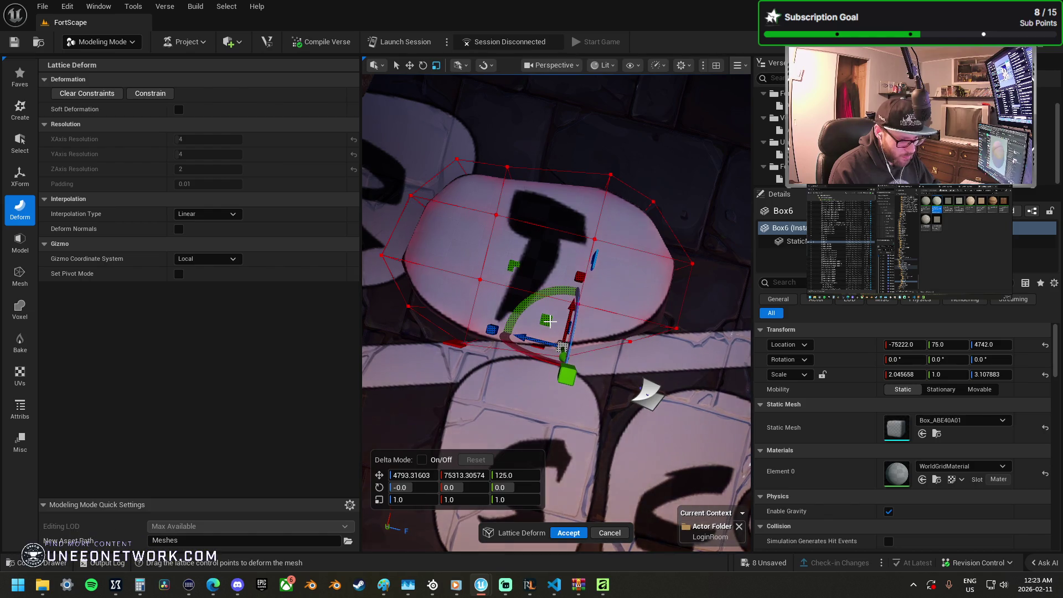
left_click(569, 533)
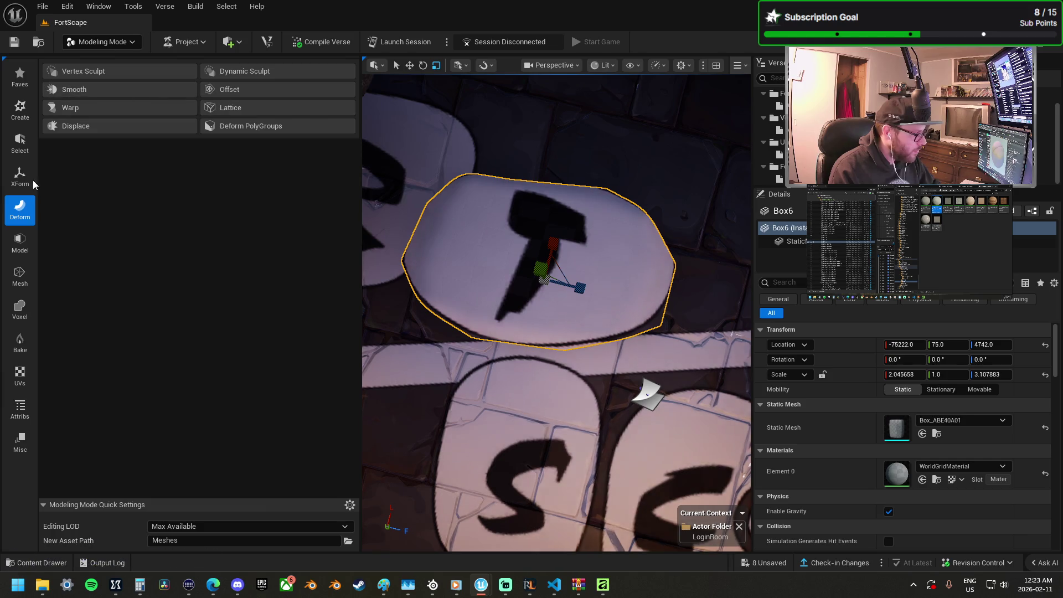
Step: Start Subdivide on the rounded Box6 tile, then cancel it unapplied
left_click(20, 243)
left_click(240, 72)
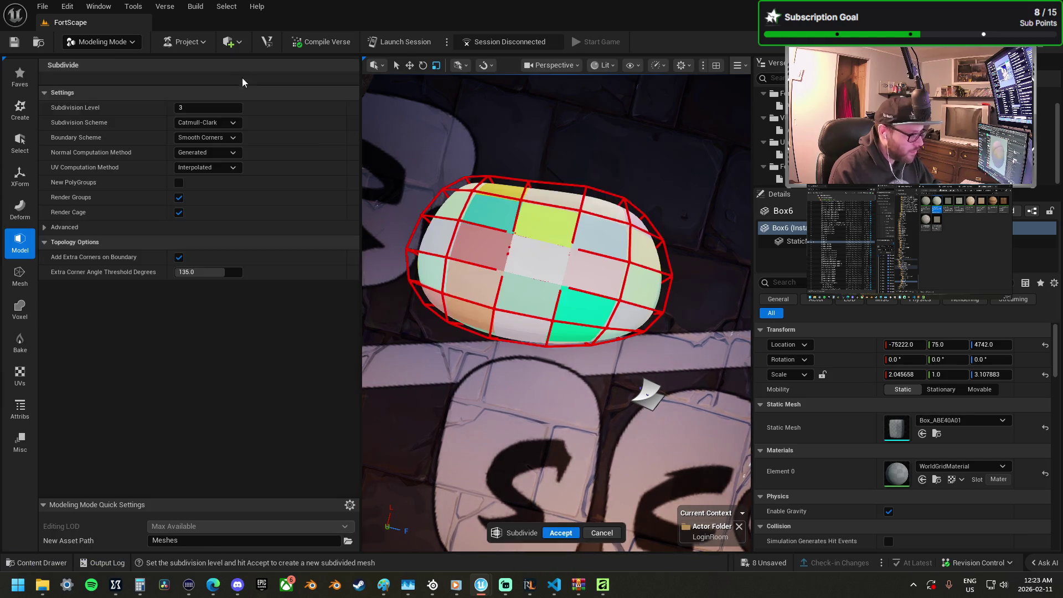
key("Return")
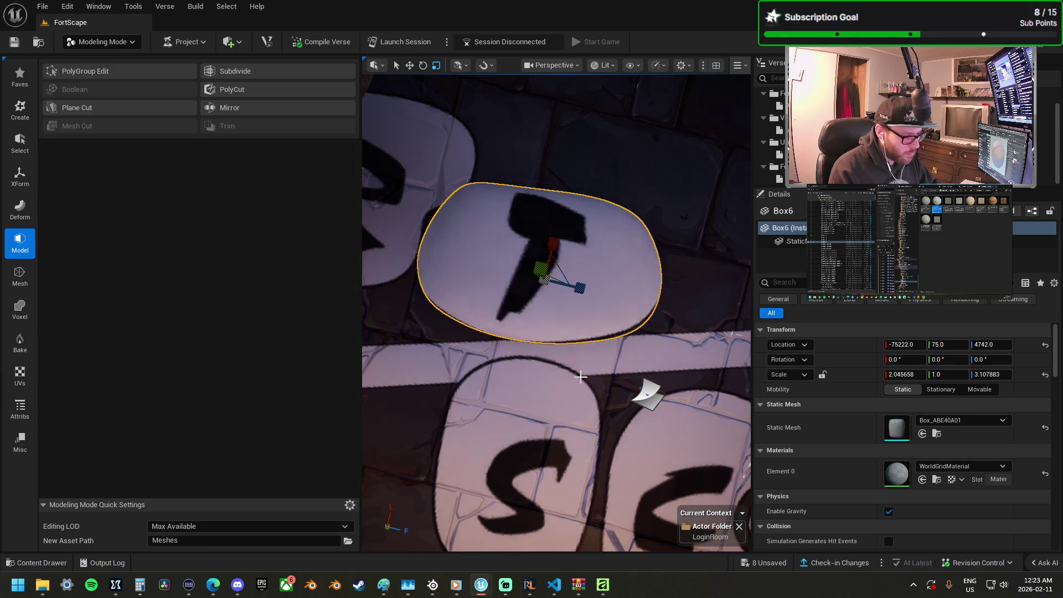
Step: Select the lettering mesh and frame it in the view
scroll(601, 403, "down", 5)
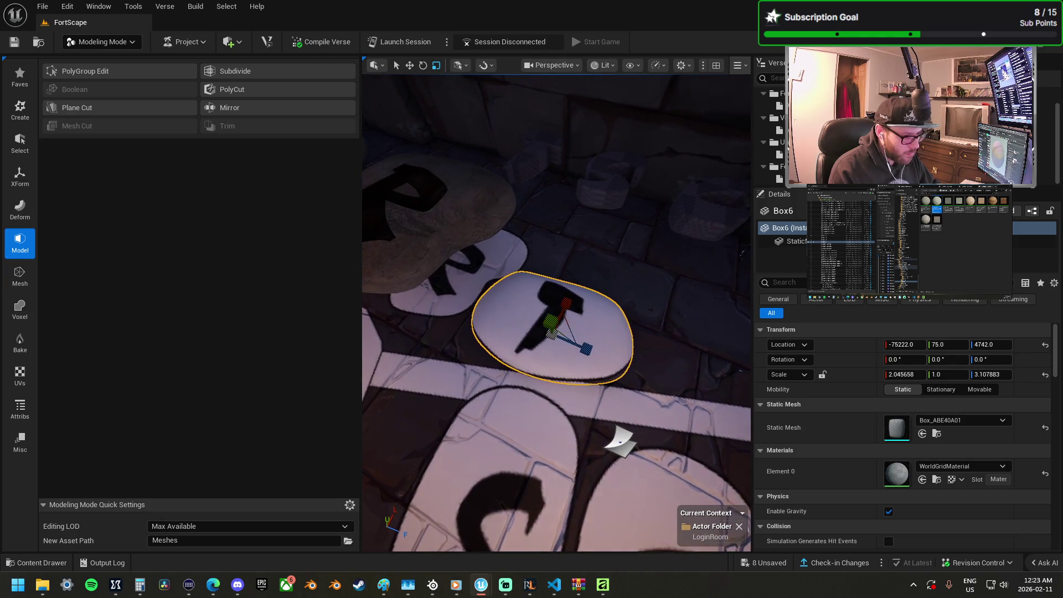
left_click(598, 213)
key("f")
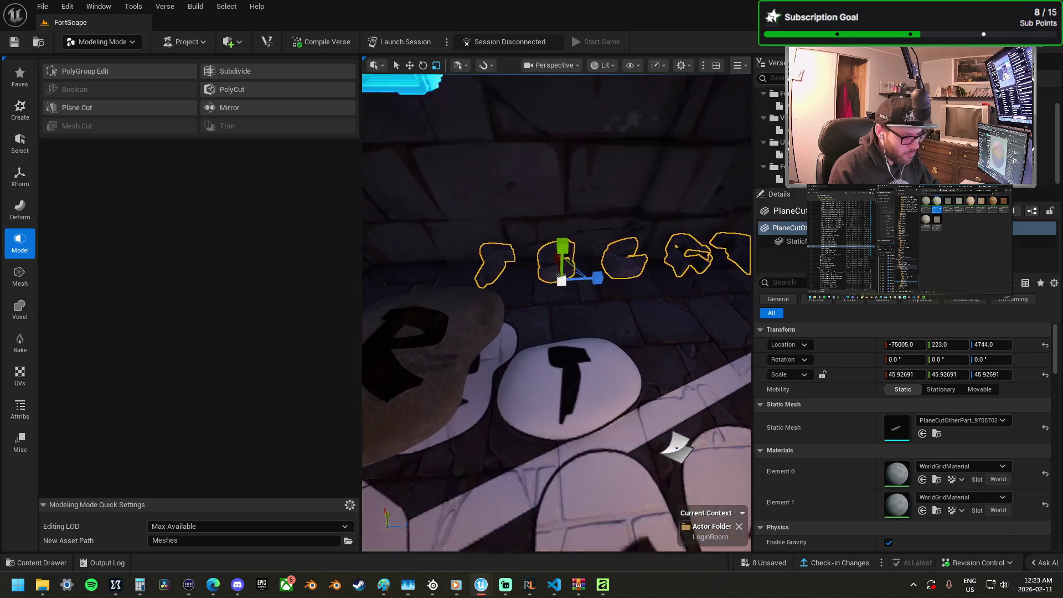
Step: Stand the Plane Cut plane upright and cut the lettering at the first two letter gaps
left_click(86, 110)
left_click_drag(646, 246, 475, 242)
mouse_move(532, 201)
left_mouse_down()
mouse_move(657, 244)
mouse_move(682, 303)
left_mouse_up()
left_click(64, 231)
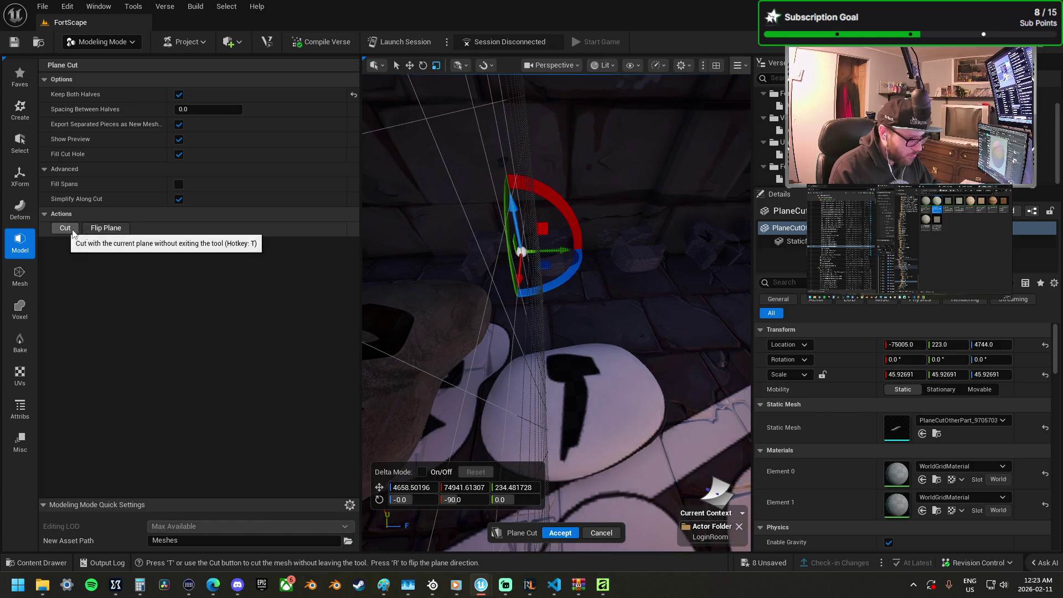
mouse_move(571, 251)
left_mouse_down()
mouse_move(707, 254)
mouse_move(517, 277)
mouse_move(505, 244)
mouse_move(489, 235)
left_mouse_up()
left_click(63, 229)
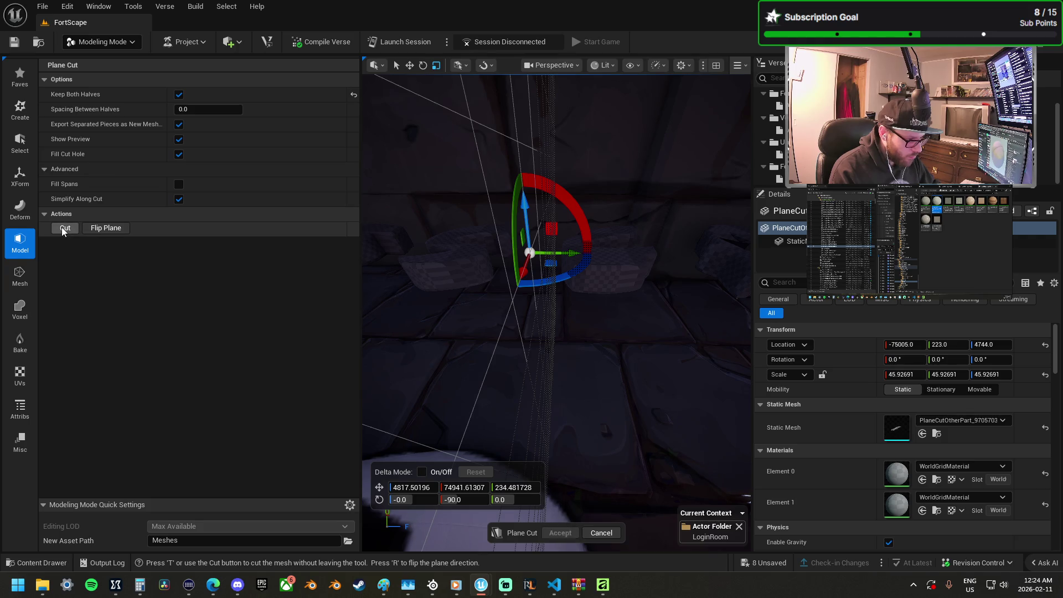
Step: Slide the cut plane through the remaining letter gaps and accept the cuts
mouse_move(572, 255)
left_mouse_down()
mouse_move(701, 259)
mouse_move(561, 267)
mouse_move(581, 258)
mouse_move(561, 289)
mouse_move(523, 291)
mouse_move(545, 288)
mouse_move(528, 294)
mouse_move(538, 329)
mouse_move(532, 321)
left_mouse_up()
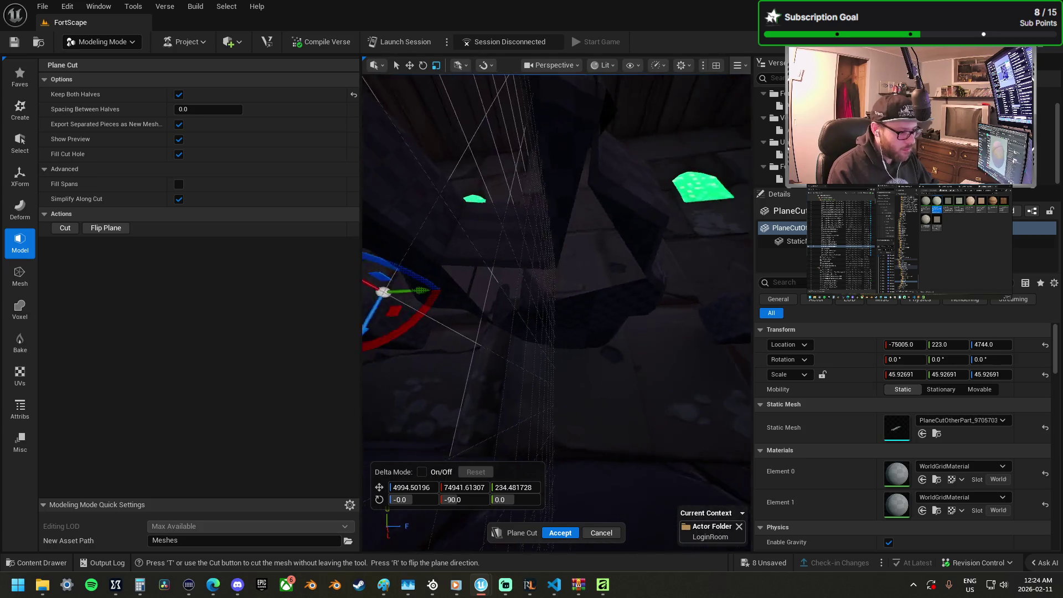
mouse_move(415, 276)
left_mouse_down()
mouse_move(724, 363)
mouse_move(745, 487)
mouse_move(647, 535)
left_mouse_up()
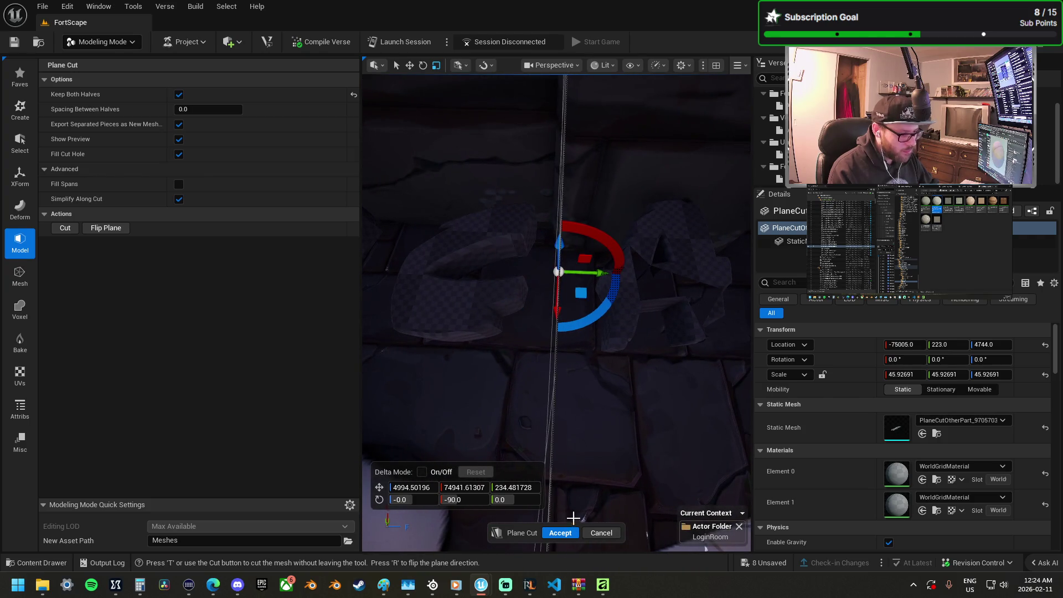
left_click_drag(572, 422, 532, 427)
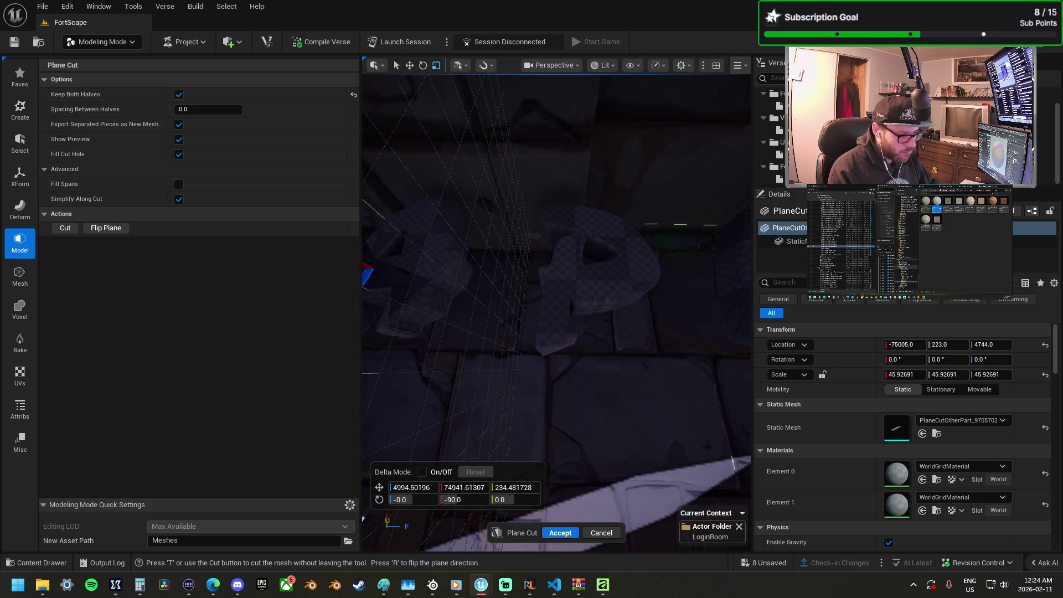
scroll(511, 347, "up", 2)
mouse_move(380, 268)
left_mouse_down()
mouse_move(443, 282)
mouse_move(537, 270)
left_mouse_up()
left_click_drag(572, 422, 615, 423)
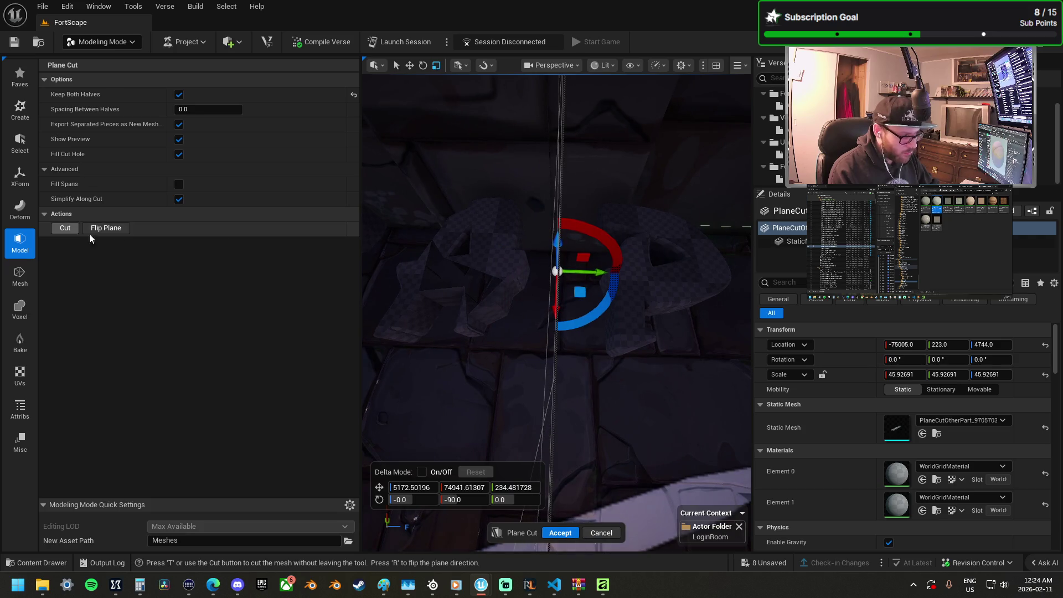
left_click_drag(498, 332, 599, 332)
left_click_drag(432, 271, 610, 304)
left_click_drag(553, 333, 609, 332)
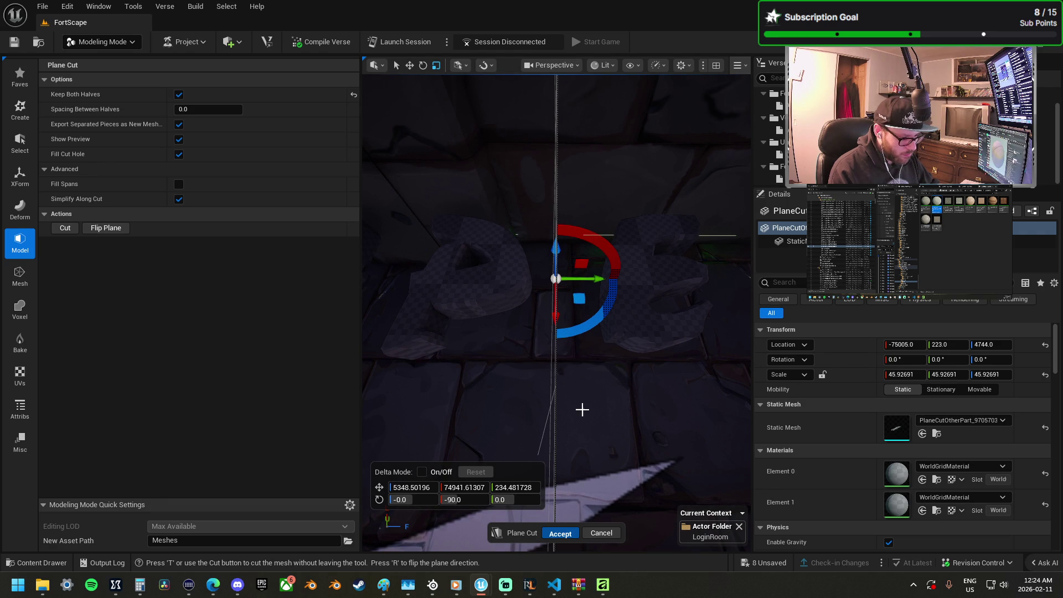
key("Return")
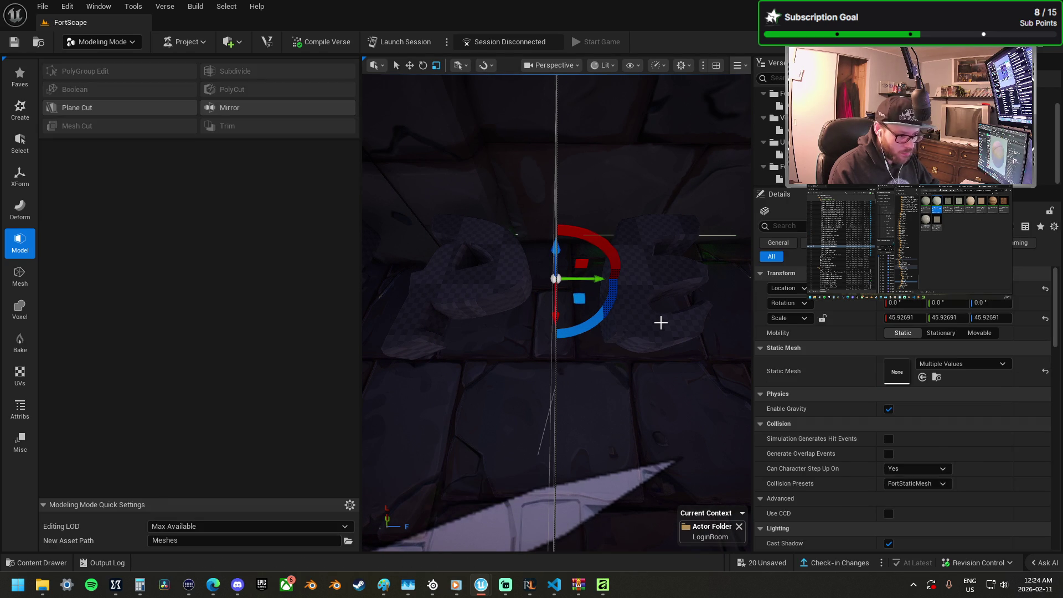
Step: Select a letter piece and centre its pivot with XForm's Edit Pivot
left_click(661, 322)
left_click(511, 282)
mouse_move(551, 240)
left_mouse_down()
mouse_move(551, 308)
mouse_move(575, 273)
left_mouse_up()
left_click(574, 273)
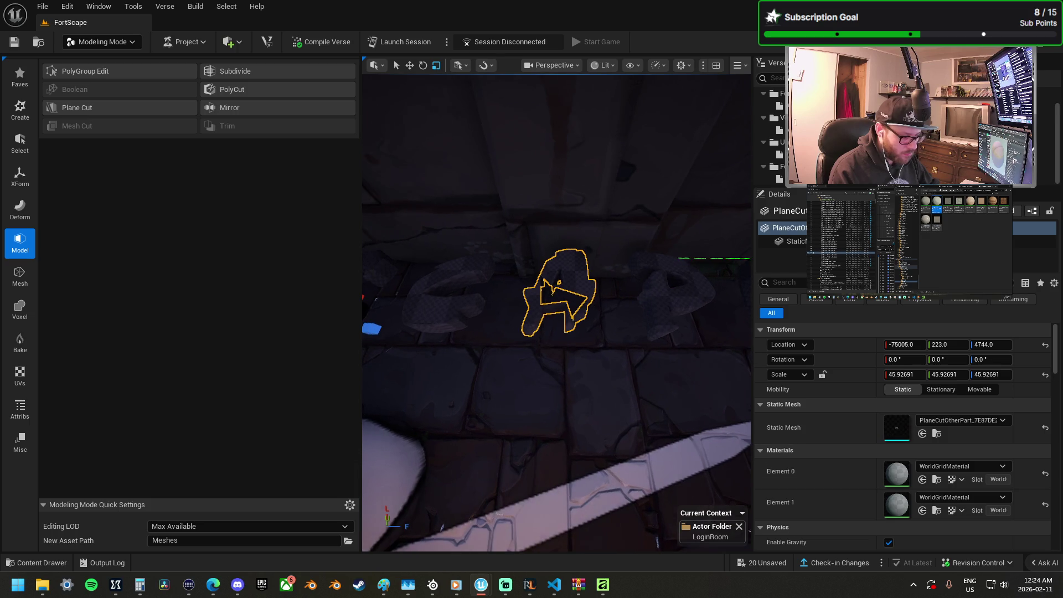
left_click(20, 176)
left_click(85, 111)
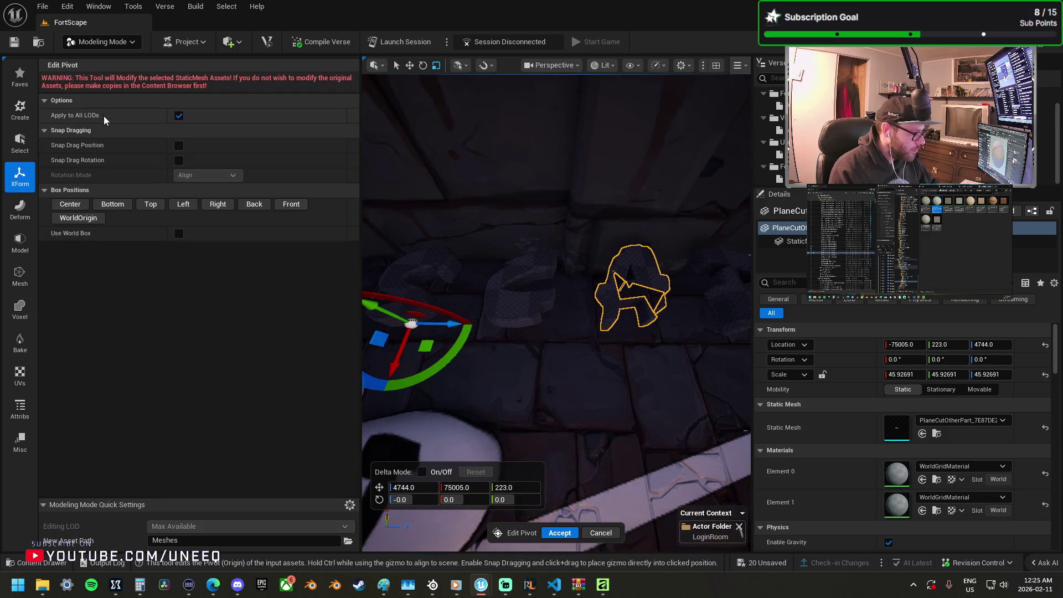
left_click(70, 204)
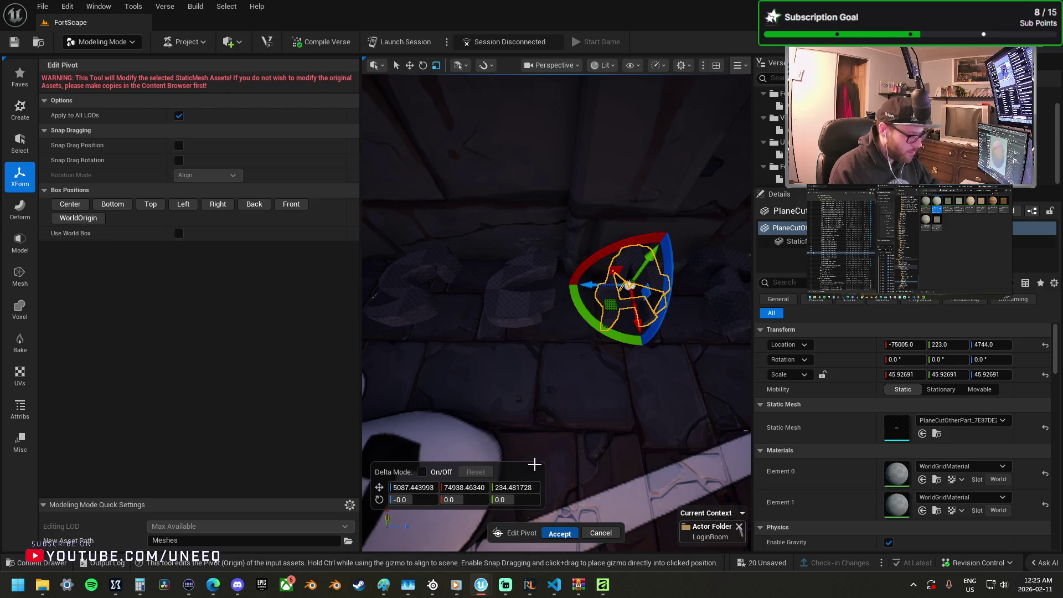
key("Return")
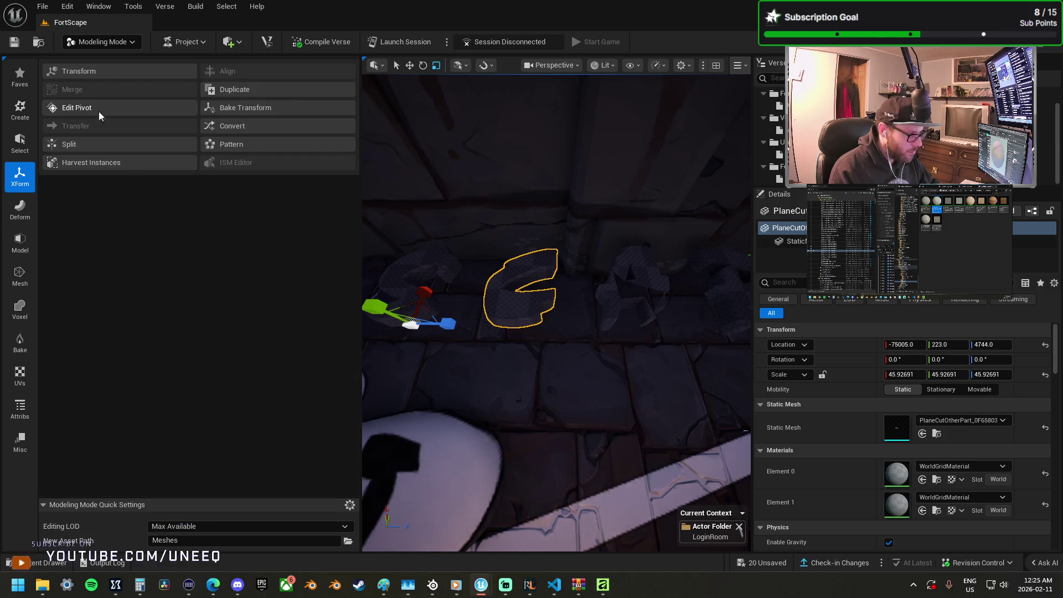
Step: Centre the pivots of the next two letter pieces, including the right-hand letter
left_click(100, 115)
left_click(70, 203)
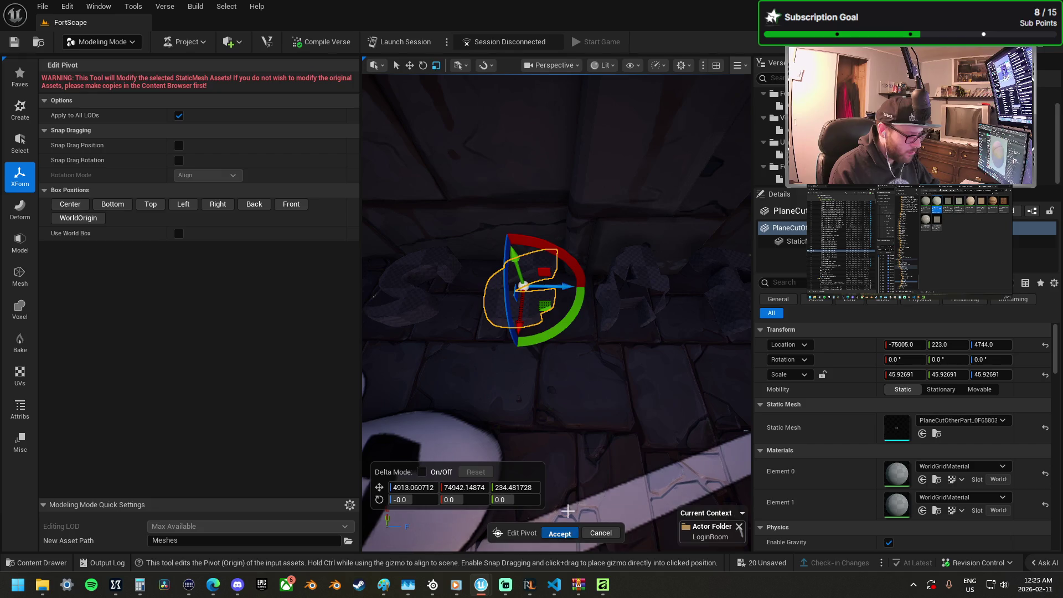
key("Return")
left_click(138, 112)
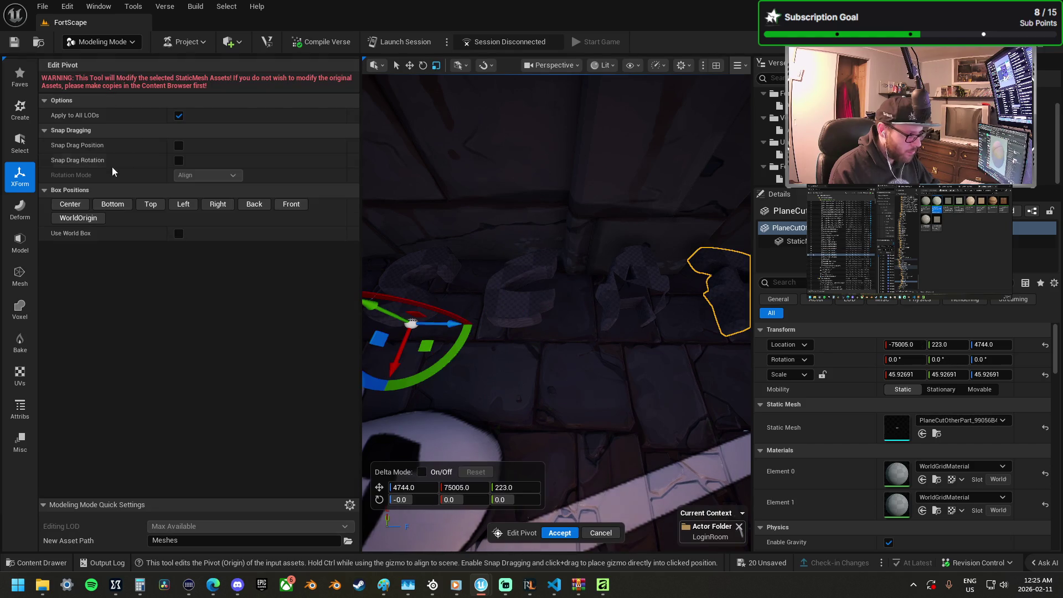
left_click(79, 204)
left_click(563, 530)
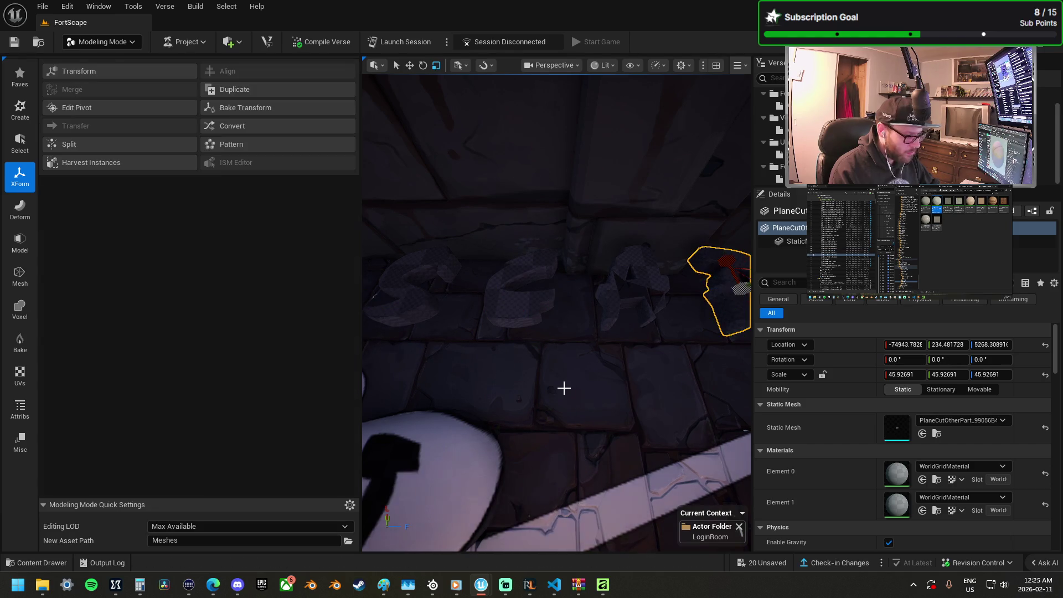
key("f")
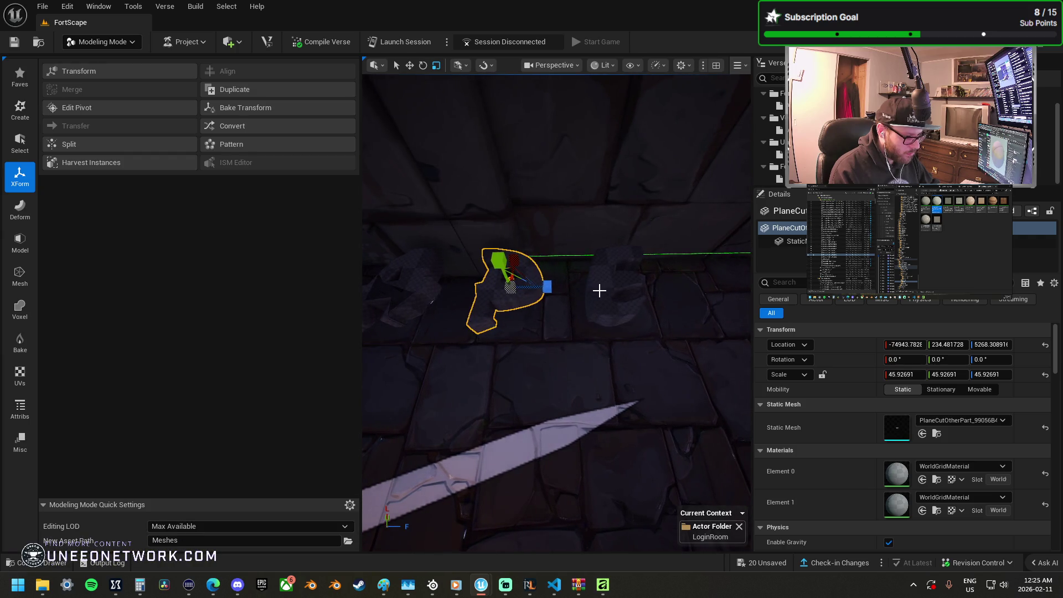
Step: Centre the pivots of the E and S letter pieces
left_click(598, 289)
left_click(77, 107)
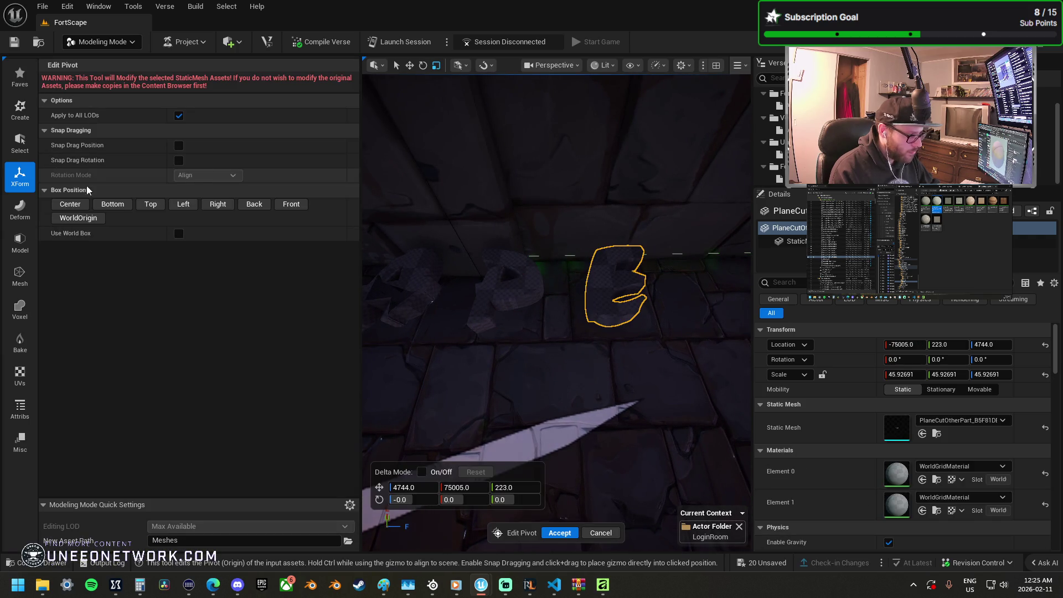
left_click(62, 205)
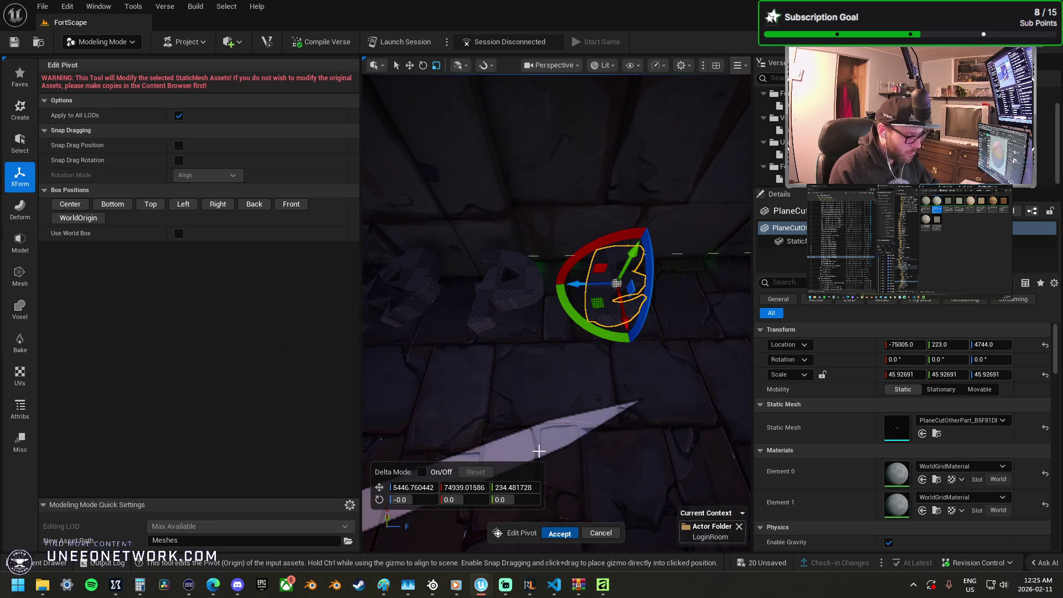
left_click(560, 533)
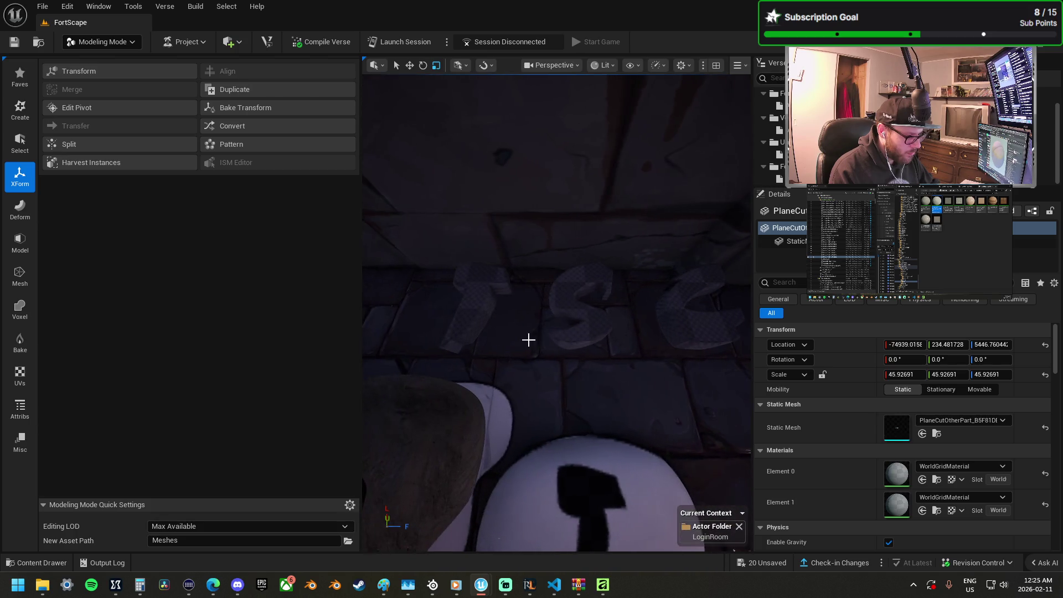
left_click(567, 305)
left_click(473, 304)
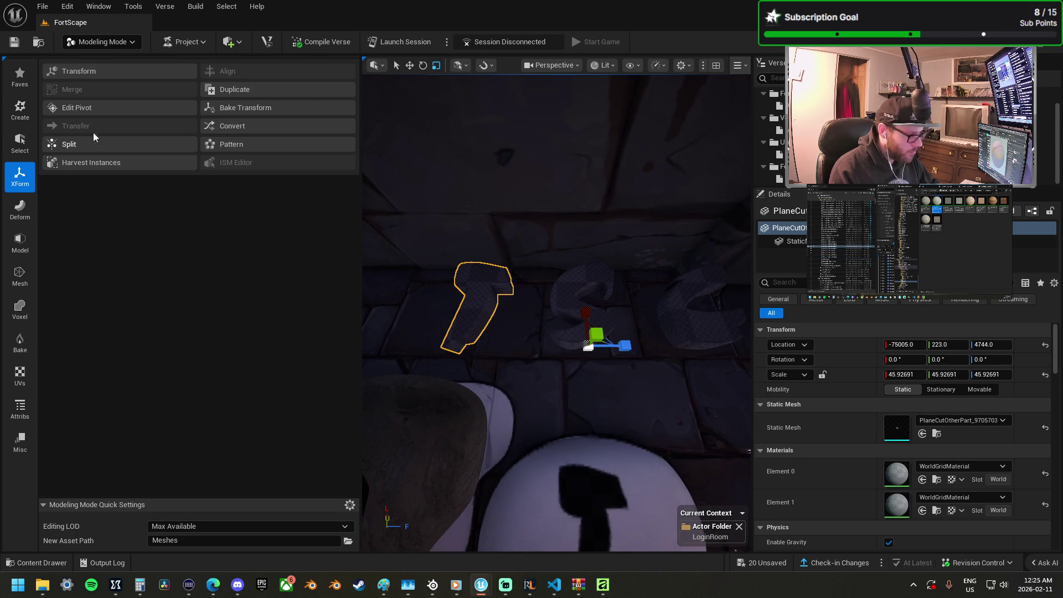
left_click(568, 308)
left_click(77, 107)
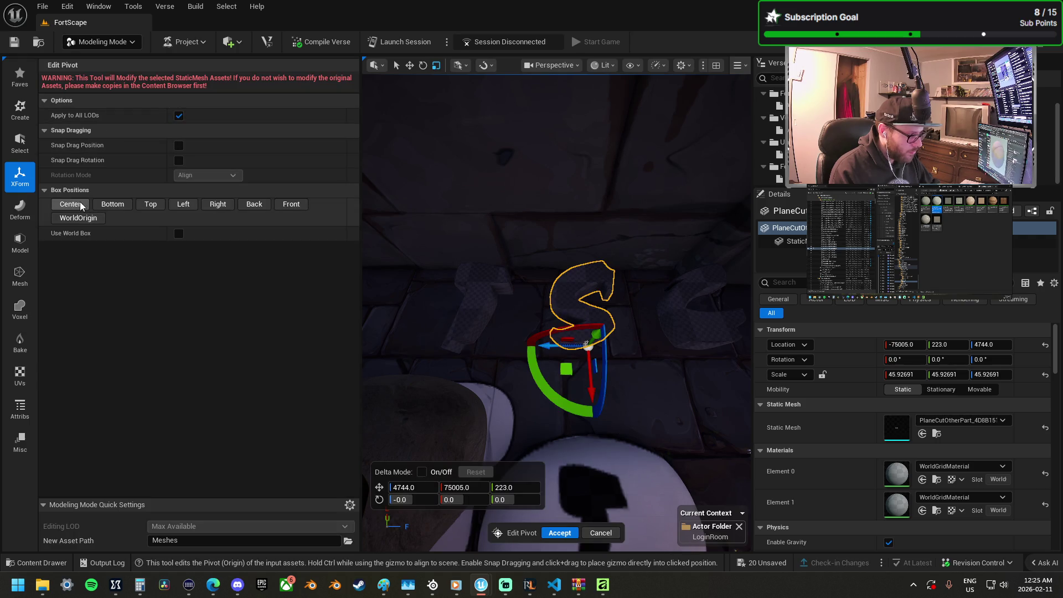
left_click(560, 533)
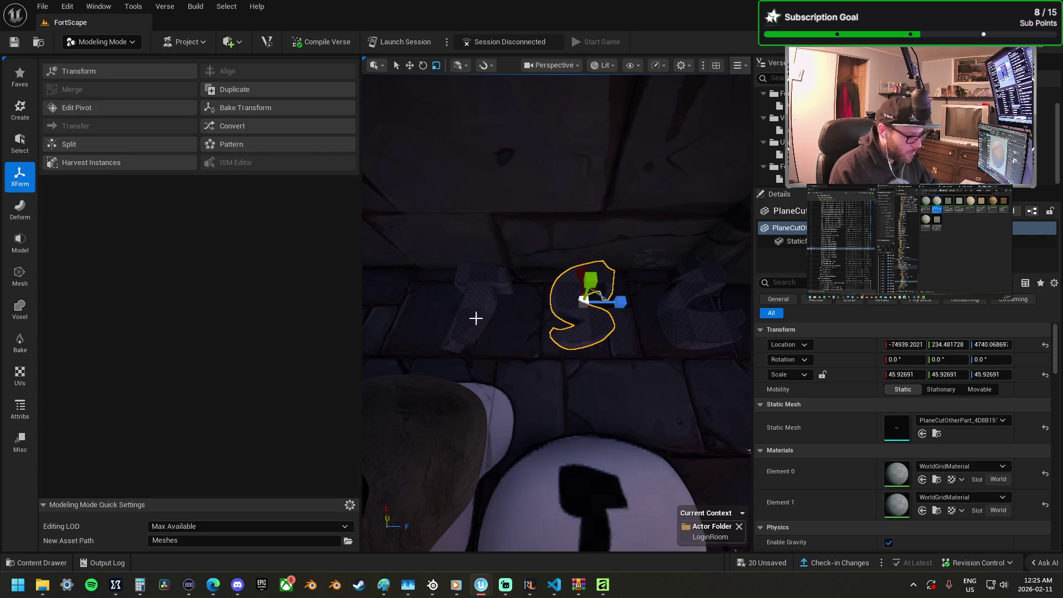
Step: Centre the pivot of the piece left of S, then drag the fortscape mesh into the level
left_click(477, 316)
left_click(108, 108)
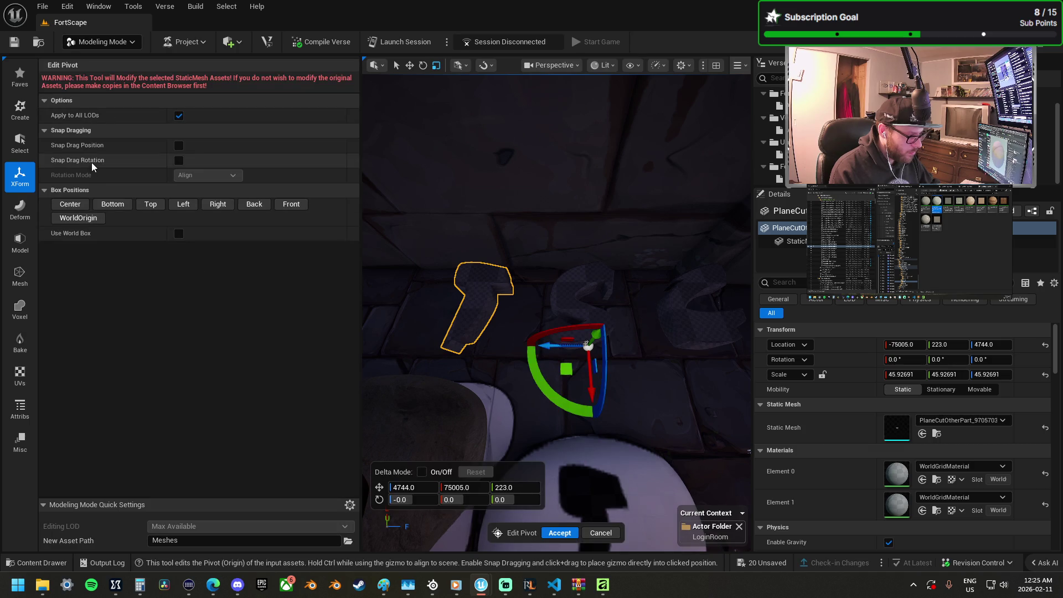
left_click(70, 204)
left_click(560, 533)
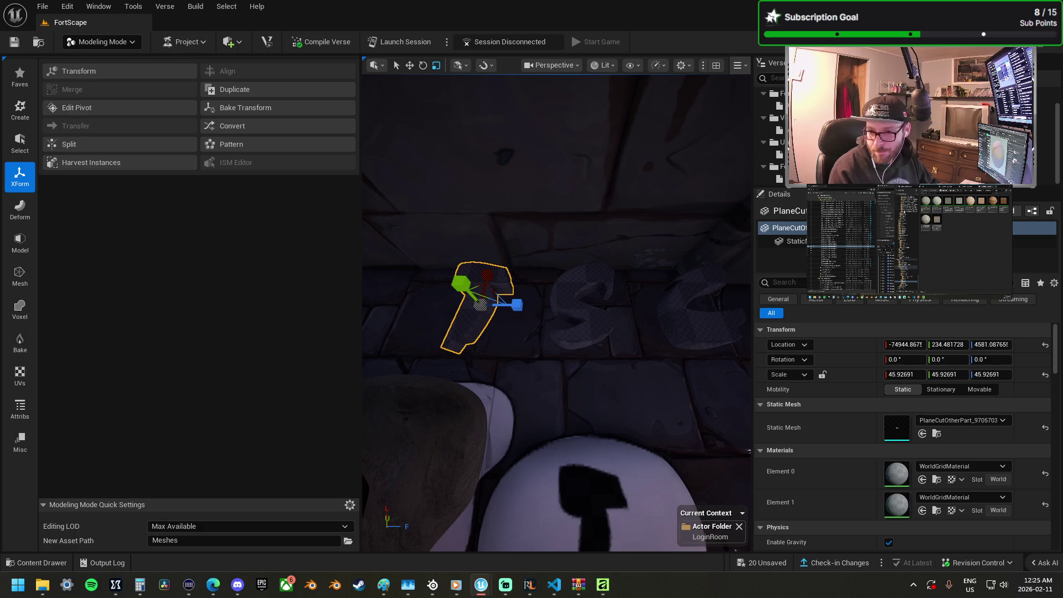
left_click(935, 435)
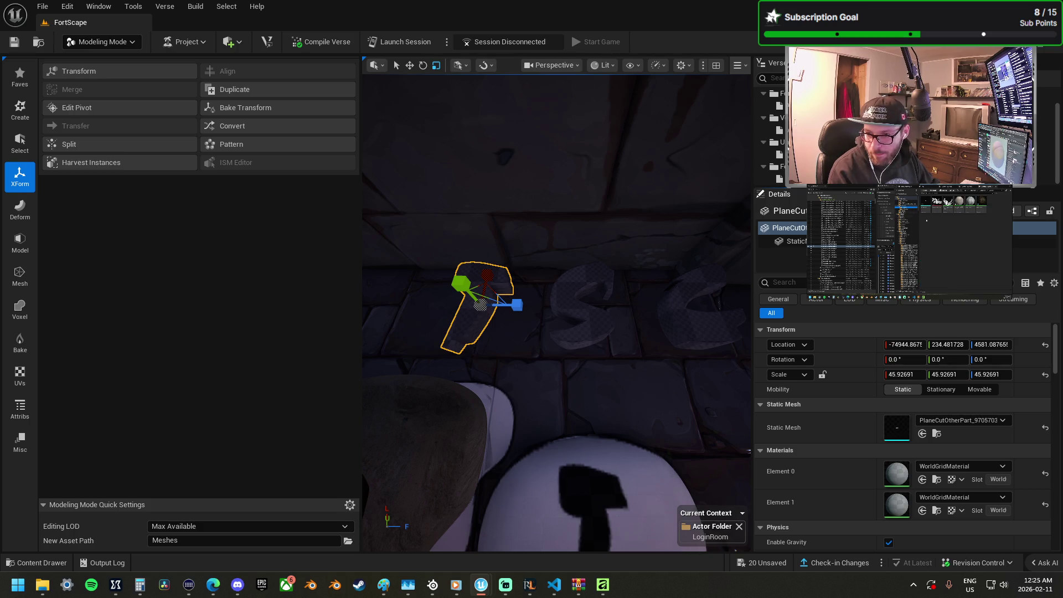
mouse_move(949, 428)
left_mouse_down()
mouse_move(643, 413)
mouse_move(570, 395)
left_mouse_up()
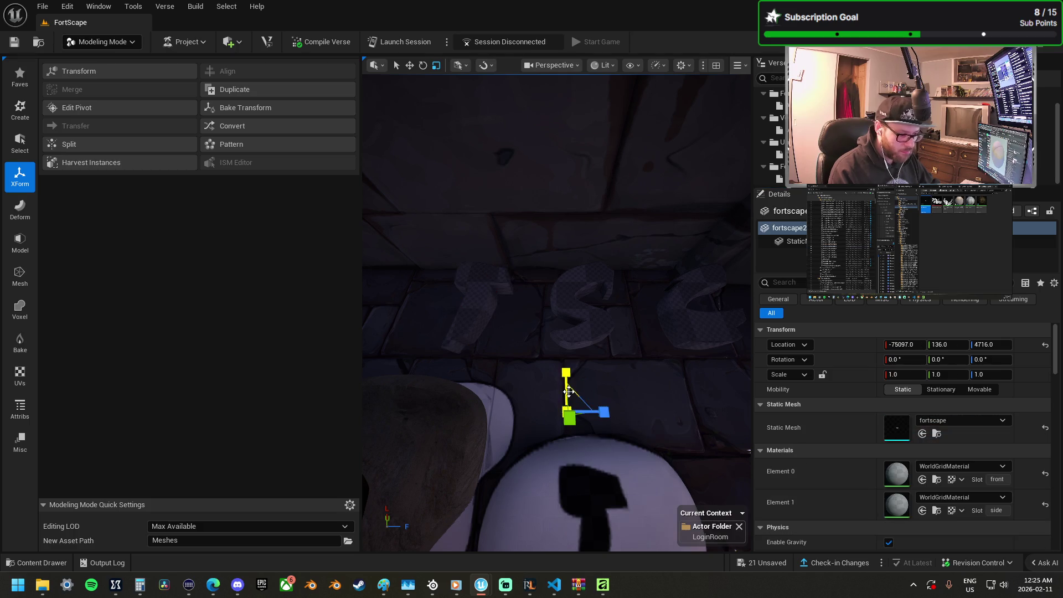
Step: Move the new fortscape actor along Y and undo a stray letter selection
key("w")
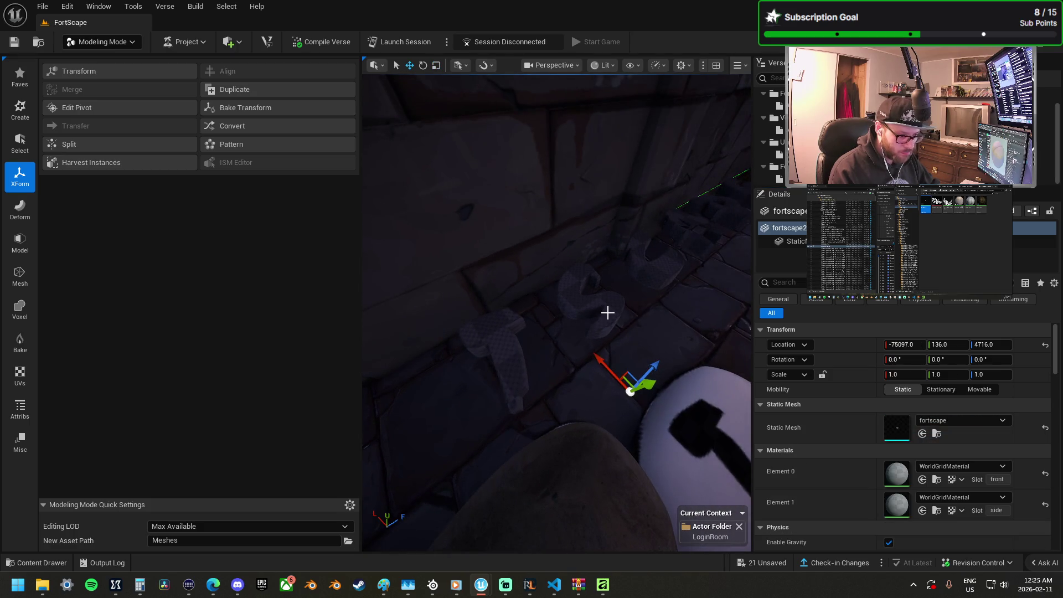
mouse_move(654, 387)
left_mouse_down()
mouse_move(720, 305)
mouse_move(711, 388)
left_mouse_up()
left_click(579, 306)
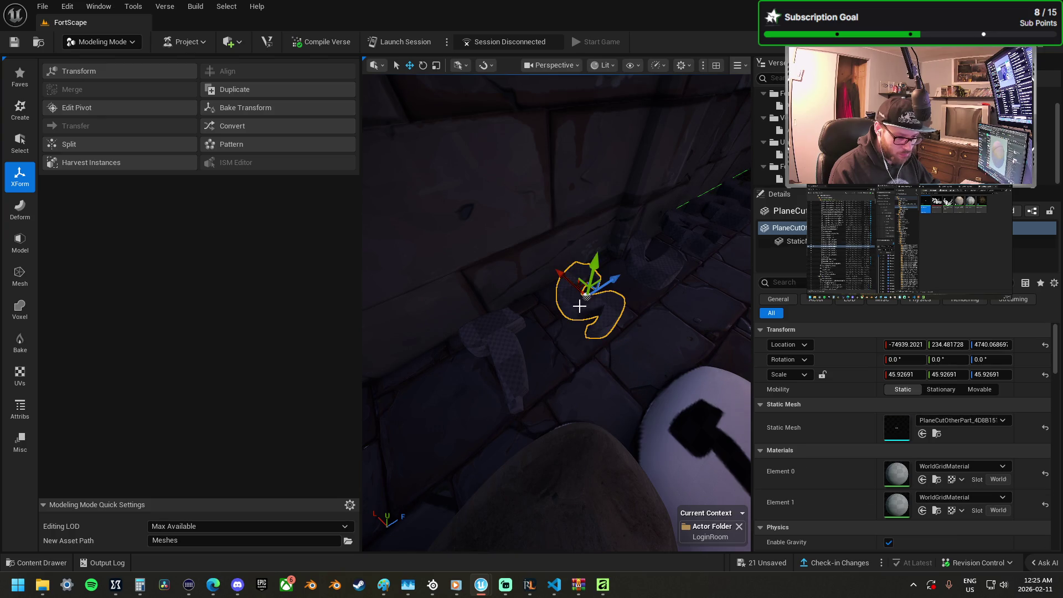
key("ctrl+z")
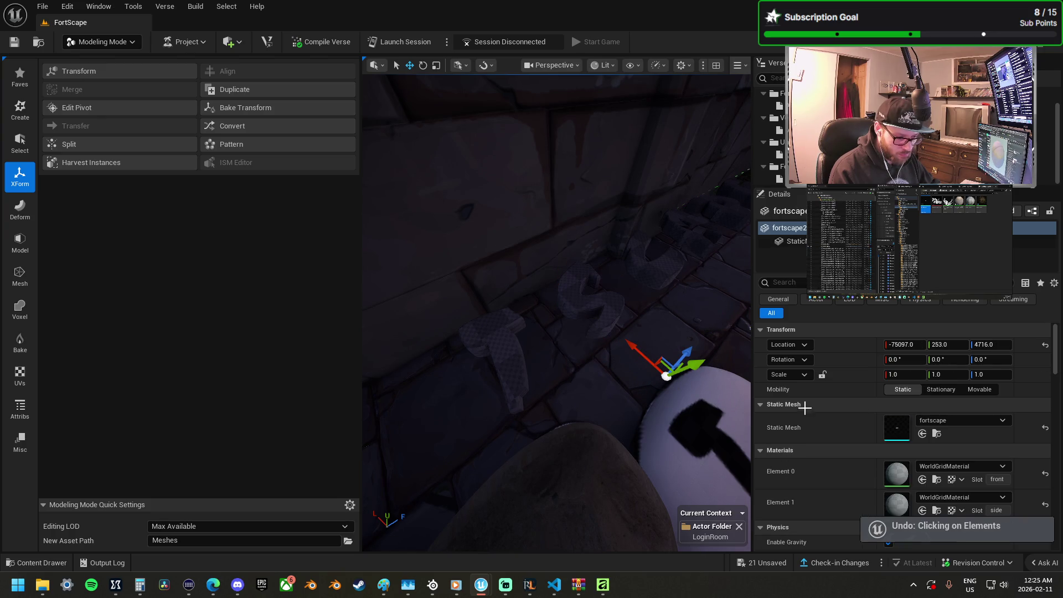
Step: Lock the scale proportions and set the fortscape2 actor's uniform scale to 45
left_click(824, 375)
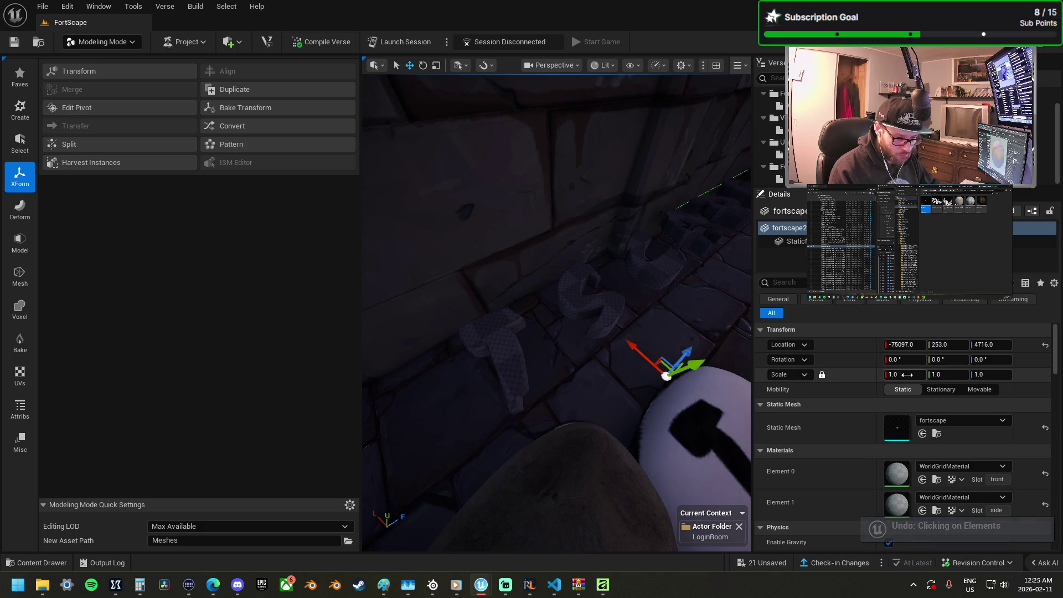
left_click(909, 375)
type("5")
key("Return")
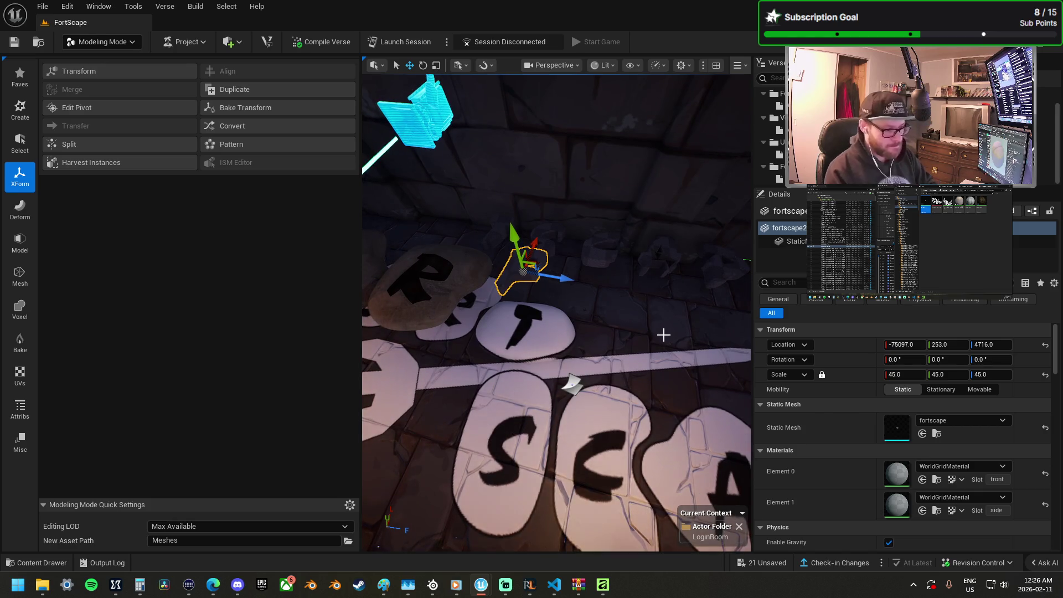
mouse_move(43, 585)
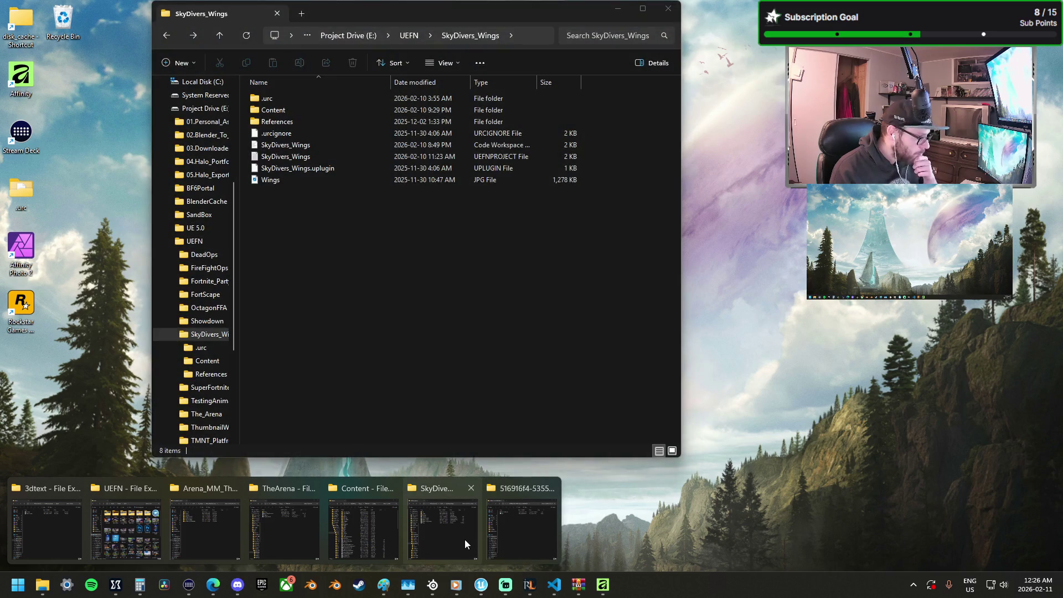
Step: Copy and paste the fortscape file in the 3dtext folder to create 'fortscape - Copy'
left_click(464, 539)
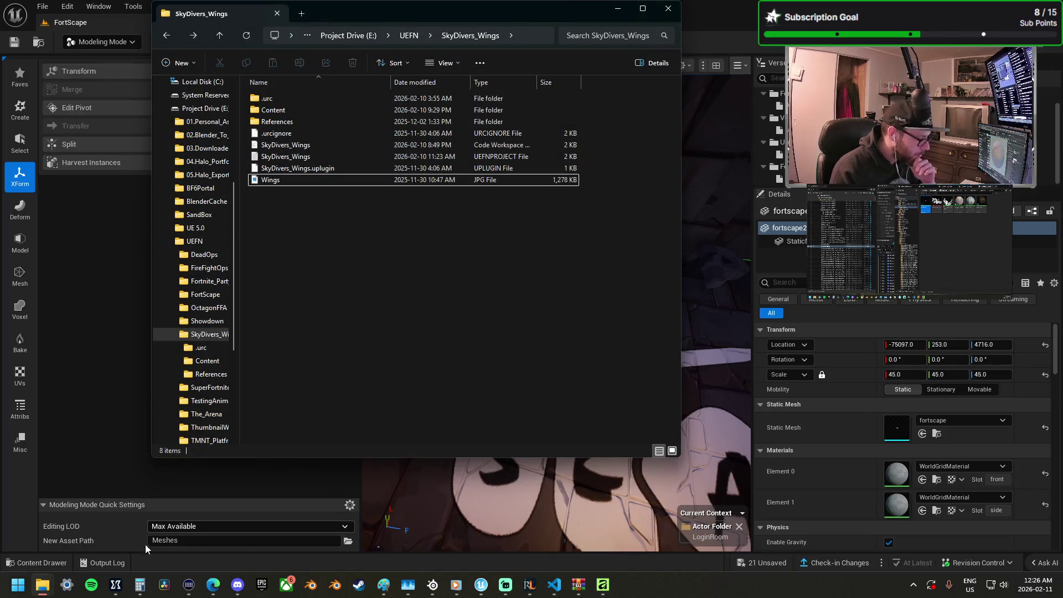
mouse_move(50, 584)
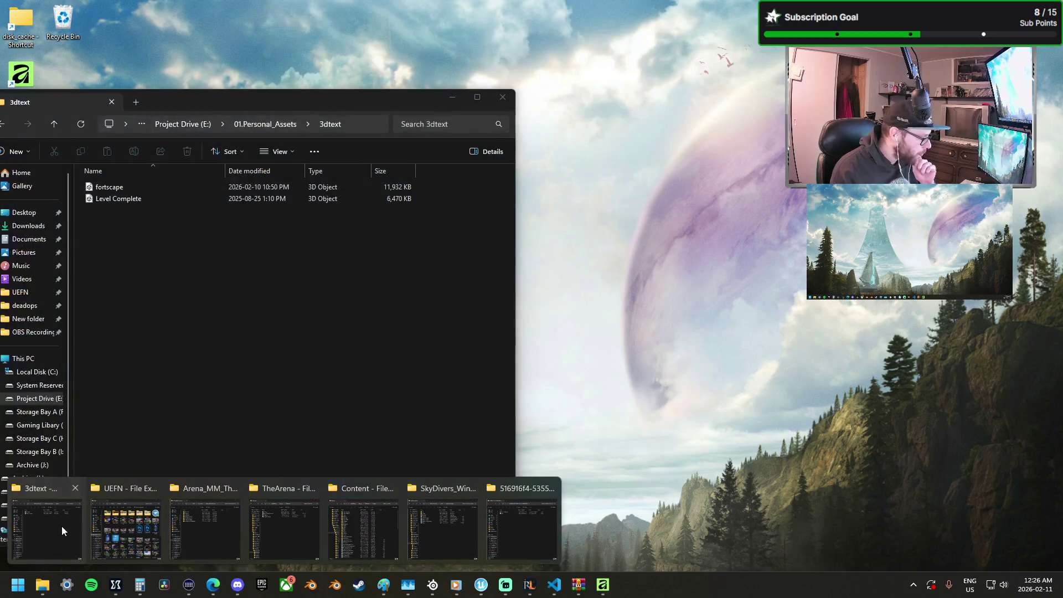
left_click(62, 527)
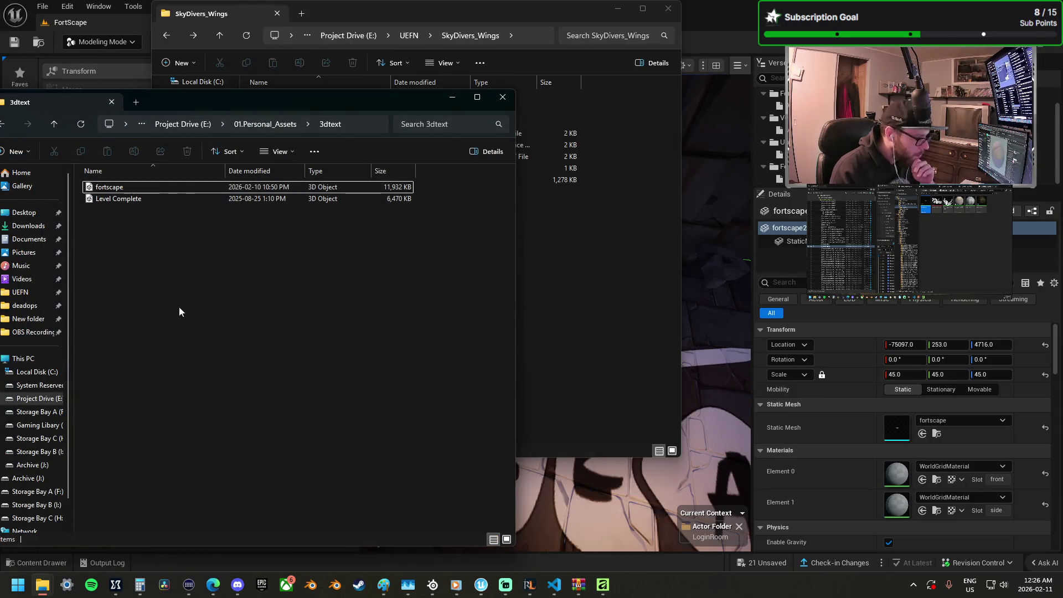
left_click(139, 189)
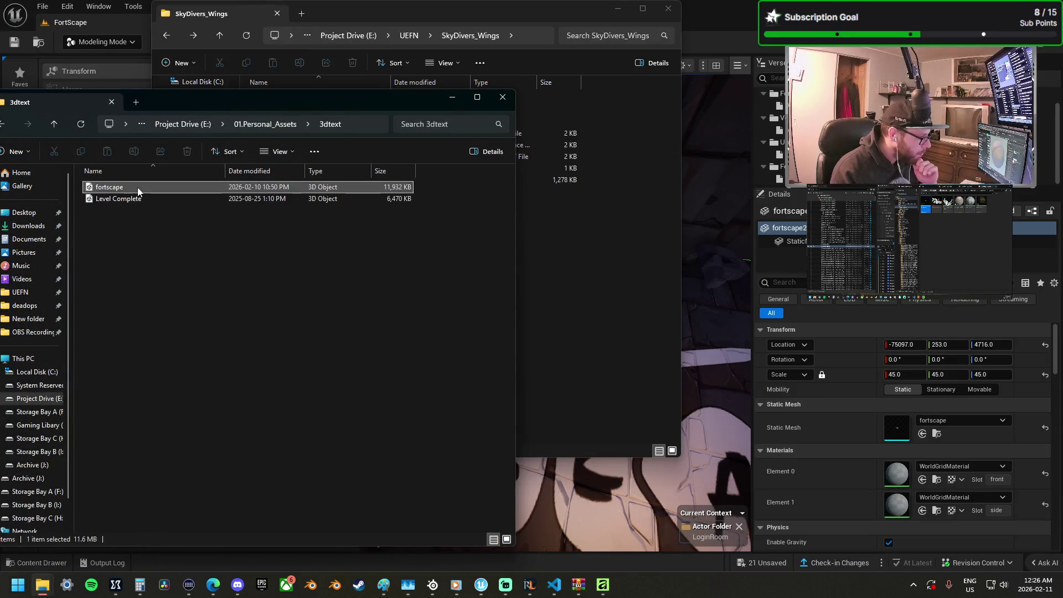
key("ctrl+c")
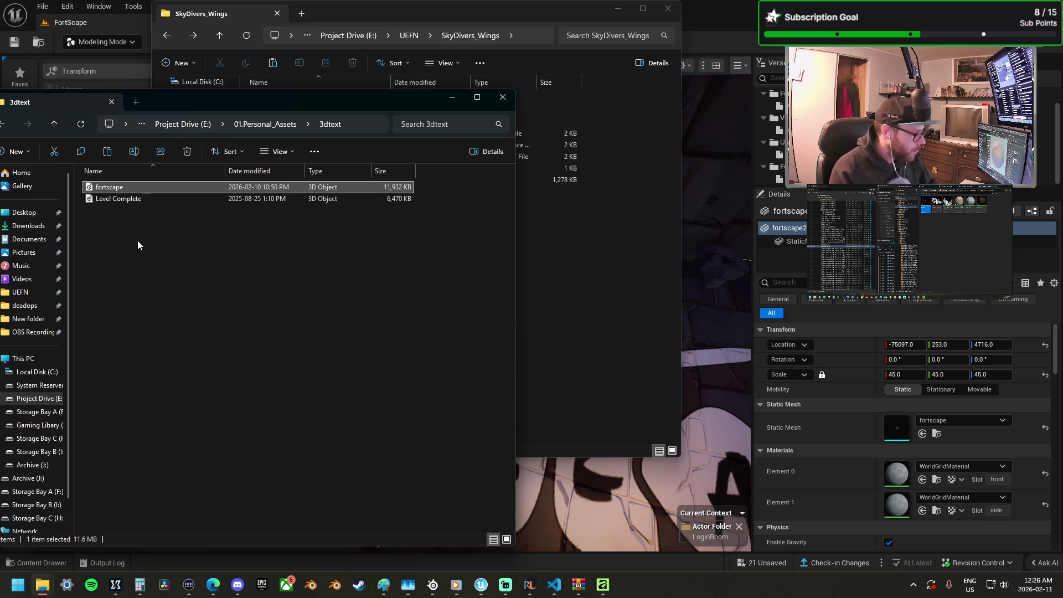
key("ctrl+v")
left_click_drag(127, 189, 190, 181)
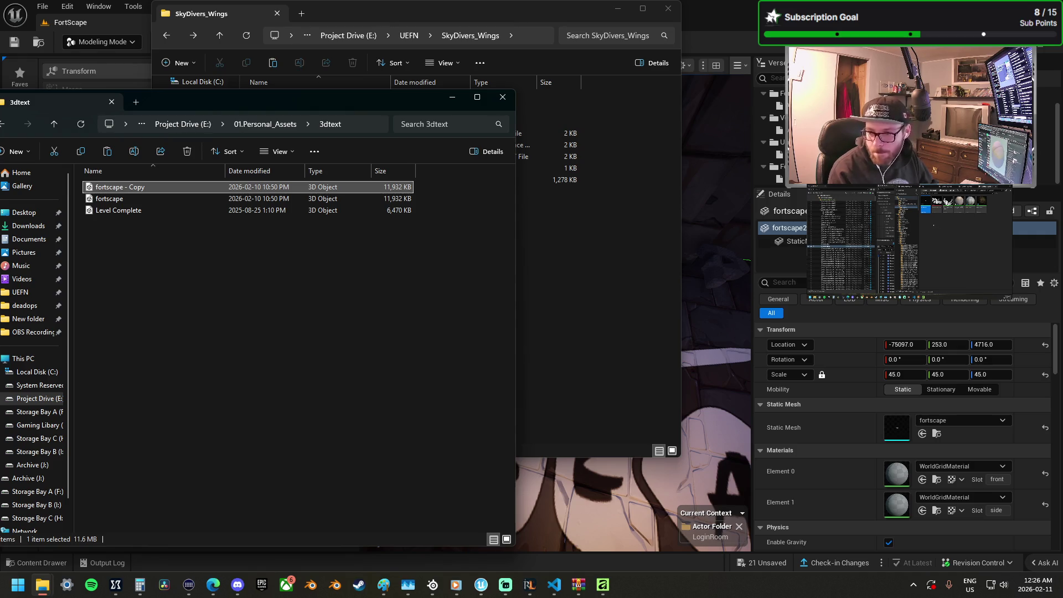
key("alt+Tab")
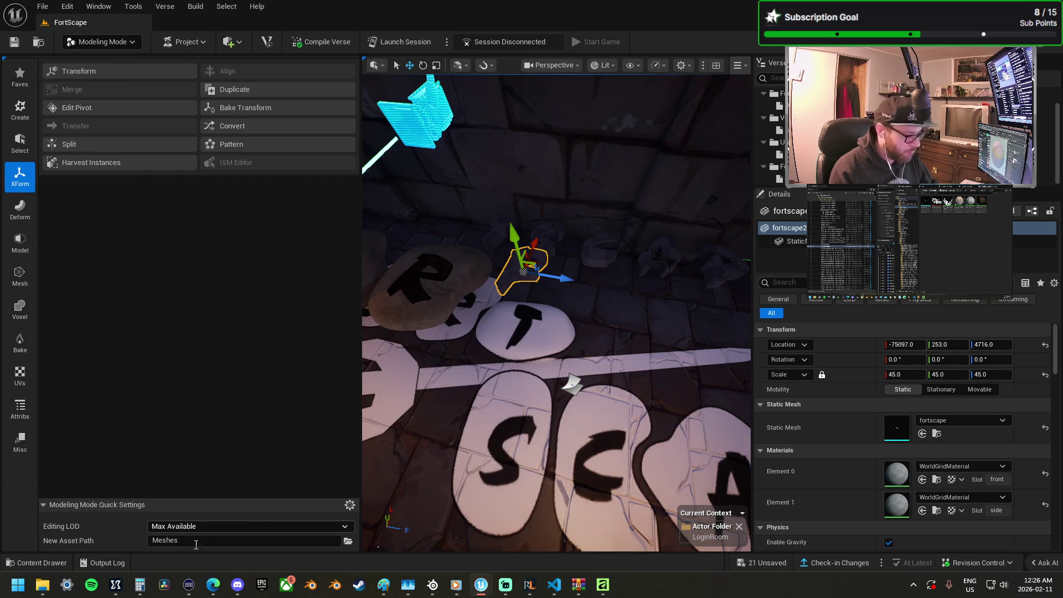
Step: Drag 'fortscape - Copy' from Explorer into the level
mouse_move(42, 585)
left_click(48, 531)
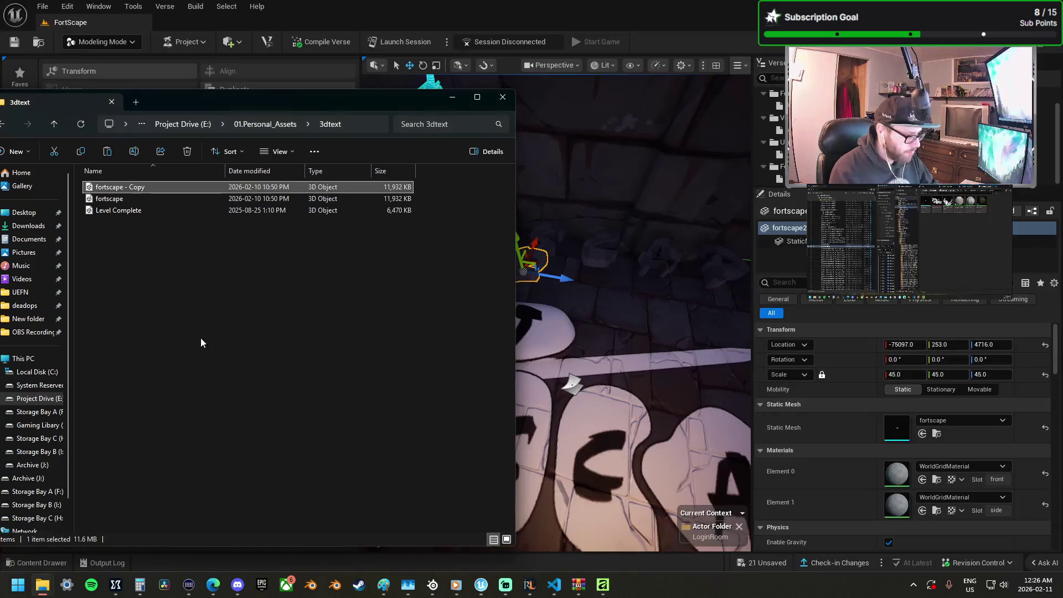
mouse_move(128, 189)
left_mouse_down()
mouse_move(872, 353)
mouse_move(19, 563)
left_mouse_up()
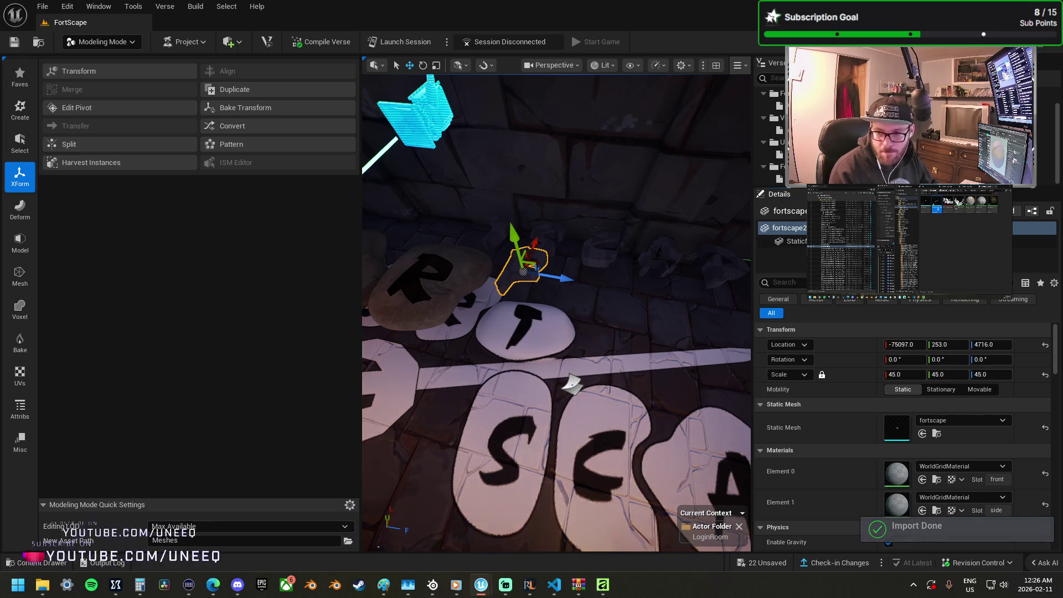
mouse_move(565, 327)
left_mouse_down()
mouse_move(568, 339)
mouse_move(546, 359)
mouse_move(606, 327)
mouse_move(622, 304)
left_mouse_up()
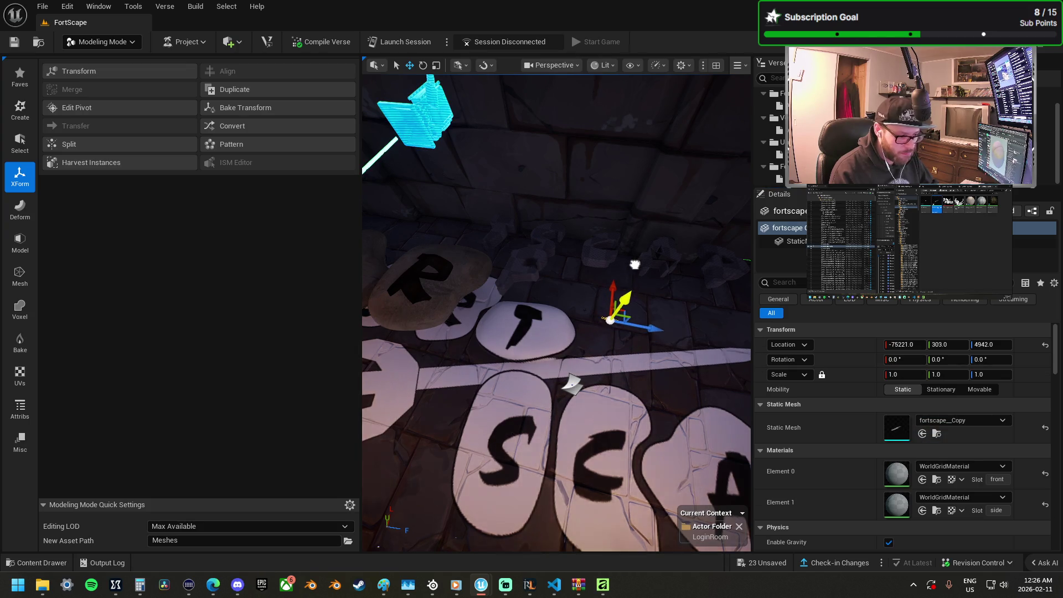
Step: Set the new fortscape copy's uniform scale to 45 and fly toward it
left_click_drag(911, 375, 907, 373)
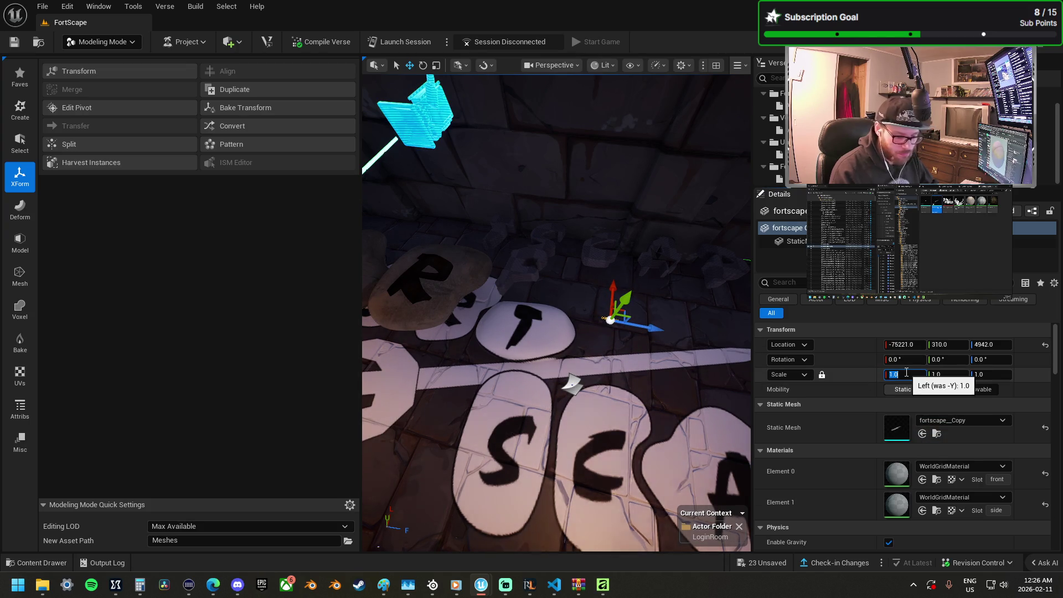
type("45")
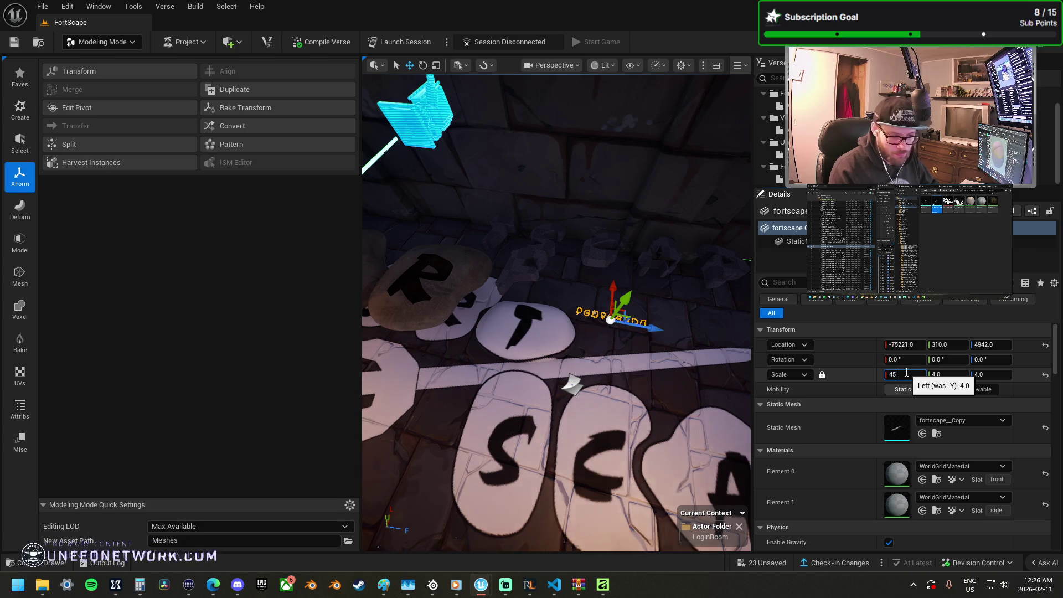
key("Return")
mouse_move(570, 295)
left_mouse_down()
mouse_move(585, 227)
mouse_move(584, 266)
left_mouse_up()
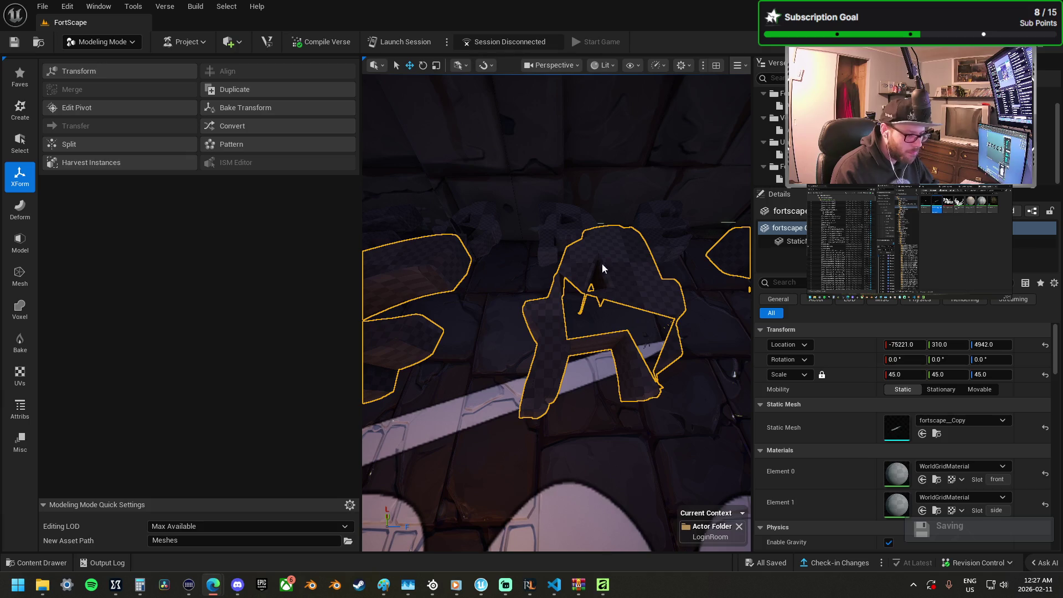
Step: Select a small PlaneCutOtherPart letter piece, zoom in, and start PolyGroup Edit from the Model tools
left_click(561, 227)
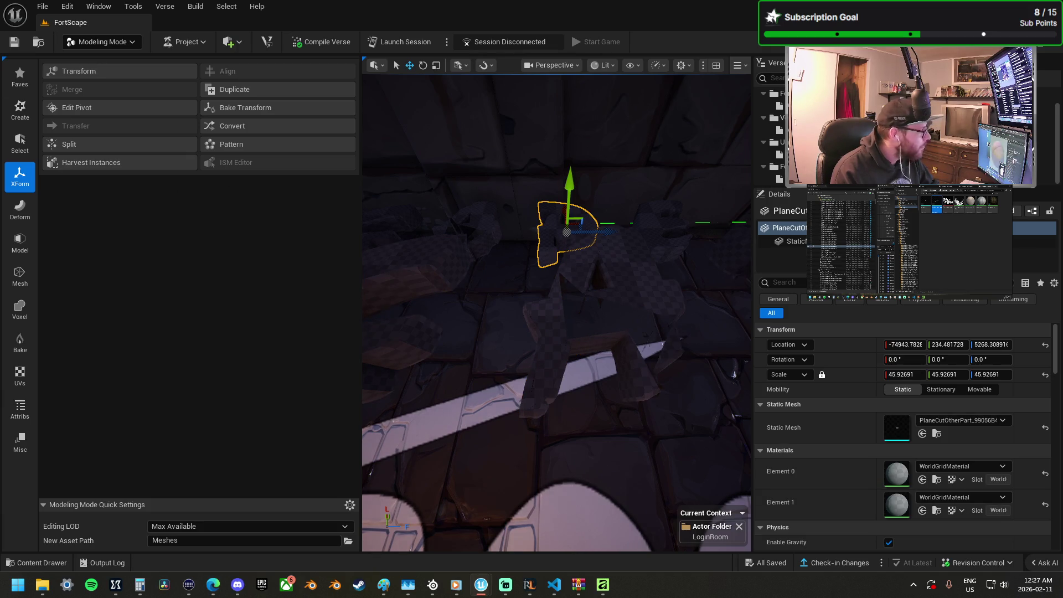
left_click(460, 239)
mouse_move(509, 277)
left_mouse_down()
mouse_move(532, 310)
mouse_move(554, 421)
mouse_move(413, 219)
left_mouse_up()
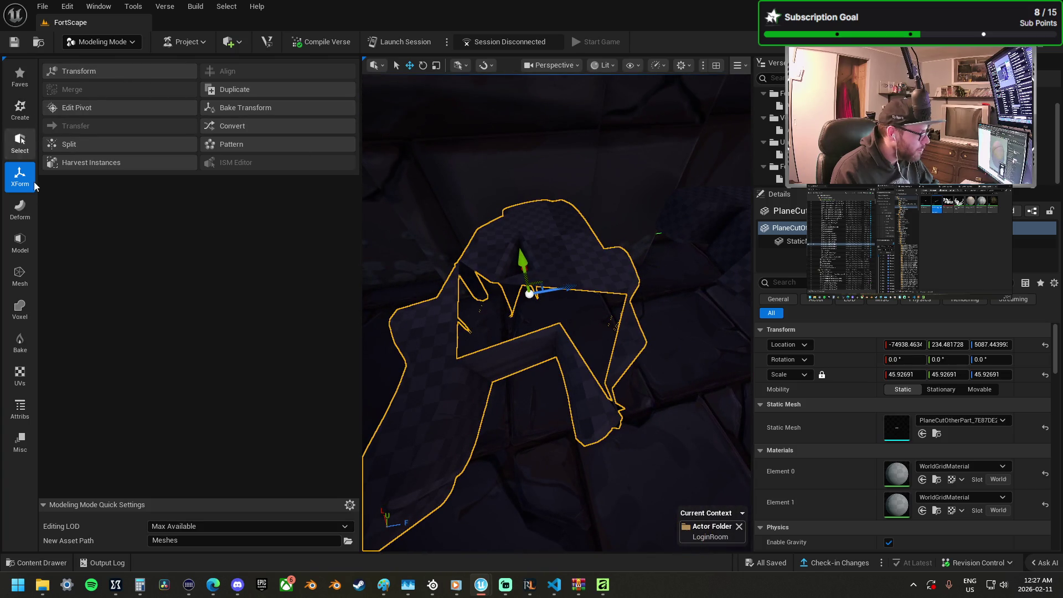
left_click(22, 208)
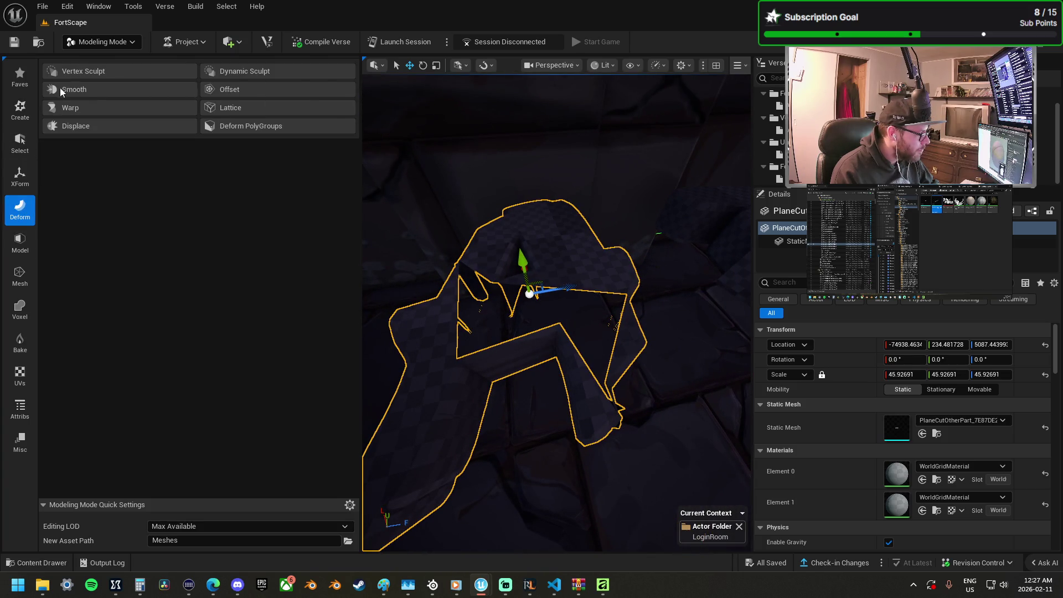
left_click(18, 244)
left_click(90, 70)
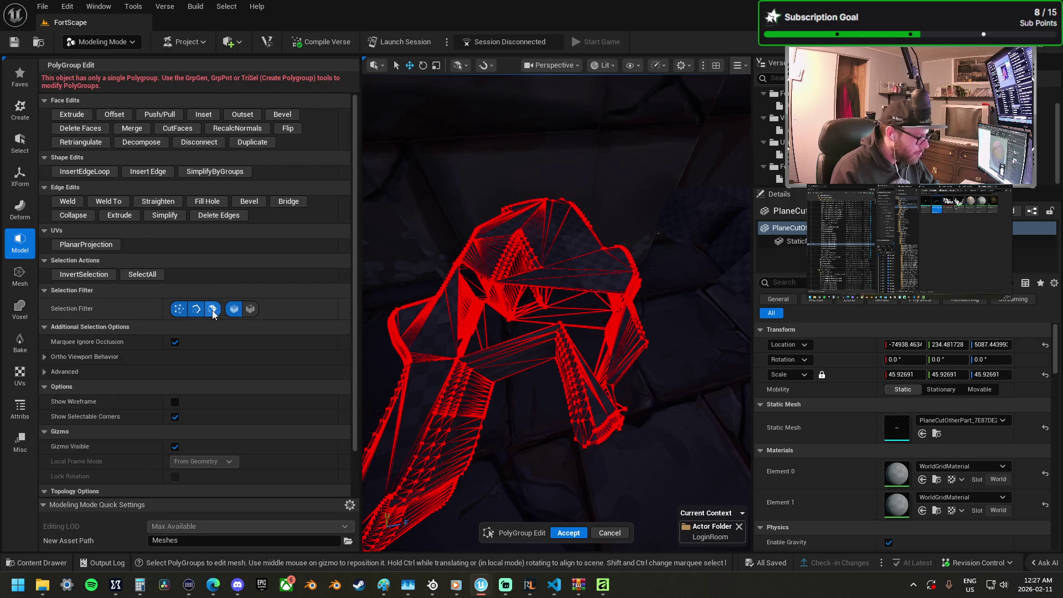
Step: Switch to edge picking and try Fill Hole on the gap's boundary edges, undoing both failed fills
left_click(563, 289)
scroll(563, 288, "up", 5)
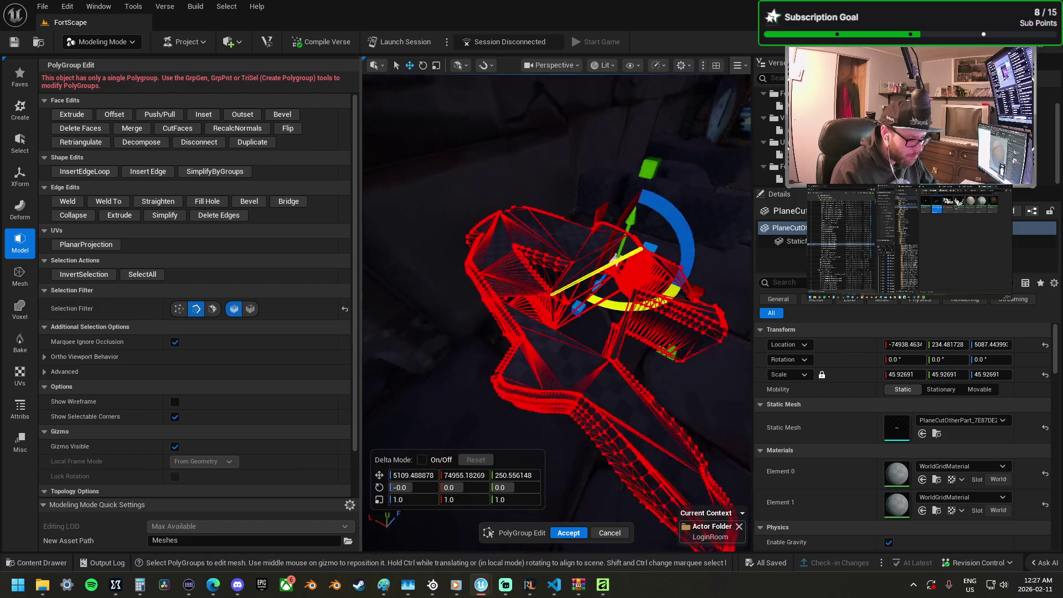
left_click_drag(563, 288, 597, 259)
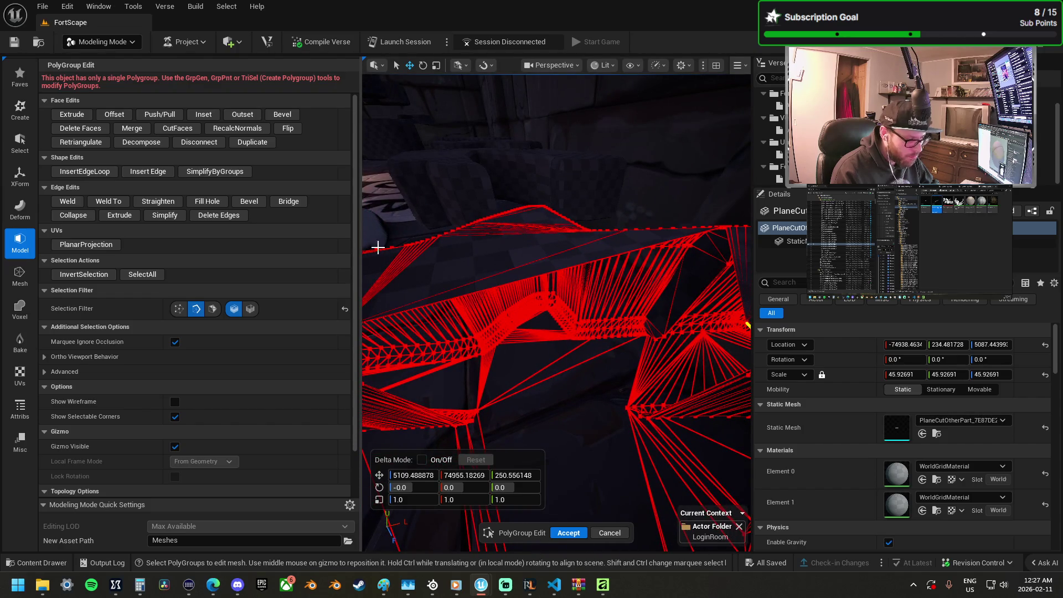
left_click(235, 310)
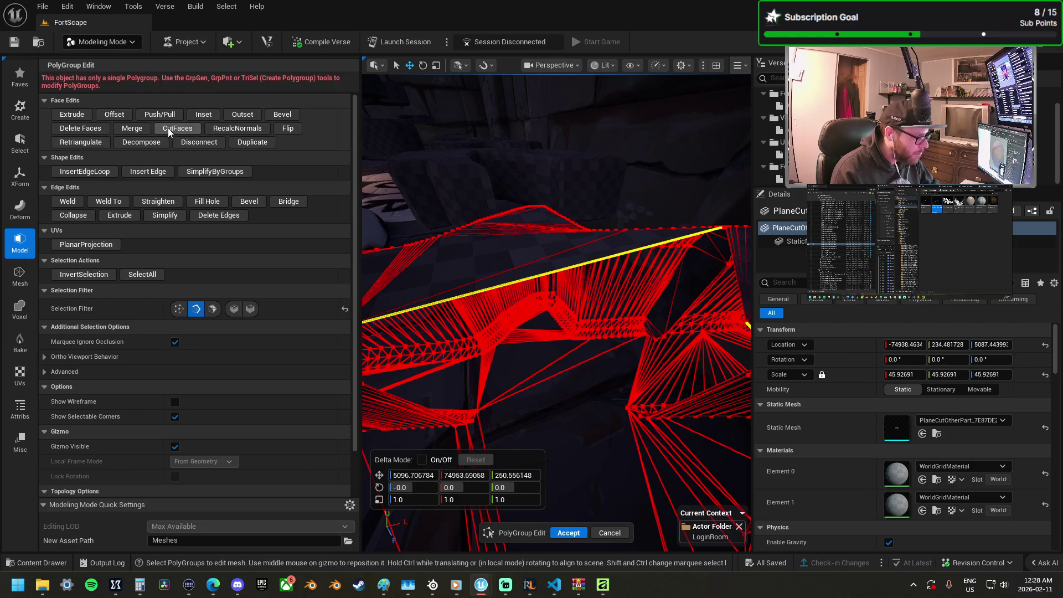
left_click(148, 171)
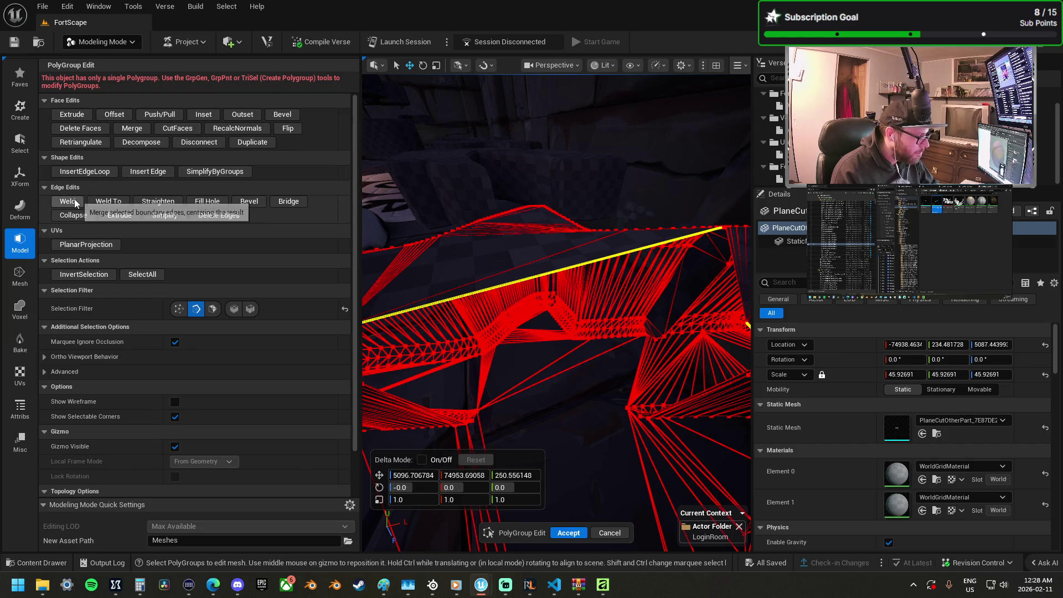
left_click(215, 201)
mouse_move(565, 315)
left_mouse_down()
mouse_move(504, 368)
mouse_move(623, 256)
mouse_move(594, 309)
left_mouse_up()
key("ctrl+z")
mouse_move(483, 344)
left_mouse_down()
mouse_move(438, 432)
mouse_move(496, 370)
left_mouse_up()
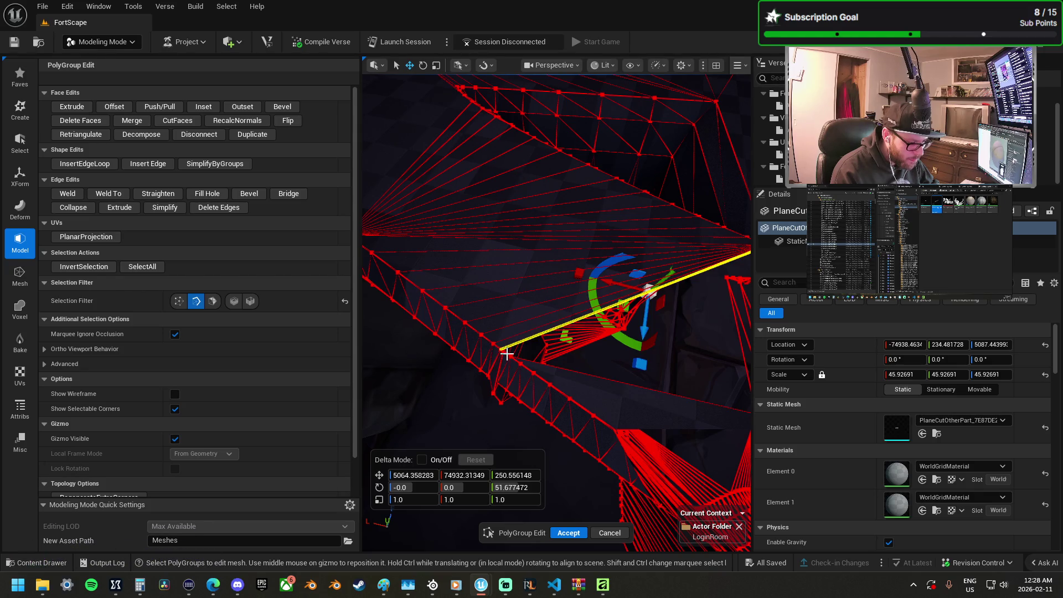
left_click(215, 195)
mouse_move(554, 277)
left_mouse_down()
mouse_move(642, 366)
mouse_move(687, 388)
left_mouse_up()
mouse_move(649, 312)
left_mouse_down()
mouse_move(673, 327)
mouse_move(650, 312)
left_mouse_up()
key("ctrl+z")
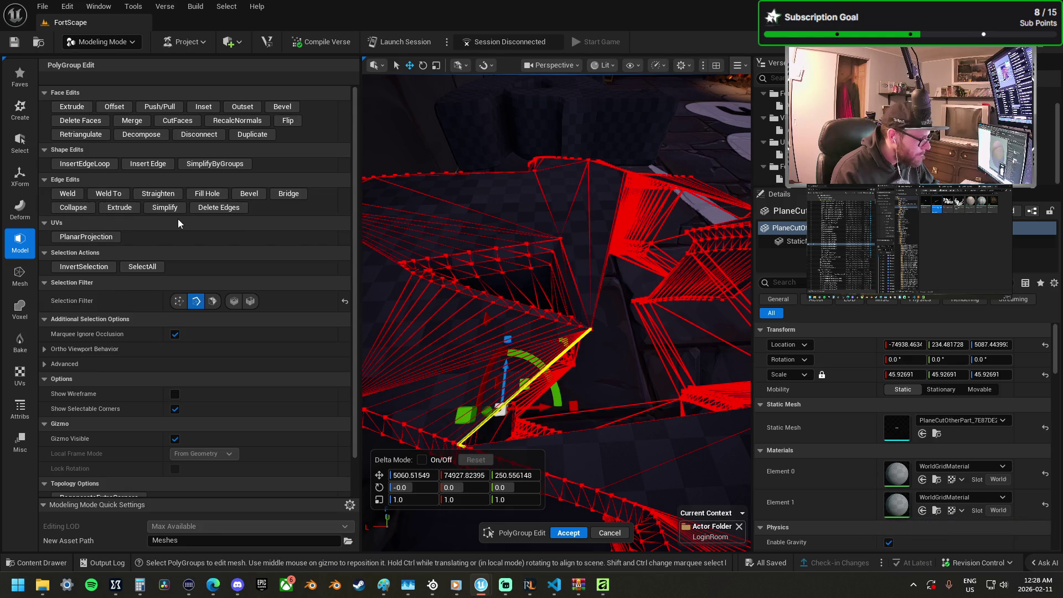
Step: Bridge three pairs of opposite boundary edges across the gap with new faces
left_click(292, 198)
left_click(616, 426)
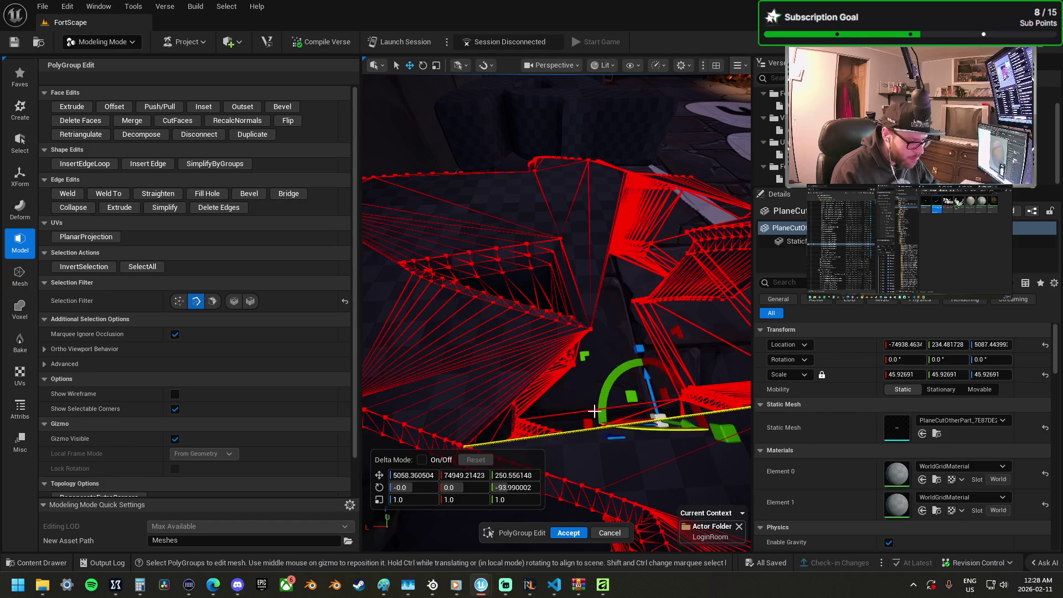
left_click(490, 422, "shift")
left_click(287, 195)
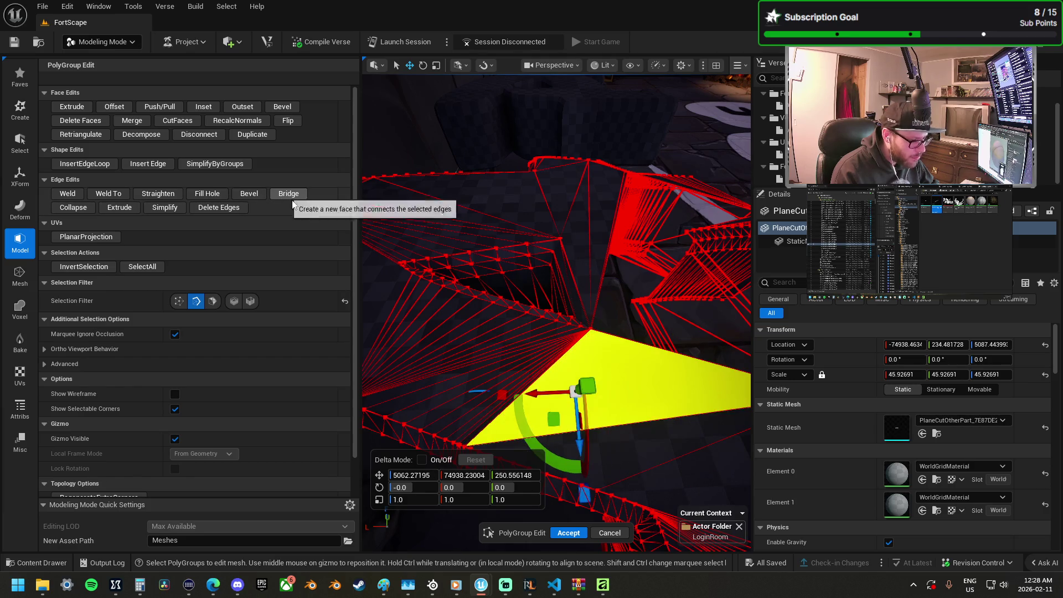
left_click_drag(587, 310, 564, 304)
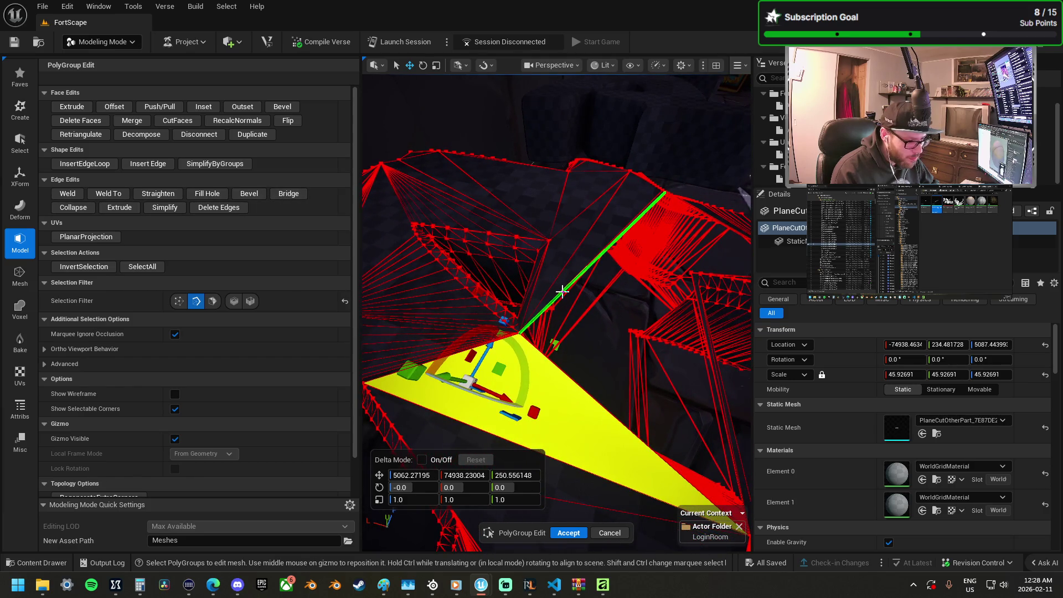
left_click(565, 294)
left_click(584, 386, "shift")
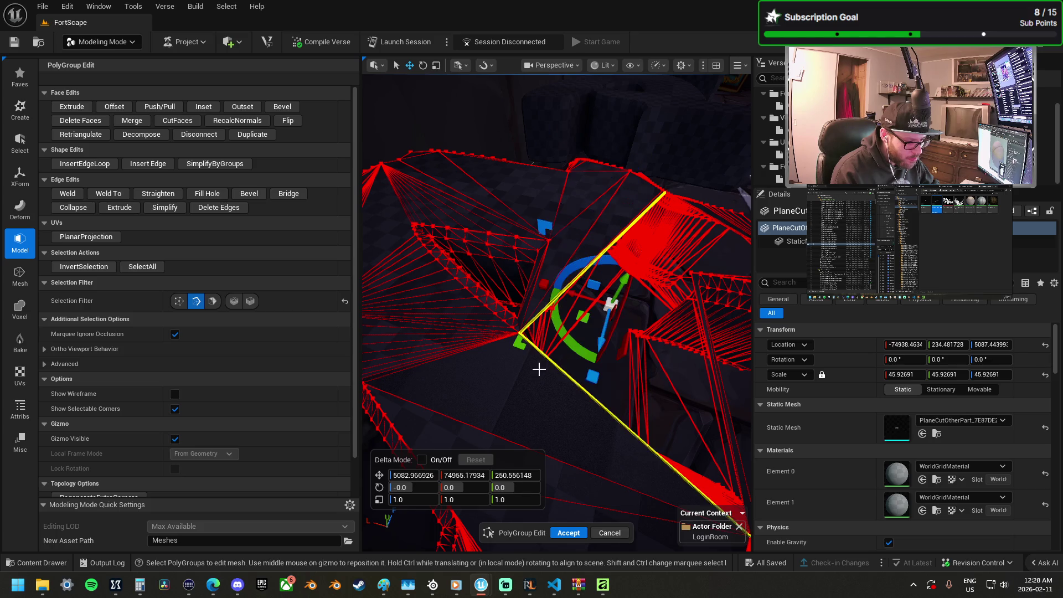
left_click(288, 193)
mouse_move(529, 295)
left_mouse_down()
mouse_move(504, 305)
mouse_move(517, 331)
left_mouse_up()
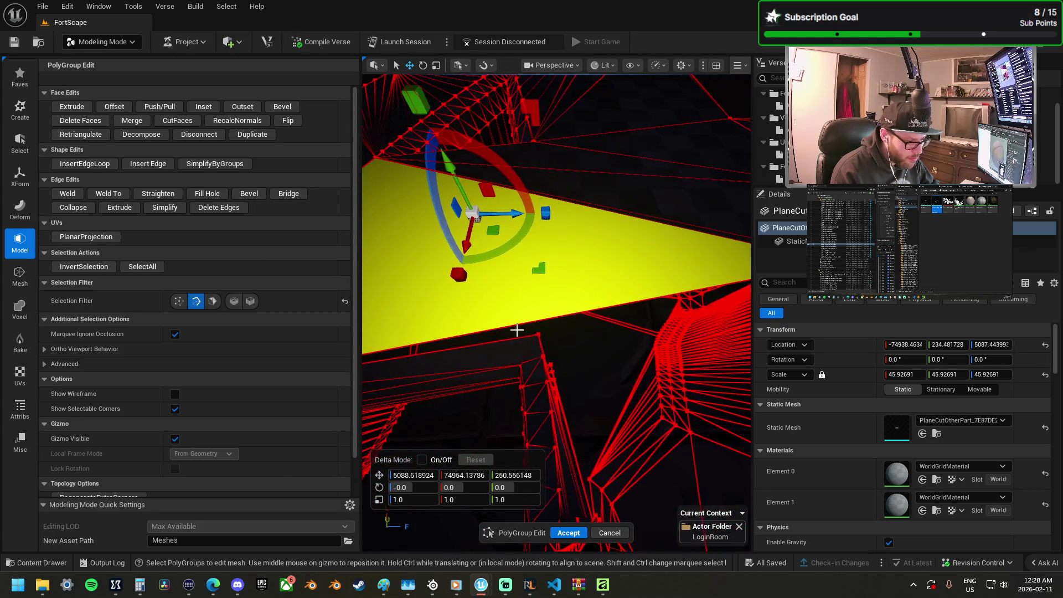
left_click(529, 335)
left_click(540, 320, "shift")
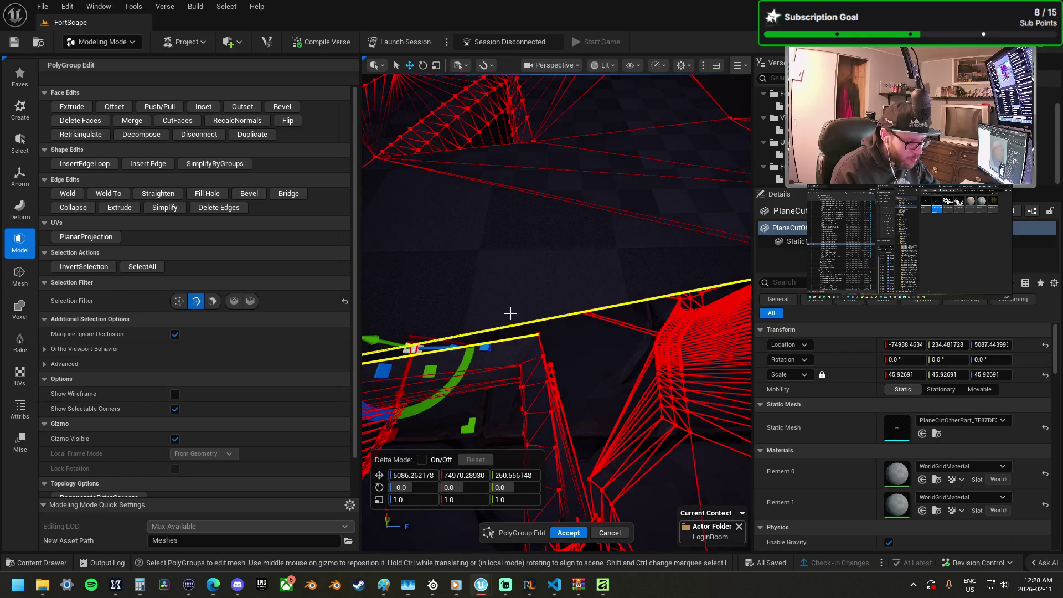
left_click(288, 194)
left_click_drag(561, 327, 498, 343)
left_click_drag(619, 322, 619, 323)
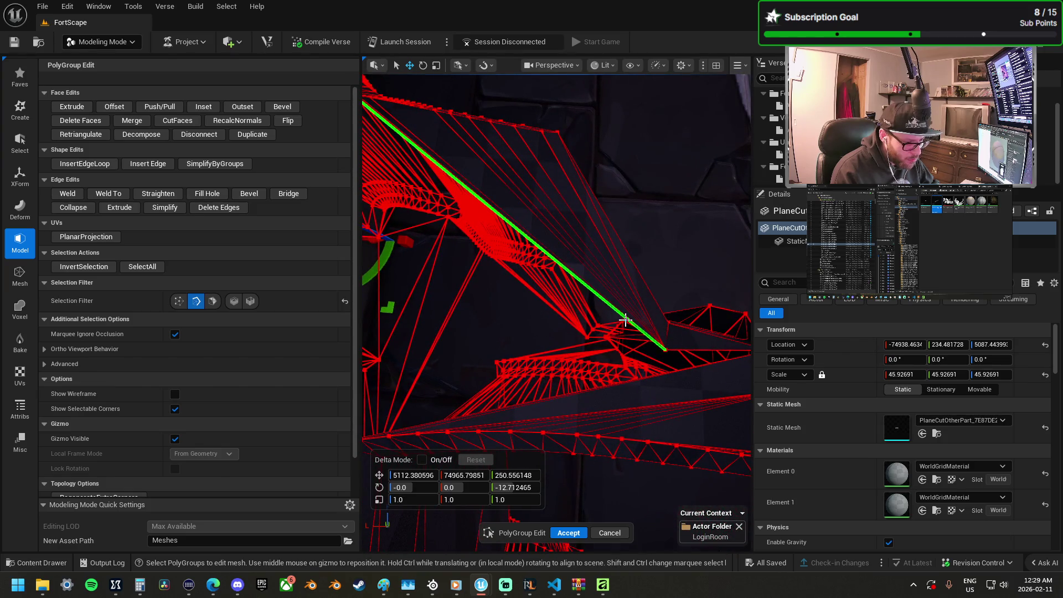
Step: Select the long gap edge and its opposite edge, then fill that hole, redoing an unwanted fill
left_click(625, 320)
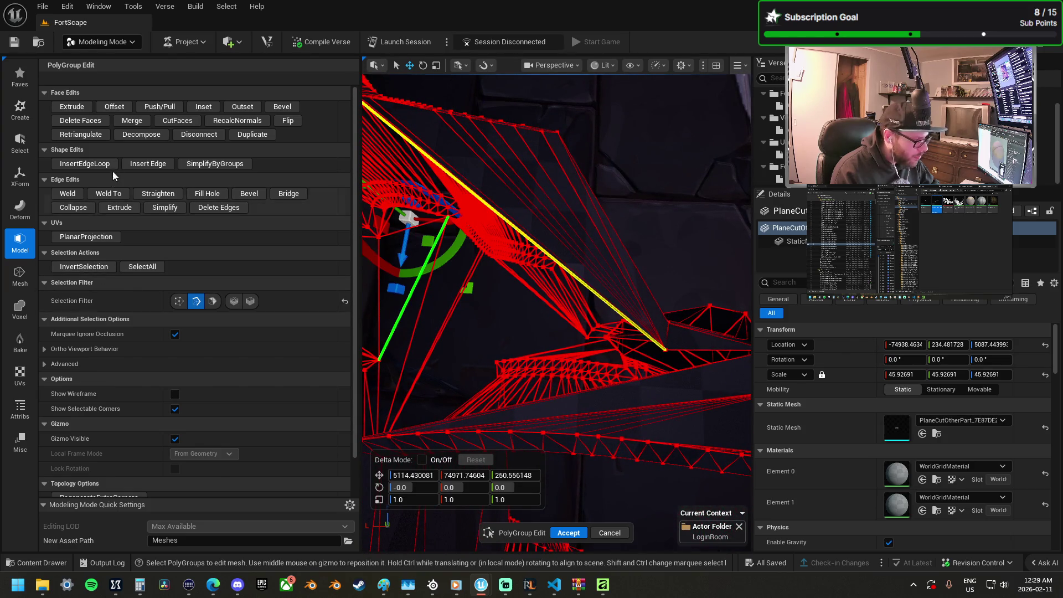
left_click(642, 361)
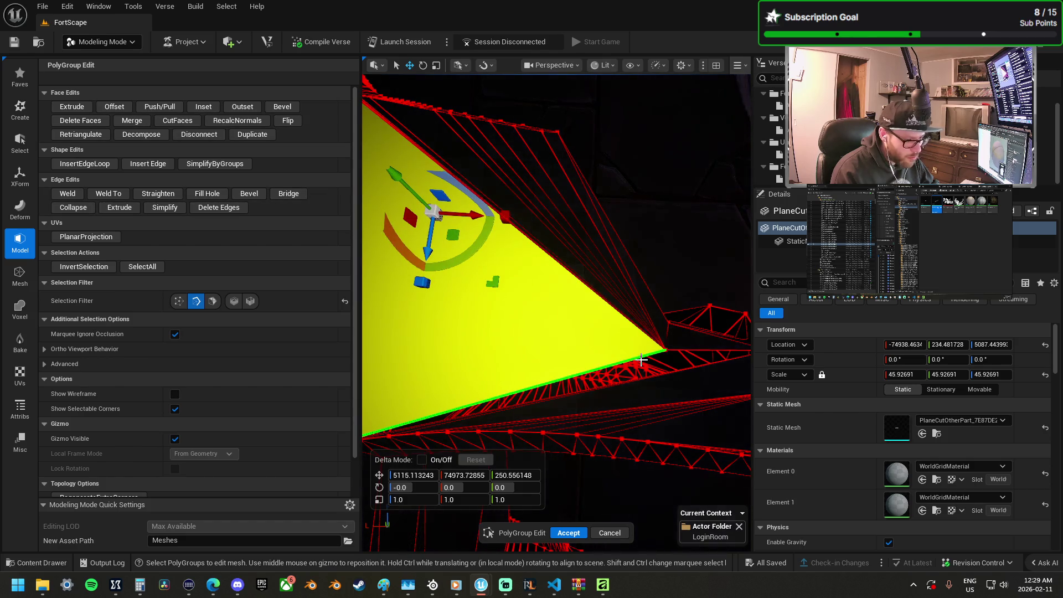
left_click(641, 361)
left_click(683, 371, "shift")
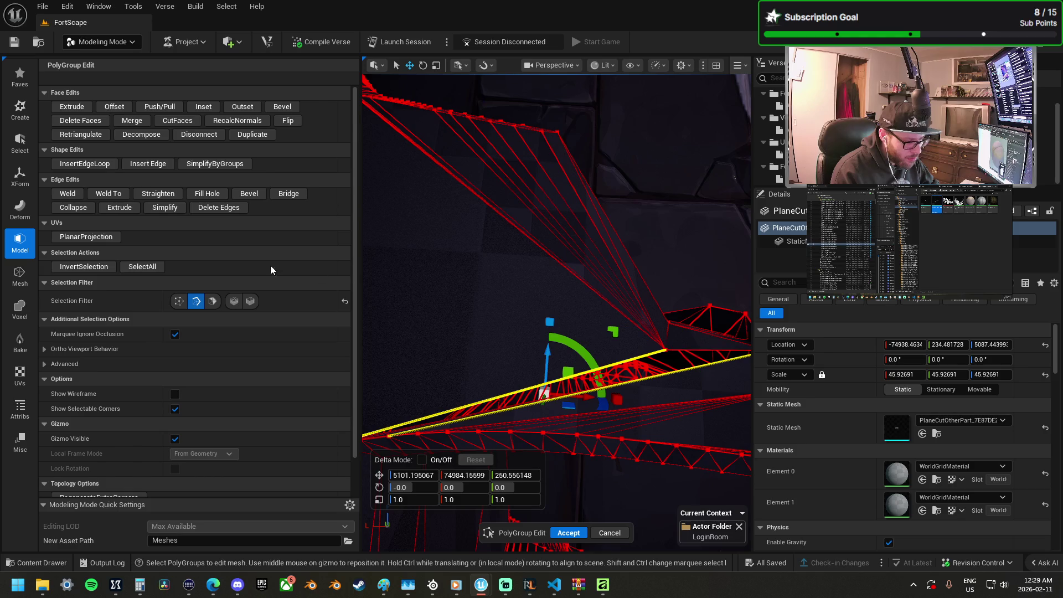
left_click(211, 194)
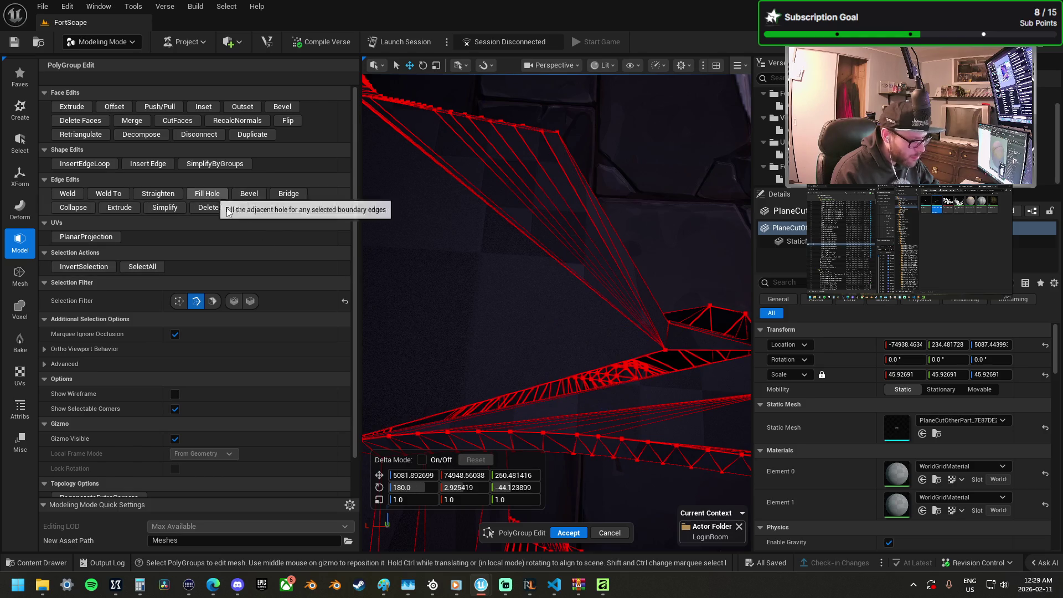
key("ctrl+z")
left_click(211, 194)
Step: Bridge and fill the remaining gap between the long edges
mouse_move(439, 451)
left_mouse_down()
mouse_move(460, 421)
mouse_move(532, 377)
mouse_move(553, 395)
left_mouse_up()
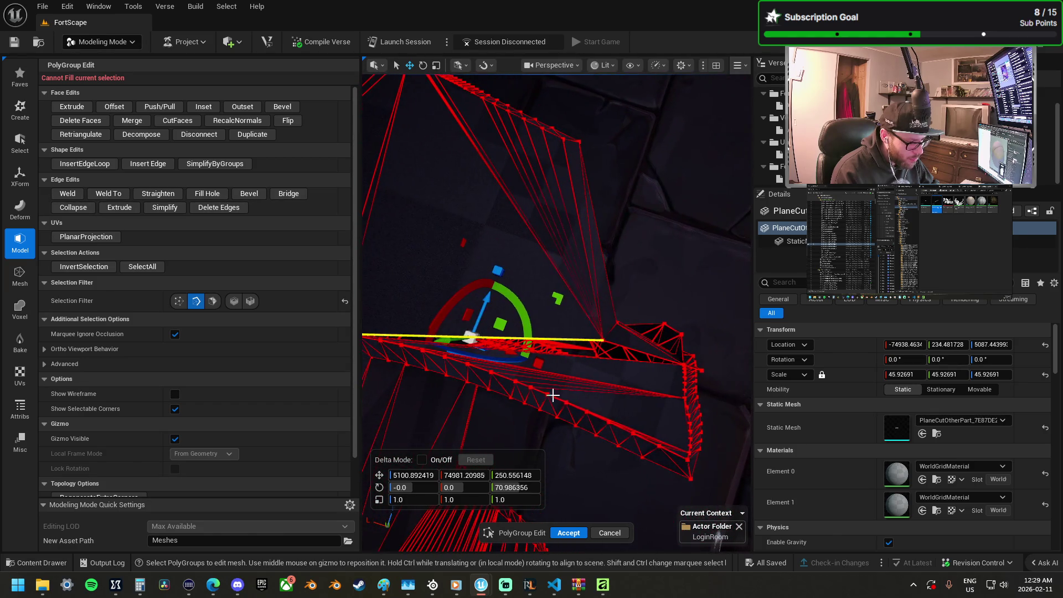
left_click(591, 357, "shift")
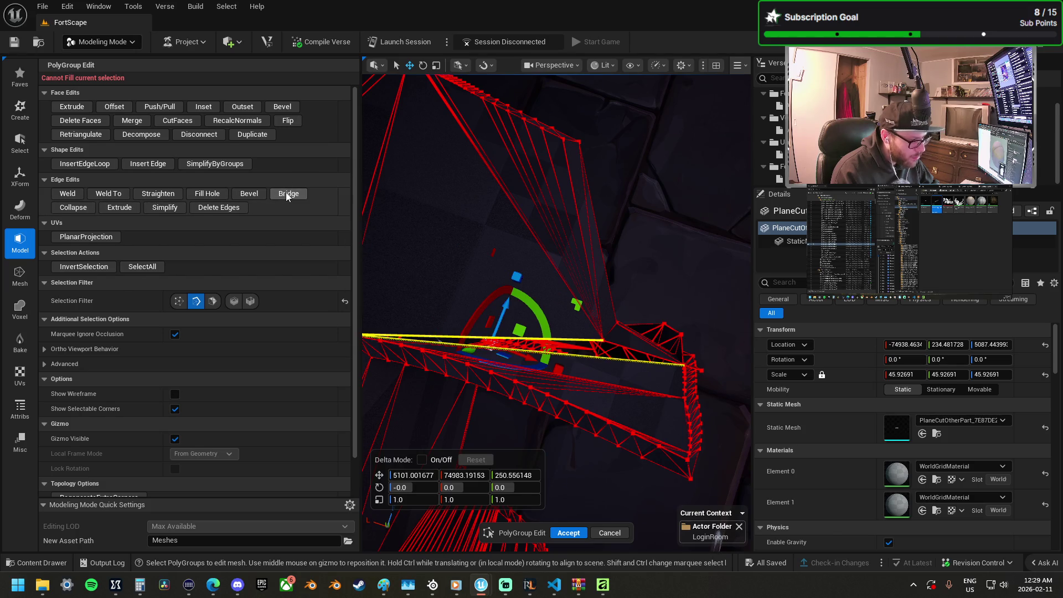
left_click(286, 192)
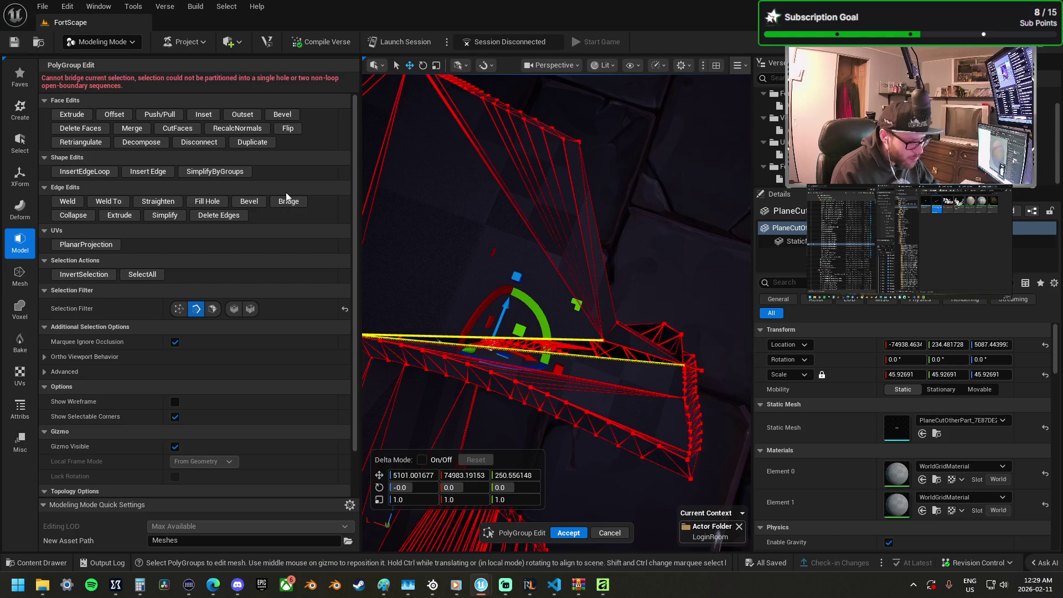
left_click(214, 201)
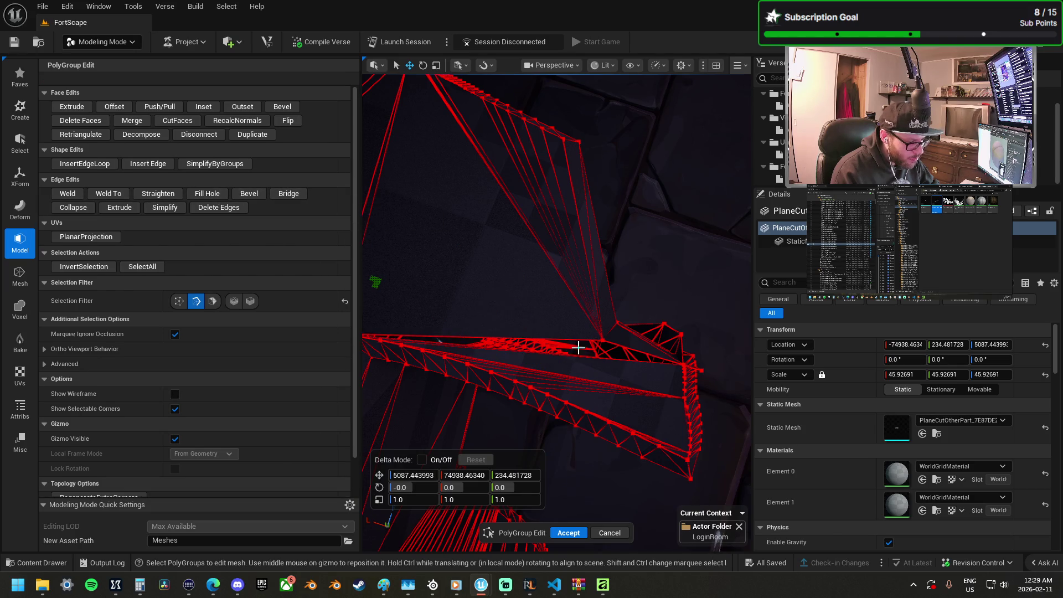
left_click(627, 350)
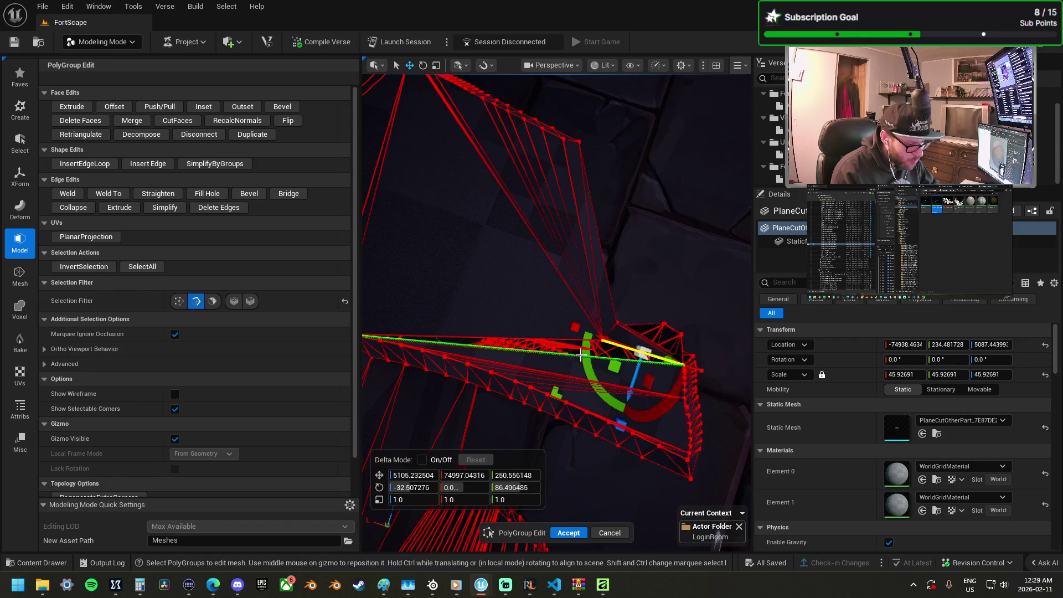
left_click(581, 354, "shift")
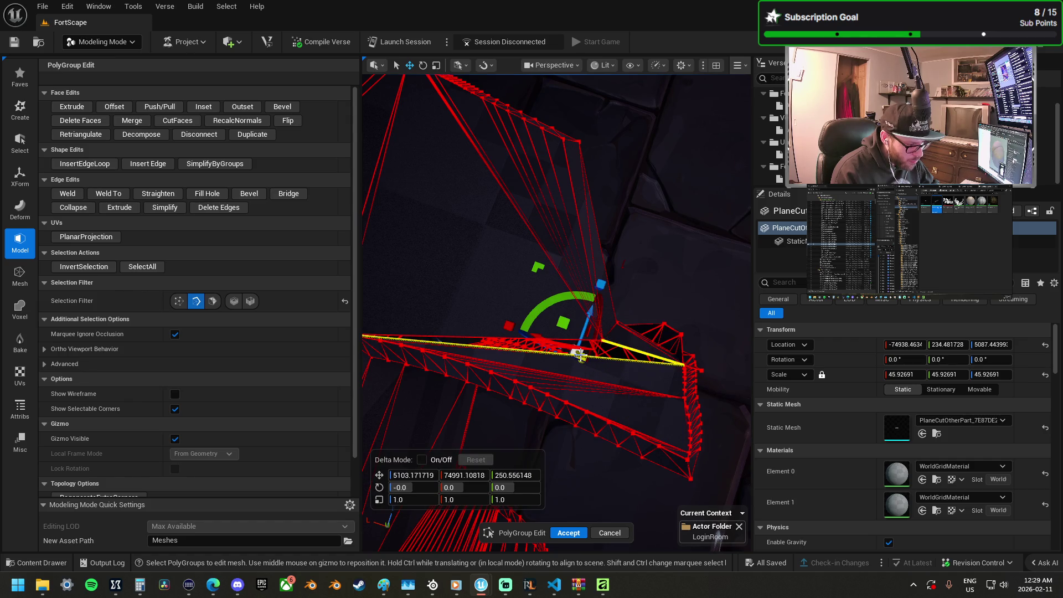
left_click(289, 193)
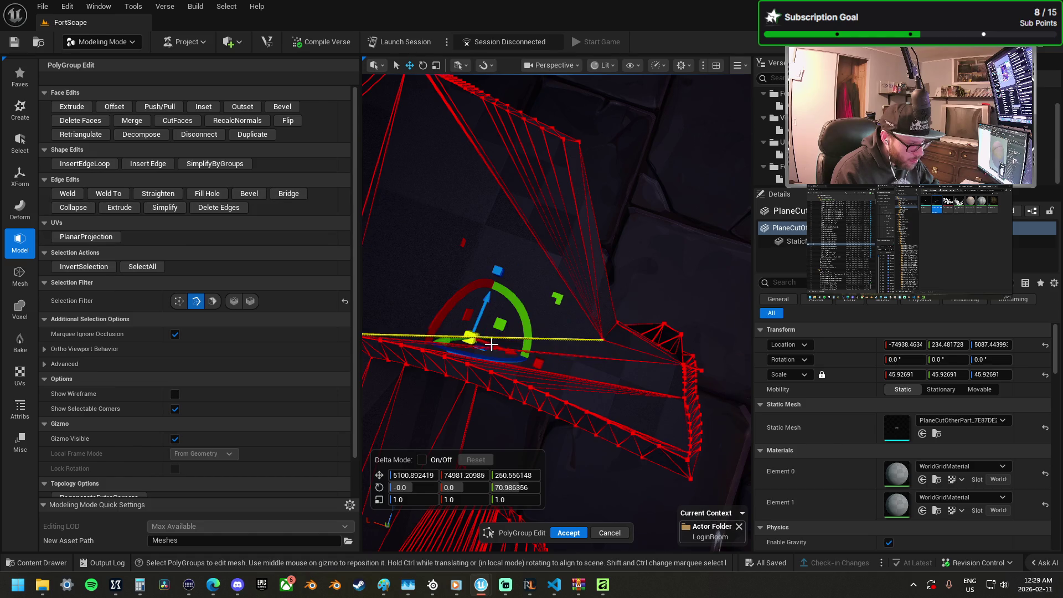
Step: Accept the PolyGroup Edit changes on the patched letter piece
left_click_drag(582, 340, 577, 526)
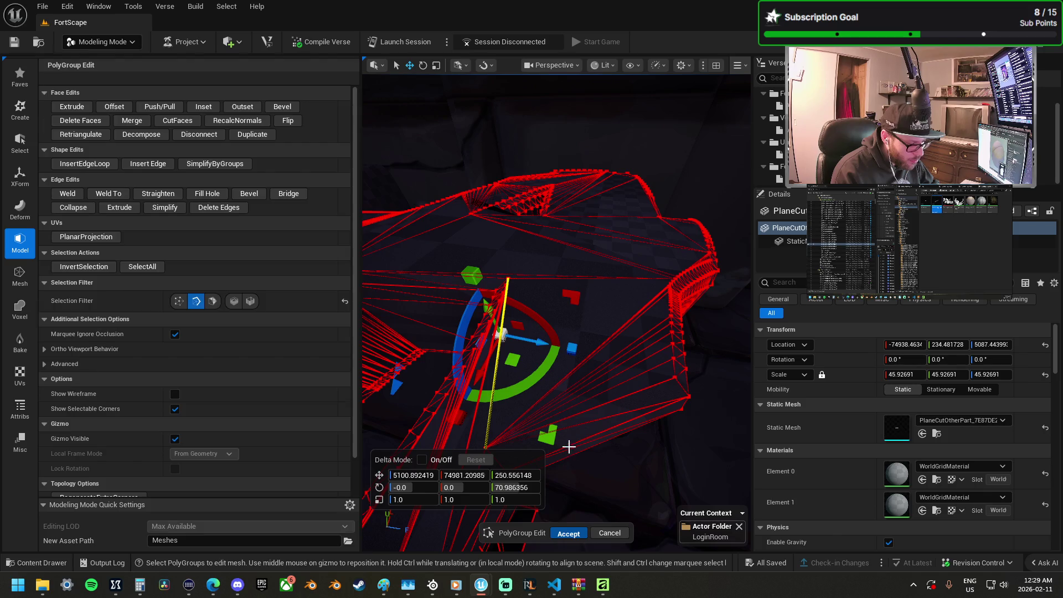
key("Return")
mouse_move(594, 423)
left_mouse_down()
mouse_move(593, 482)
mouse_move(593, 416)
left_mouse_up()
left_click_drag(586, 212, 586, 415)
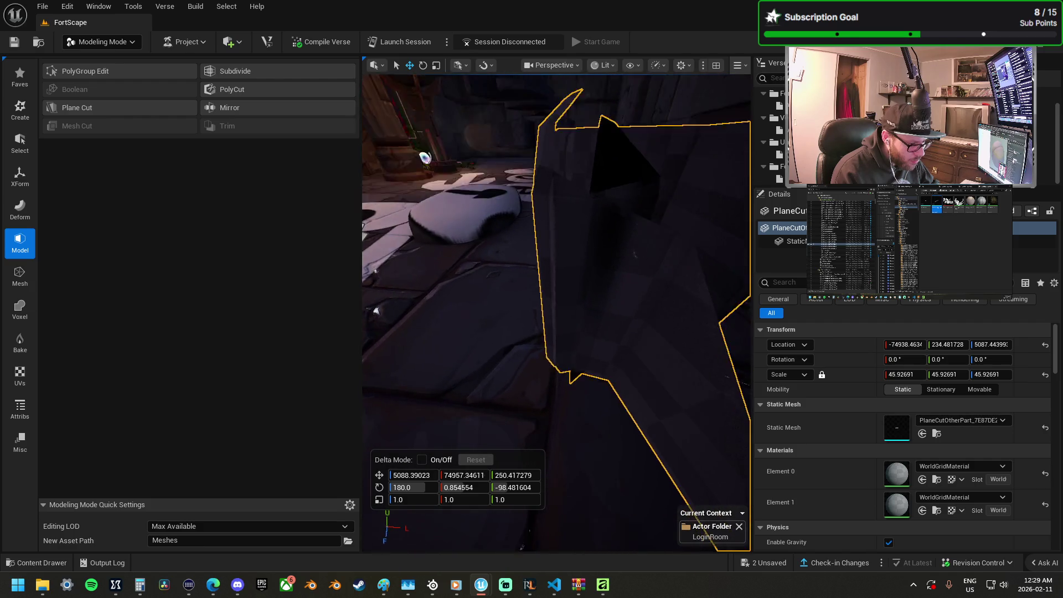
Step: Fly over the floor to the PlaneCutOtherPart piece and reopen PolyGroup Edit on it
left_click_drag(586, 415, 586, 432)
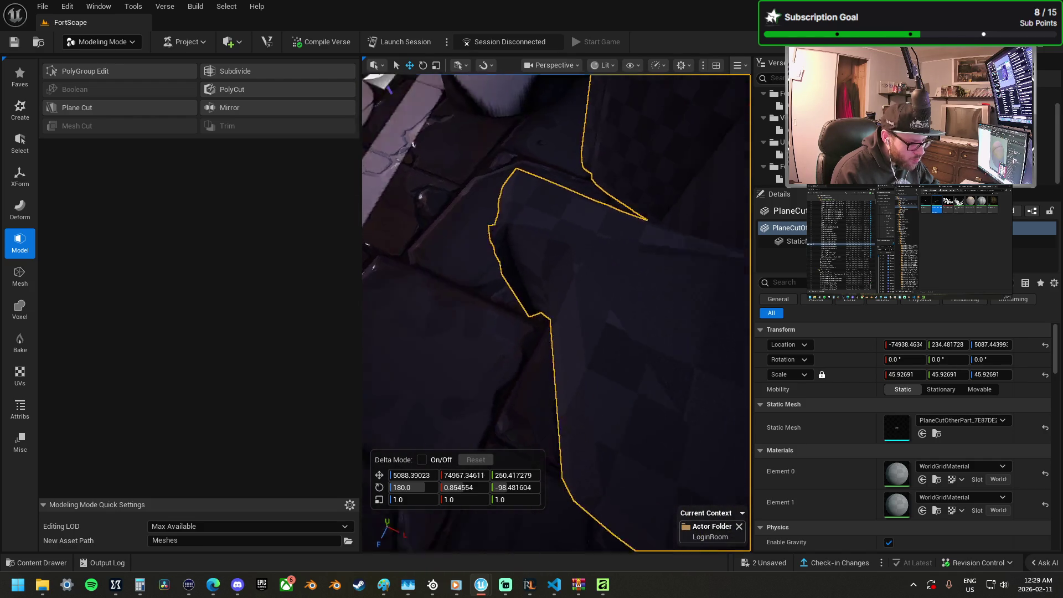
mouse_move(586, 432)
left_mouse_down()
mouse_move(586, 549)
mouse_move(592, 421)
left_mouse_up()
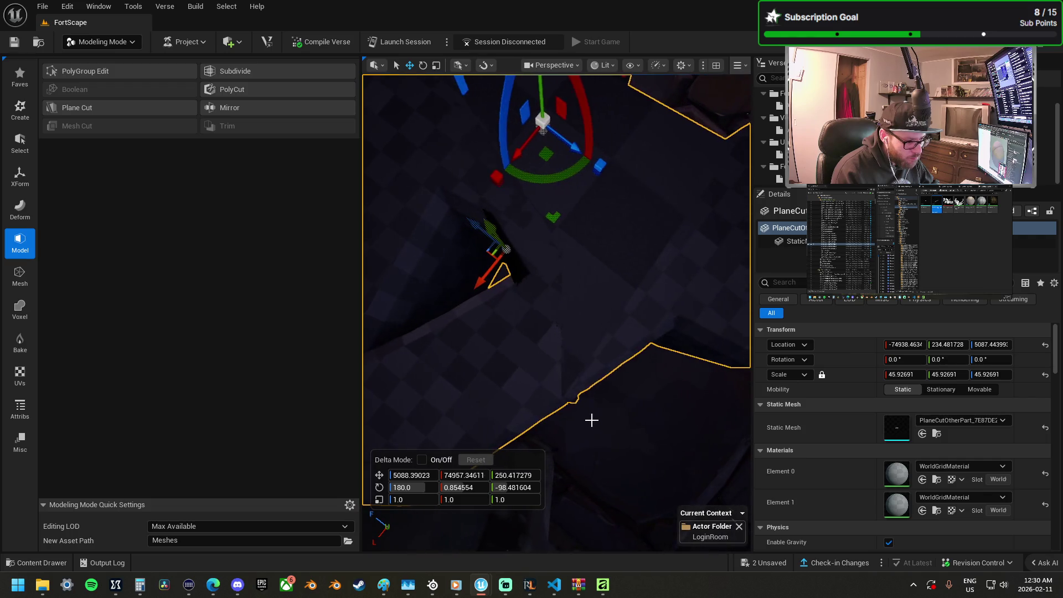
left_click(138, 70)
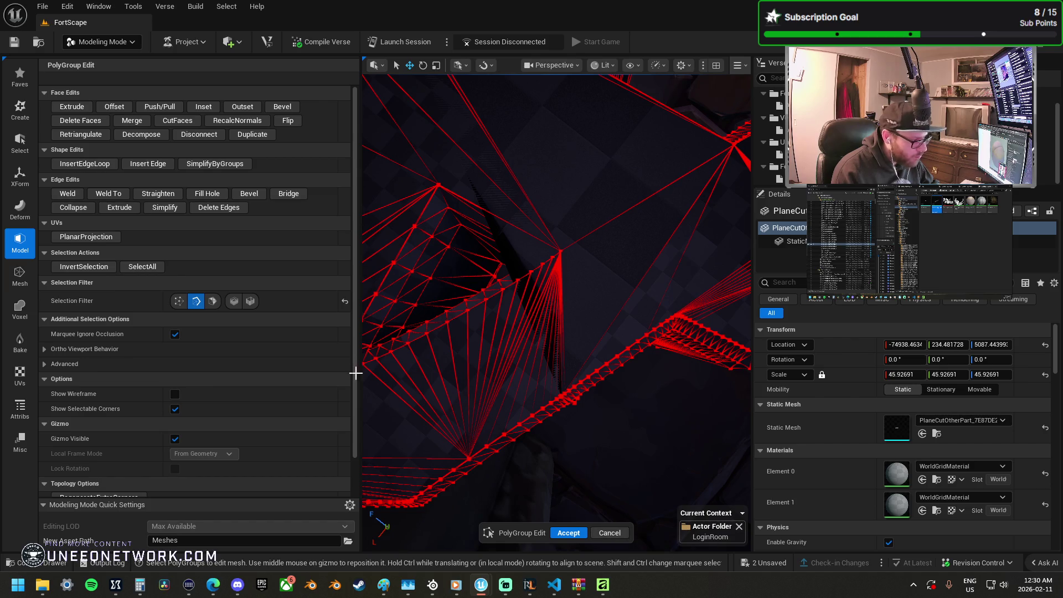
Step: Turn face picking on, select and focus one mesh face, then clear it and exit
key("f")
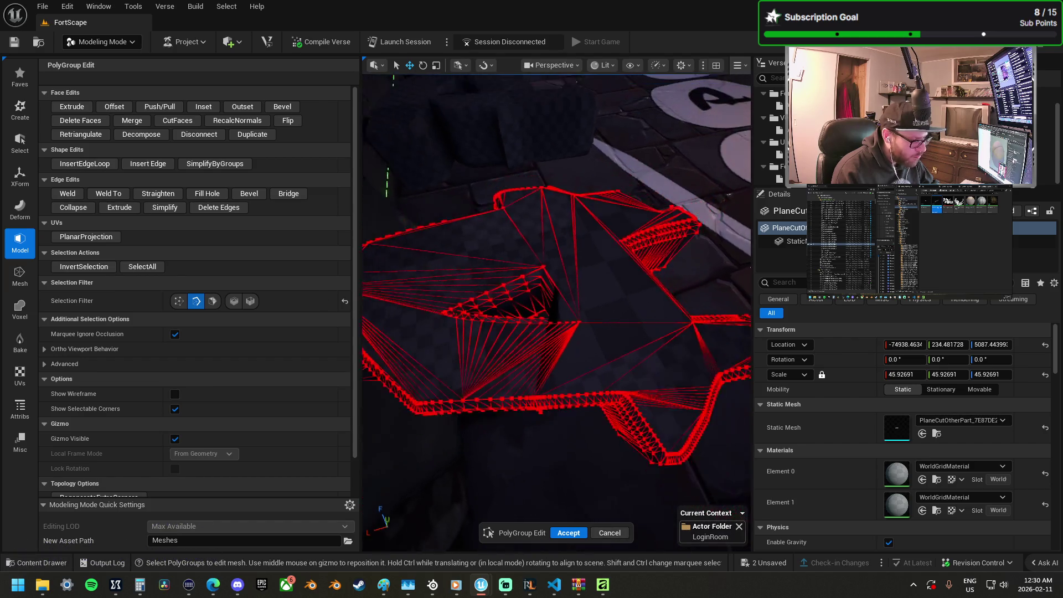
left_click(212, 300)
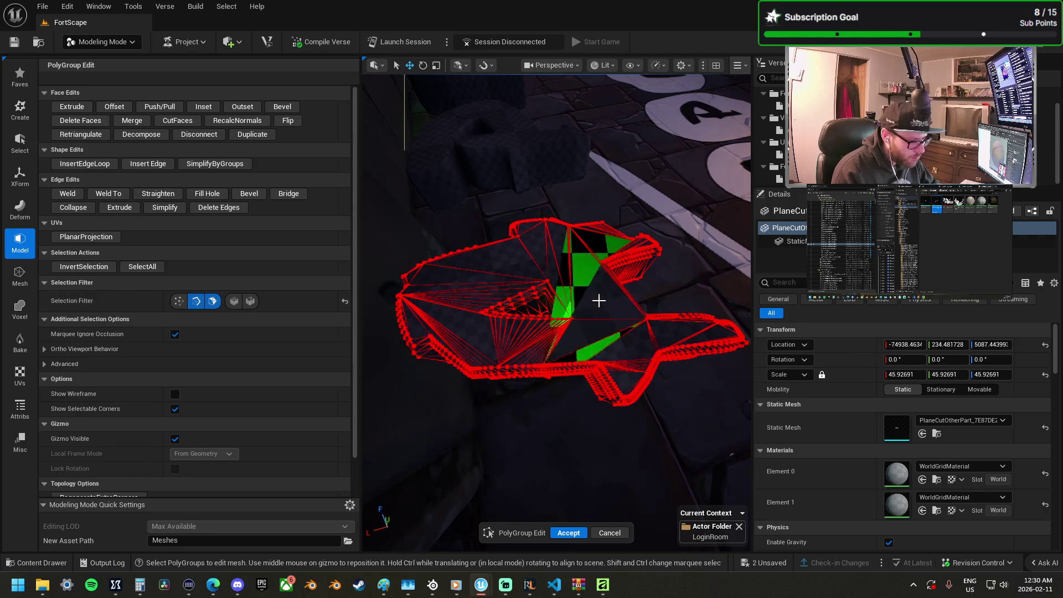
left_click(603, 300)
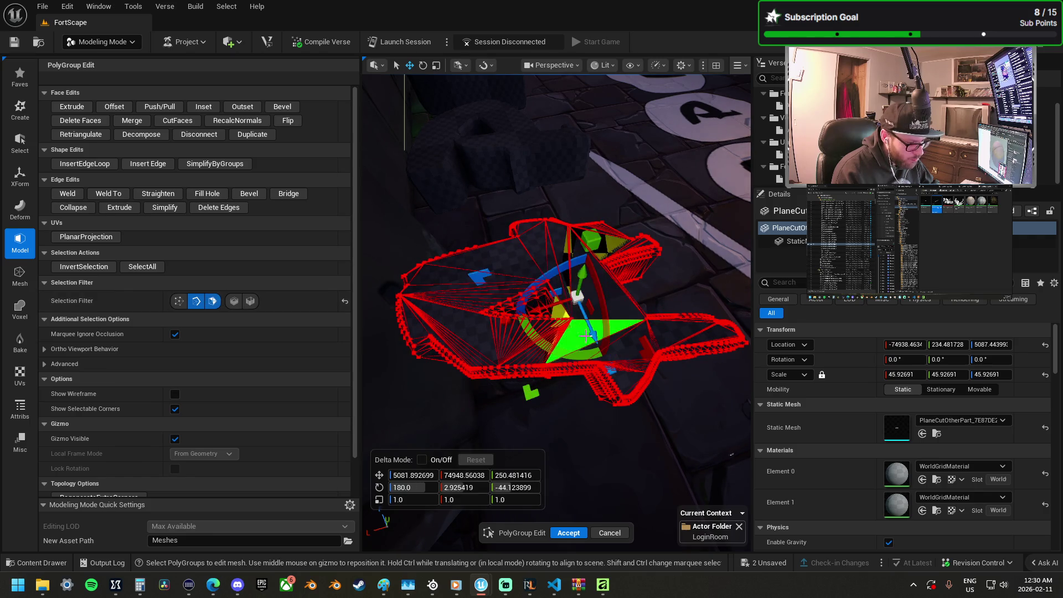
key("f")
key("Escape")
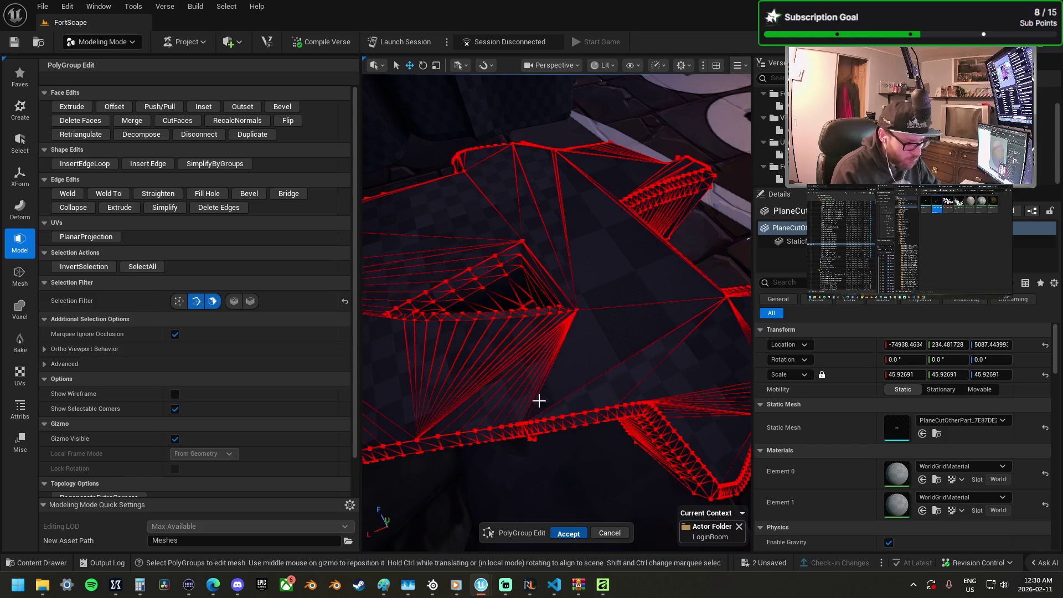
key("Escape")
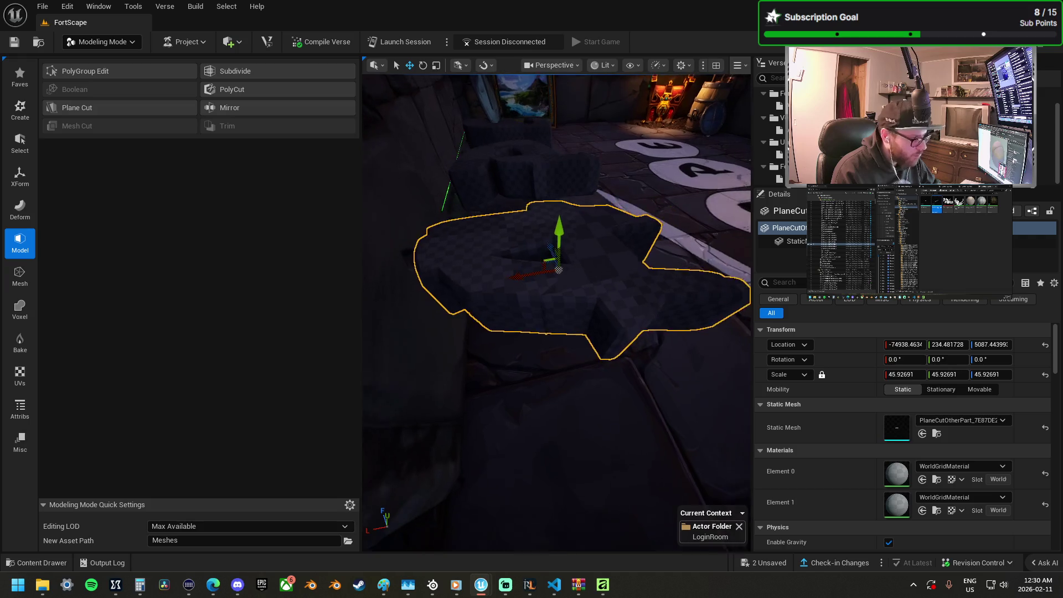
Step: Mirror and append the piece with the Down preset, raising the plane to about Z 240
left_click(248, 107)
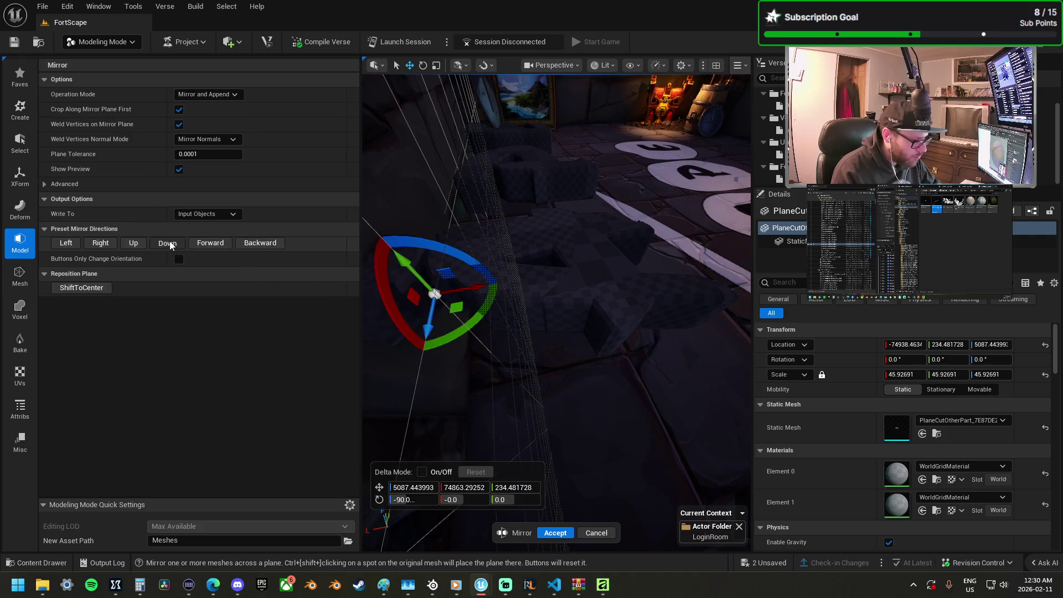
left_click(170, 242)
mouse_move(559, 256)
left_mouse_down()
mouse_move(446, 129)
mouse_move(556, 270)
left_mouse_up()
scroll(559, 246, "up", 3)
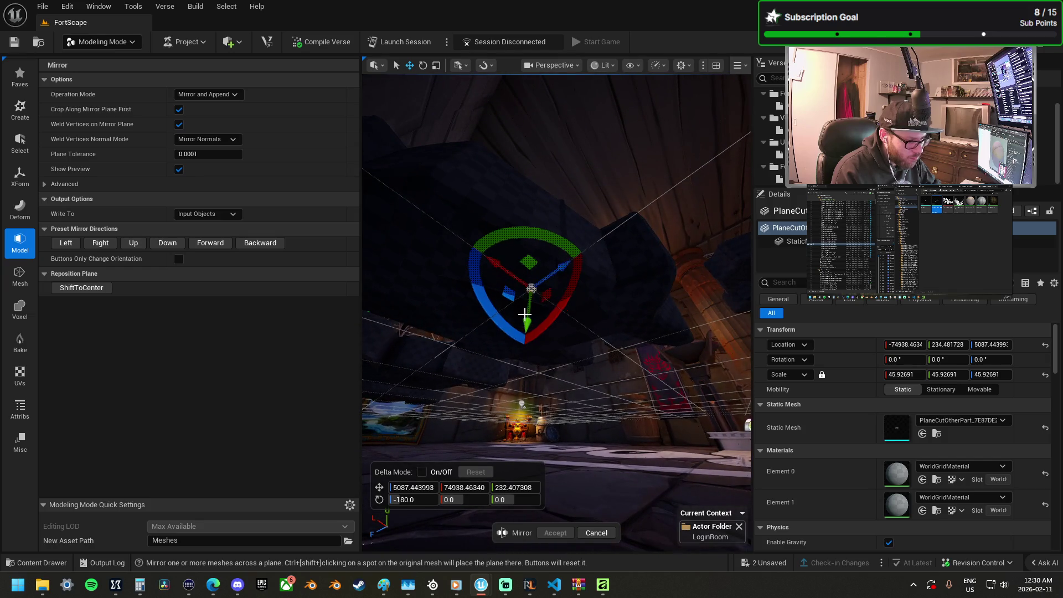
left_click_drag(524, 314, 528, 310)
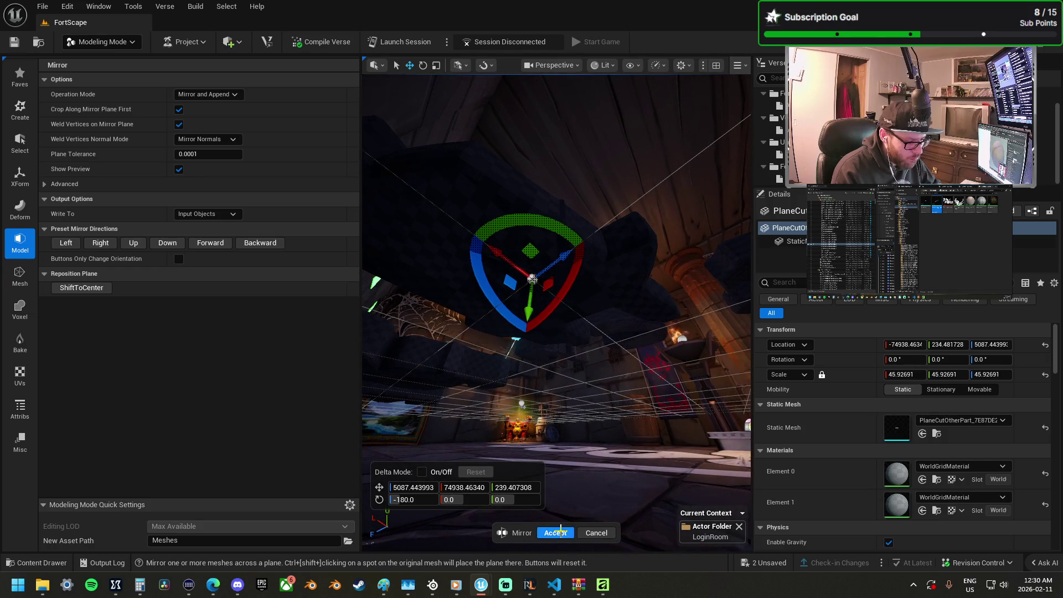
key("Return")
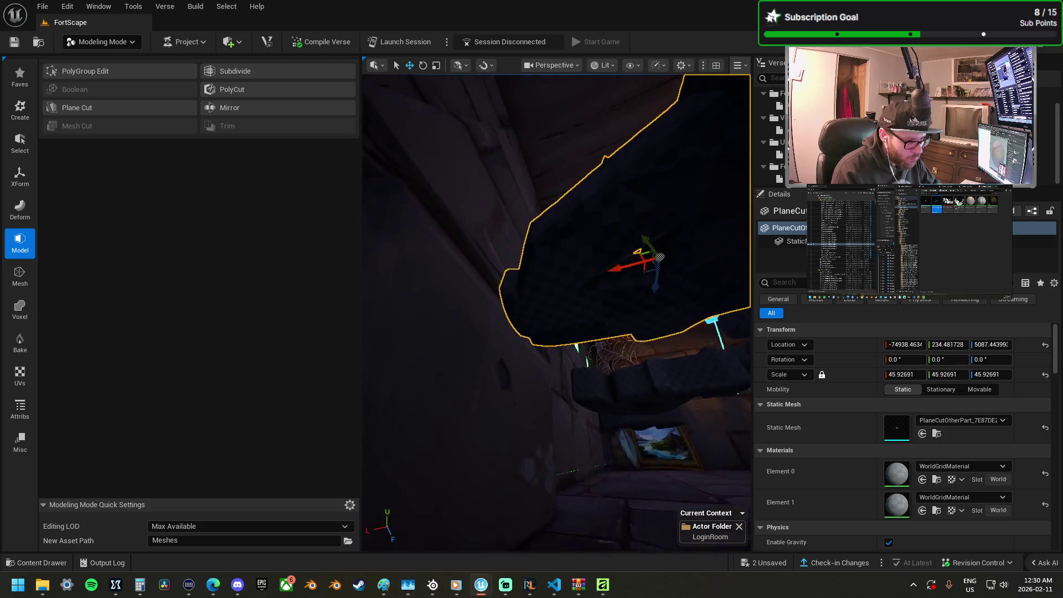
Step: Delete the copied fortscape letter meshes
key("f")
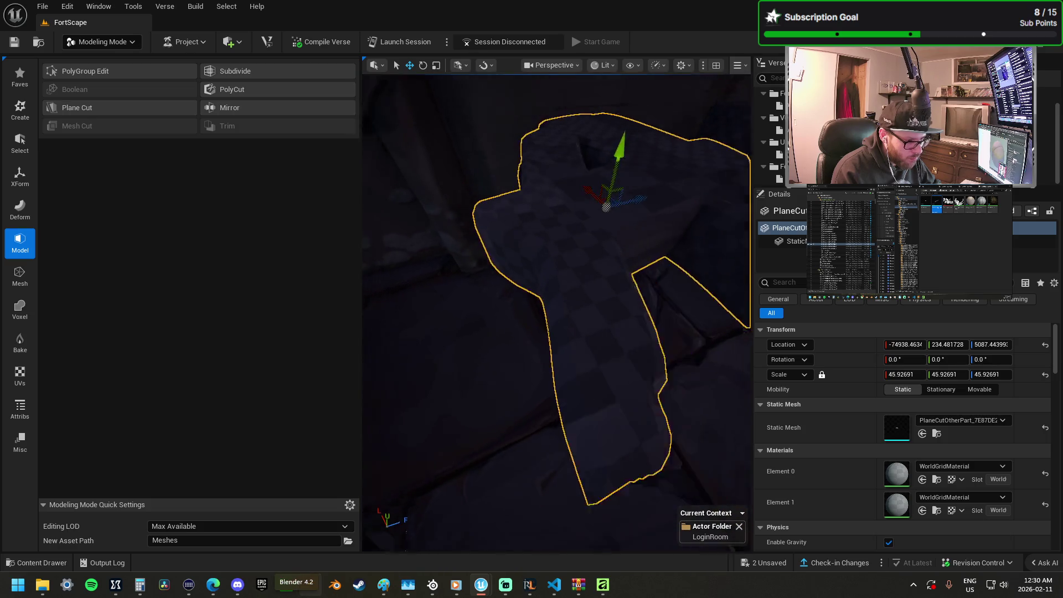
left_click_drag(438, 524, 596, 547)
left_click(594, 344)
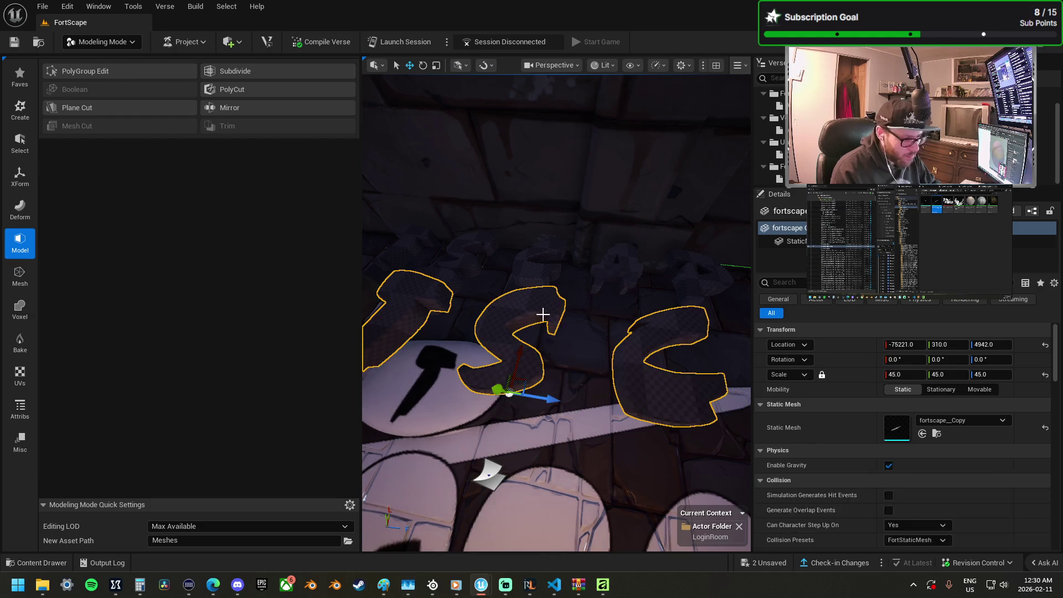
key("Delete")
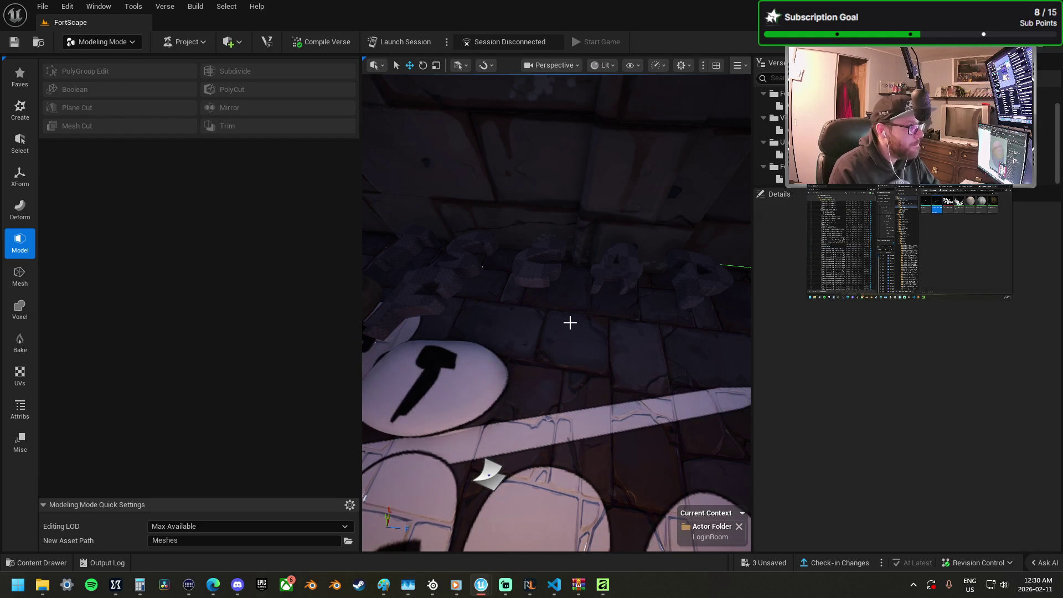
mouse_move(557, 310)
left_mouse_down()
mouse_move(568, 343)
mouse_move(533, 361)
left_mouse_up()
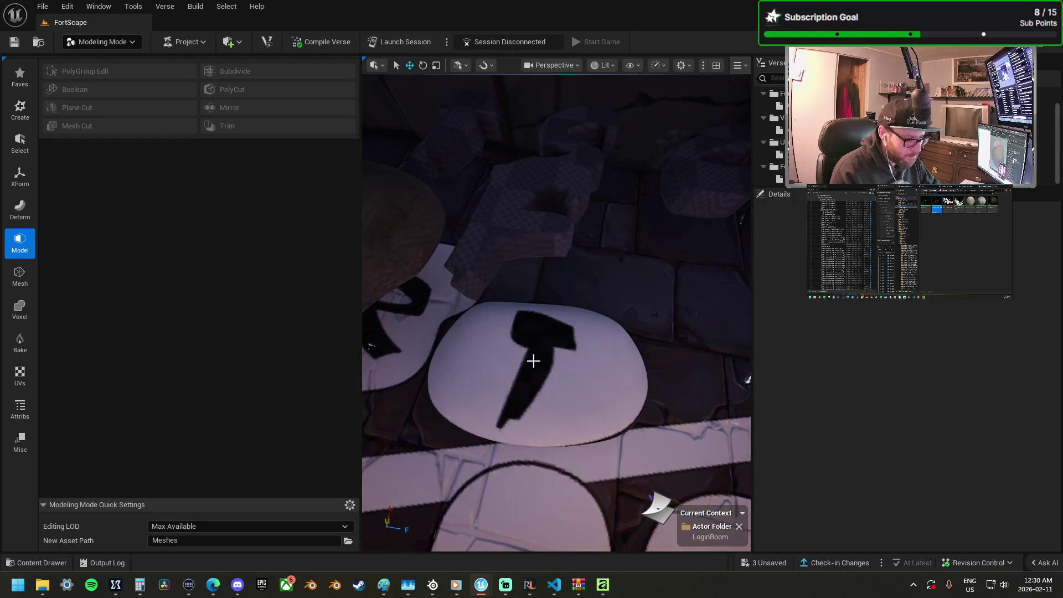
Step: Reposition the small cut piece, shifting it back 50 units along Y
left_click(486, 141)
left_click_drag(482, 129, 542, 240)
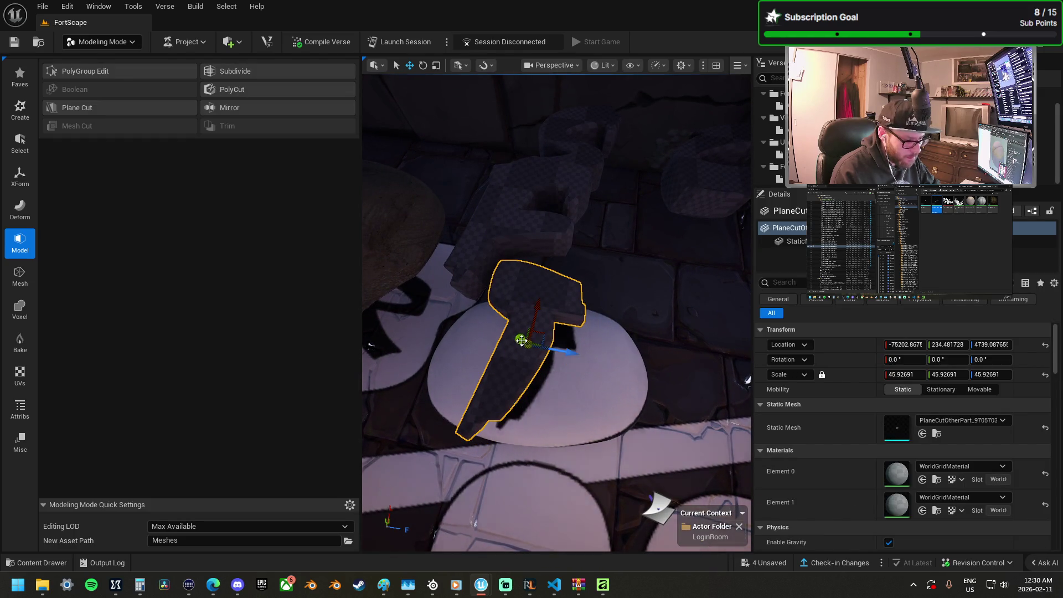
left_click_drag(524, 342, 524, 341)
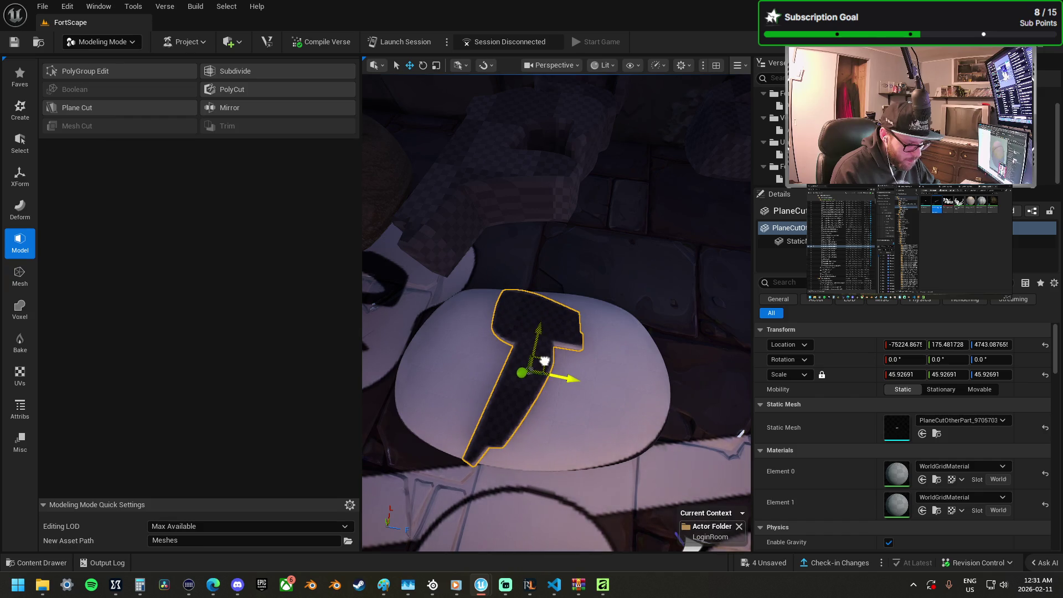
Step: Select the stone disk and T piece, then lift the T up into the disk
mouse_move(557, 310)
left_mouse_down()
mouse_move(631, 302)
mouse_move(613, 361)
left_mouse_up()
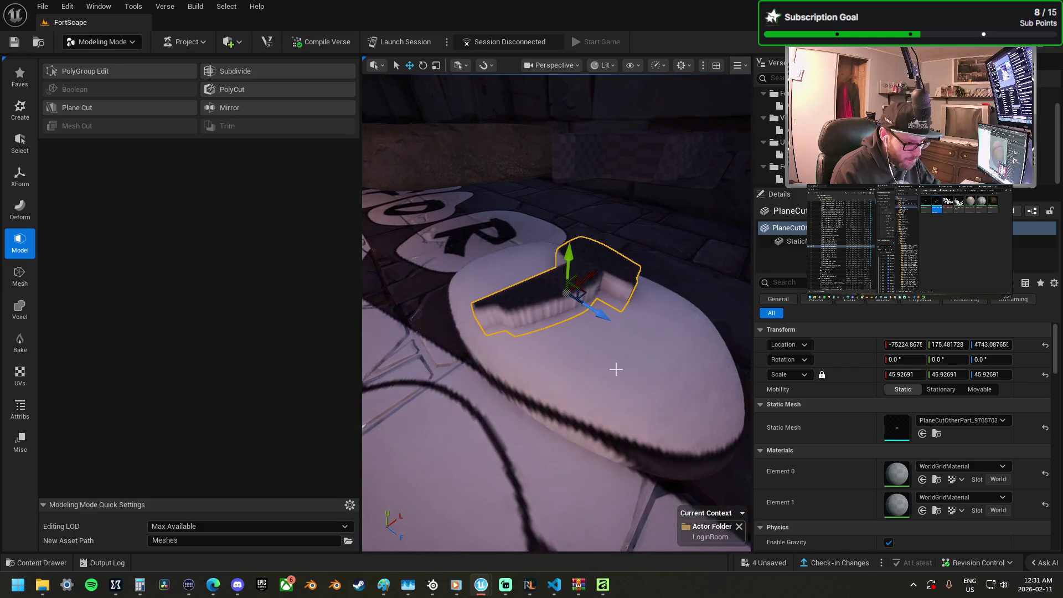
left_click(606, 355)
left_click(570, 292, "ctrl")
left_click_drag(571, 256, 571, 283)
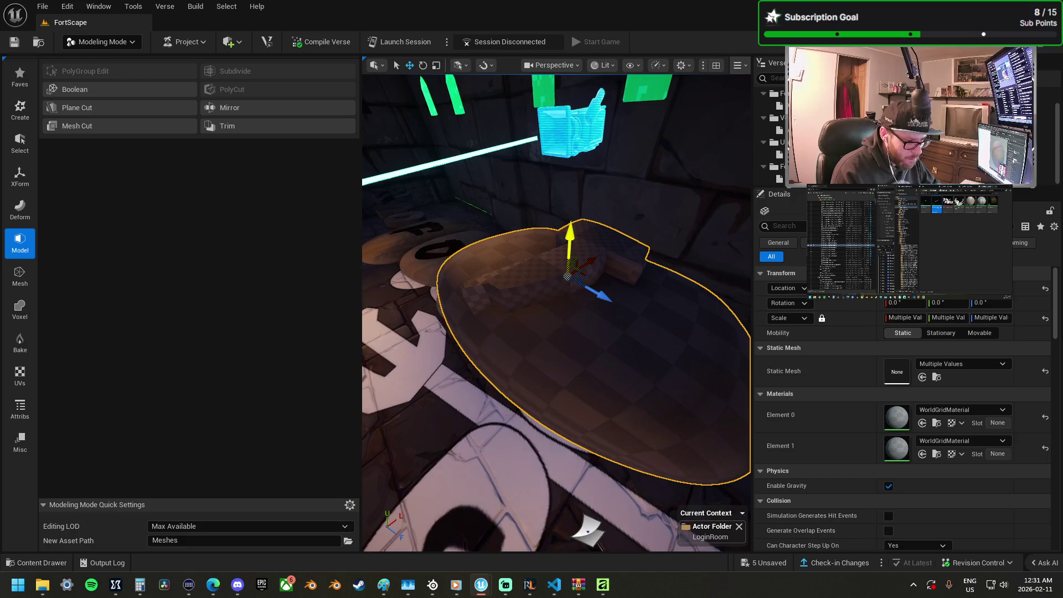
Step: Select the right stone disk with the T piece and apply Mesh Cut to carve the T
left_click(582, 265)
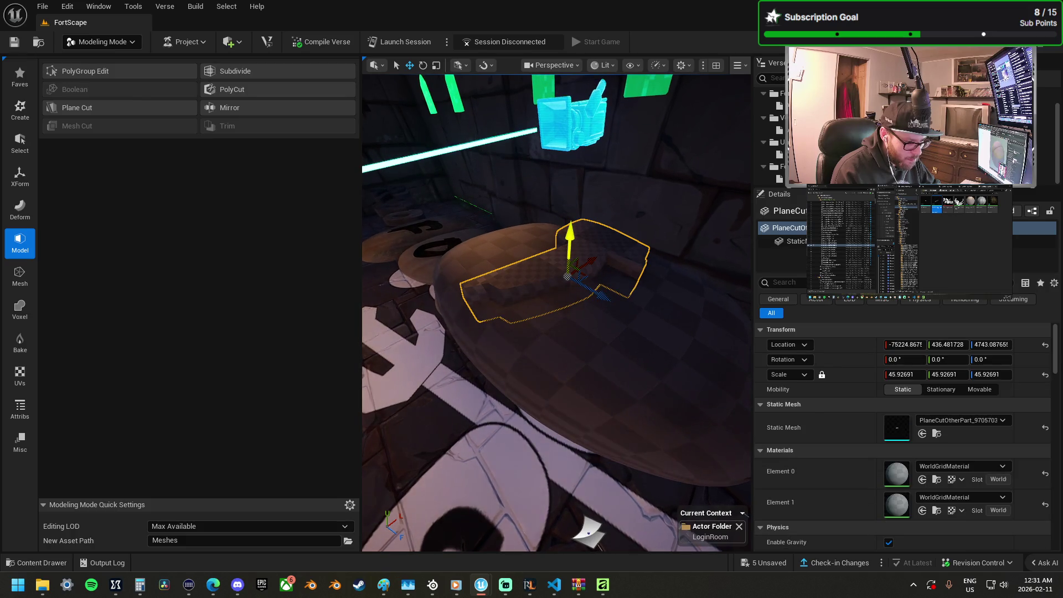
left_click_drag(569, 242, 571, 260)
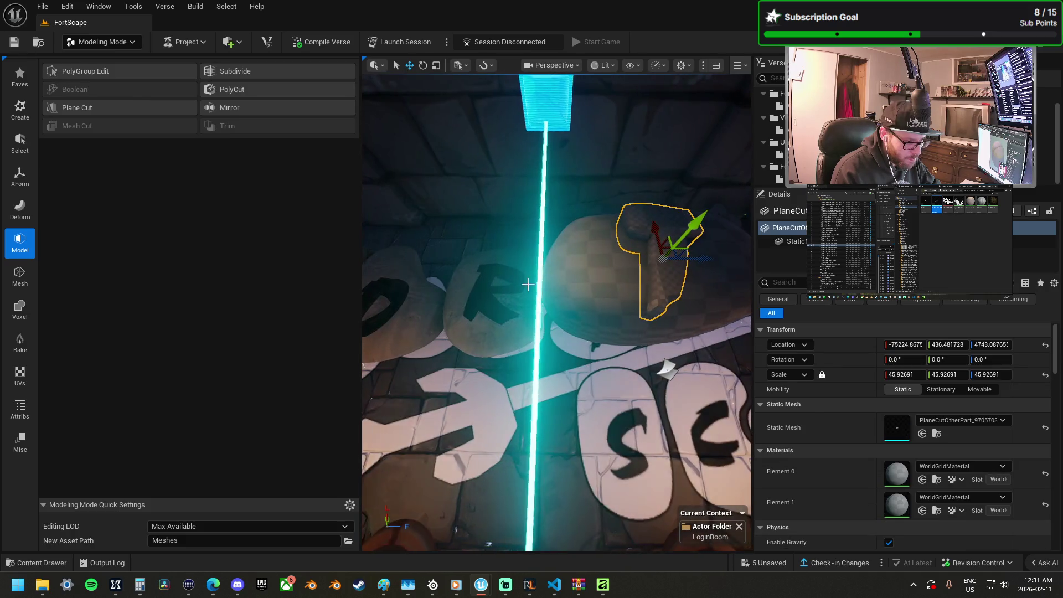
left_click(527, 301)
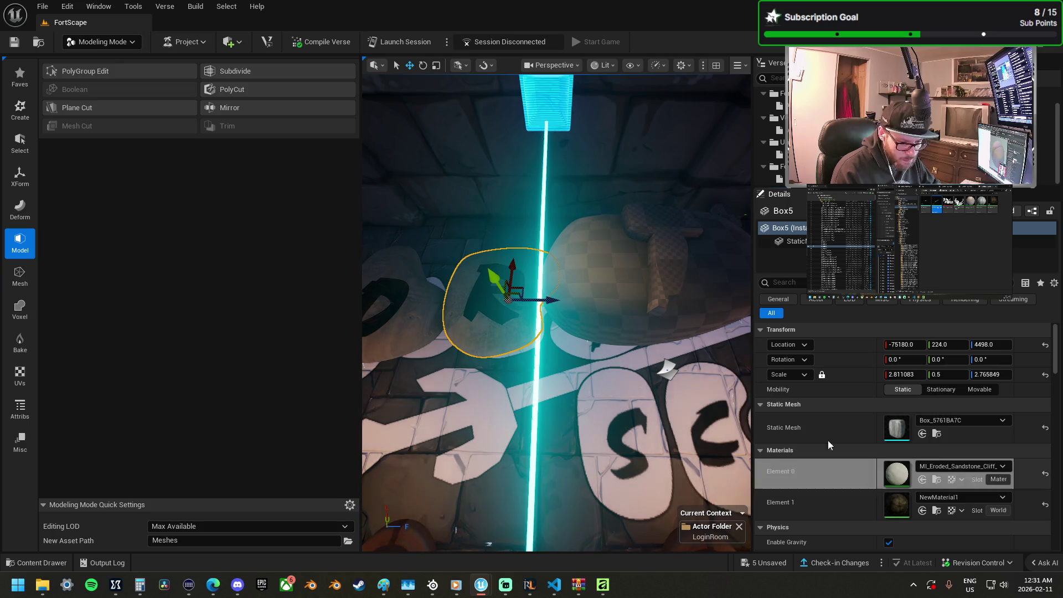
left_click(707, 287)
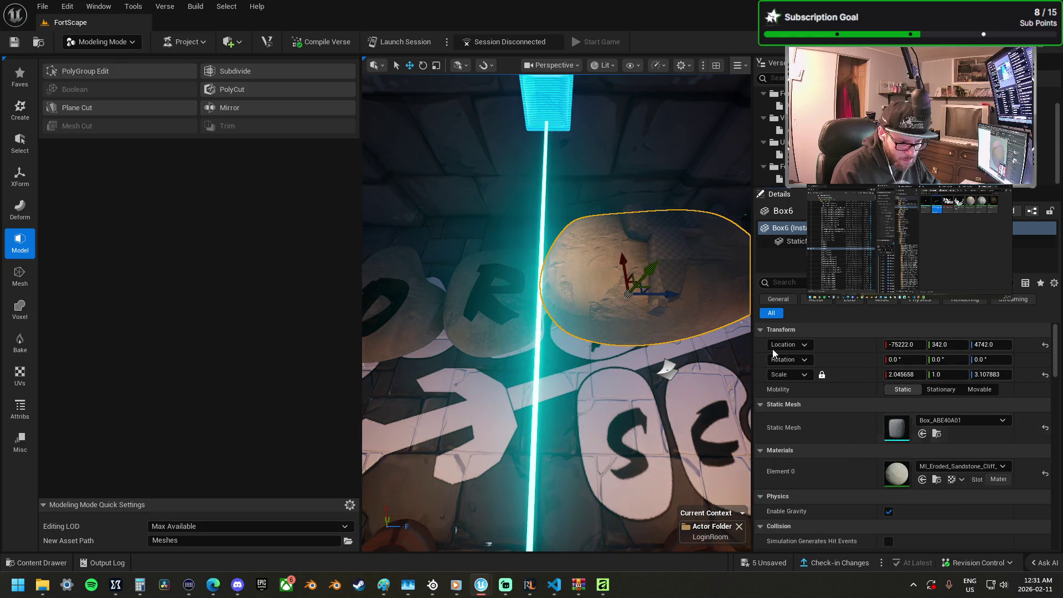
left_click(672, 271, "ctrl")
key("f")
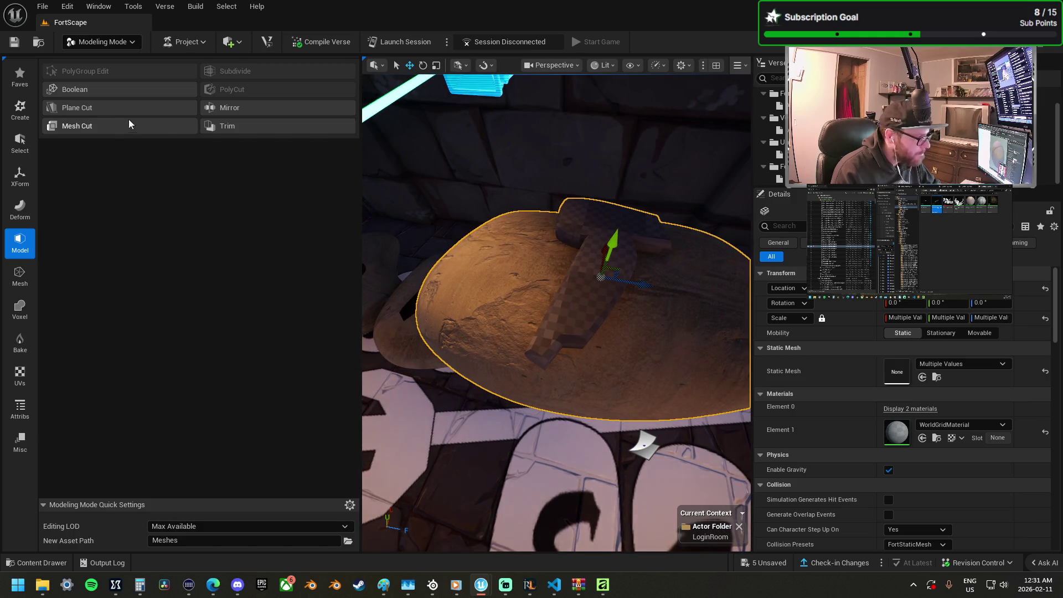
left_click(110, 125)
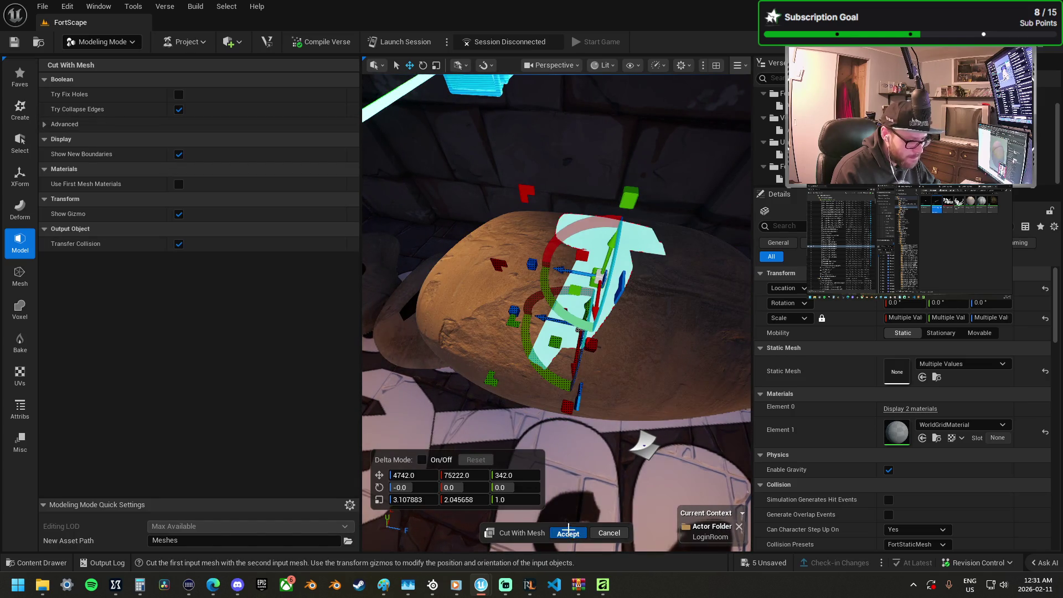
key("Return")
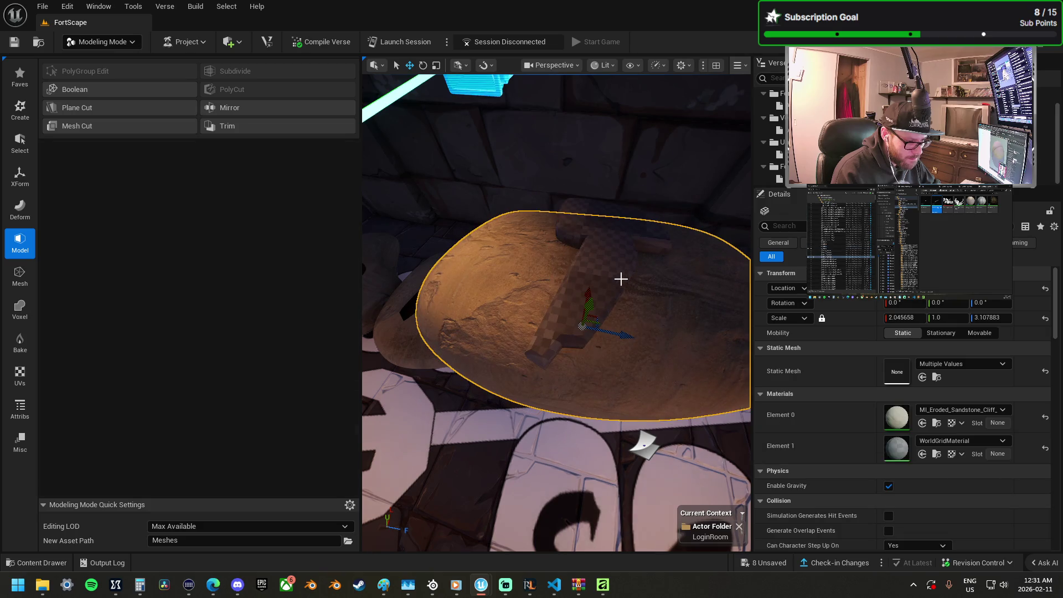
Step: Give the carved disk Box6's Element 1 the dark NewMaterial1, matching Box5
left_click(598, 287)
left_click(608, 274, "ctrl")
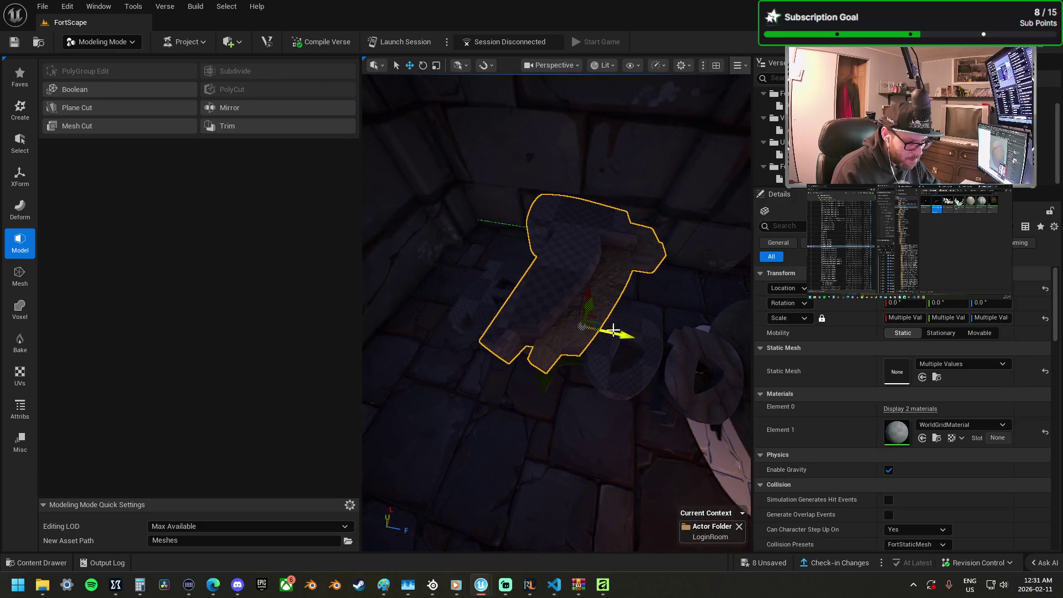
scroll(594, 315, "down", 5)
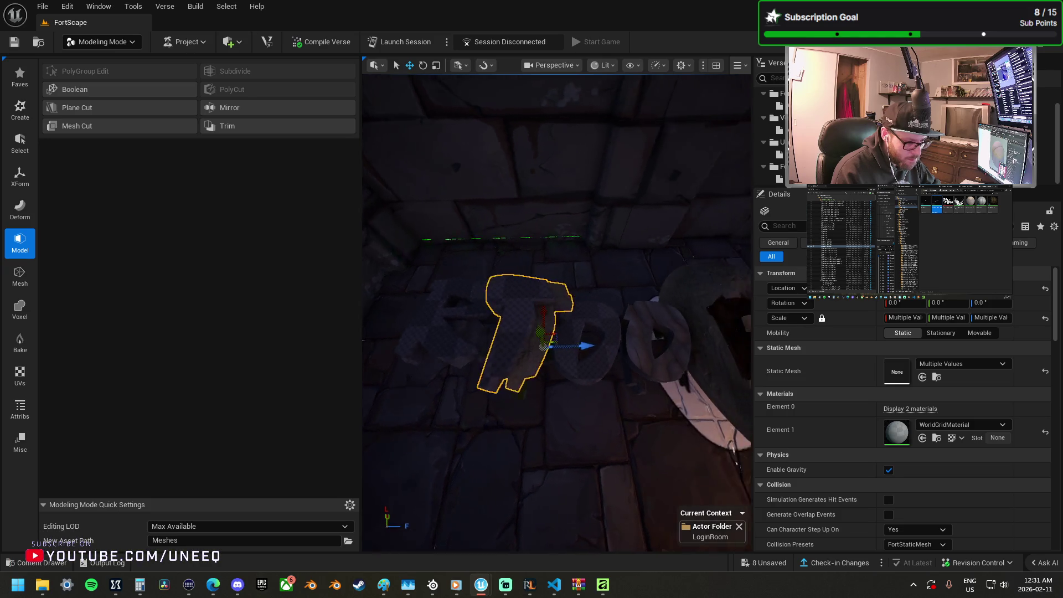
mouse_move(569, 327)
left_mouse_down()
mouse_move(569, 316)
mouse_move(568, 327)
left_mouse_up()
left_click(569, 327)
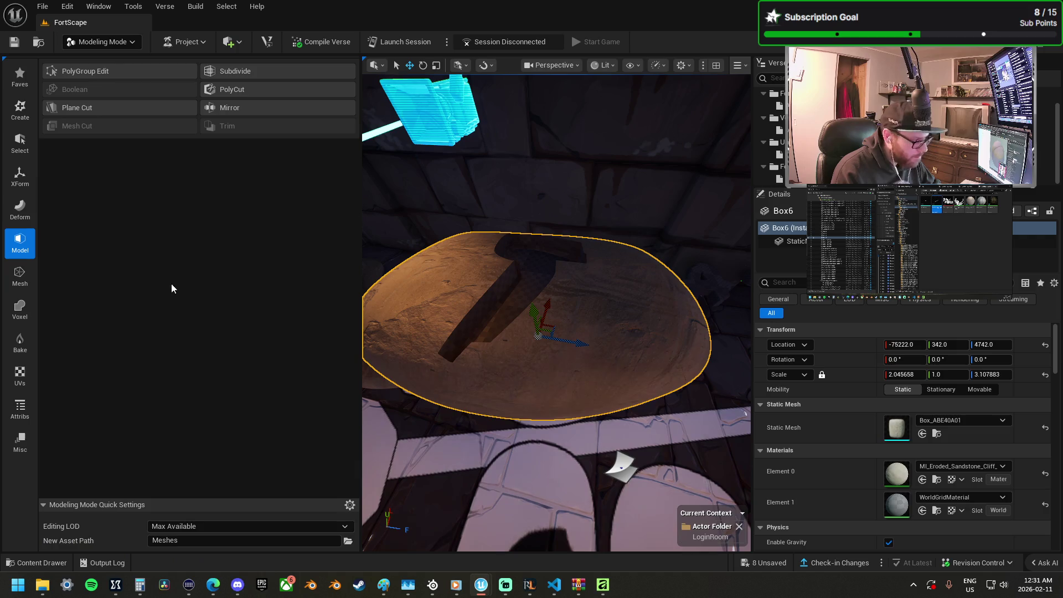
mouse_move(380, 267)
left_mouse_down()
mouse_move(548, 316)
mouse_move(565, 334)
left_mouse_up()
left_click(565, 335)
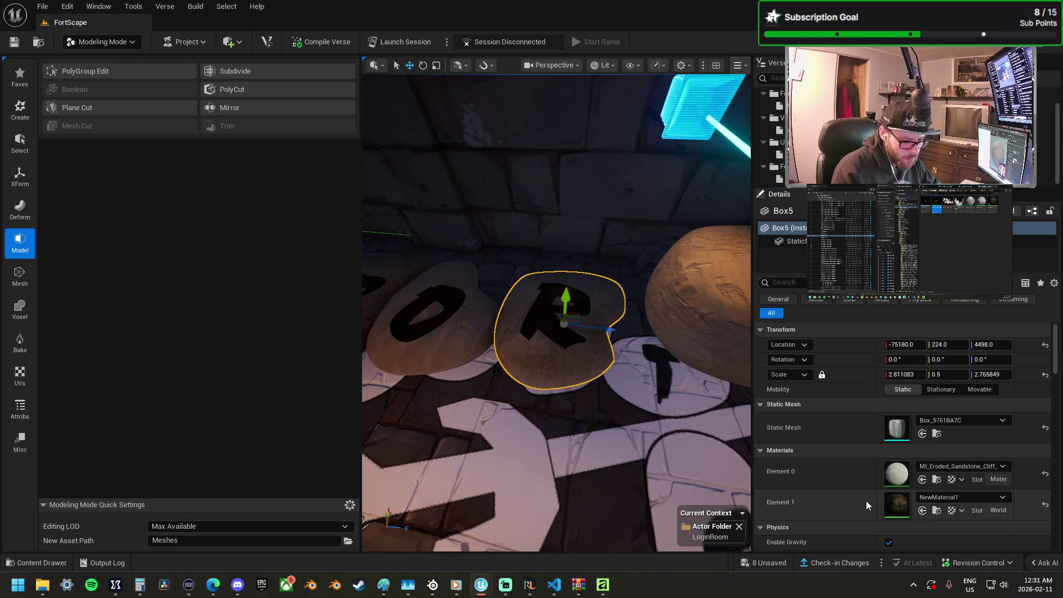
left_click(692, 294)
key("f")
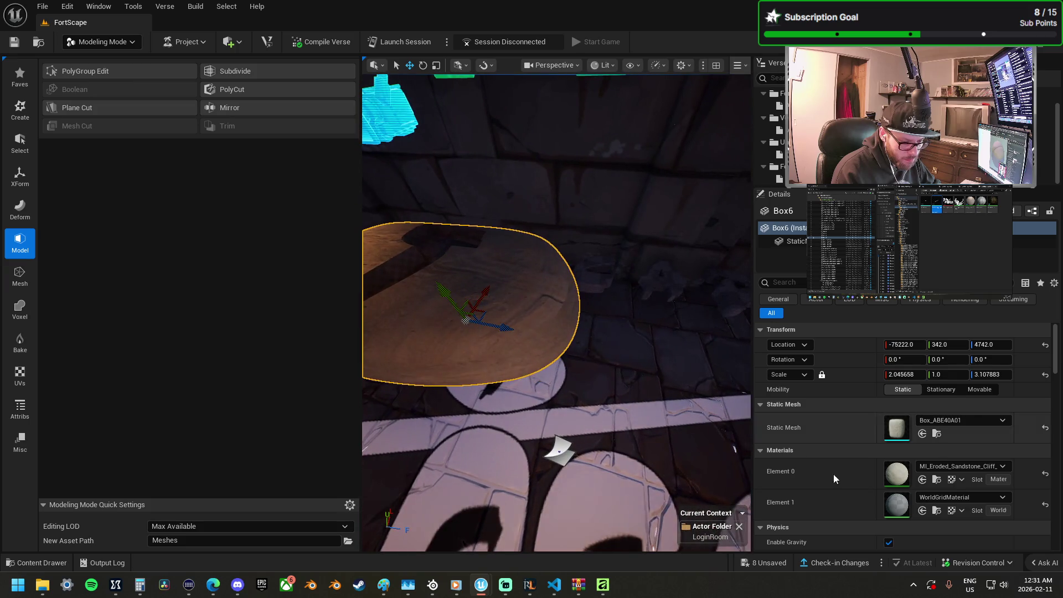
key("ctrl+z")
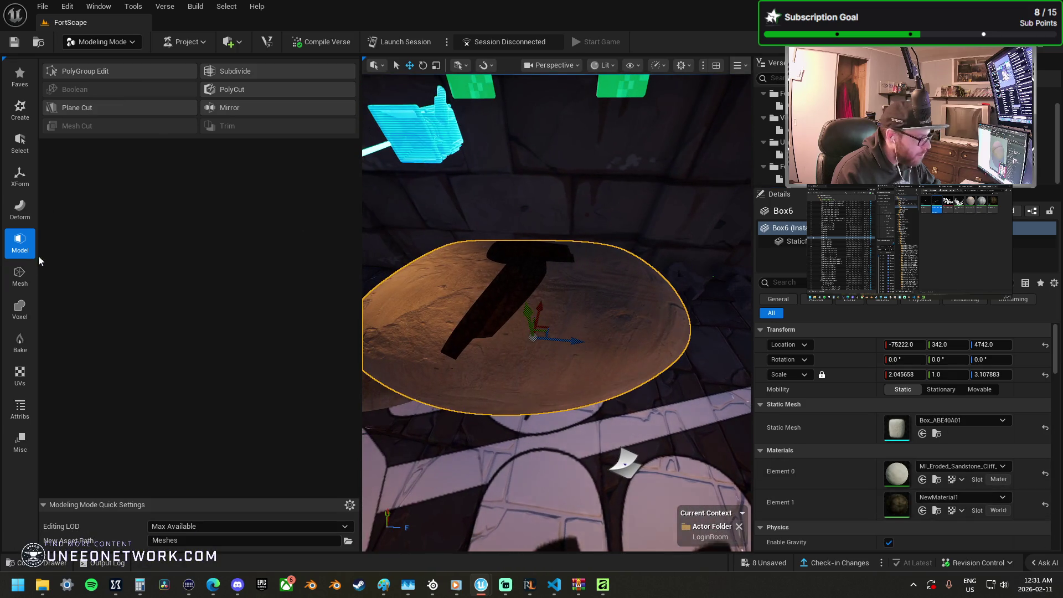
left_click(26, 377)
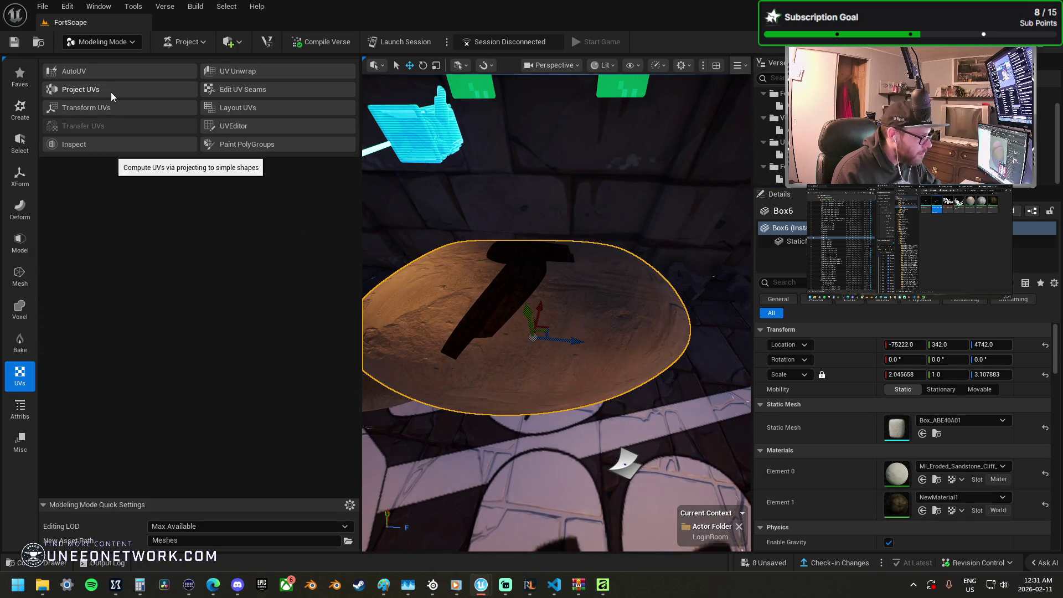
Step: Cylinder-project new UVs onto the carved stone disk
left_click(111, 92)
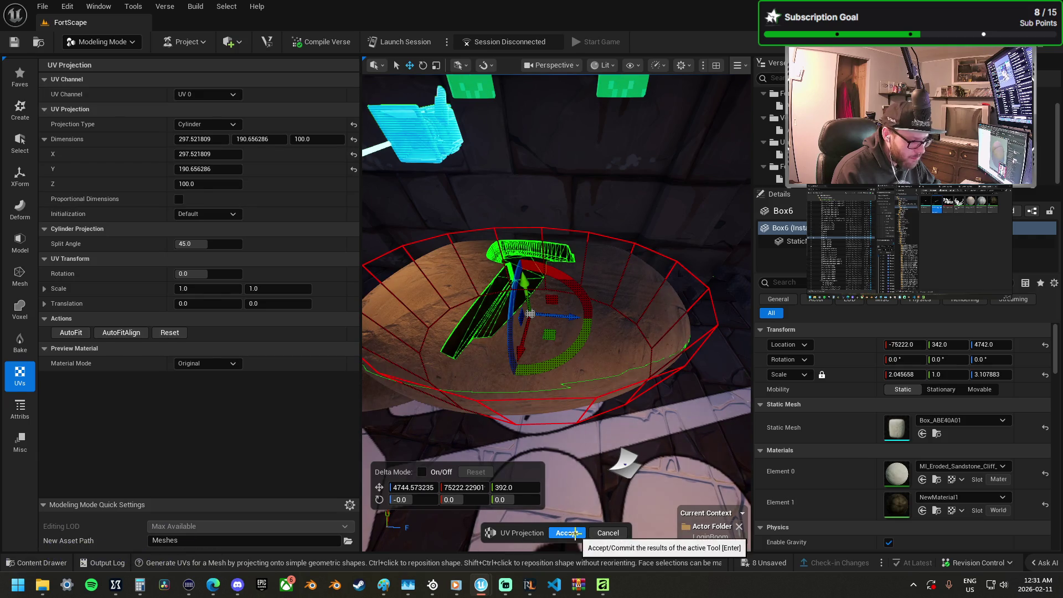
key("Return")
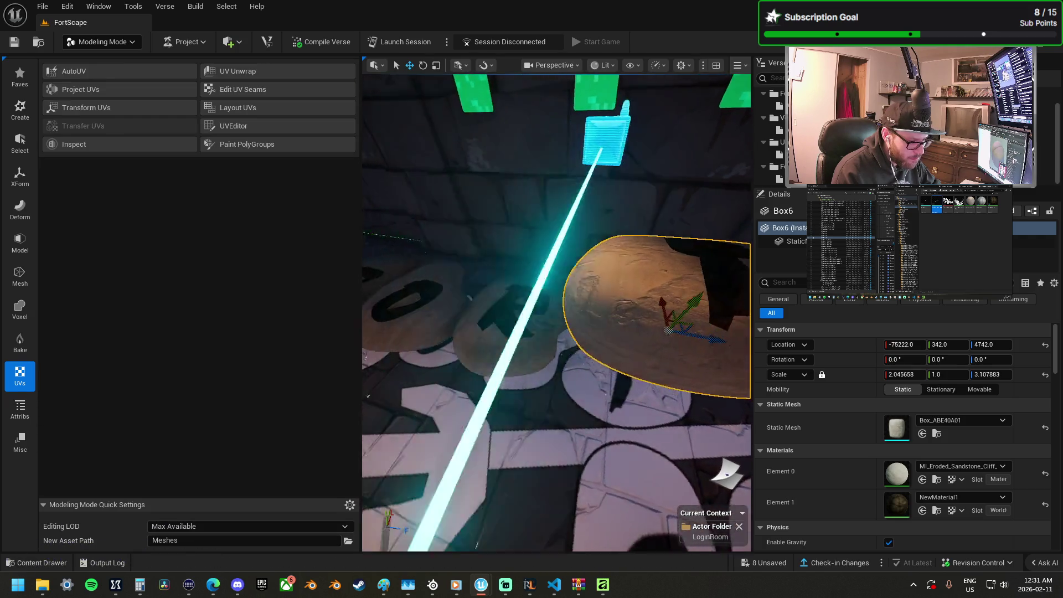
left_click_drag(562, 269, 595, 270)
Step: Set the disk's vertical scale to 0.5 and lower it to 224
left_click(942, 375)
type("0.5")
key("Return")
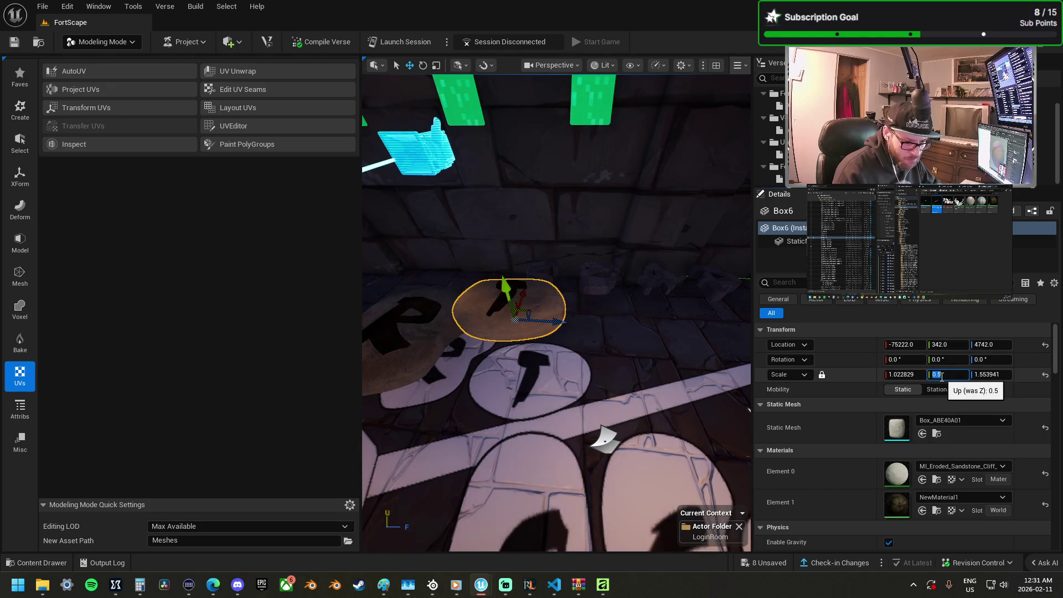
scroll(693, 366, "down", 2)
key("ctrl+z")
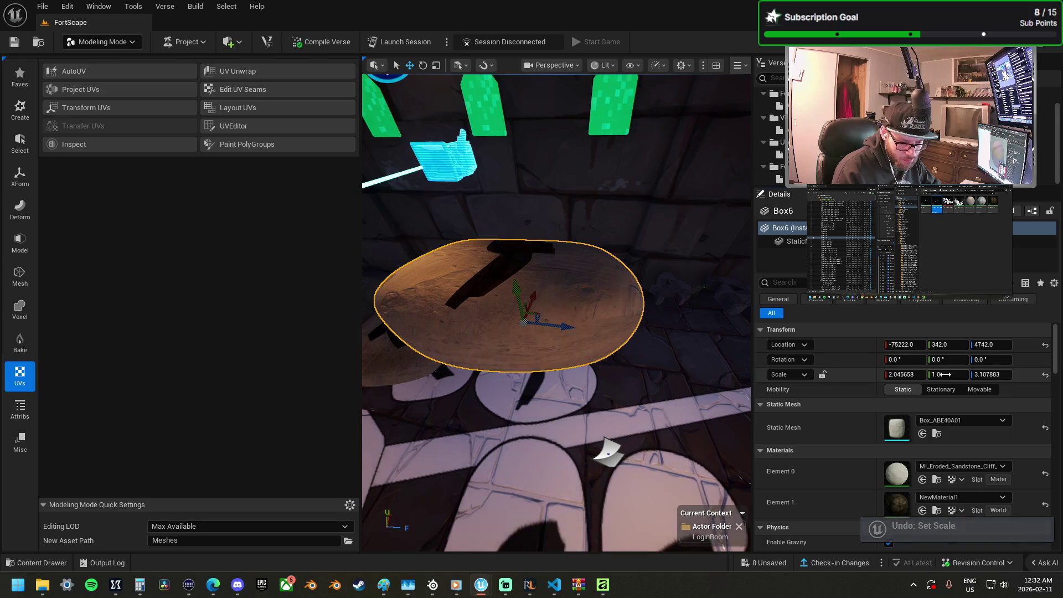
left_click(949, 375)
type("0.5")
key("Return")
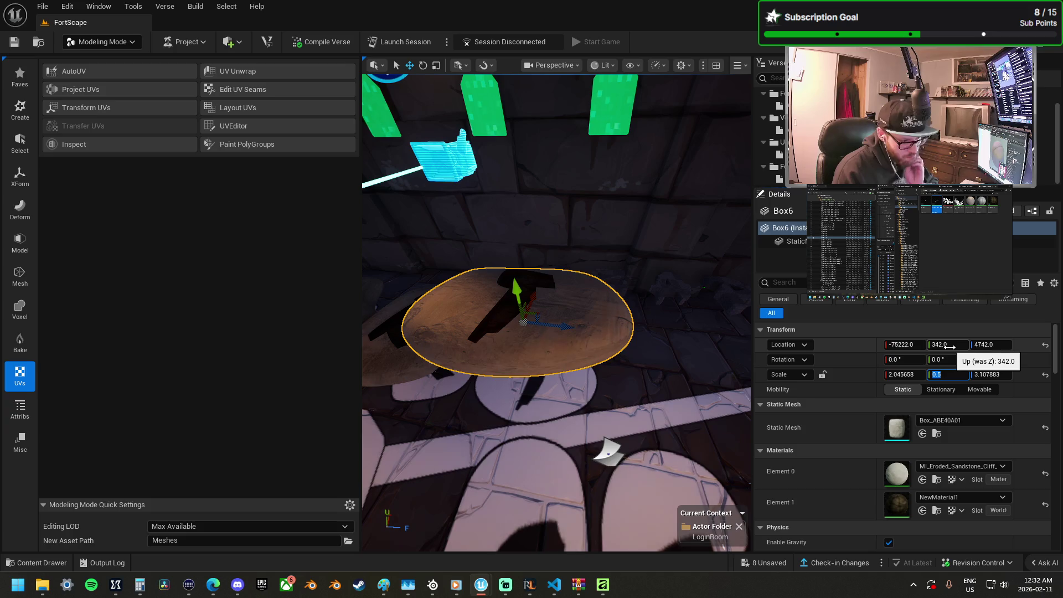
left_click(953, 345)
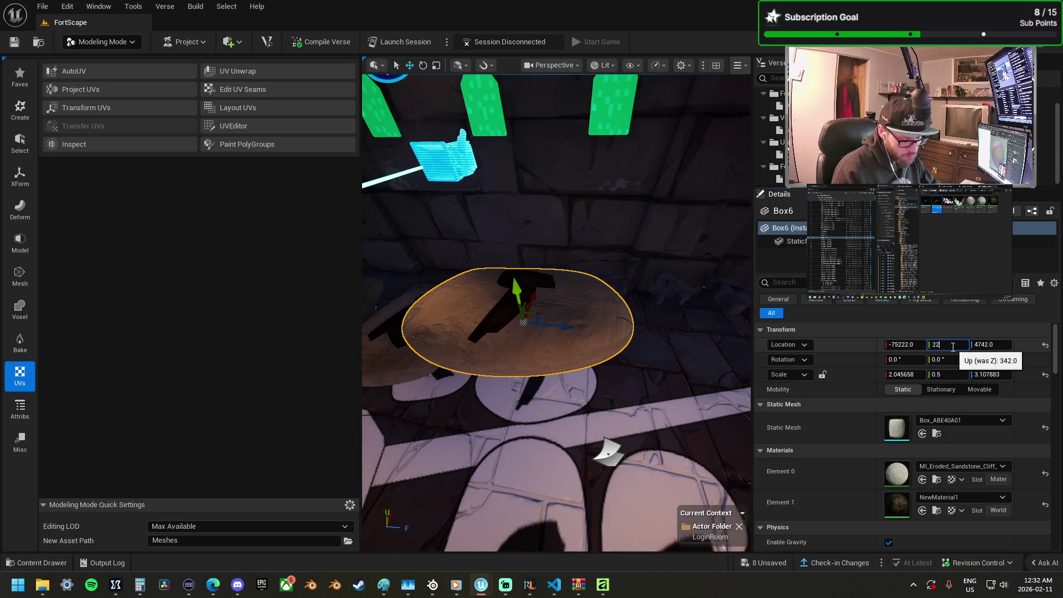
type("4")
key("Return")
mouse_move(574, 451)
left_mouse_down()
mouse_move(598, 426)
mouse_move(568, 411)
mouse_move(672, 416)
mouse_move(609, 443)
mouse_move(582, 432)
mouse_move(373, 277)
left_mouse_up()
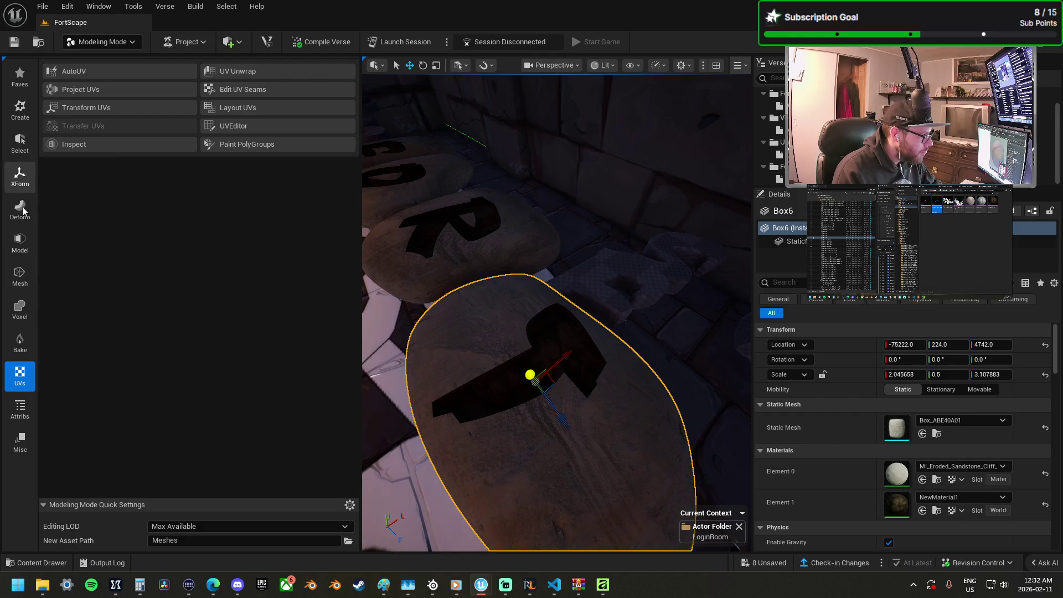
left_click(20, 244)
Step: Stretch one of the disk's face groups taller and accept the PolyGroup edit
left_click(77, 72)
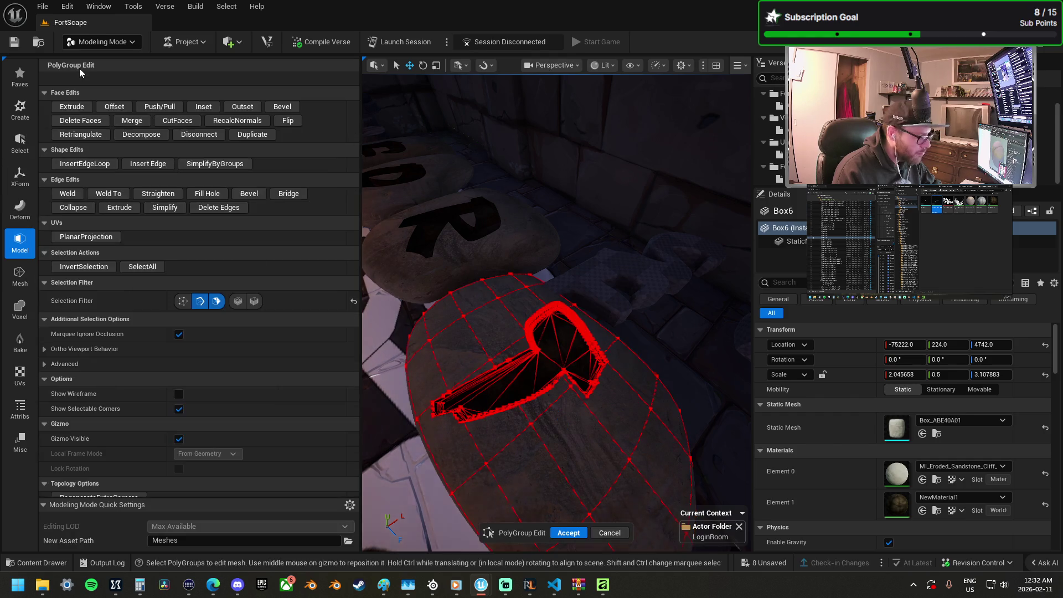
left_click(556, 359)
key("f")
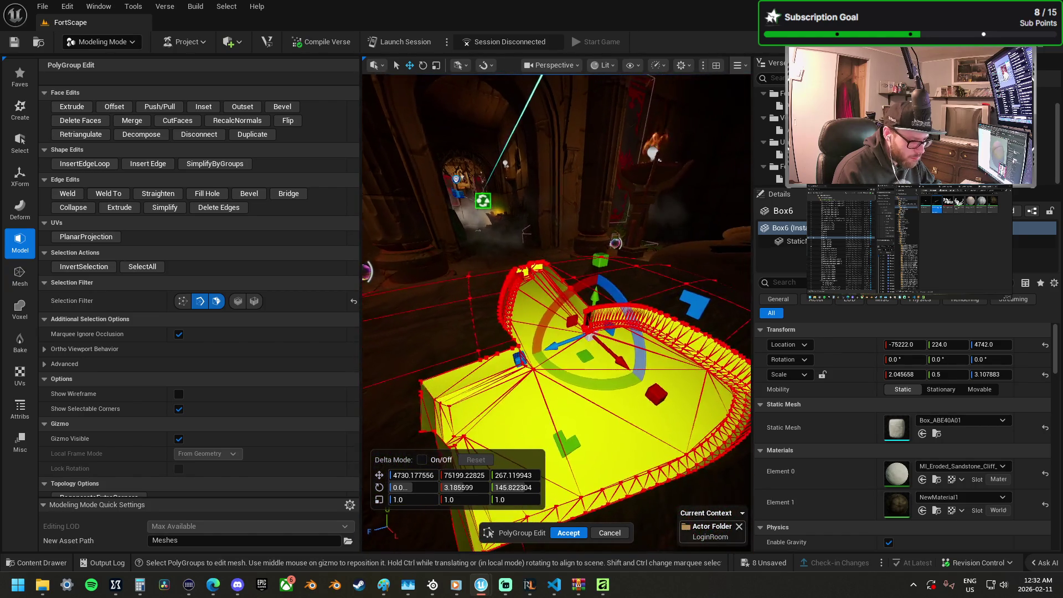
mouse_move(600, 255)
left_mouse_down()
mouse_move(601, 161)
mouse_move(593, 180)
mouse_move(591, 160)
mouse_move(603, 208)
mouse_move(599, 178)
left_mouse_up()
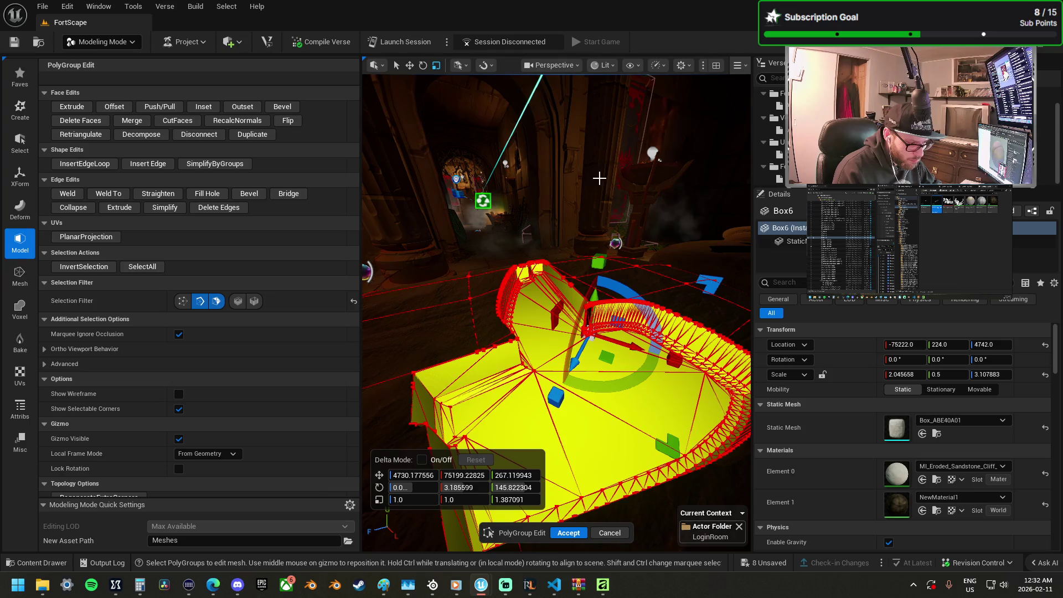
key("w")
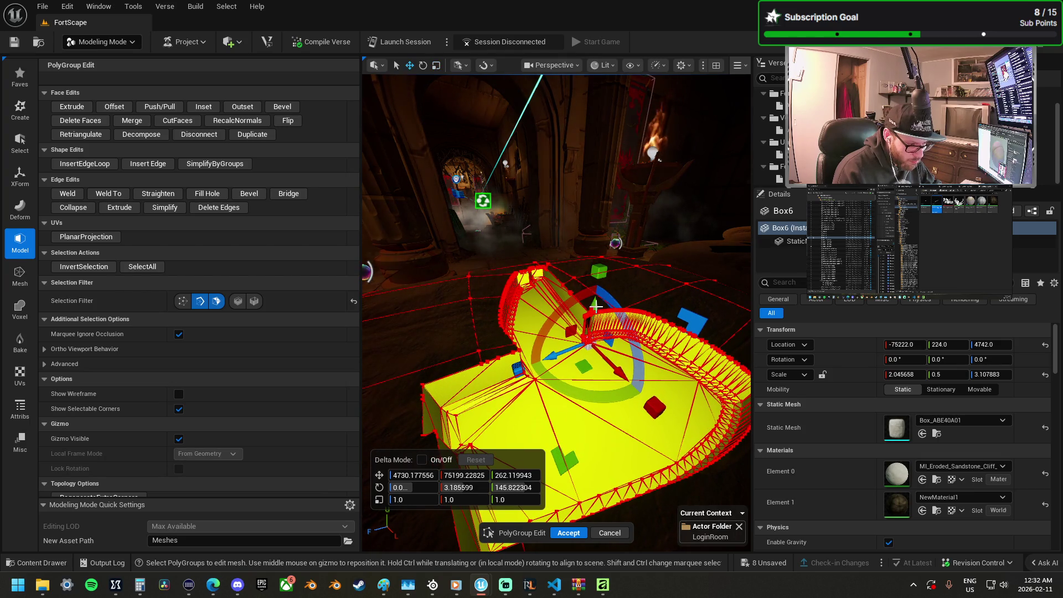
key("f")
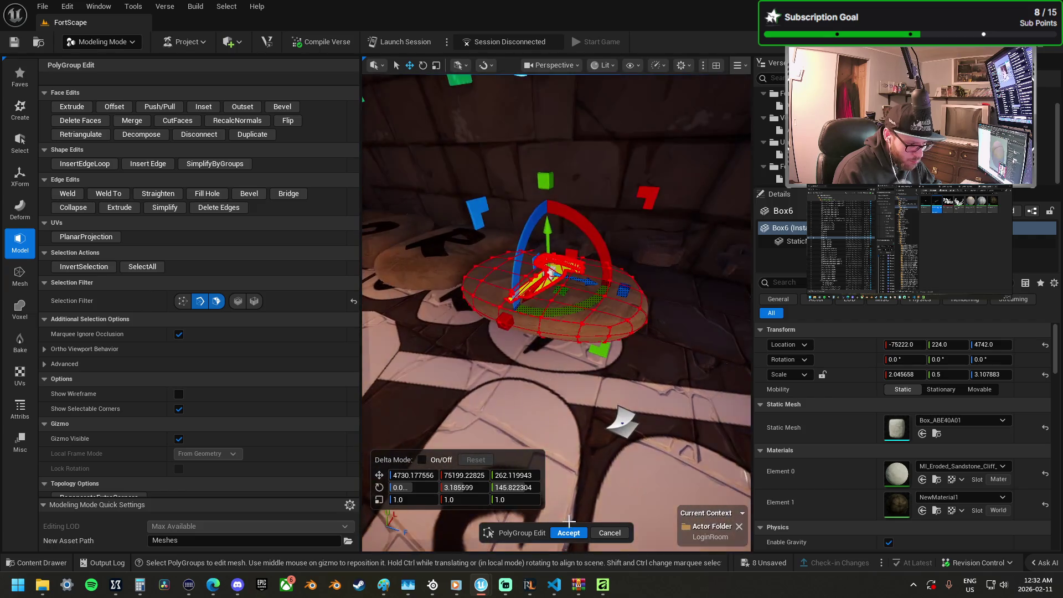
left_click(568, 532)
Step: Select the floor tile beside the letters and ready a 100×100×100 box
mouse_move(532, 378)
left_mouse_down()
mouse_move(520, 399)
mouse_move(549, 382)
left_mouse_up()
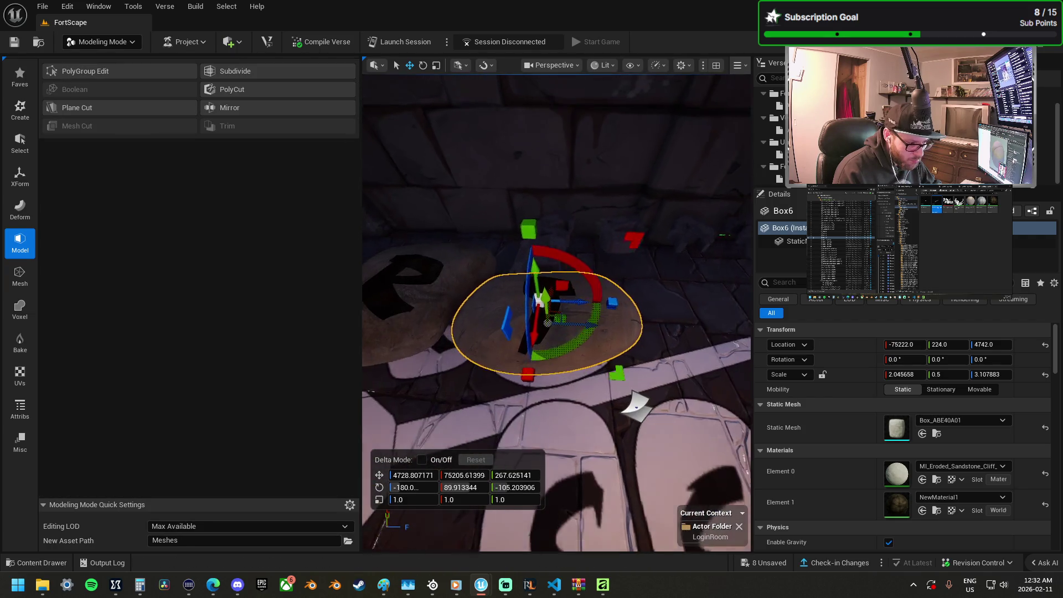
left_click_drag(408, 247, 612, 363)
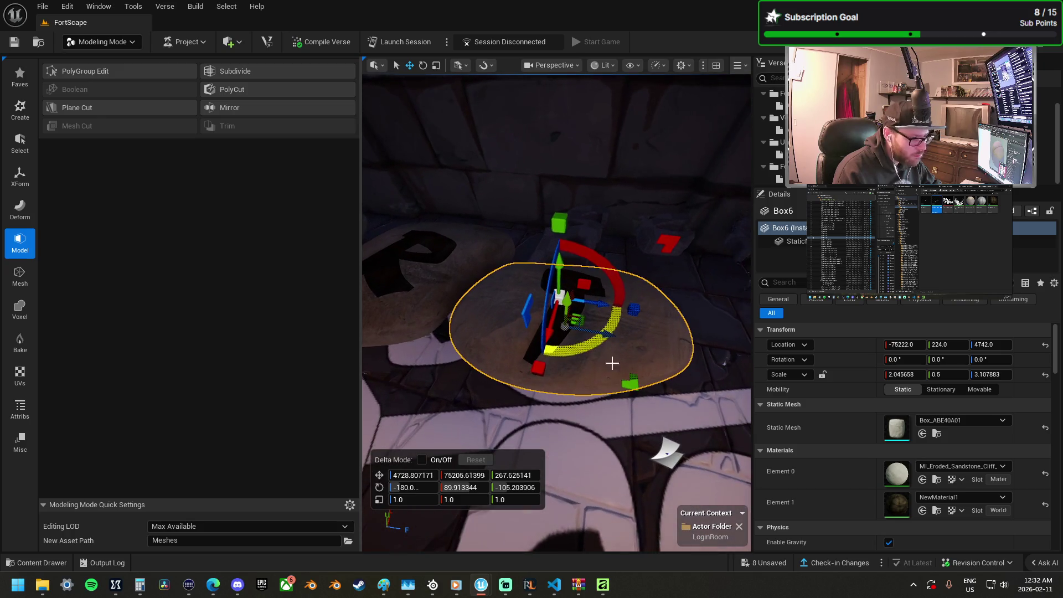
mouse_move(654, 412)
left_mouse_down()
mouse_move(631, 388)
mouse_move(587, 391)
mouse_move(623, 389)
mouse_move(595, 390)
mouse_move(595, 368)
left_mouse_up()
left_click(657, 407)
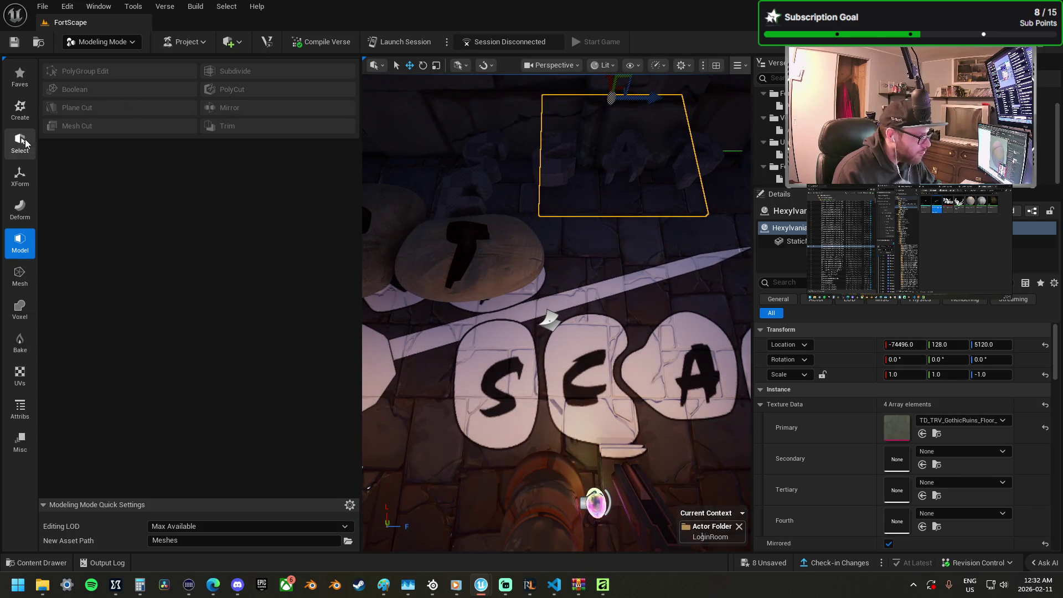
left_click(28, 113)
Step: Place a new box on the corridor floor and accept it
left_click(71, 70)
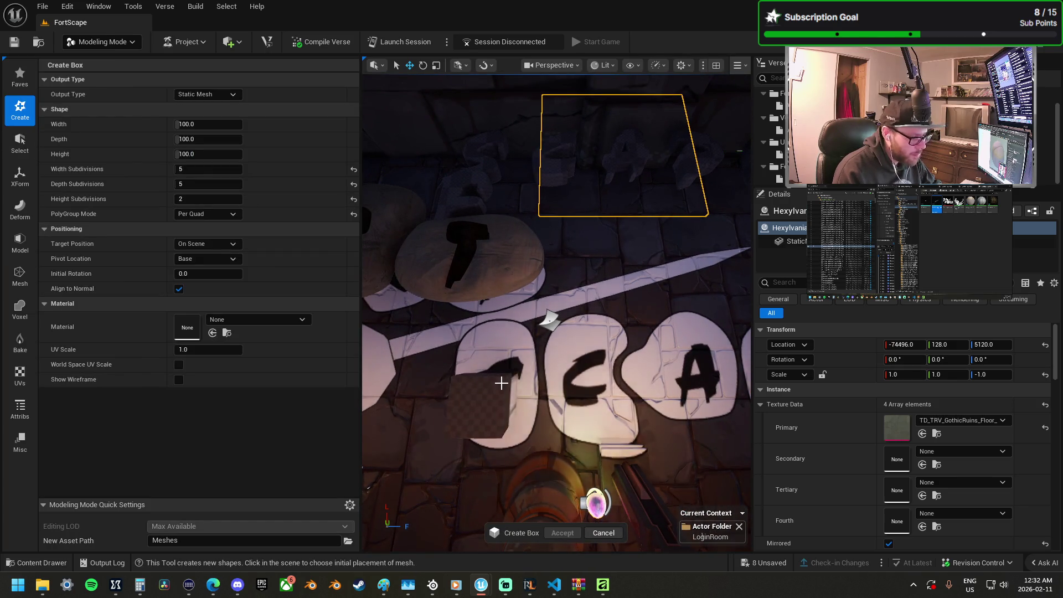
left_click(507, 376)
mouse_move(507, 376)
left_mouse_down()
mouse_move(529, 284)
mouse_move(575, 424)
left_mouse_up()
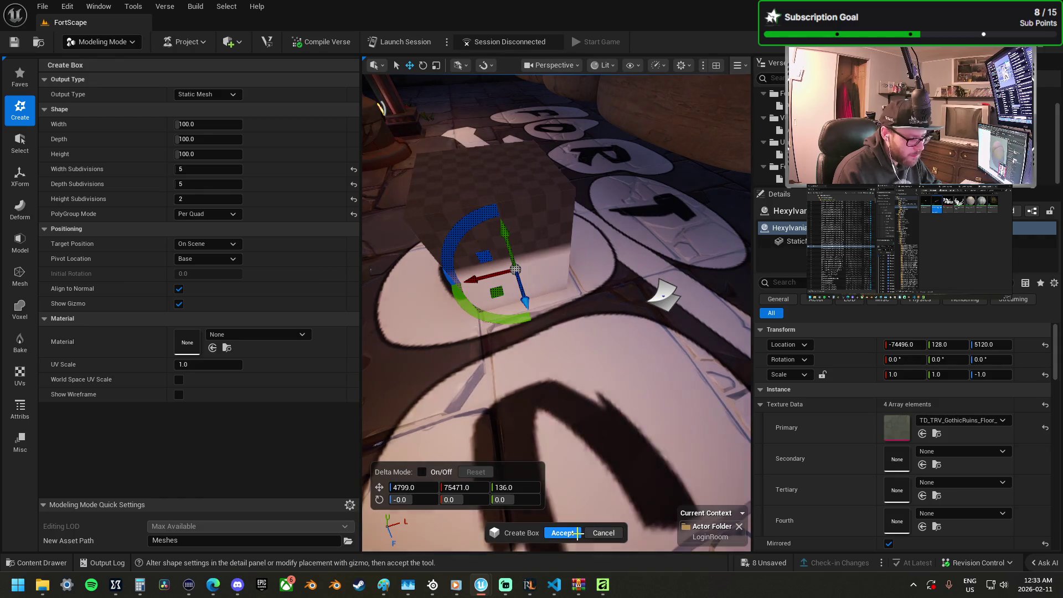
left_click(576, 533)
Step: Flatten the box into a slab over the S stone, about 3.02 × 1 × 2.28
left_click_drag(684, 455, 683, 455)
left_click_drag(606, 408, 607, 408)
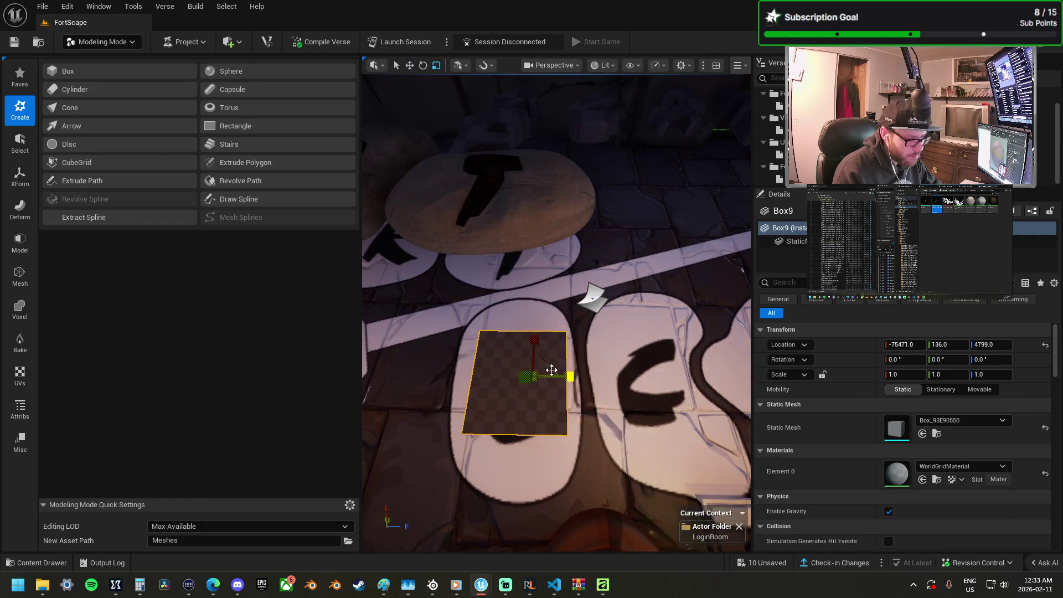
left_click_drag(543, 360, 587, 339)
key("w")
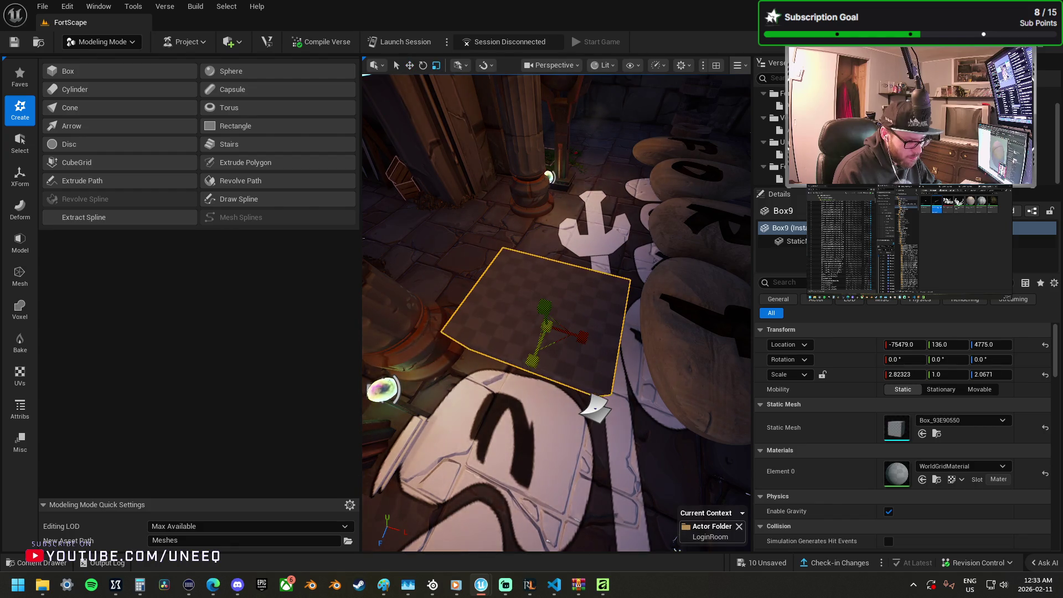
mouse_move(554, 332)
left_mouse_down()
mouse_move(465, 332)
mouse_move(454, 311)
left_mouse_up()
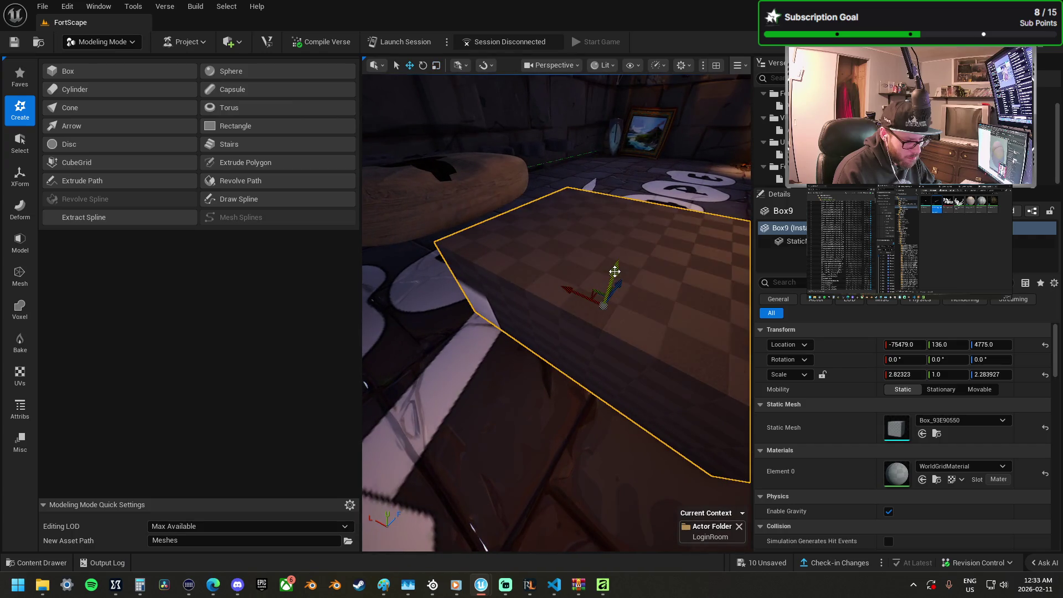
left_click_drag(589, 296, 588, 352)
key("d")
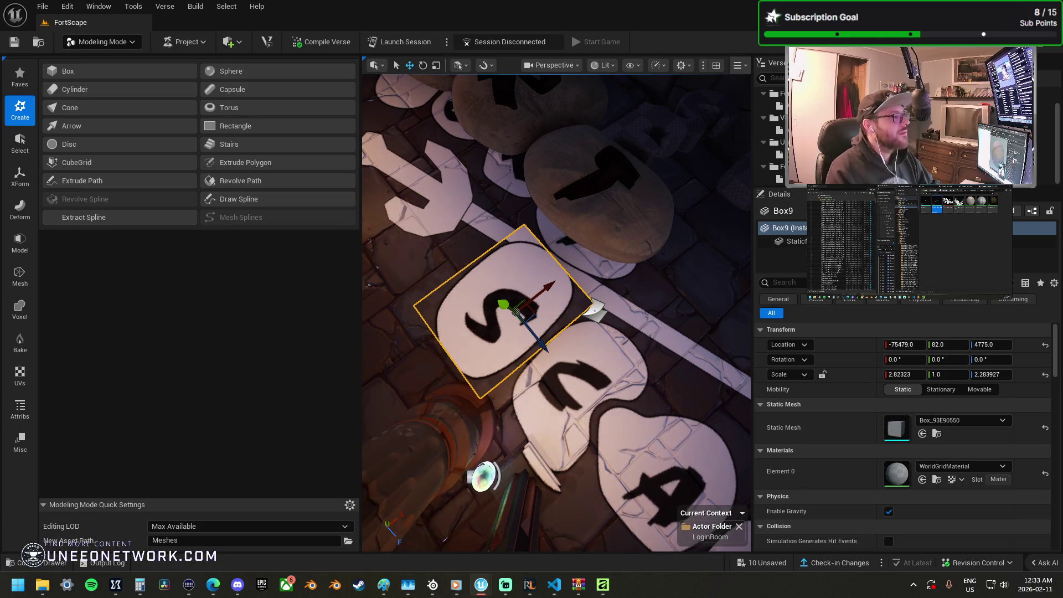
key("w")
mouse_move(572, 279)
left_mouse_down()
mouse_move(557, 310)
mouse_move(570, 307)
left_mouse_up()
key("r")
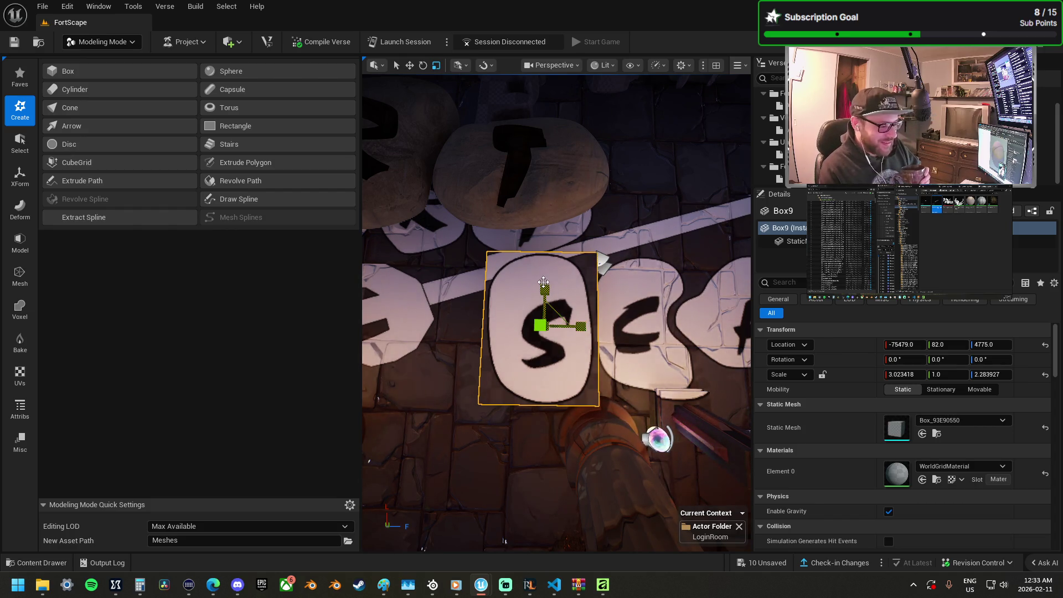
Step: Stretch Box9 to Scale X of about 3.12 so it covers the S stepping stone
left_click_drag(547, 287, 548, 288)
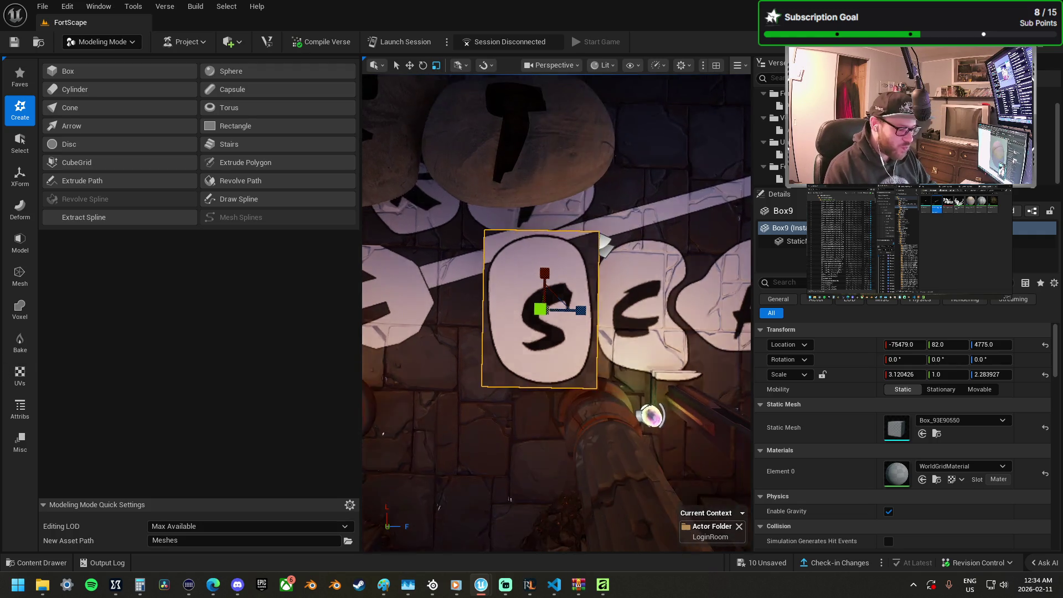
scroll(521, 349, "up", 3)
scroll(521, 350, "down", 2)
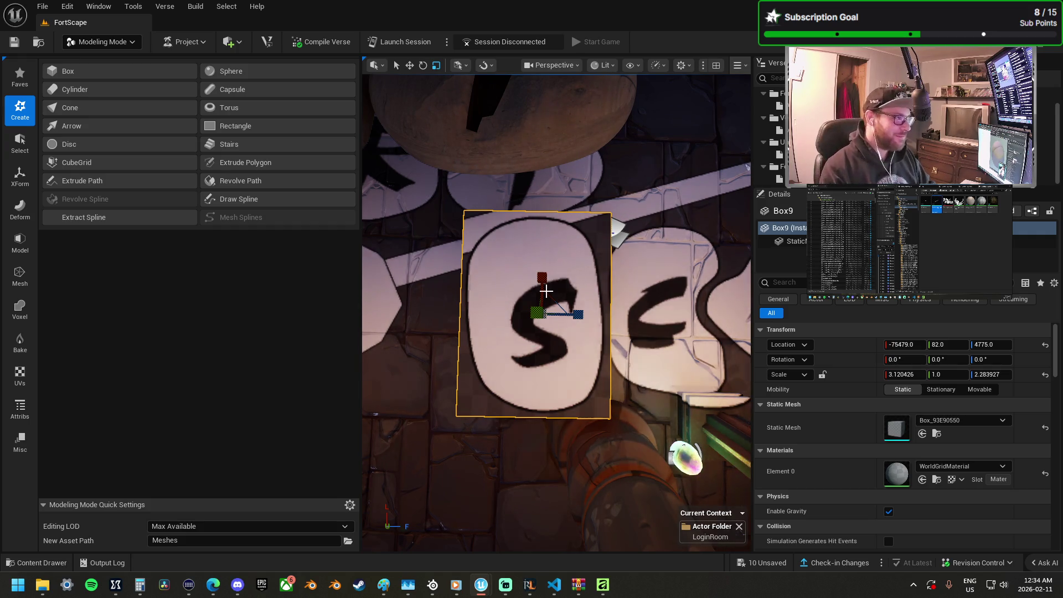
mouse_move(496, 228)
left_mouse_down()
mouse_move(496, 261)
mouse_move(543, 288)
mouse_move(582, 299)
mouse_move(590, 233)
mouse_move(637, 277)
left_mouse_up()
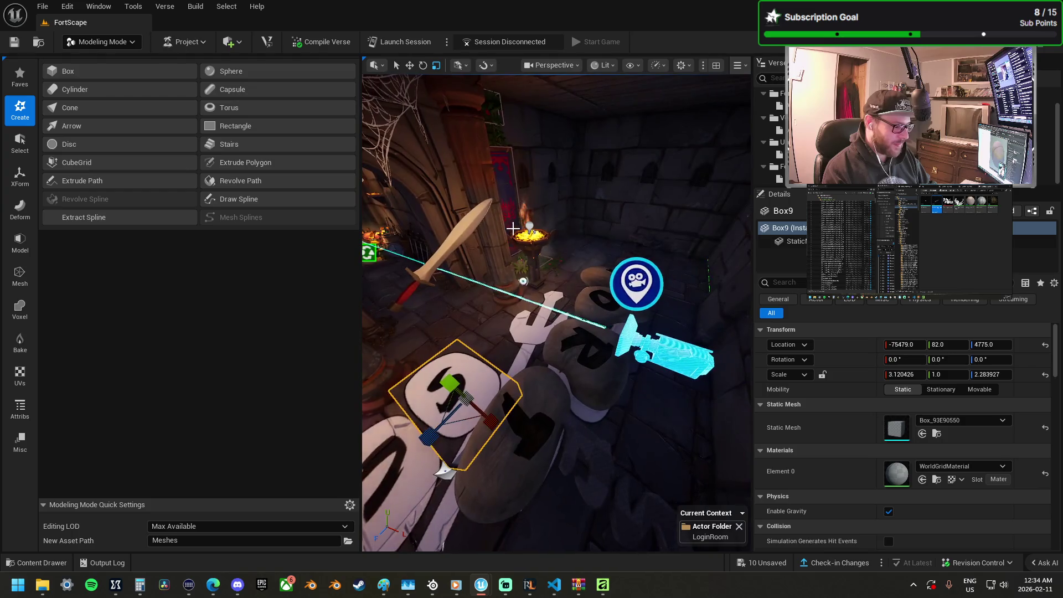
left_click(662, 315)
left_click_drag(617, 214, 654, 317)
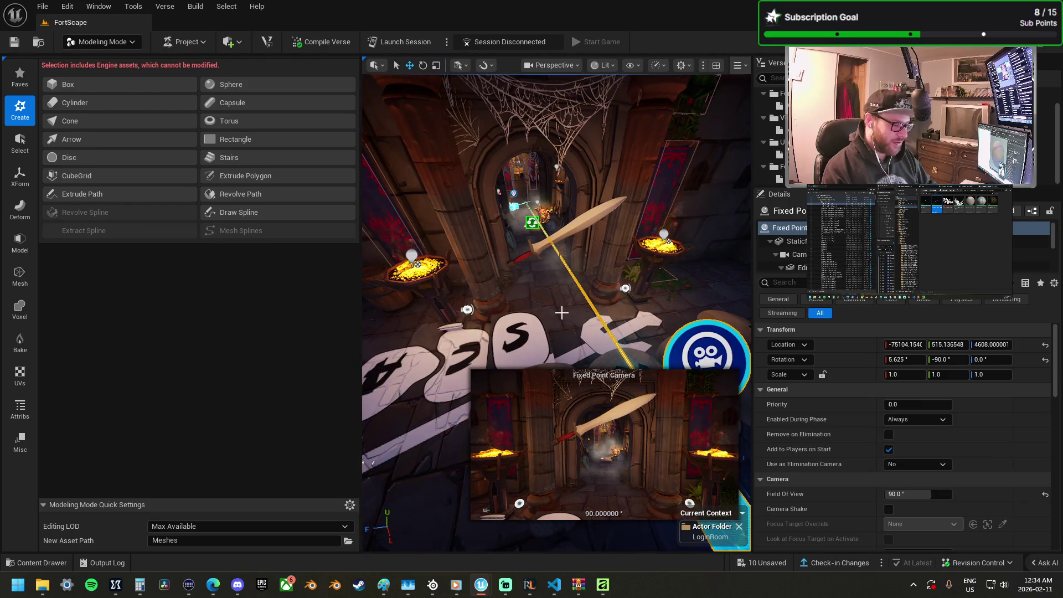
left_click(565, 318)
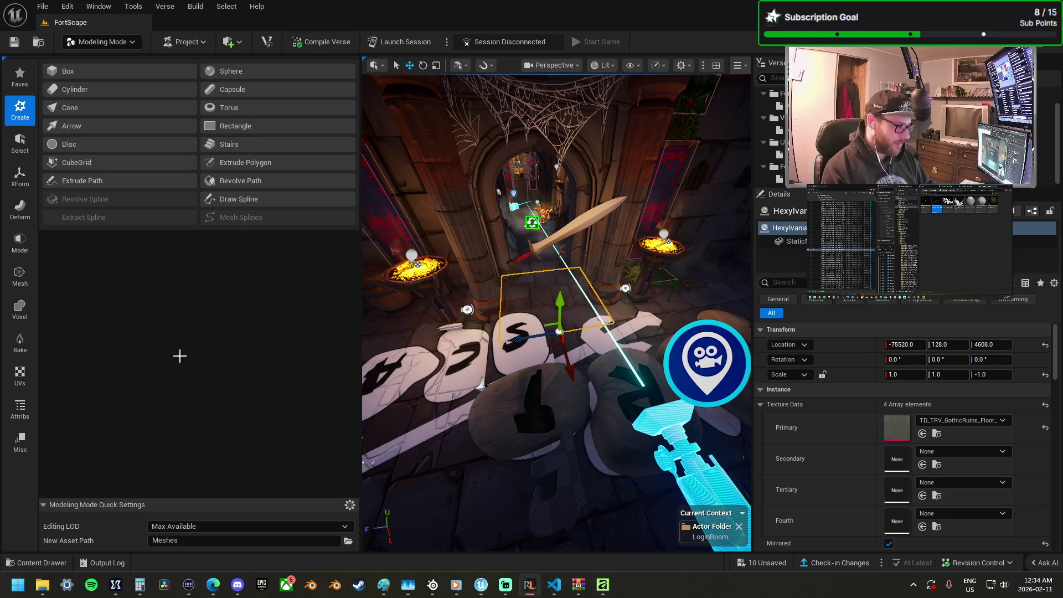
left_click_drag(0, 189, 0, 122)
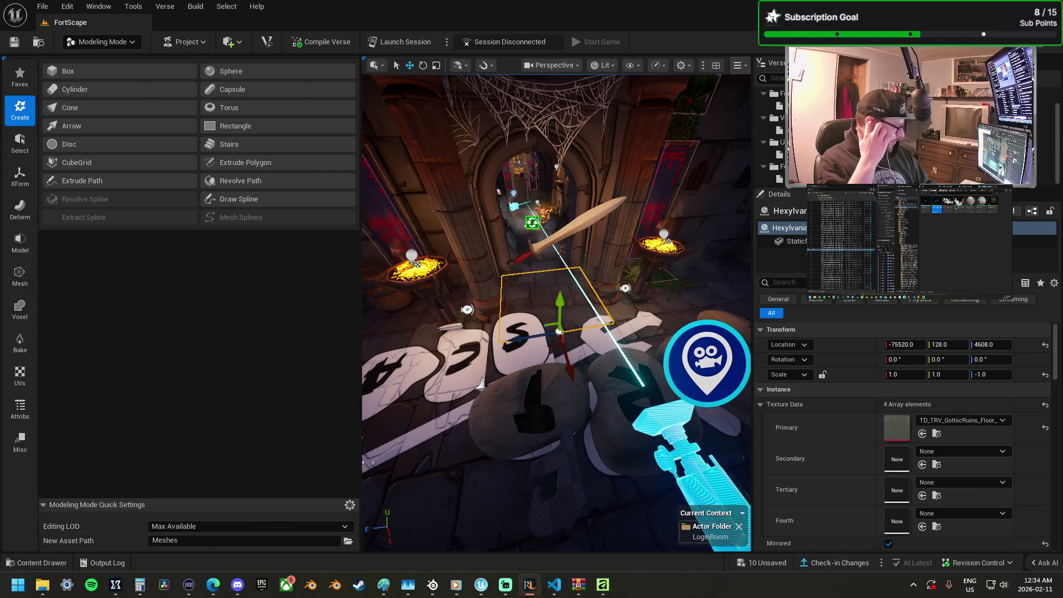
left_click_drag(0, 122, 533, 105)
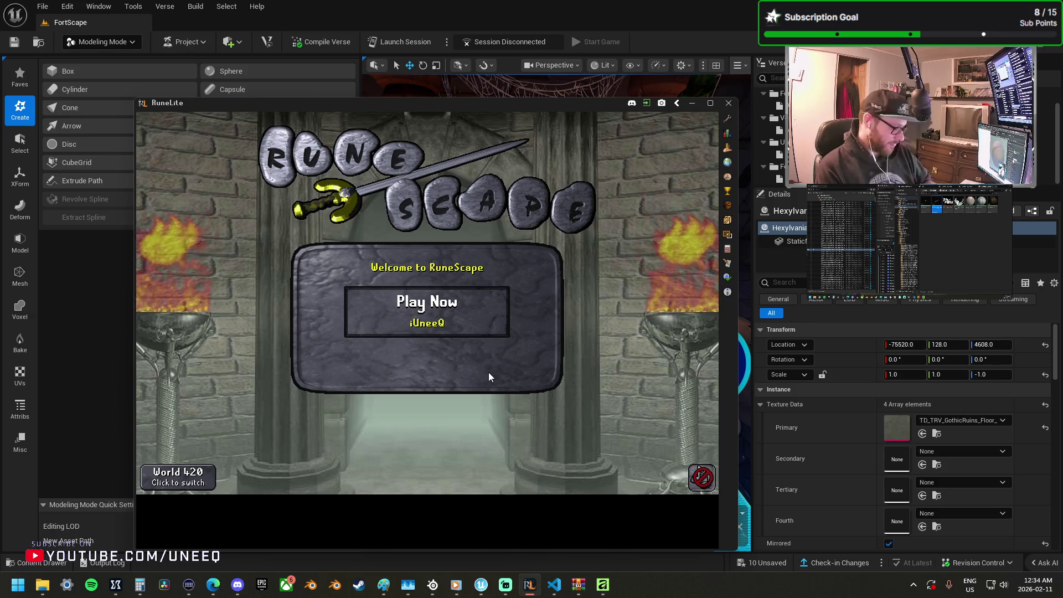
left_click_drag(519, 103, 0, 103)
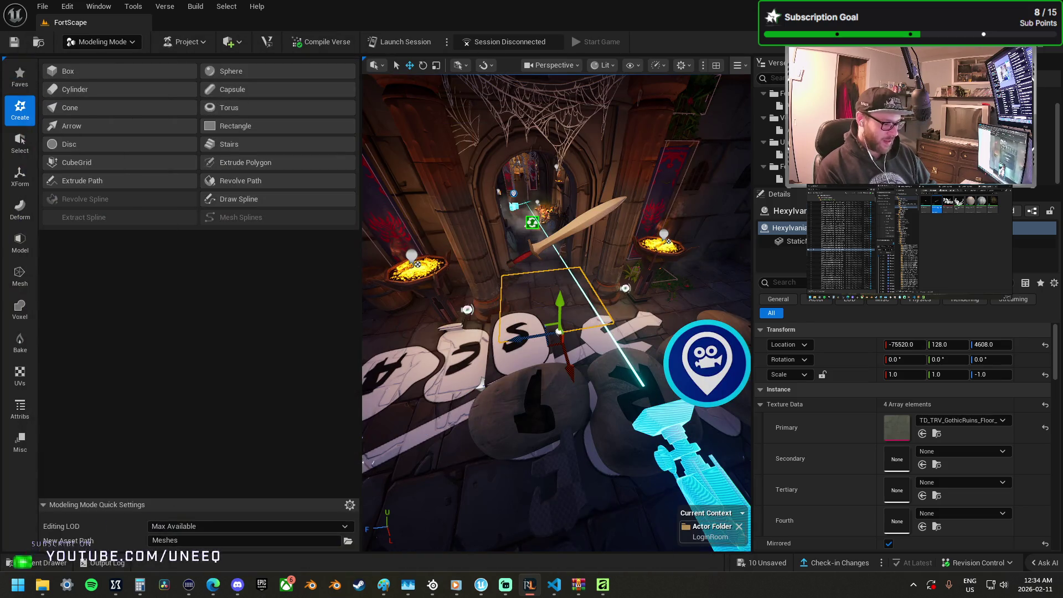
Step: Switch from Modeling Mode to Selection Mode and widen the viewport against the Details panel
mouse_move(482, 382)
left_mouse_down()
mouse_move(413, 467)
mouse_move(413, 432)
left_mouse_up()
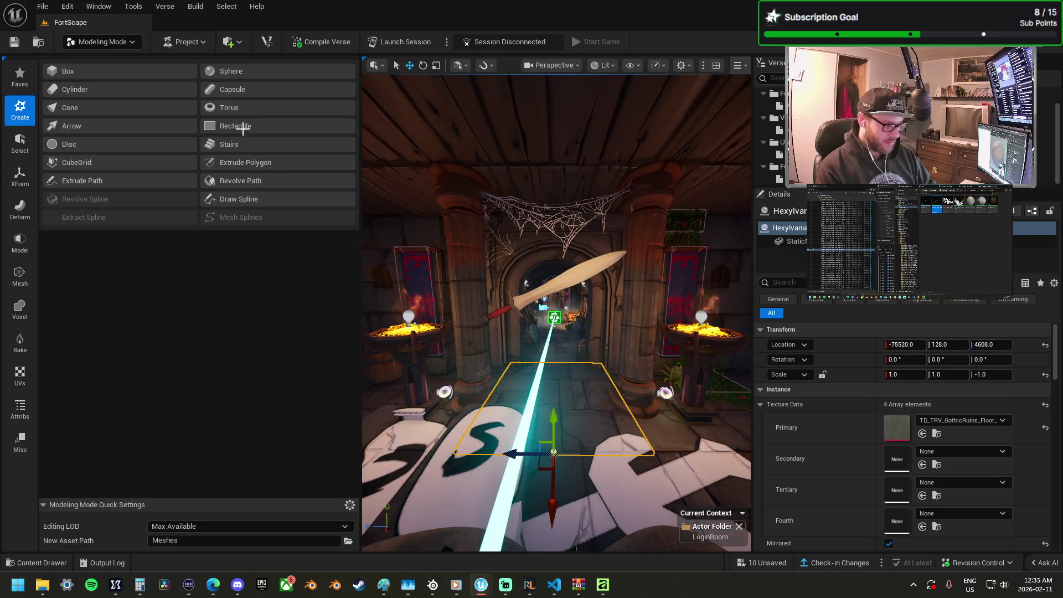
left_click(109, 46)
left_click(105, 61)
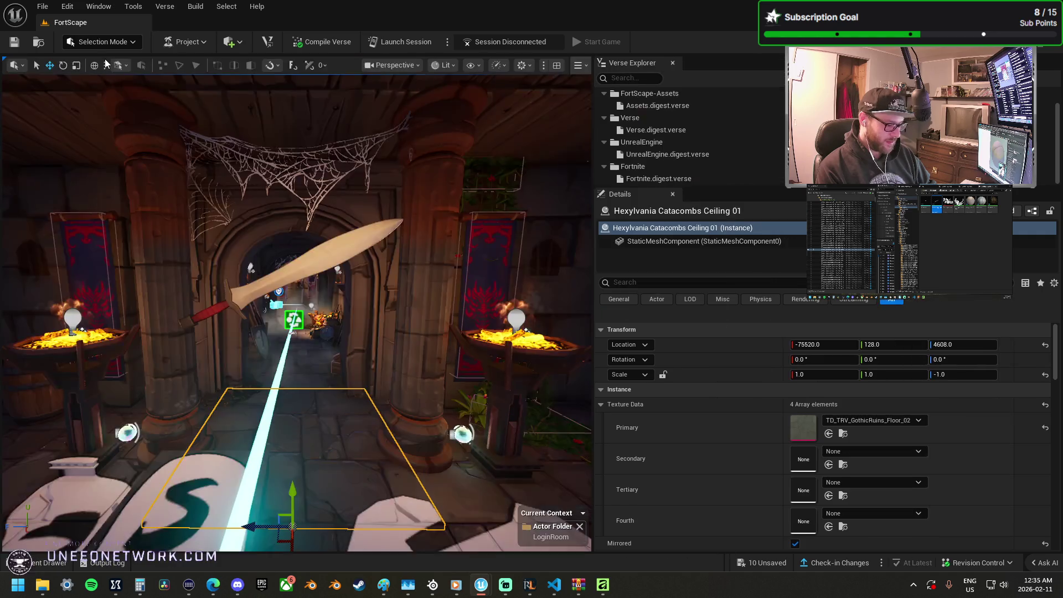
left_click_drag(594, 308, 930, 348)
Step: Fly through the arch toward the stepping stones and select Fixed Point Camera2
scroll(570, 337, "up", 5)
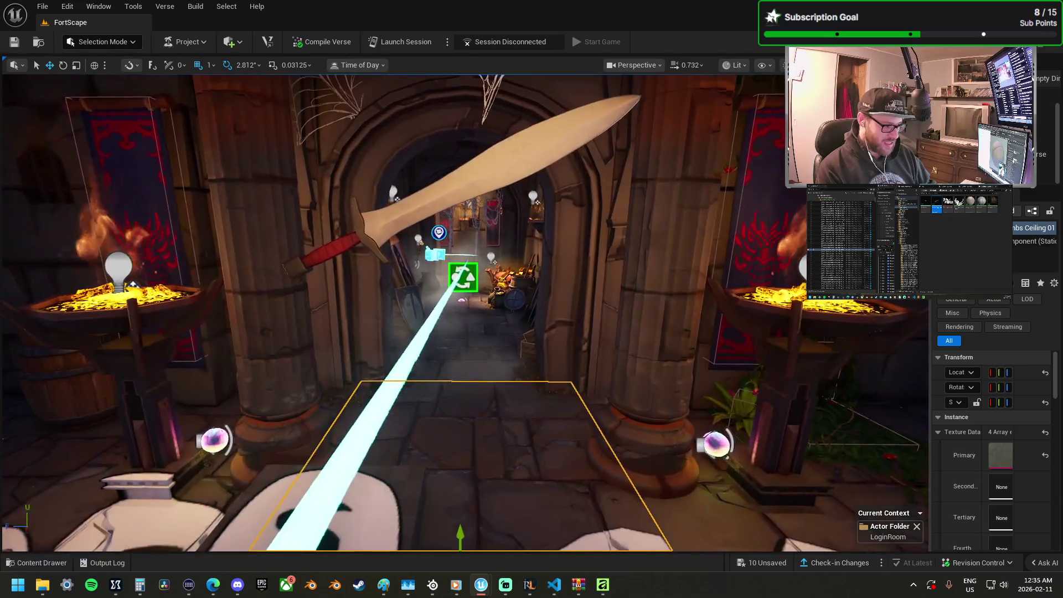
mouse_move(570, 337)
left_mouse_down()
mouse_move(421, 339)
mouse_move(399, 366)
mouse_move(377, 349)
mouse_move(426, 355)
mouse_move(399, 366)
mouse_move(410, 330)
mouse_move(569, 343)
left_mouse_up()
left_click(371, 362)
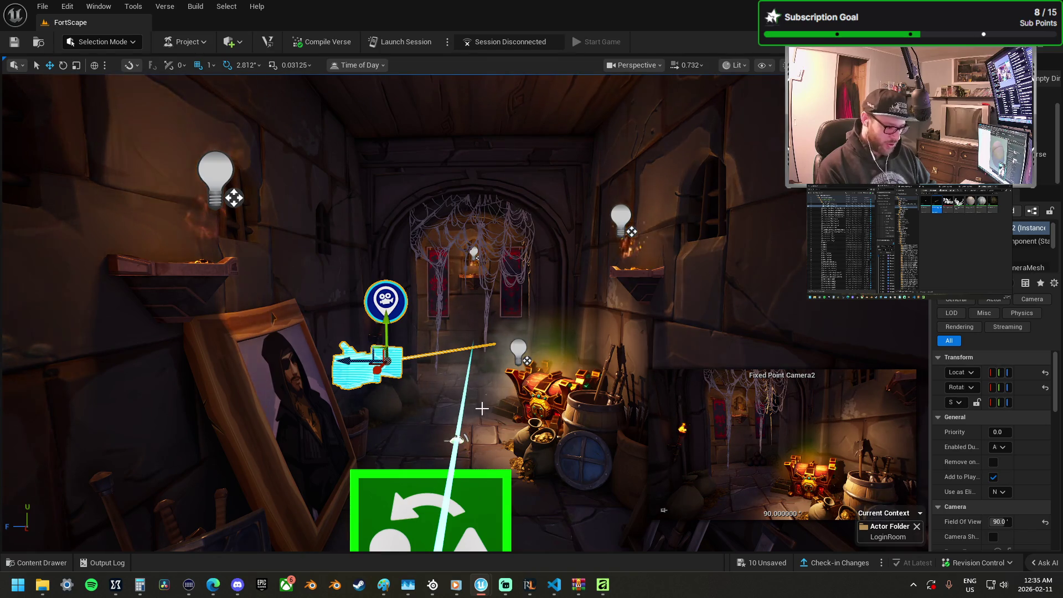
Step: Drop a Character device mannequin onto the corridor floor beside the treasure chest
scroll(487, 409, "up", 5)
scroll(487, 408, "up", 5)
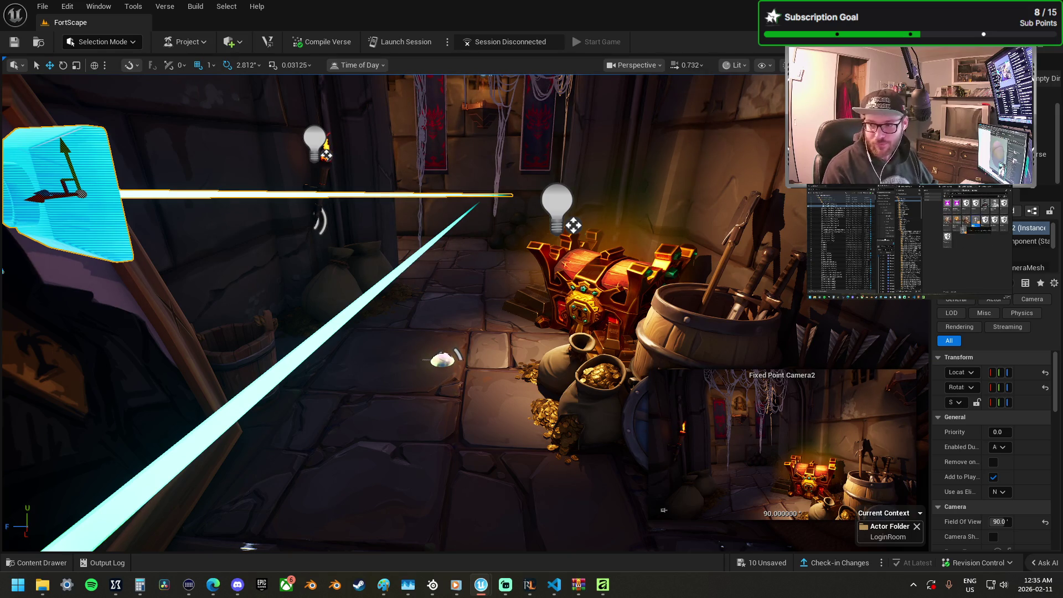
mouse_move(521, 355)
left_mouse_down()
mouse_move(487, 412)
mouse_move(475, 409)
mouse_move(683, 355)
mouse_move(720, 399)
left_mouse_up()
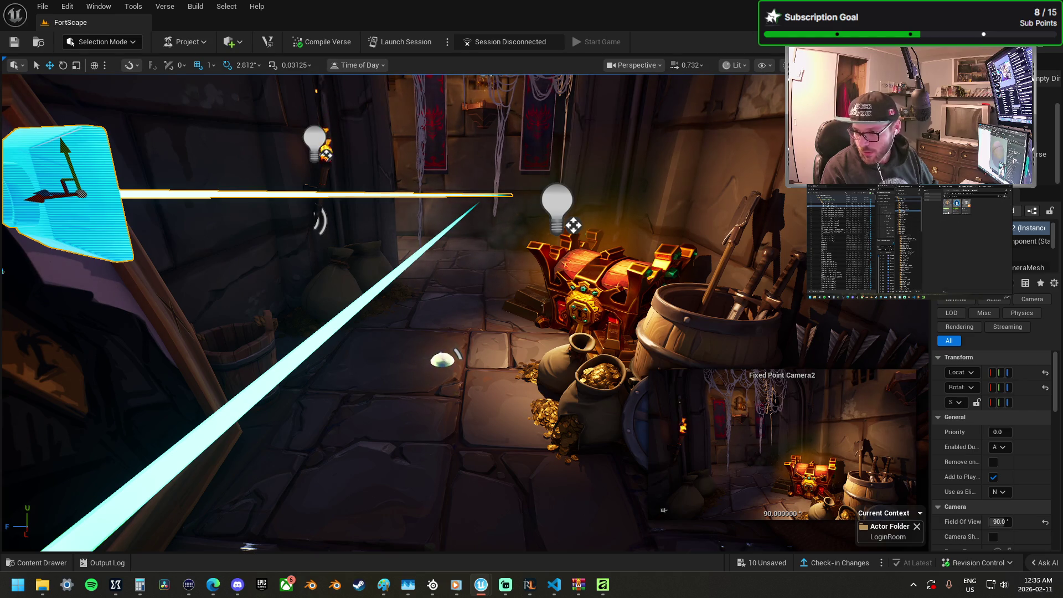
left_click_drag(490, 249, 476, 341)
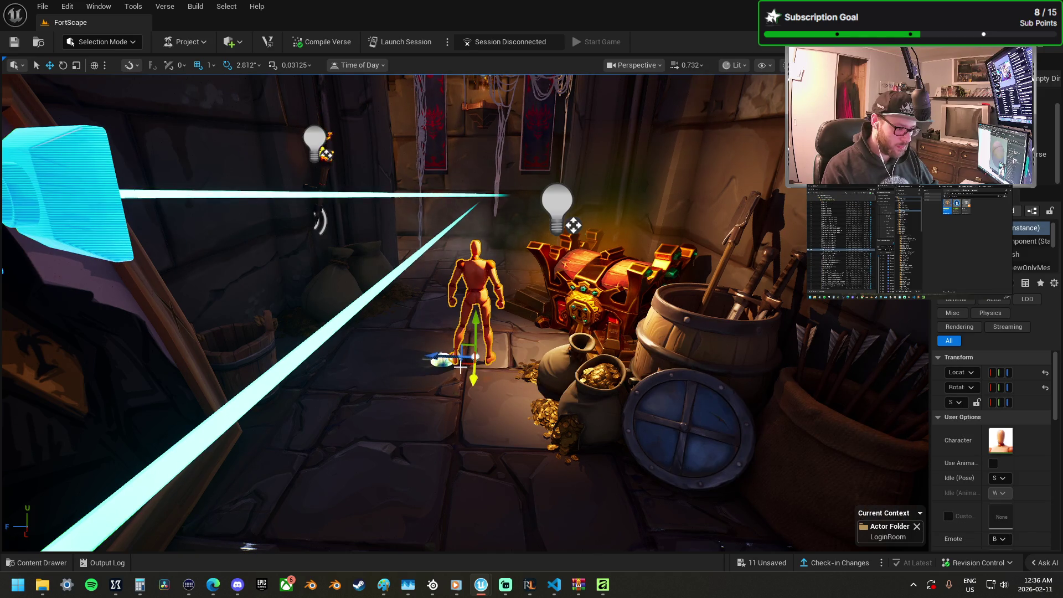
Step: Move the mannequin beside the chest, then shrink the barrel-and-shield and reset its scale
left_click_drag(464, 366, 489, 365)
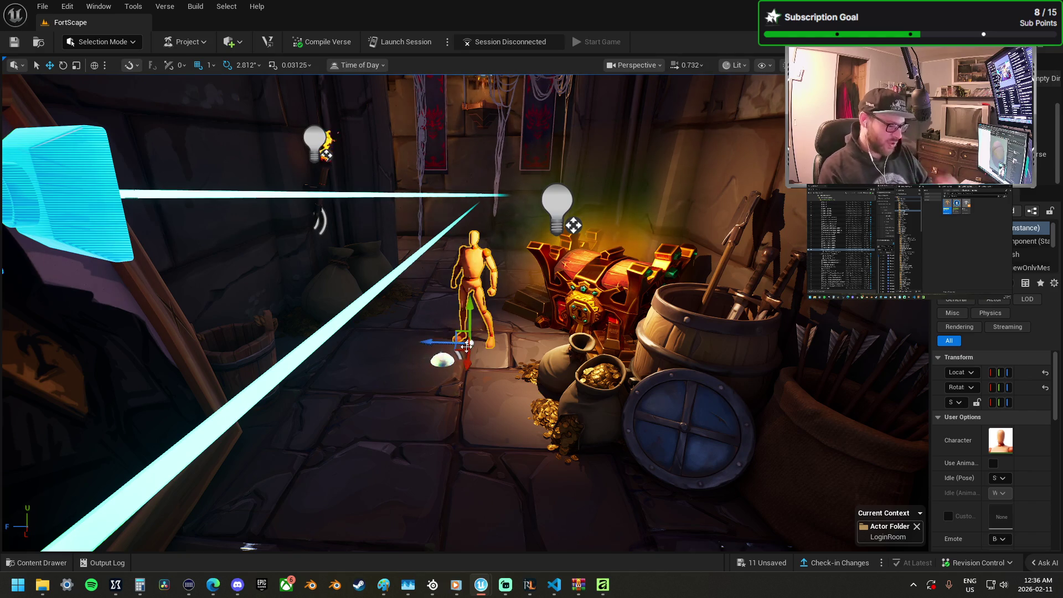
scroll(467, 346, "down", 5)
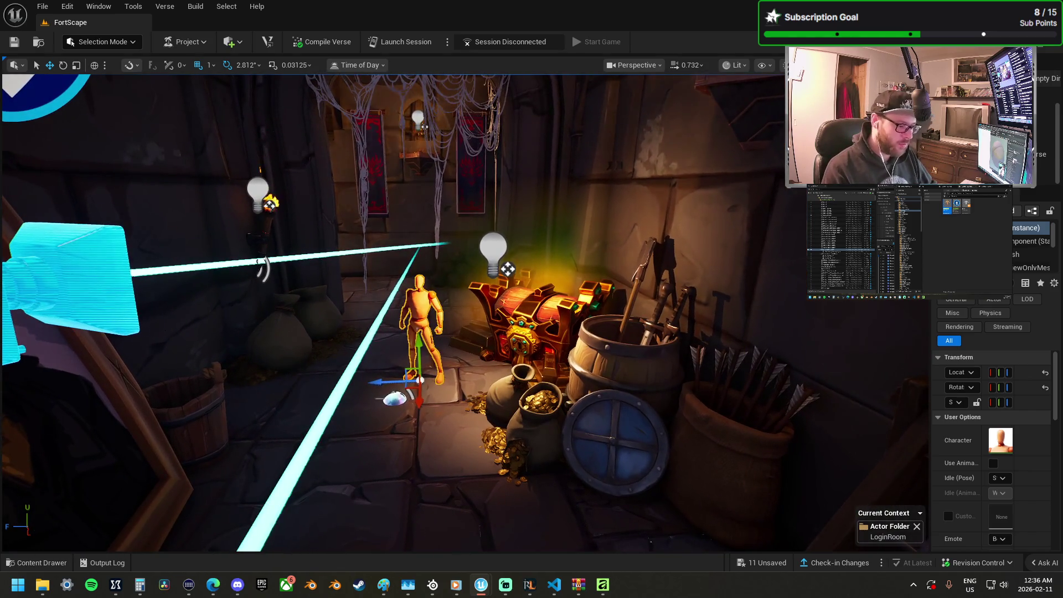
left_click(530, 311)
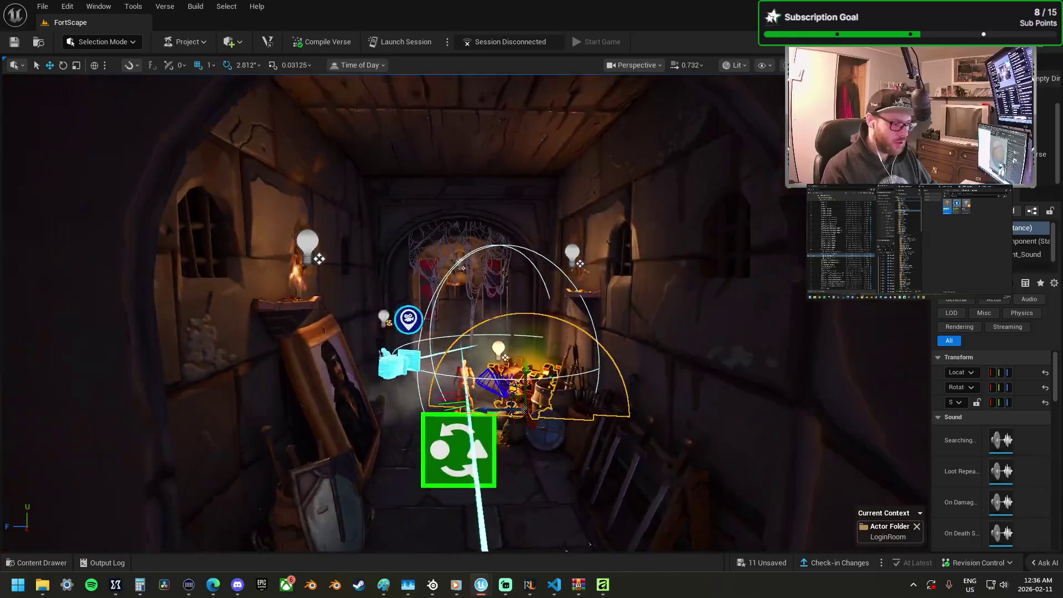
scroll(465, 313, "down", 10)
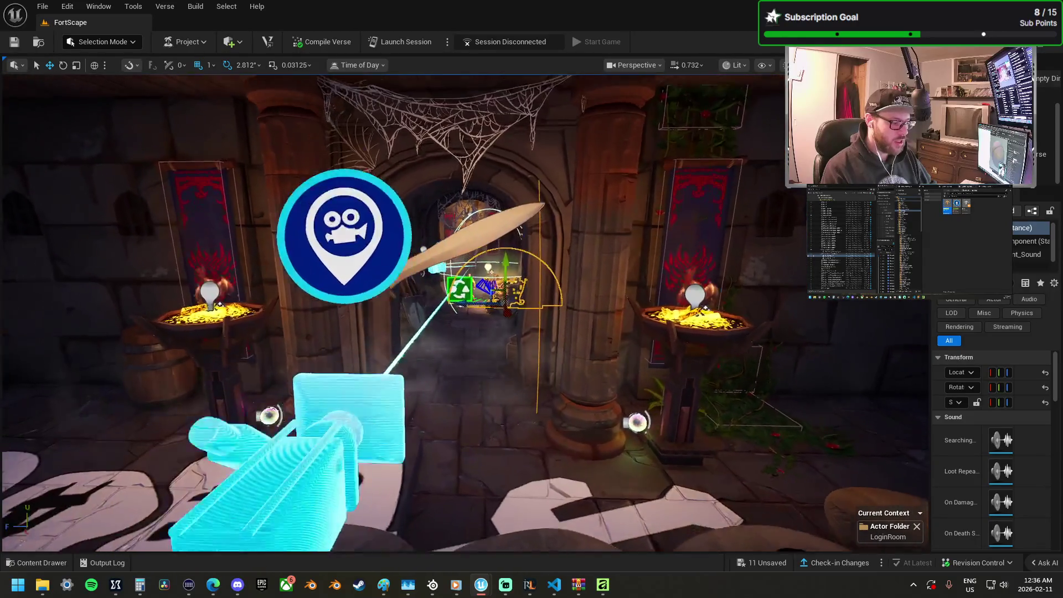
scroll(465, 313, "up", 10)
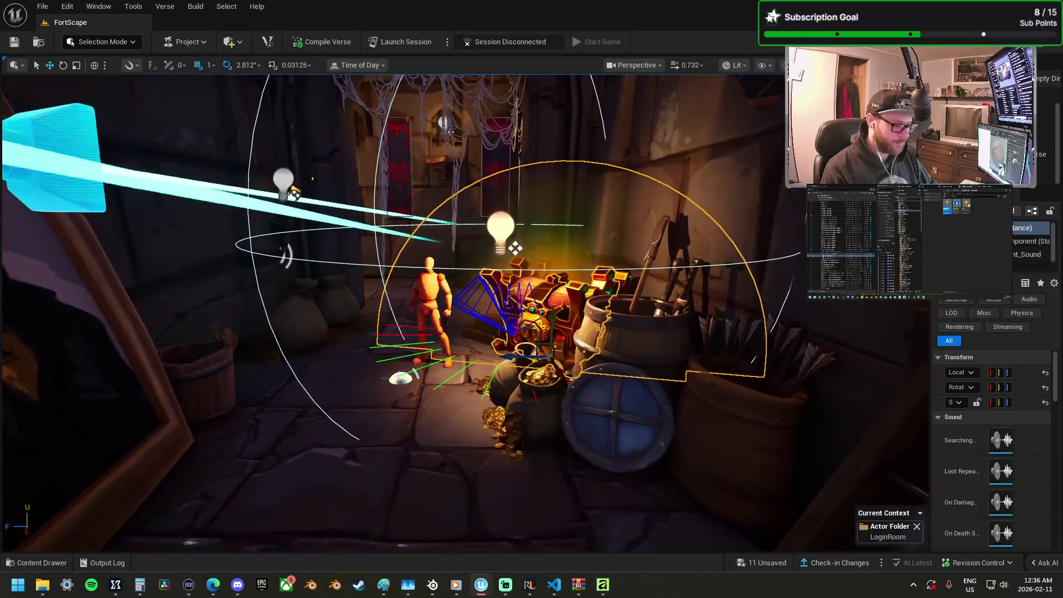
scroll(580, 316, "up", 5)
left_click(580, 316)
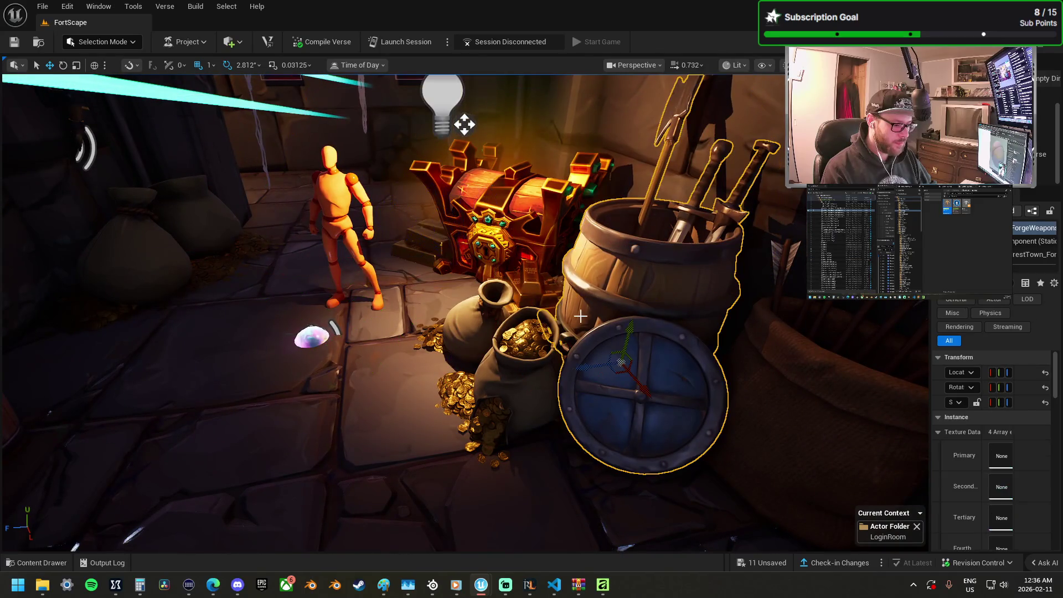
left_click_drag(621, 365, 609, 376)
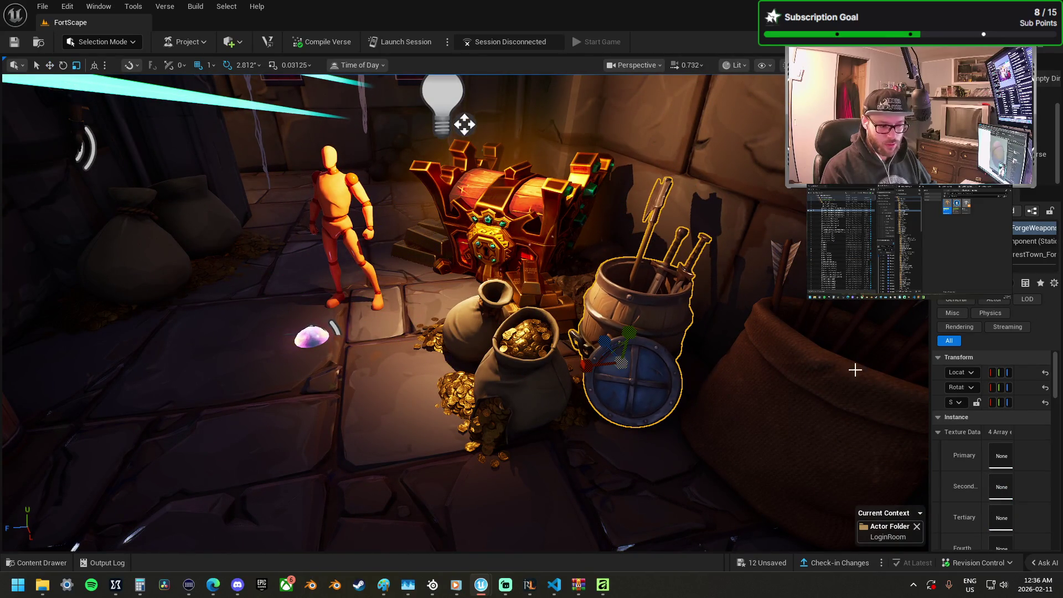
left_click_drag(930, 386, 862, 382)
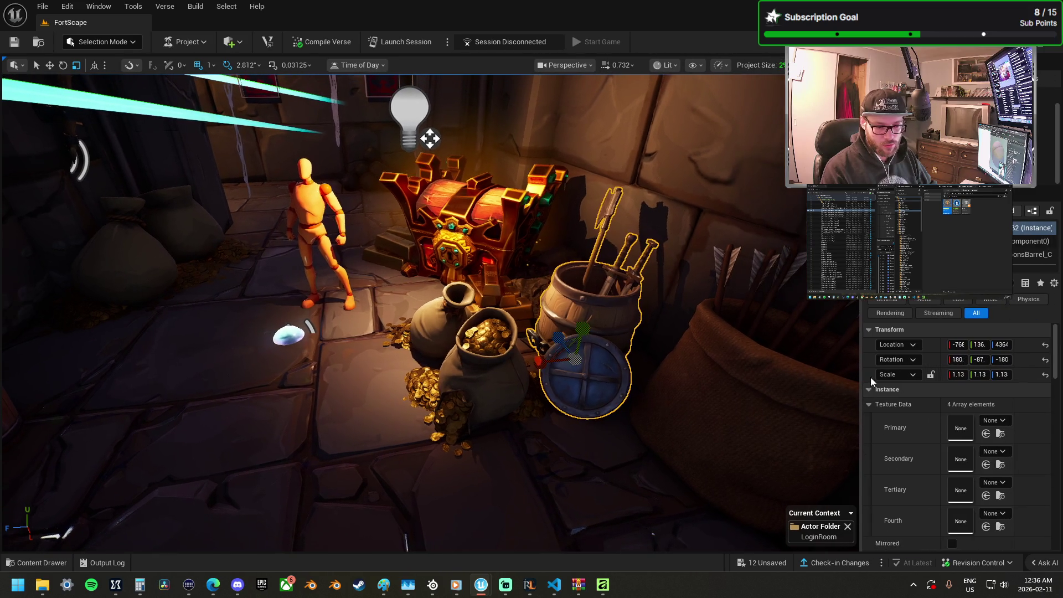
left_click(1046, 376)
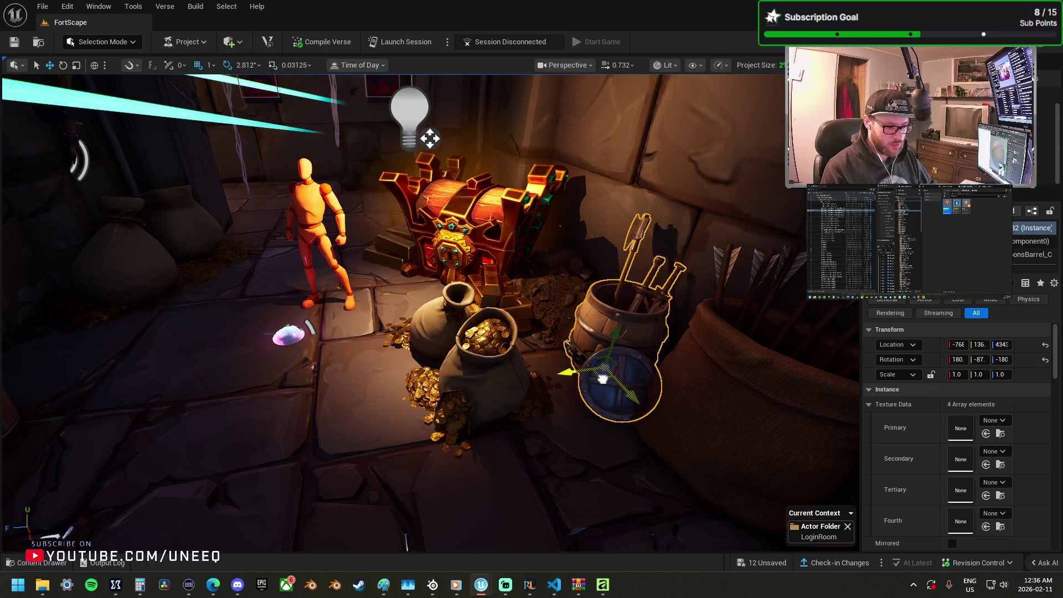
Step: Reset the treasure chest to its original scale and frame it
left_click(607, 252)
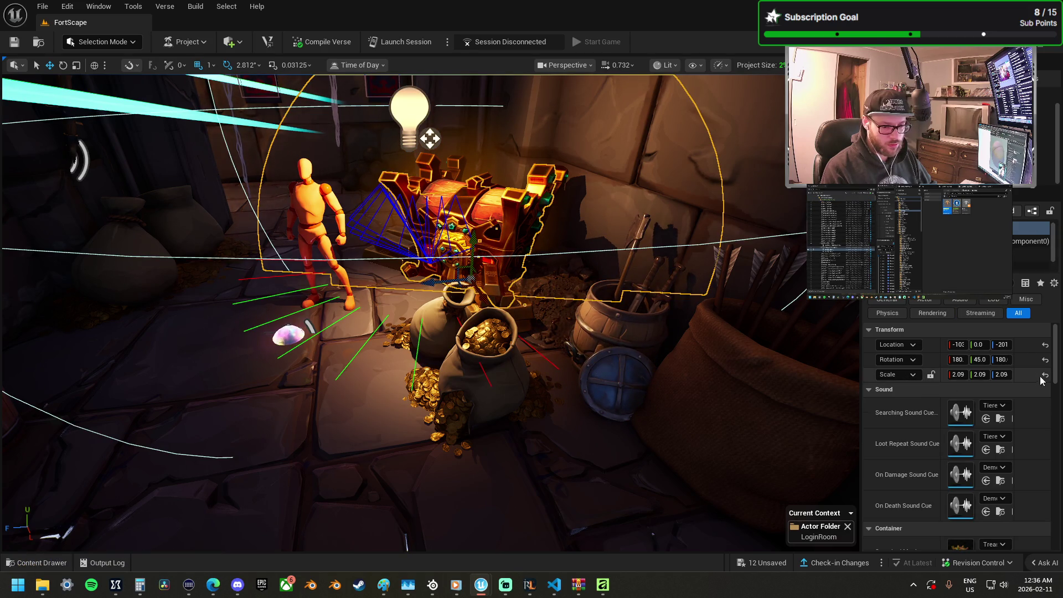
left_click(1045, 376)
key("f")
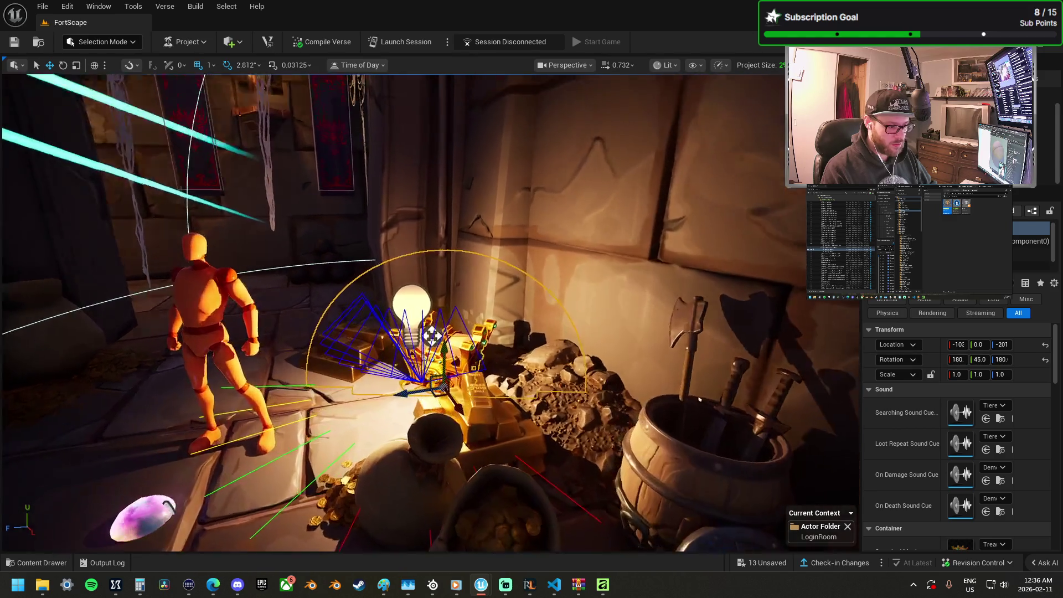
key("r")
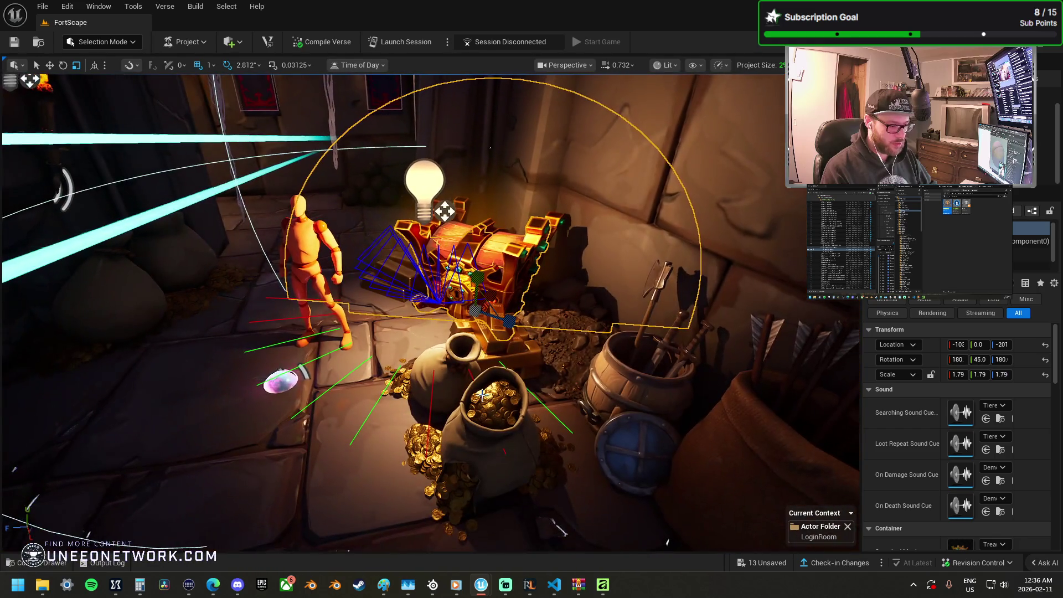
Step: Move the coin bag lower right and set the barrel-and-shield beside it
left_click(495, 417)
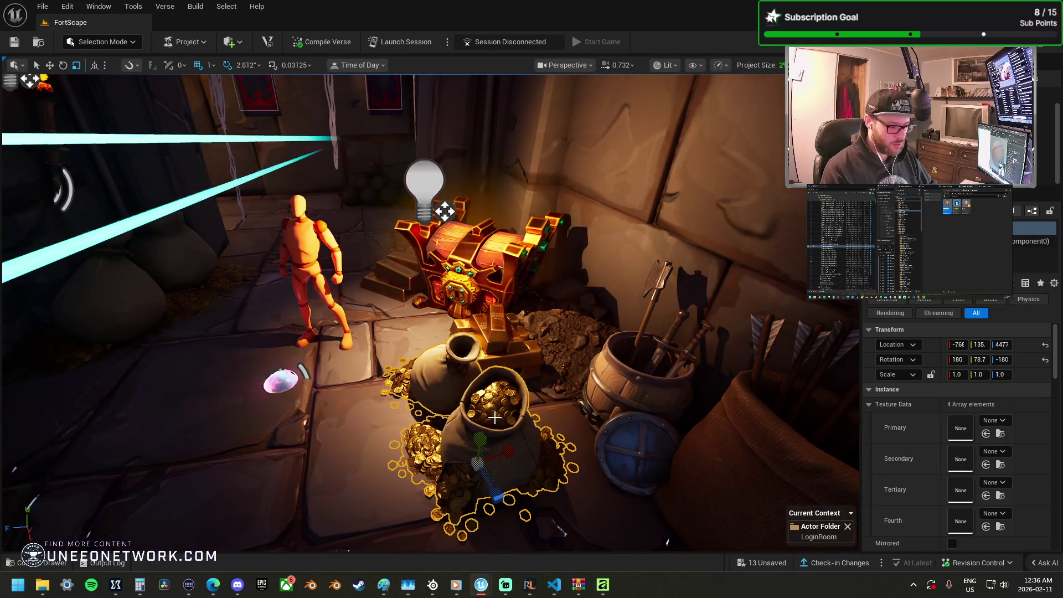
mouse_move(472, 474)
left_mouse_down()
mouse_move(561, 488)
mouse_move(542, 358)
left_mouse_up()
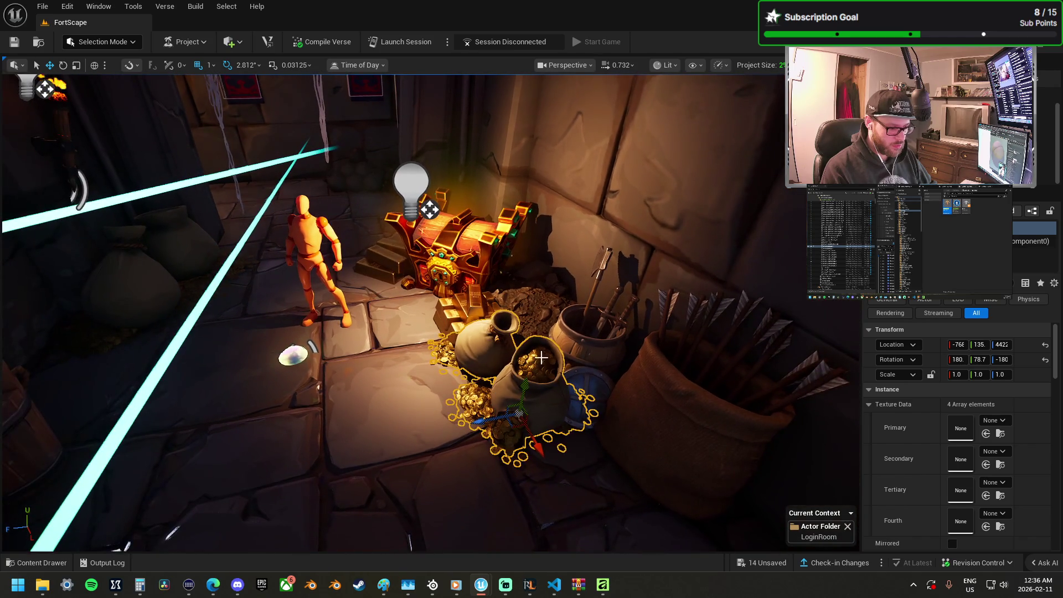
left_click(587, 389)
mouse_move(574, 392)
left_mouse_down()
mouse_move(568, 359)
mouse_move(587, 369)
mouse_move(582, 470)
left_mouse_up()
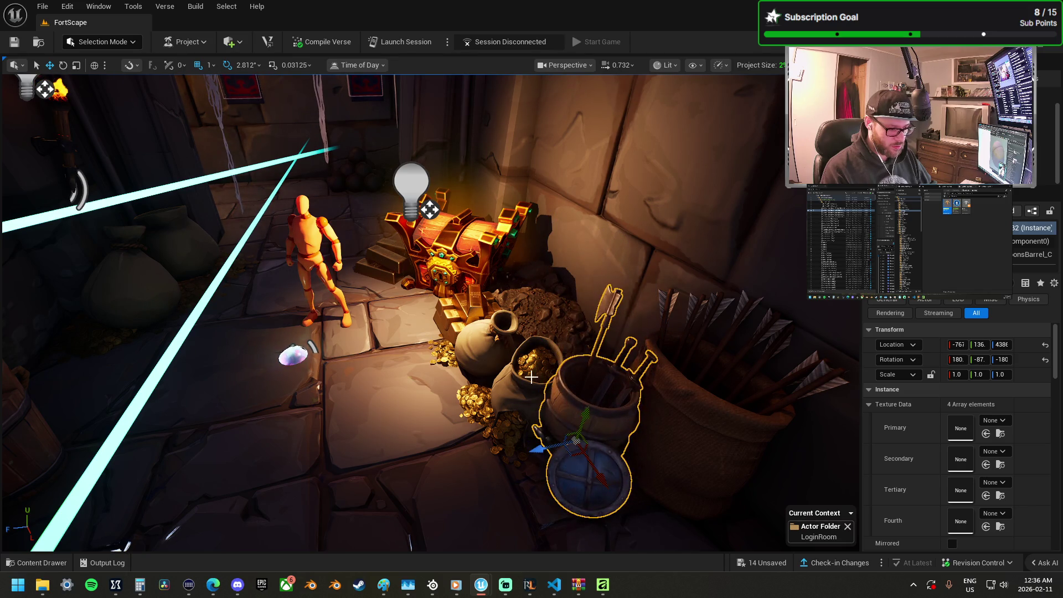
left_click(528, 394)
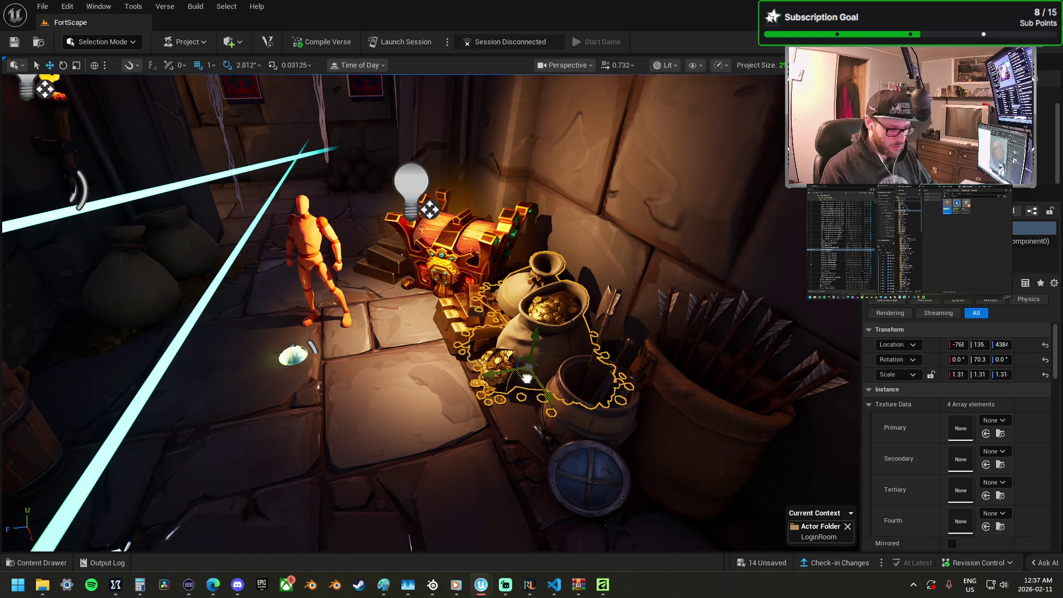
Step: Frame the treasure chest, undo its last size change, and select the wooden weapon rack
left_click(470, 260)
key("f")
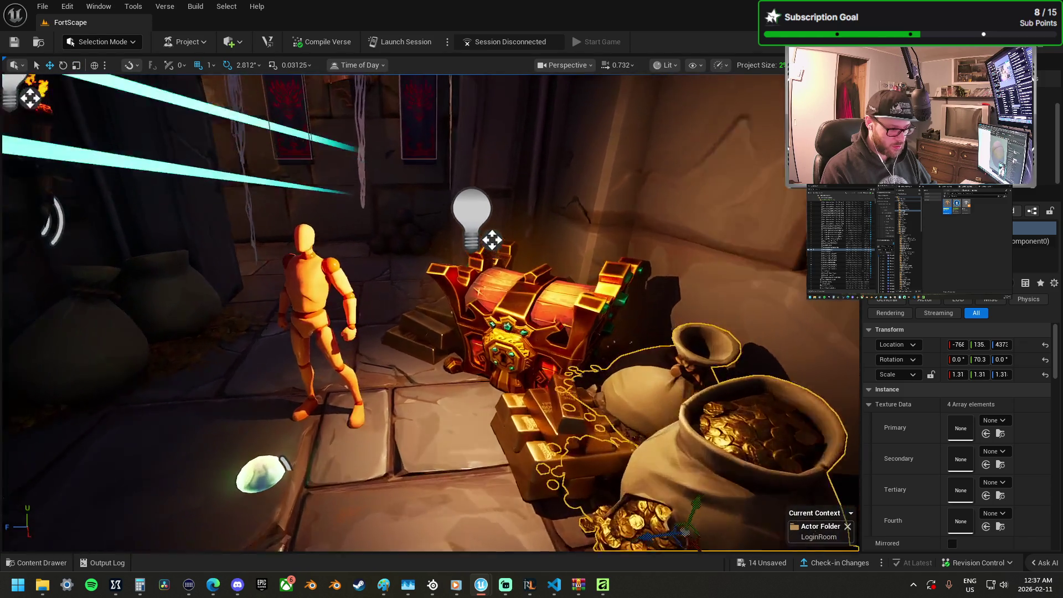
key("ctrl+z")
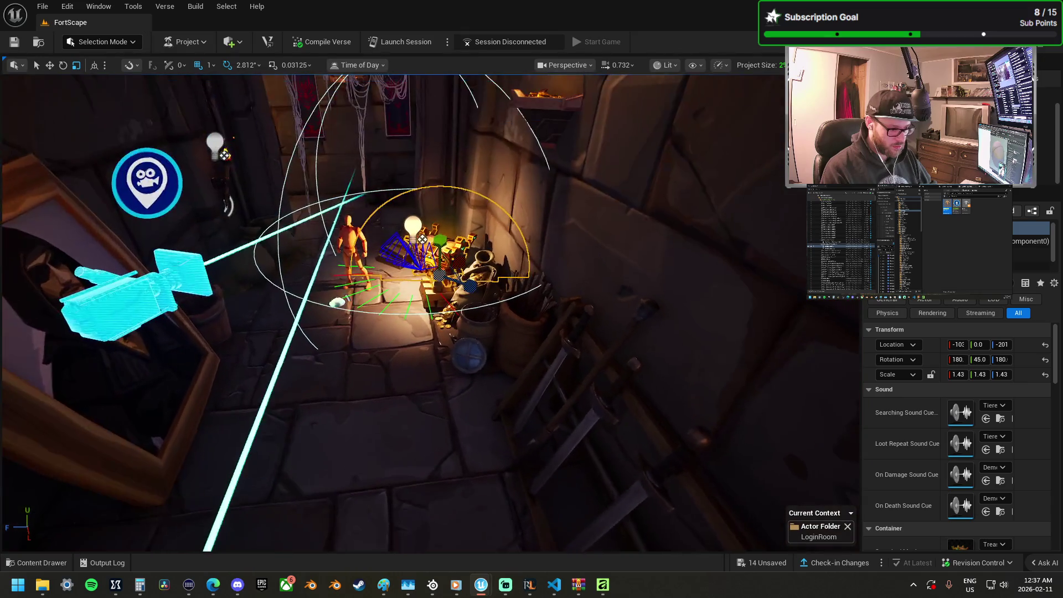
left_click(629, 396)
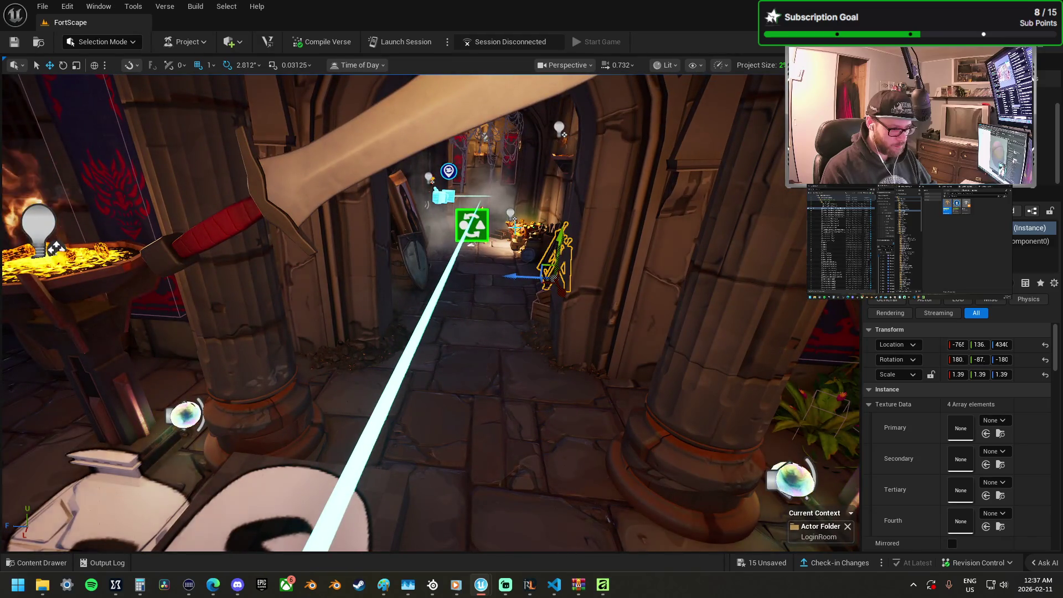
Step: Lower Fixed Point Camera2 toward the floor and slide it along the corridor
left_click(698, 324)
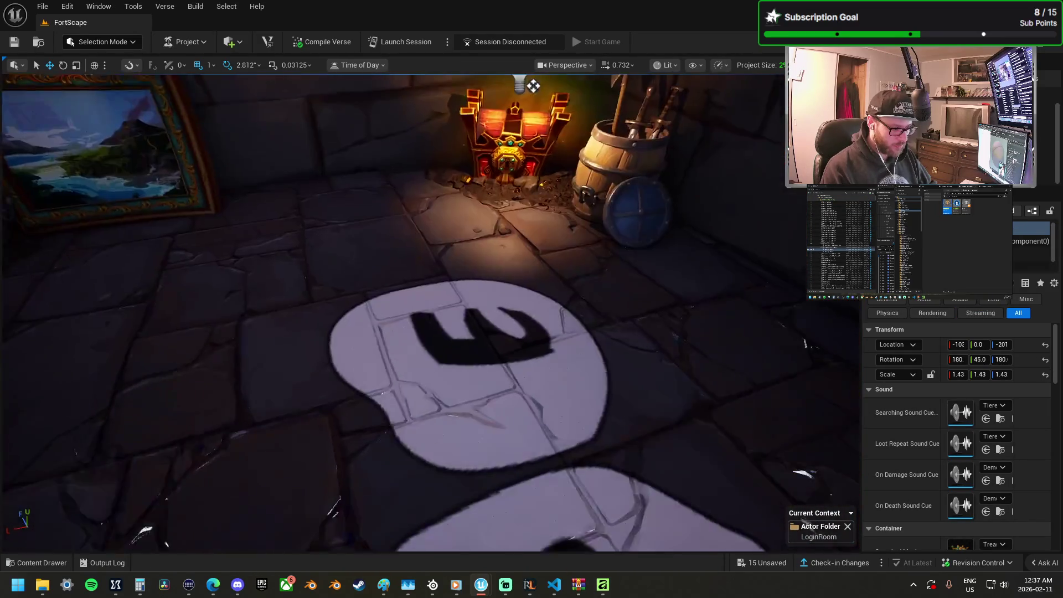
left_click(307, 285)
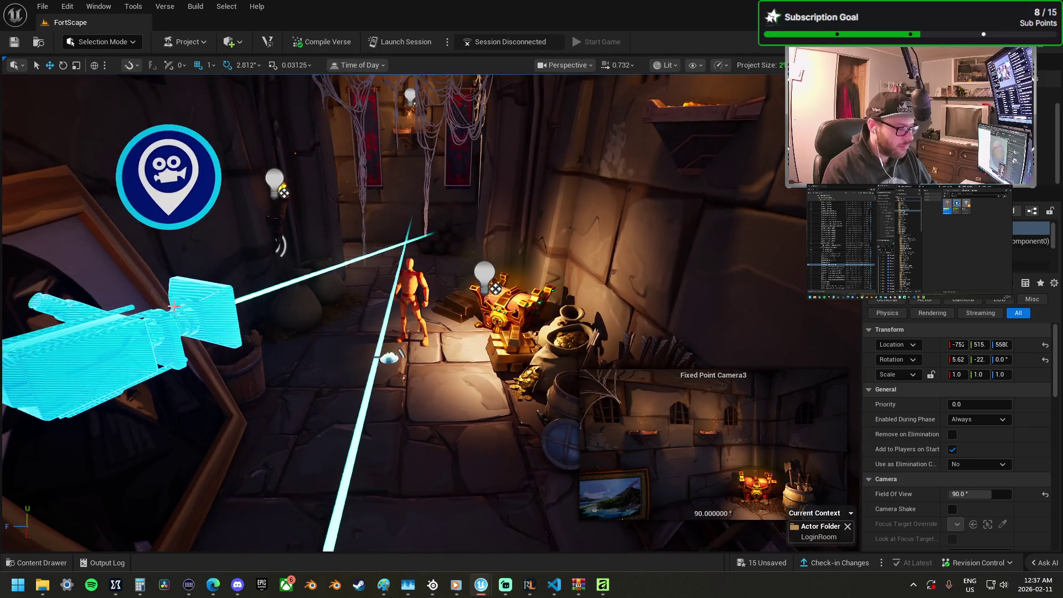
left_click(247, 288)
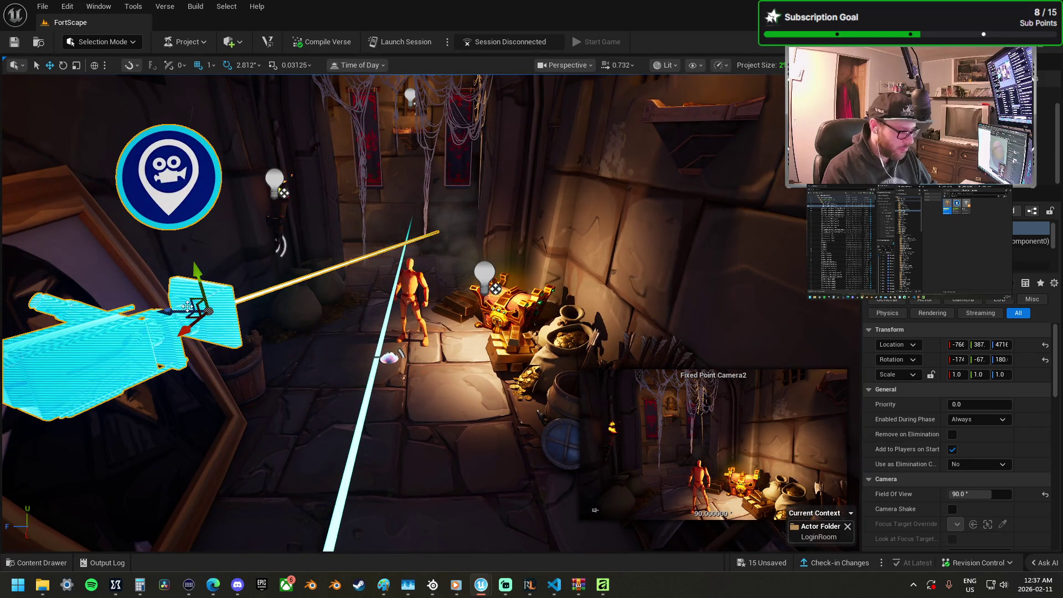
mouse_move(186, 320)
left_mouse_down()
mouse_move(200, 338)
mouse_move(195, 292)
left_mouse_up()
left_click_drag(221, 257, 225, 260)
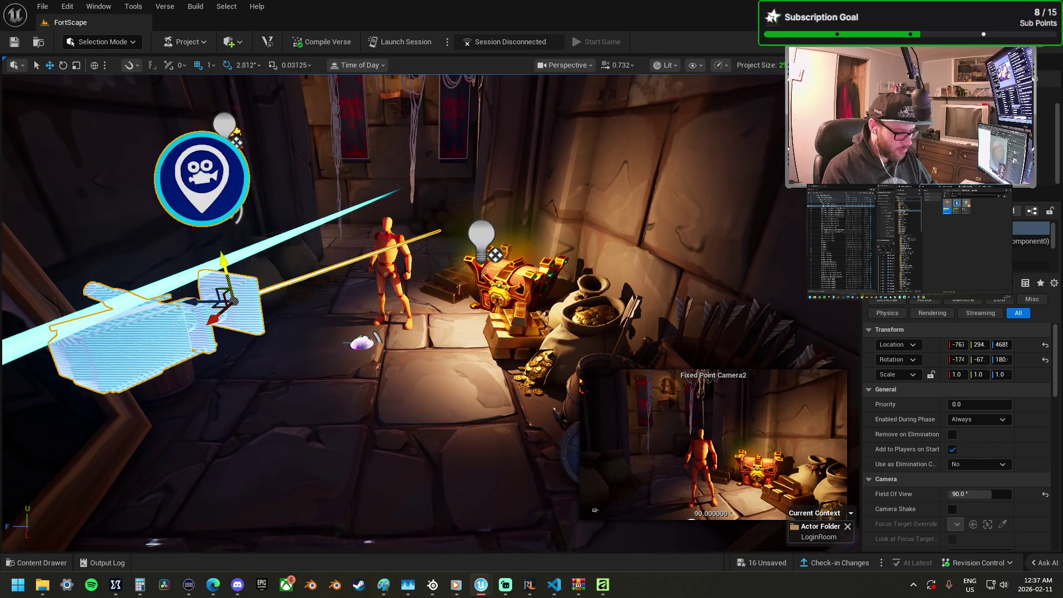
mouse_move(214, 306)
left_mouse_down()
mouse_move(239, 341)
mouse_move(212, 298)
mouse_move(236, 297)
left_mouse_up()
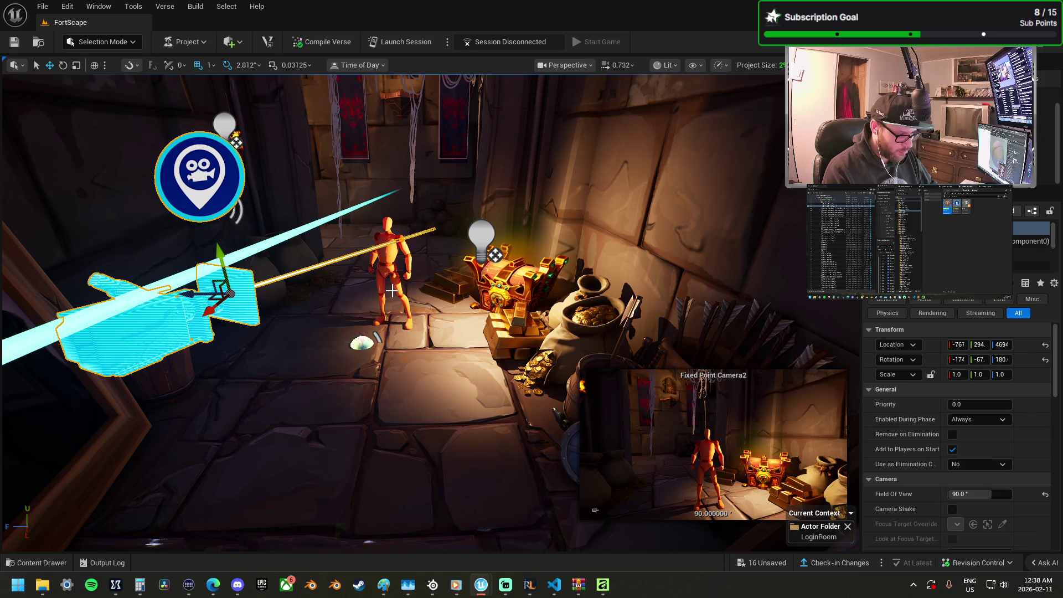
Step: Move the mannequin further back into the corridor, checking it in Fixed Point Camera2's preview
left_click(392, 290)
left_click_drag(375, 333, 297, 300)
left_click(238, 288)
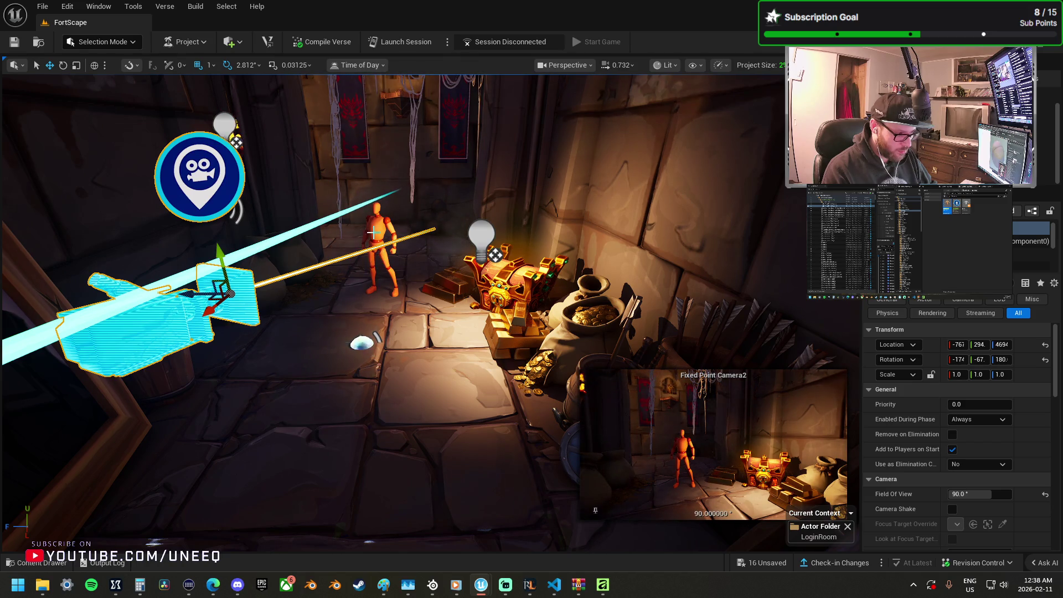
left_click(404, 299)
Step: Nudge the mannequin closer and set its Character to Valkyrie
left_click_drag(367, 299, 354, 315)
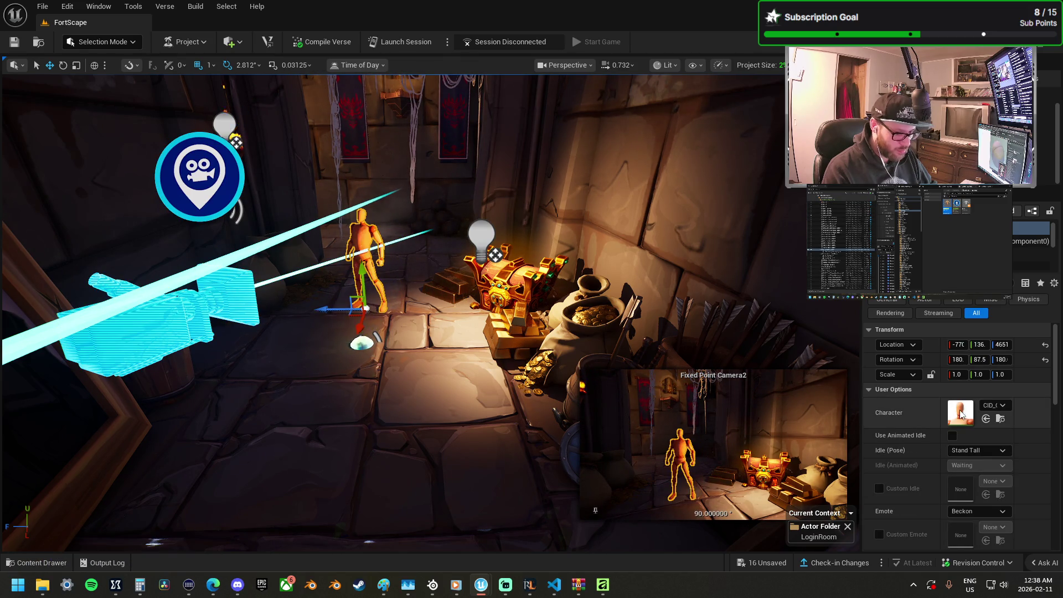
left_click(997, 409)
scroll(1015, 354, "down", 3)
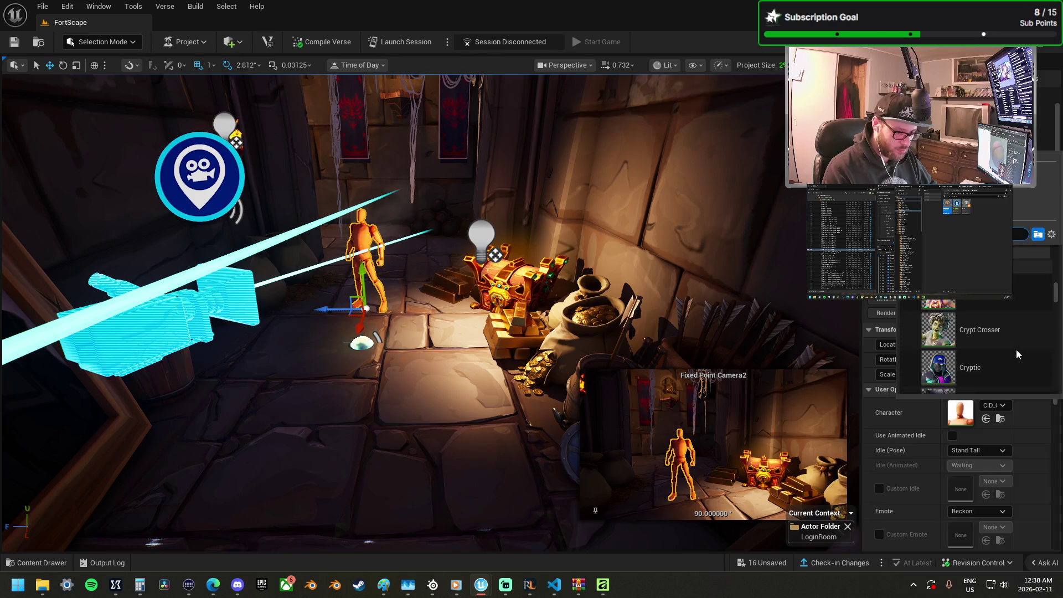
scroll(1016, 350, "down", 3)
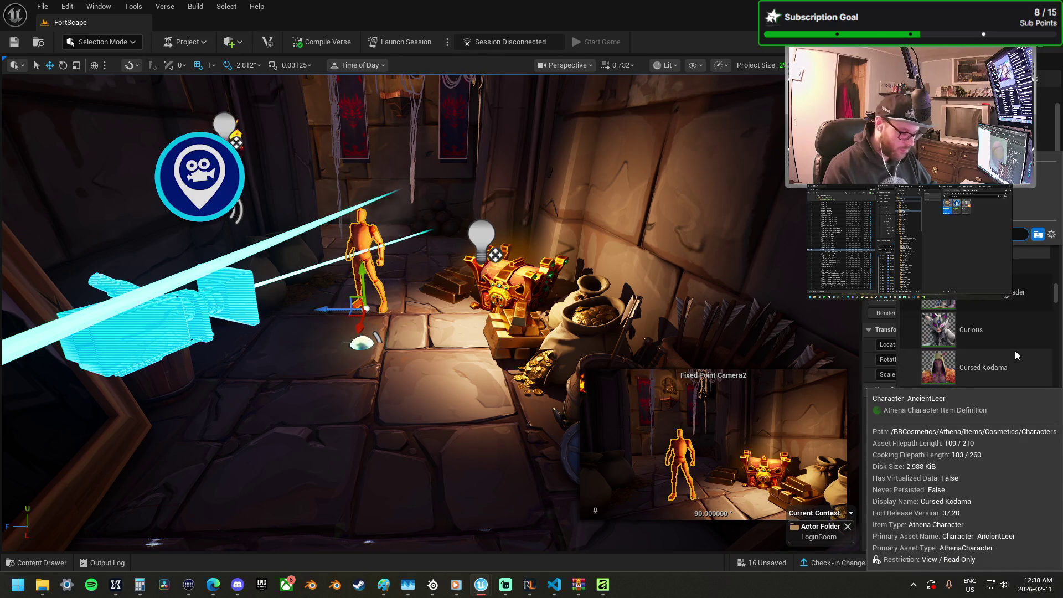
type("vik")
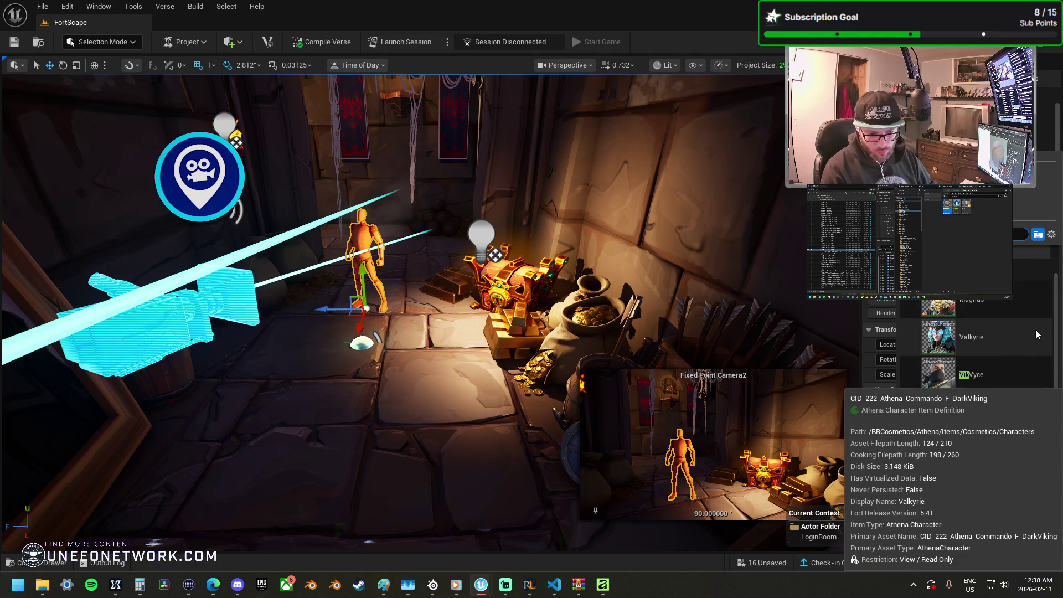
left_click(1034, 332)
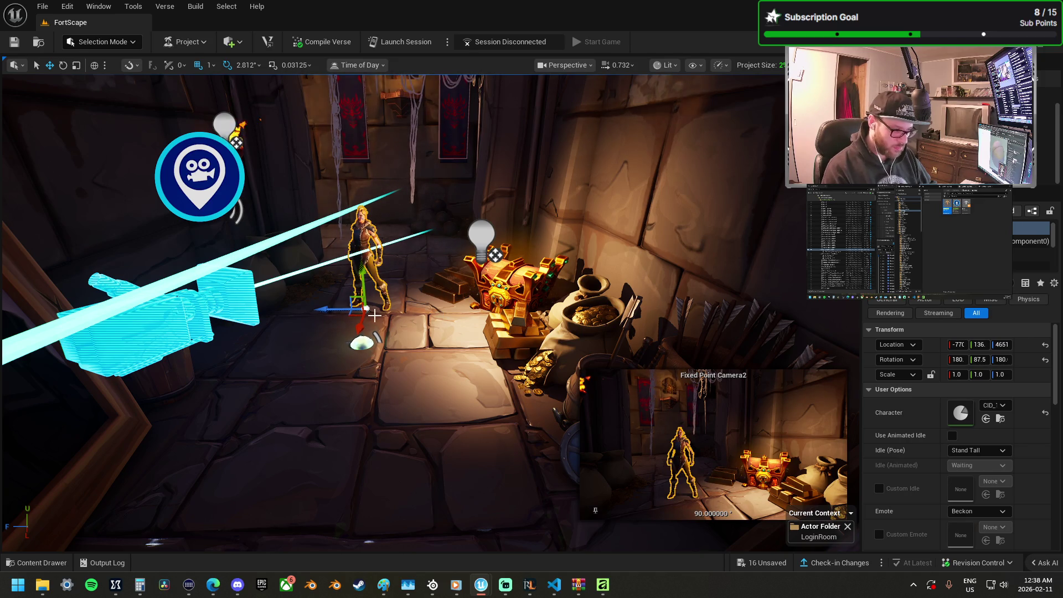
Step: Try the Flex and Salute idle poses, settling on Ready to Fight
left_click(967, 452)
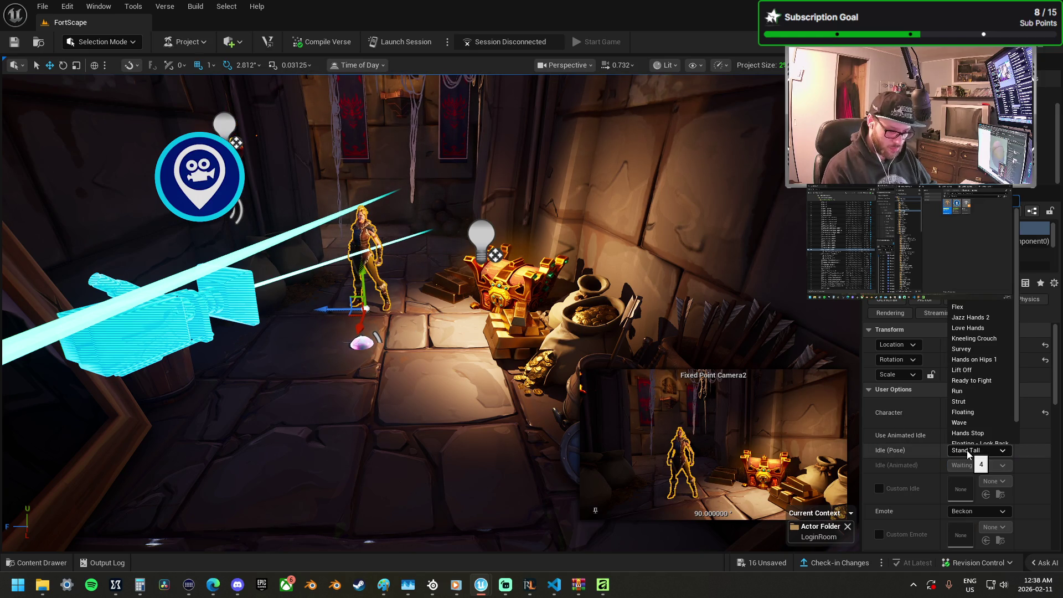
left_click(979, 306)
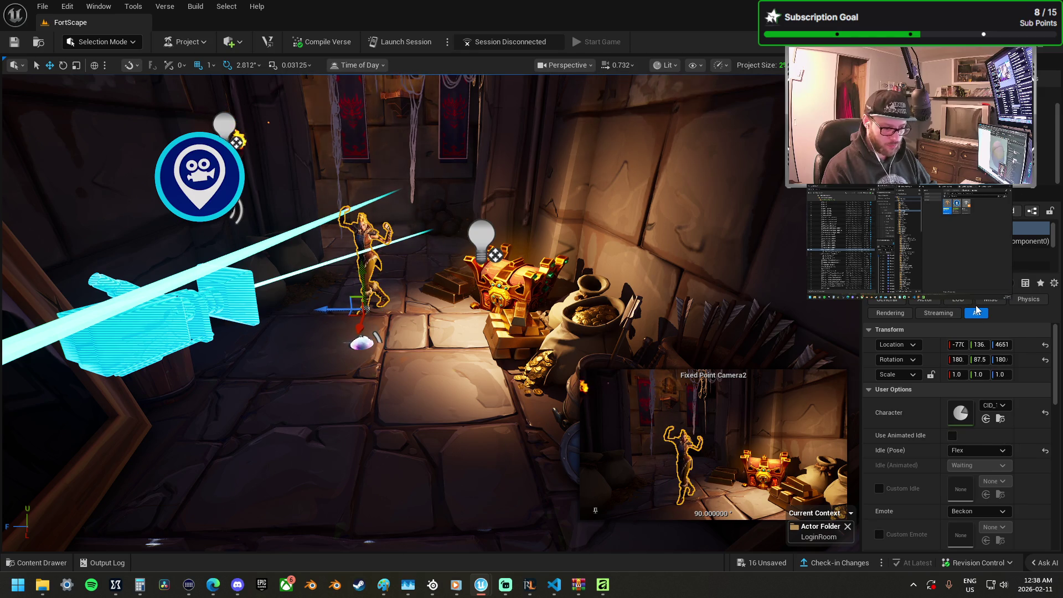
left_click(985, 451)
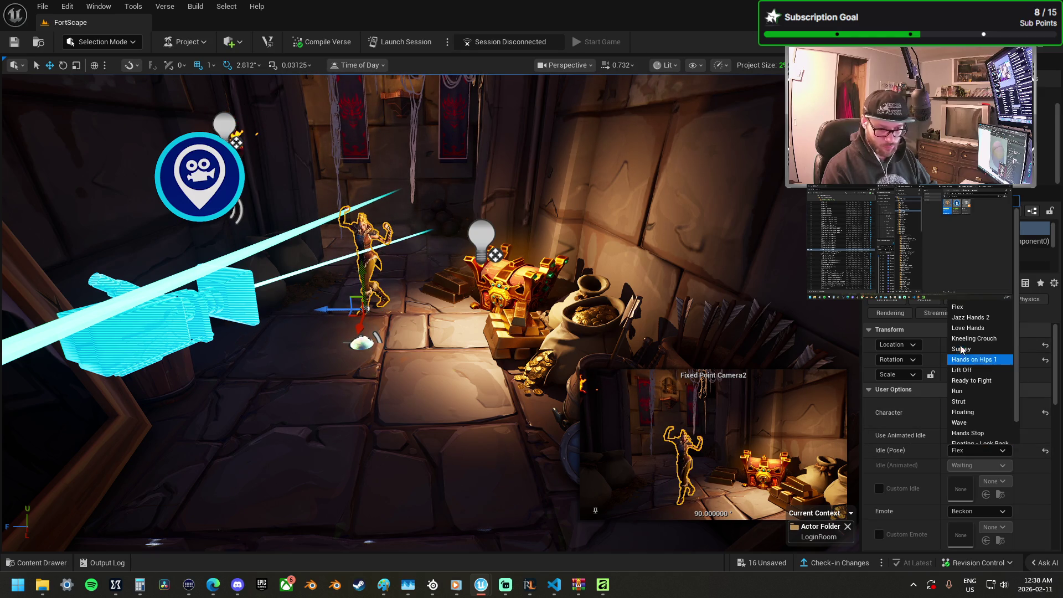
left_click(974, 306)
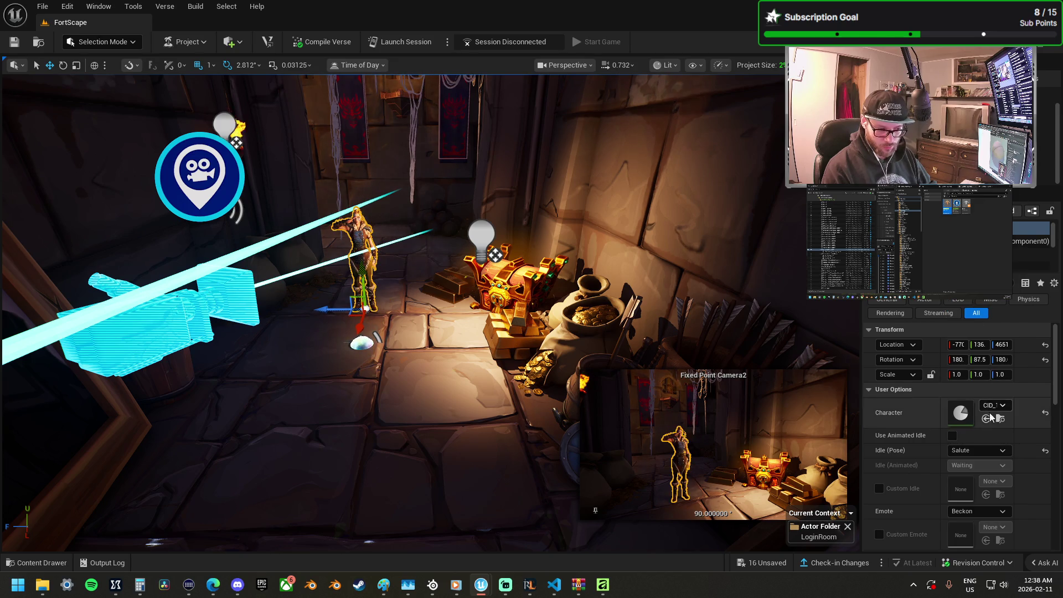
left_click(980, 451)
scroll(983, 400, "down", 2)
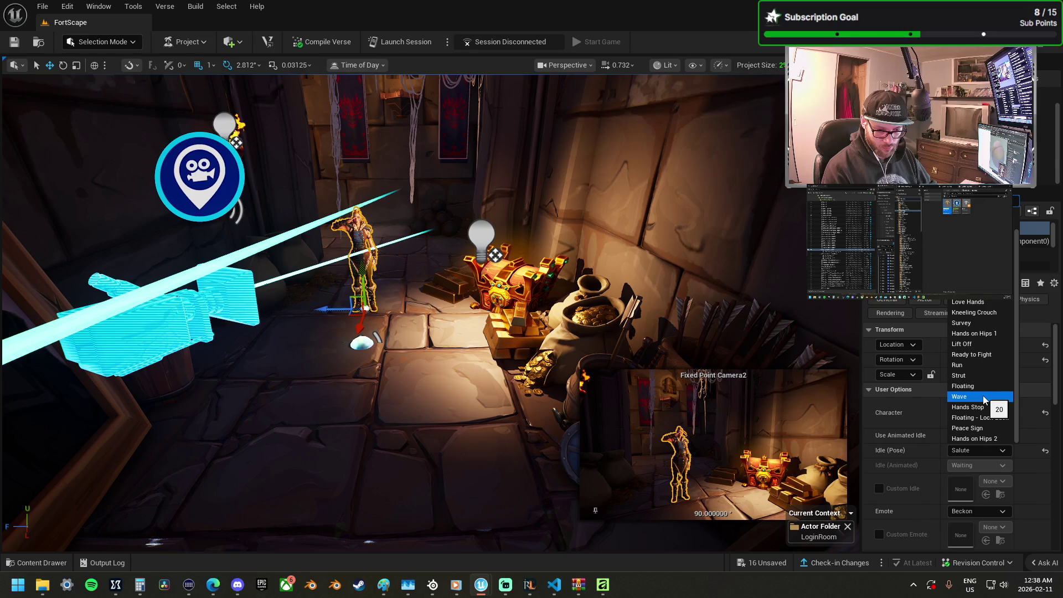
left_click(980, 356)
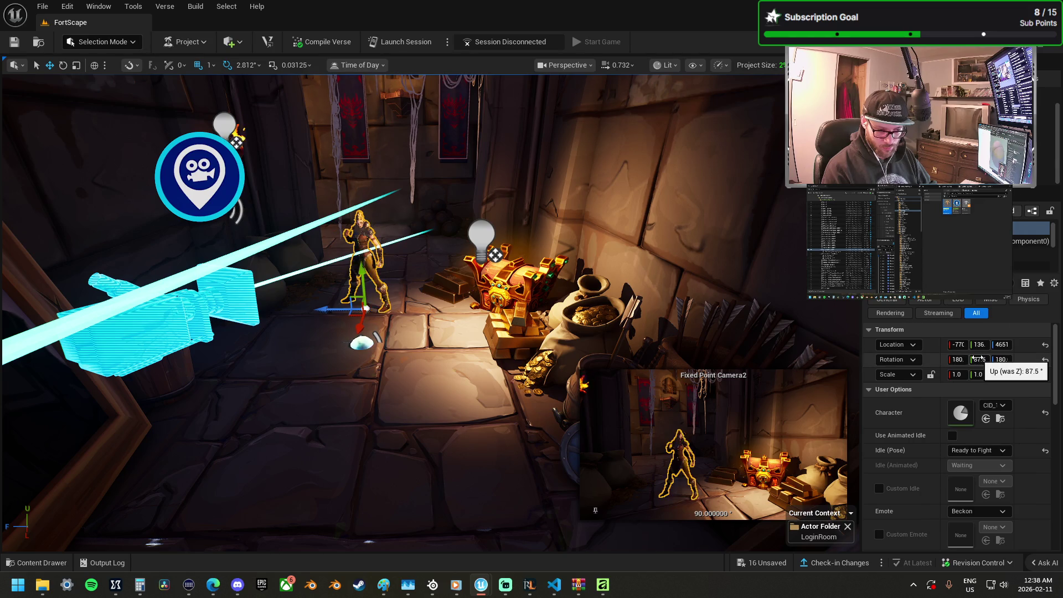
Step: Move the Valkyrie left across the floor and view the cobwebbed doorway
scroll(355, 277, "up", 8)
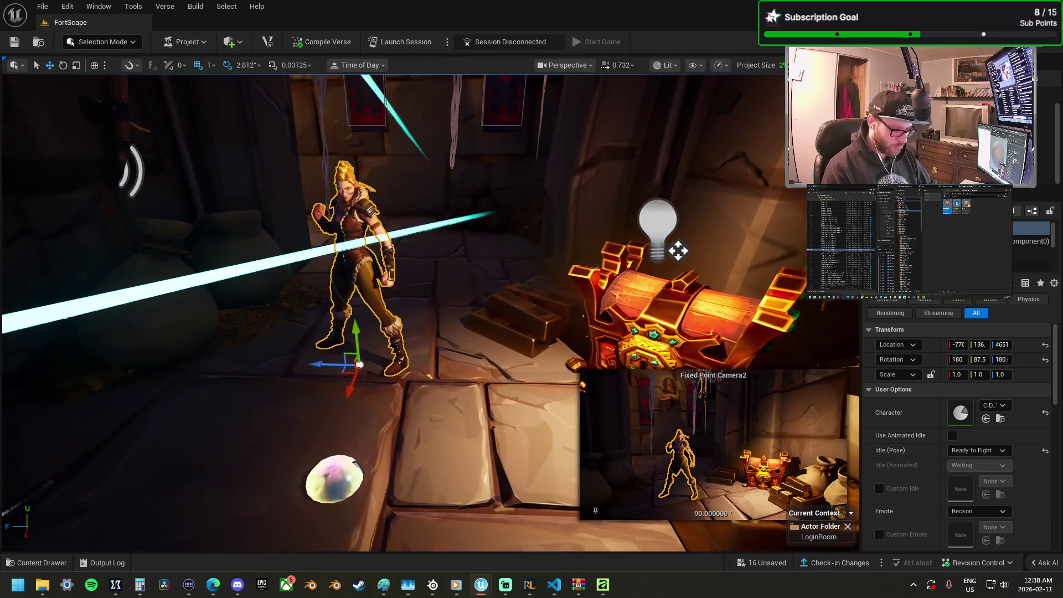
mouse_move(414, 322)
left_mouse_down()
mouse_move(427, 316)
mouse_move(414, 322)
left_mouse_up()
left_click_drag(343, 359, 298, 350)
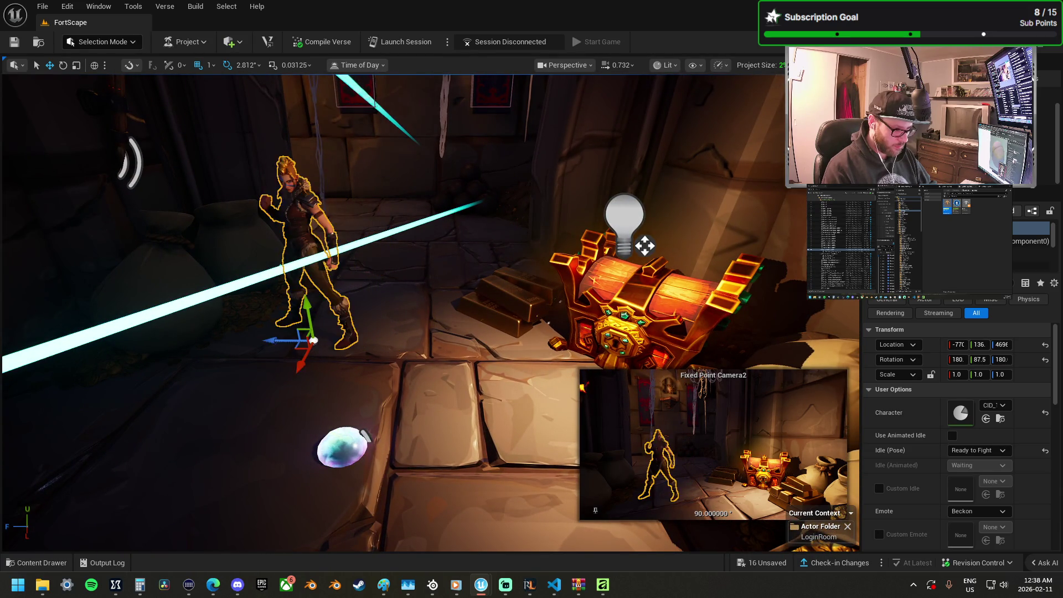
left_click(387, 367)
mouse_move(387, 367)
left_mouse_down()
mouse_move(376, 410)
mouse_move(365, 327)
left_mouse_up()
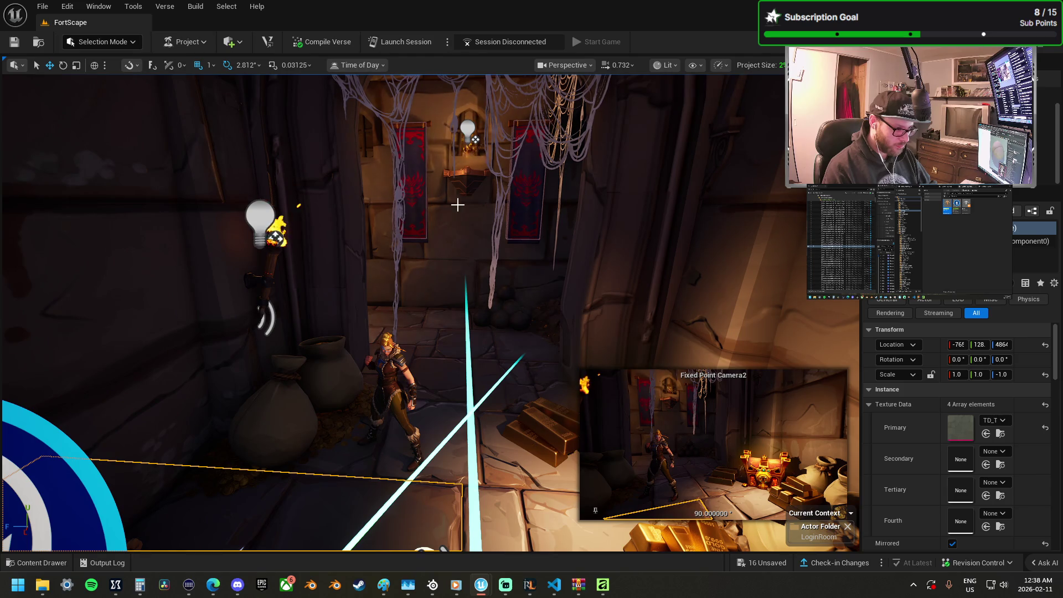
Step: Rotate the hanging lantern about 90 degrees and move it down and left along the wall
left_click(453, 180)
mouse_move(452, 180)
left_mouse_down()
mouse_move(327, 260)
mouse_move(231, 281)
mouse_move(336, 273)
left_mouse_up()
key("e")
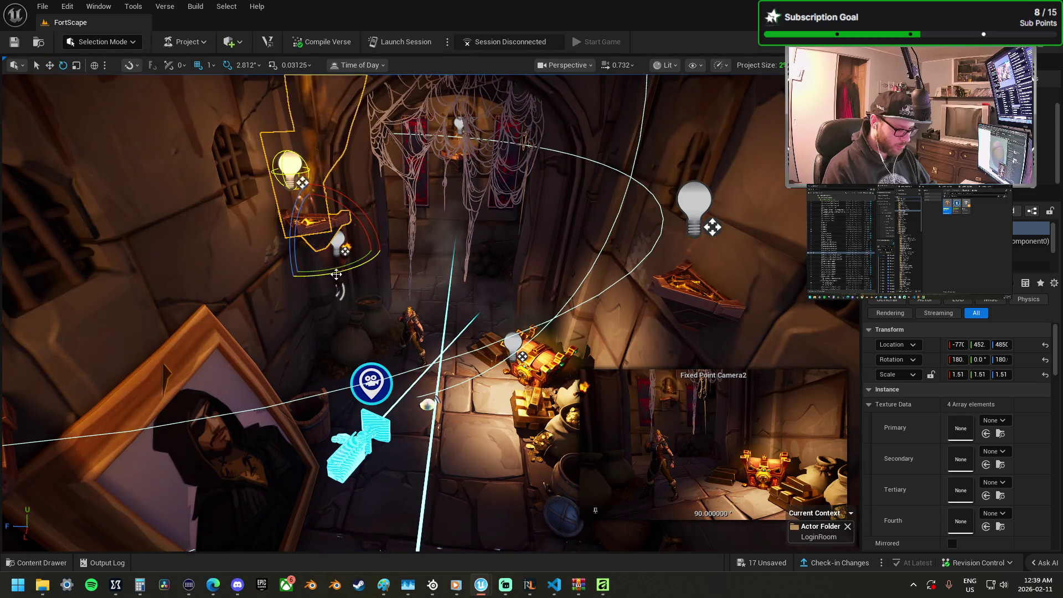
left_click_drag(350, 268, 292, 275)
key("w")
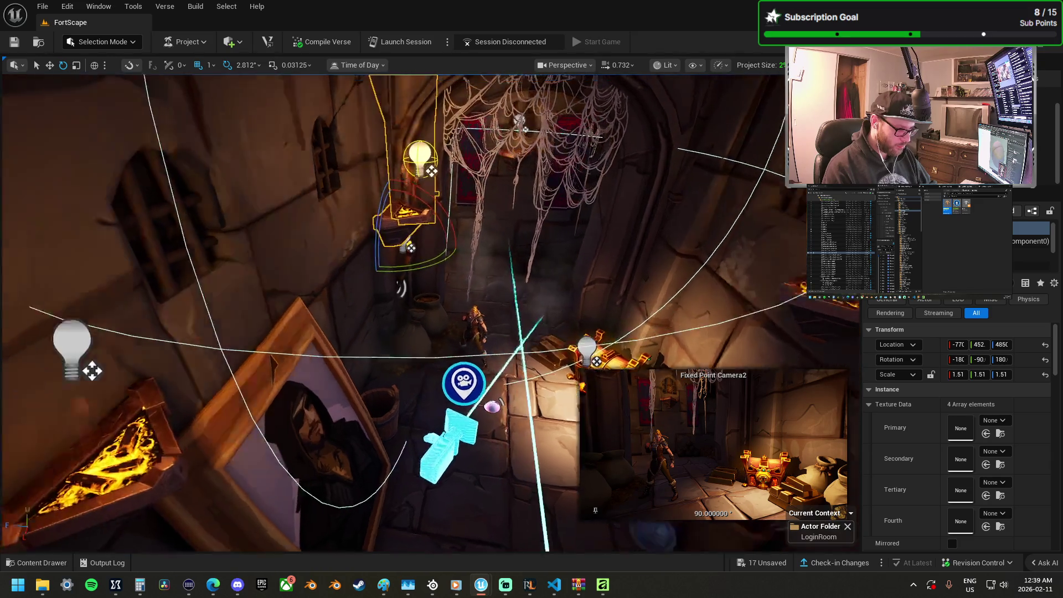
mouse_move(372, 255)
left_mouse_down()
mouse_move(358, 294)
mouse_move(285, 344)
mouse_move(245, 355)
left_mouse_up()
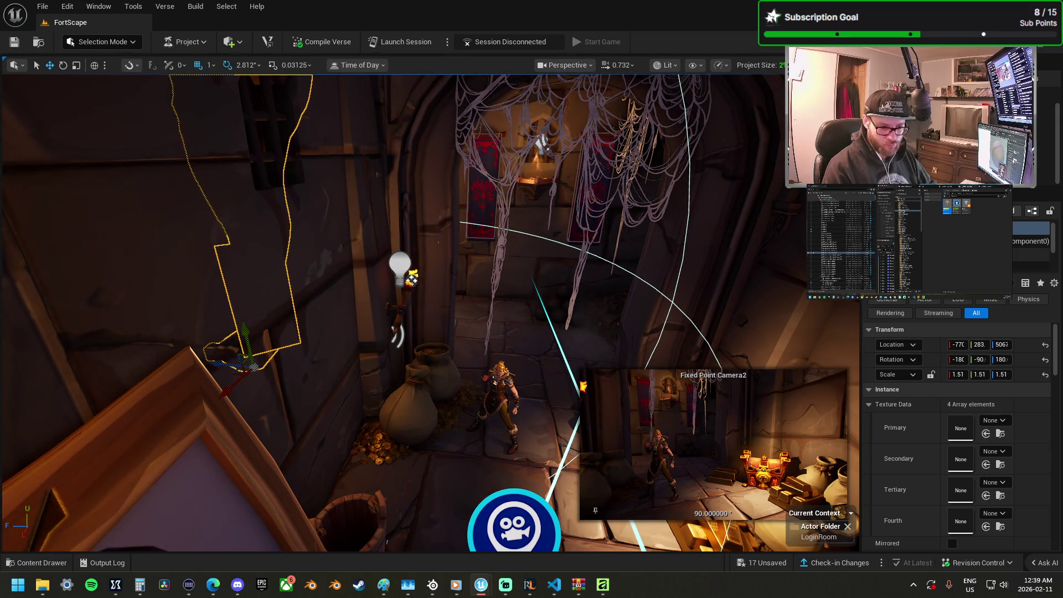
Step: Select the lantern frame together with its rope and move them beside the bulb
left_click(1032, 238)
left_click(1032, 231, "shift")
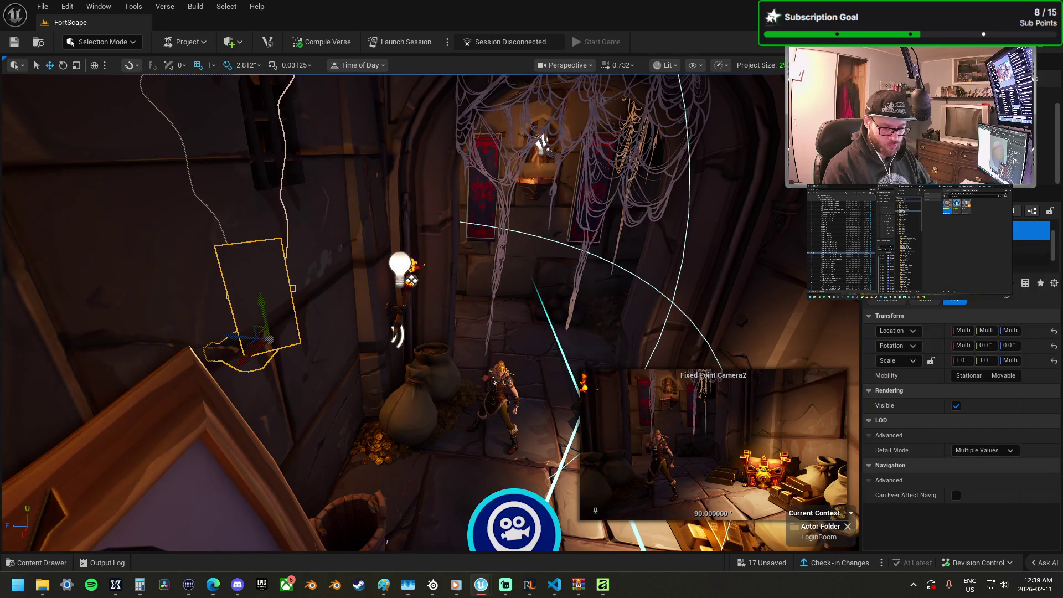
left_click(1031, 246, "shift")
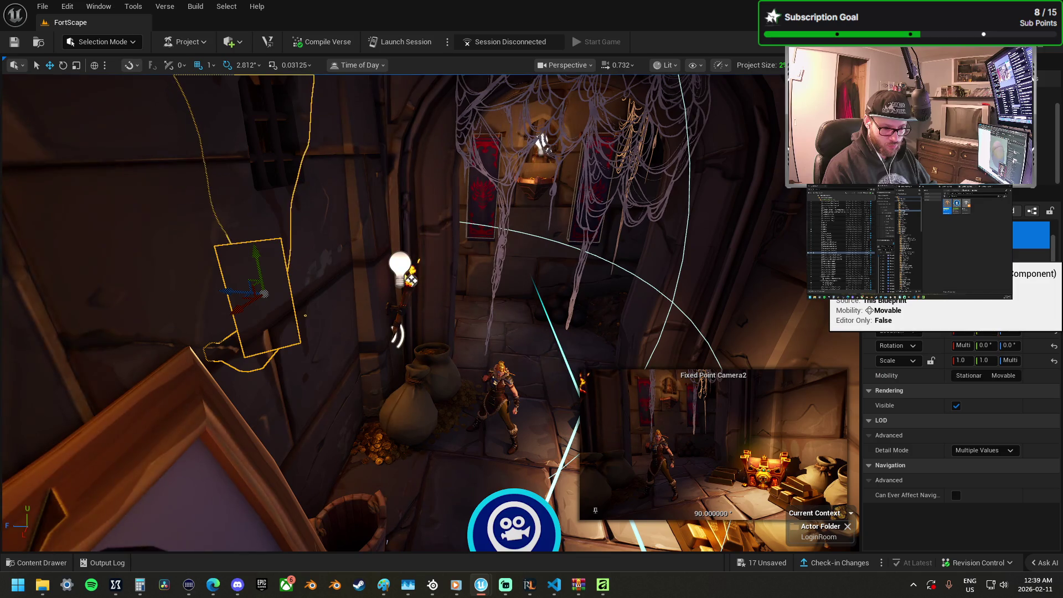
left_click_drag(226, 288, 336, 309)
key("f")
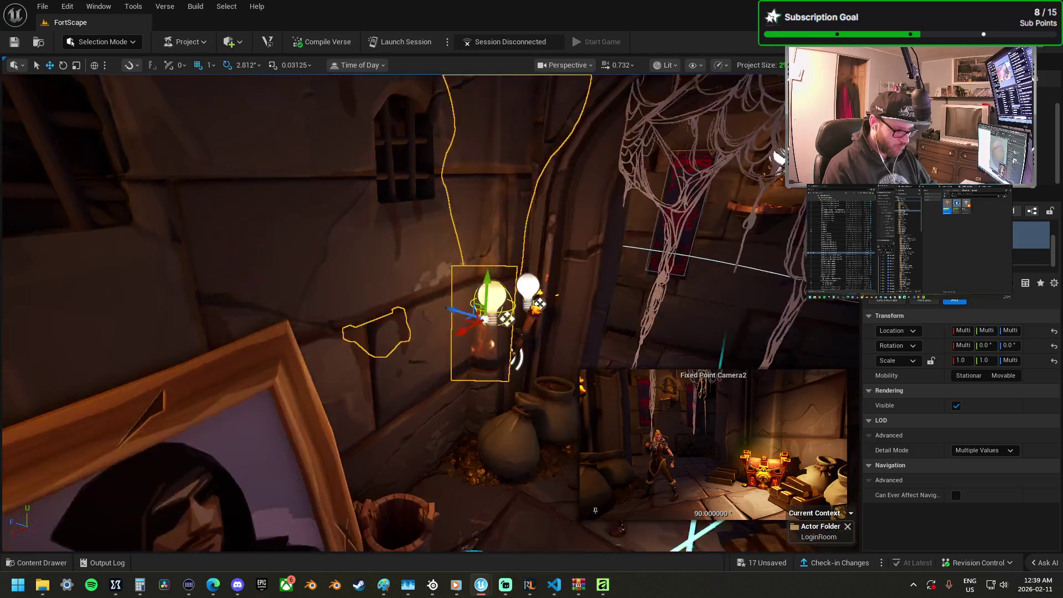
mouse_move(422, 302)
left_mouse_down()
mouse_move(437, 327)
mouse_move(387, 293)
mouse_move(342, 282)
mouse_move(350, 285)
left_mouse_up()
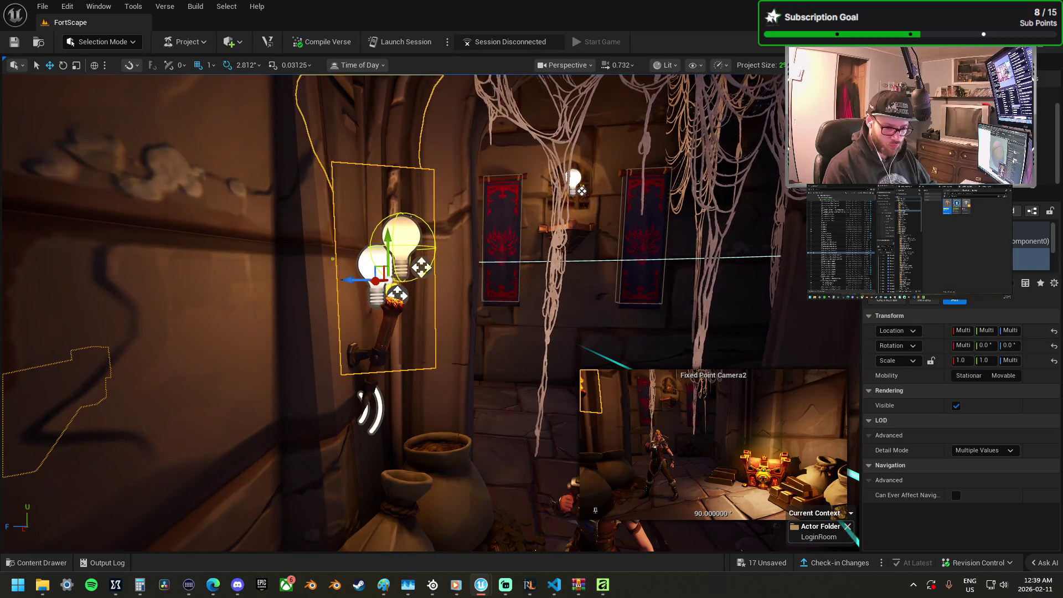
Step: Turn off Visible and turn on Hidden in Game for the sconce's lower lamp mesh
left_click(1030, 266)
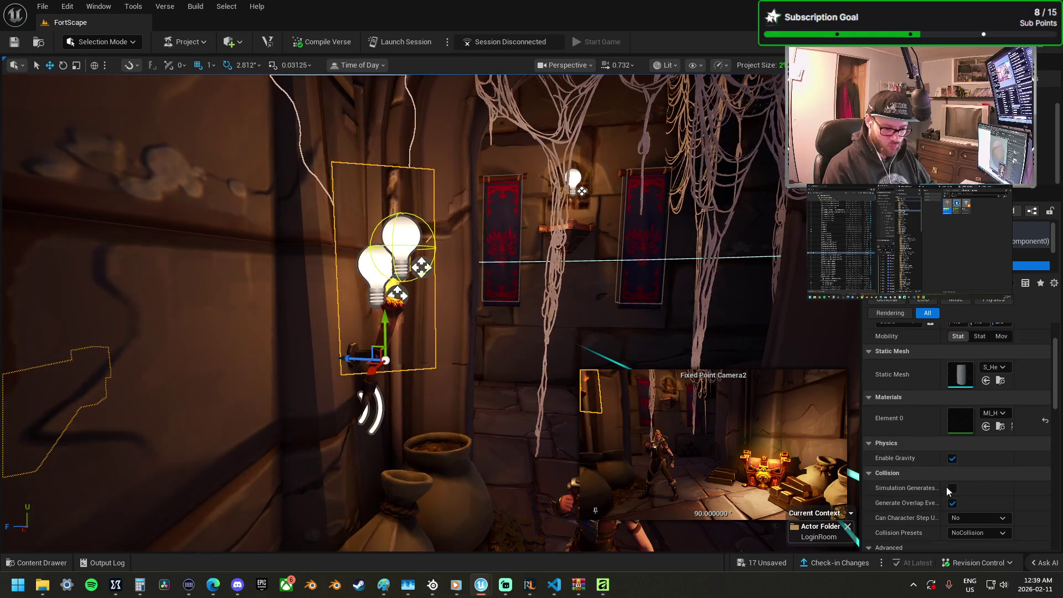
scroll(947, 488, "down", 6)
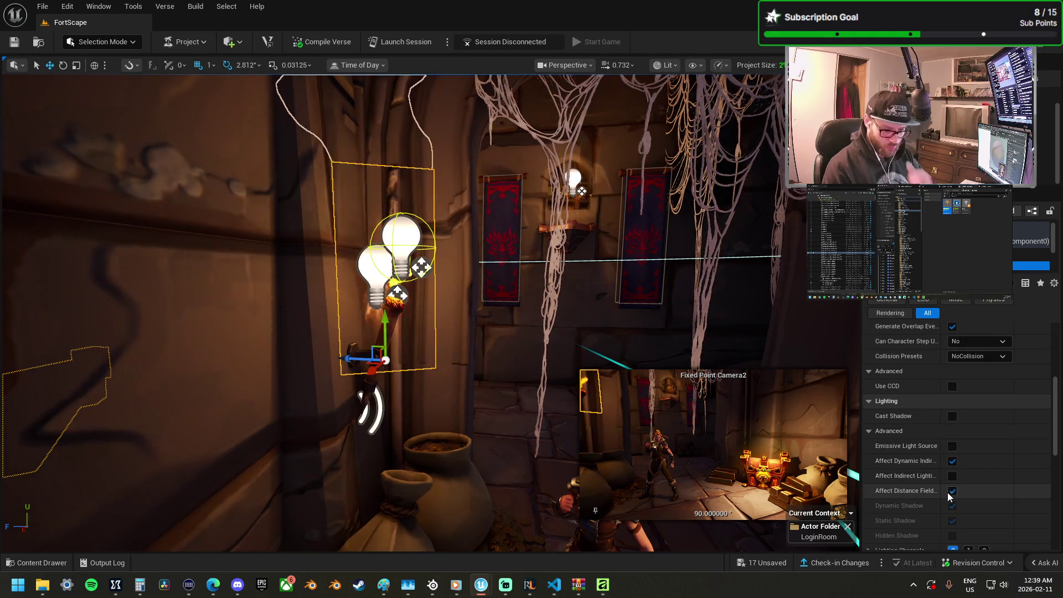
scroll(949, 493, "down", 3)
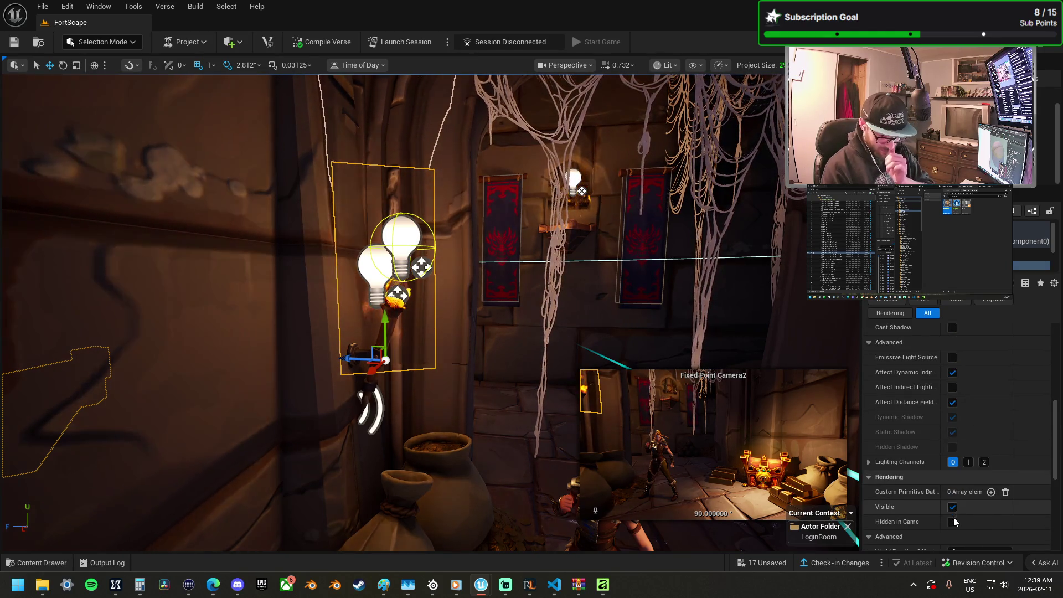
left_click(953, 507)
left_click(953, 522)
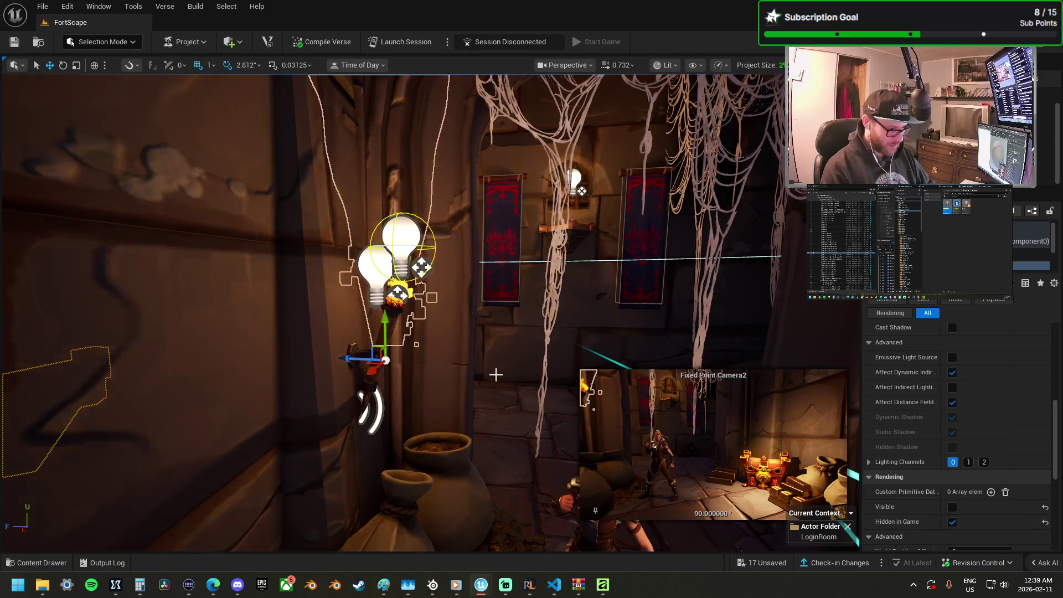
scroll(494, 373, "up", 5)
scroll(493, 373, "down", 3)
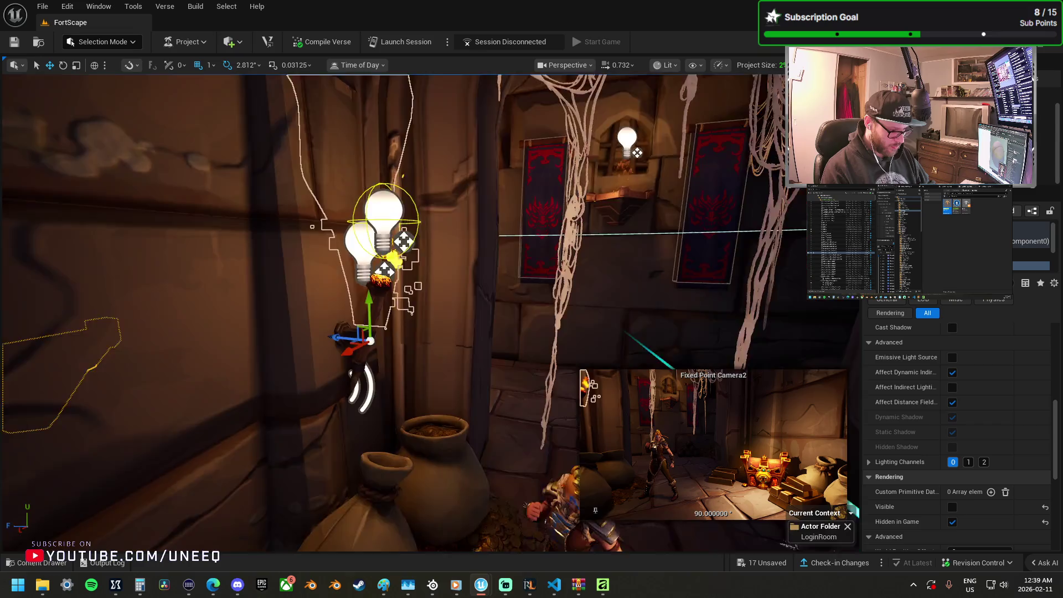
mouse_move(494, 373)
left_mouse_down()
mouse_move(532, 366)
mouse_move(532, 409)
left_mouse_up()
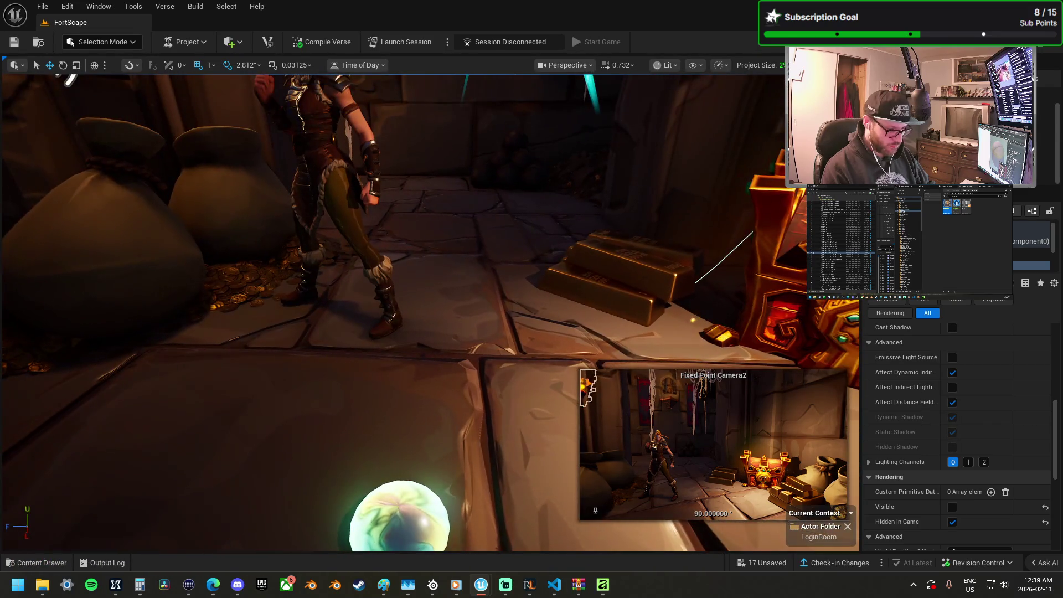
key("f")
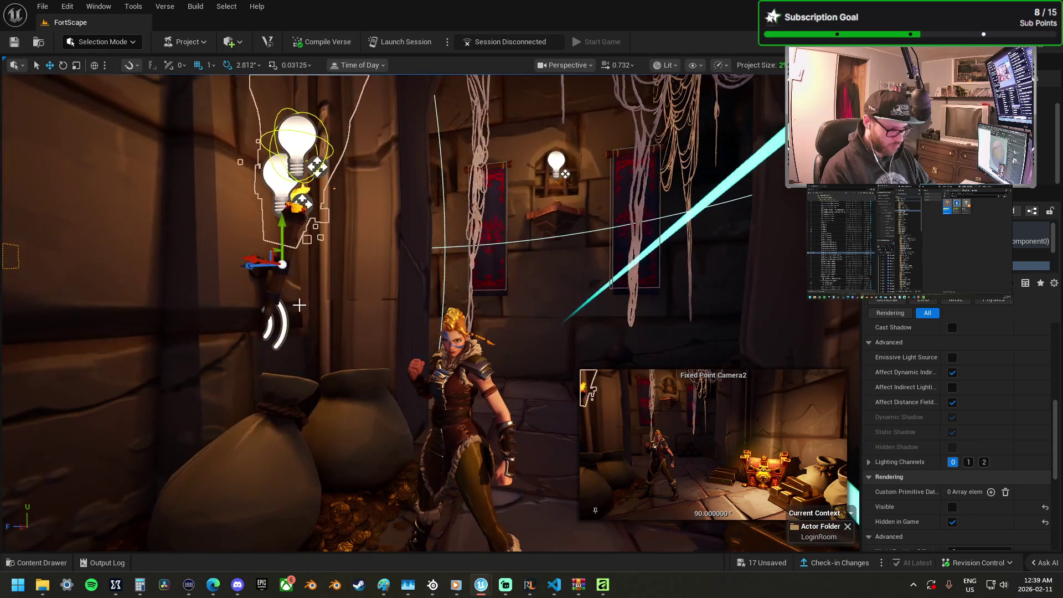
left_click(278, 289)
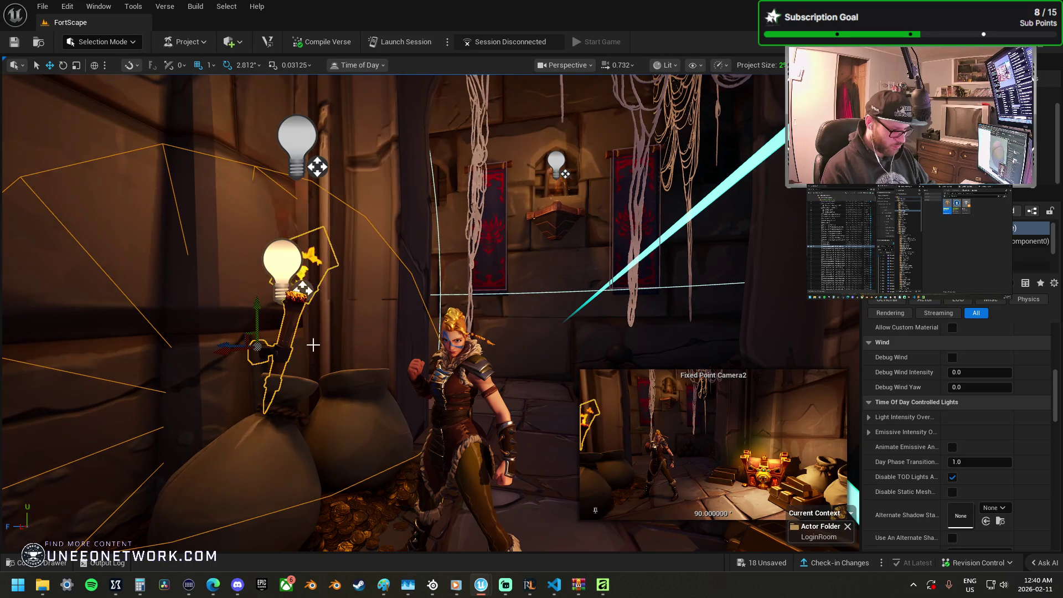
Step: Fly across the room to the sconce and select its light component
mouse_move(403, 368)
left_mouse_down()
mouse_move(366, 332)
mouse_move(311, 327)
mouse_move(499, 256)
mouse_move(477, 244)
mouse_move(237, 220)
mouse_move(225, 210)
mouse_move(216, 144)
mouse_move(215, 211)
left_mouse_up()
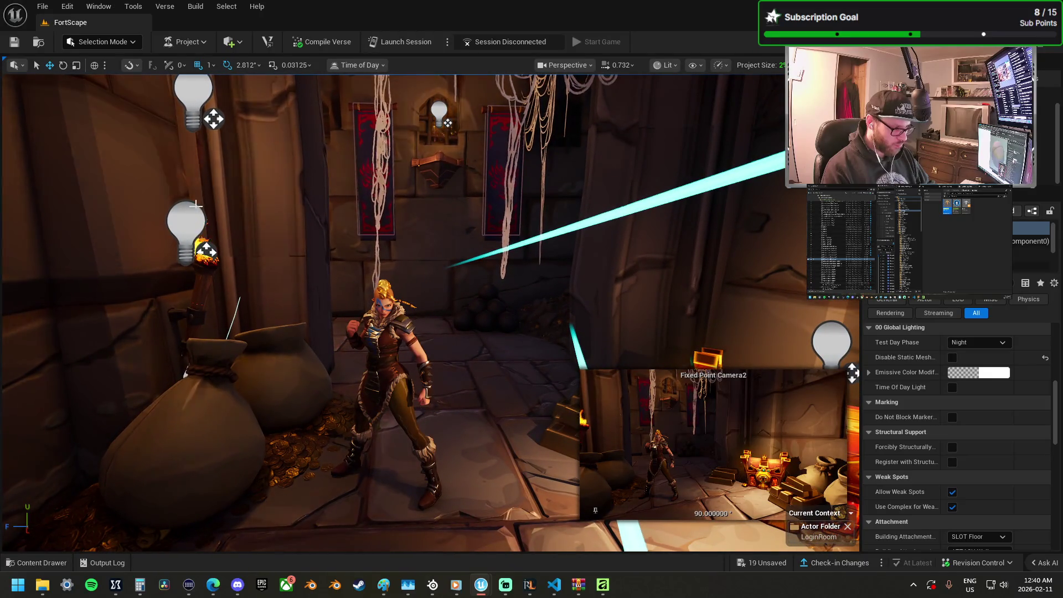
mouse_move(207, 142)
left_mouse_down()
mouse_move(351, 244)
mouse_move(467, 237)
mouse_move(236, 259)
mouse_move(236, 342)
left_mouse_up()
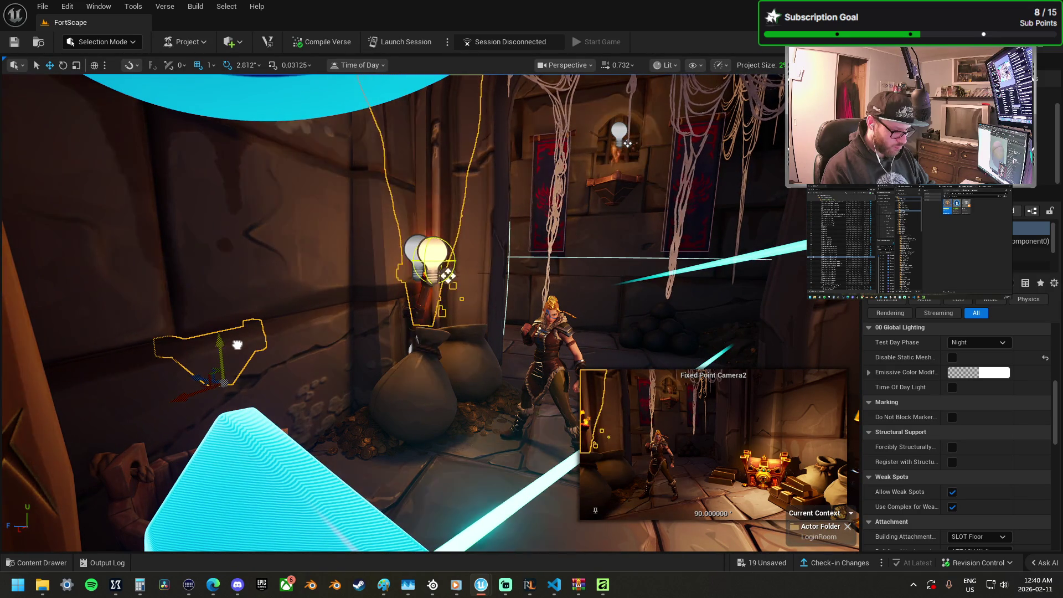
left_click_drag(457, 370, 614, 333)
left_click(1030, 254)
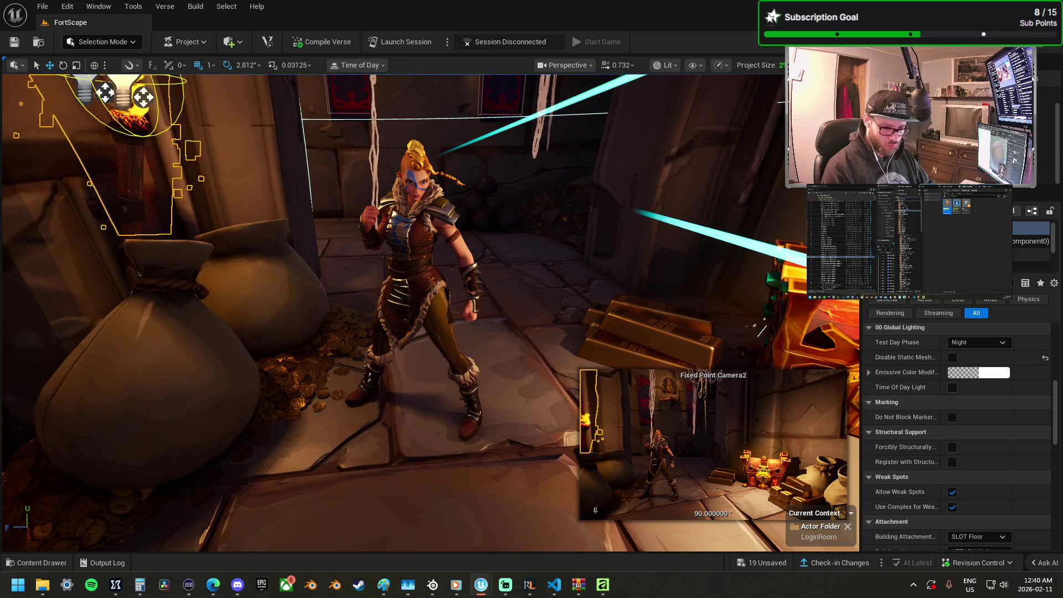
scroll(987, 424, "down", 2)
scroll(986, 420, "up", 4)
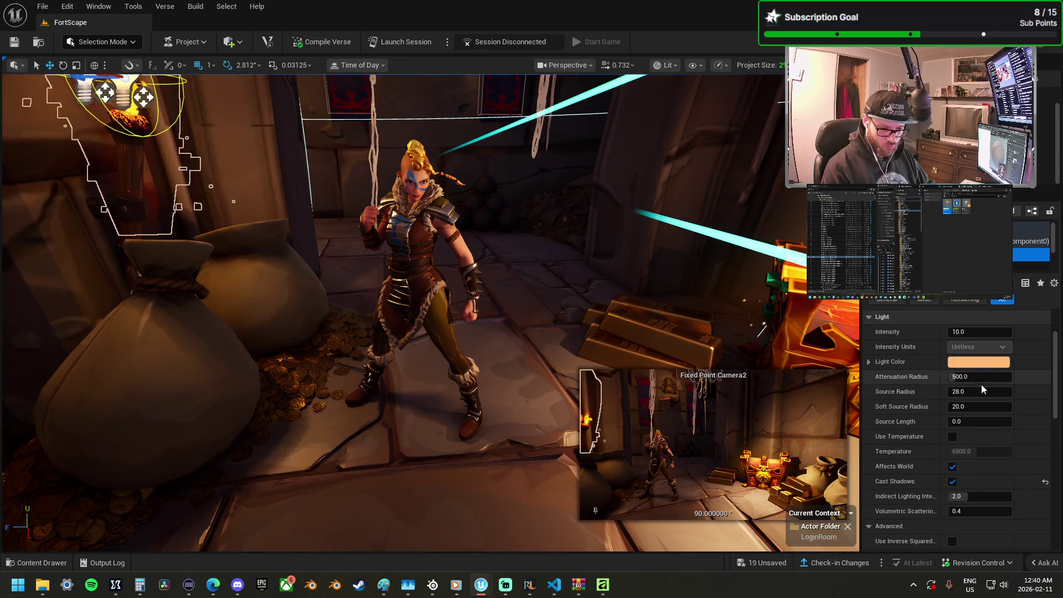
Step: Set the sconce light to Intensity 35, Attenuation Radius 650, Soft Source Radius about 147.65
left_click_drag(964, 331, 967, 331)
left_click(967, 331)
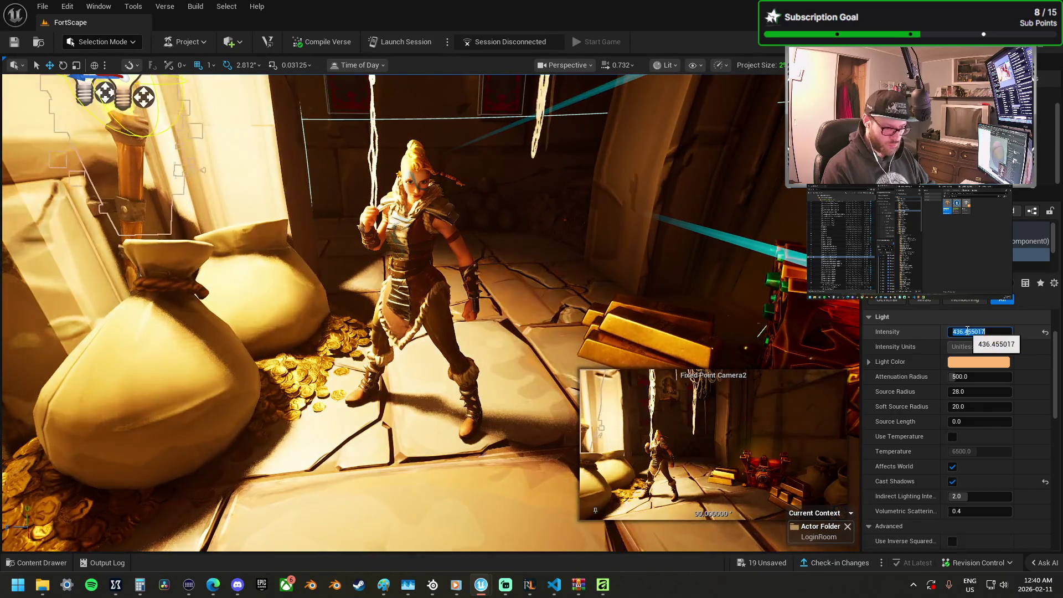
type("35")
key("Return")
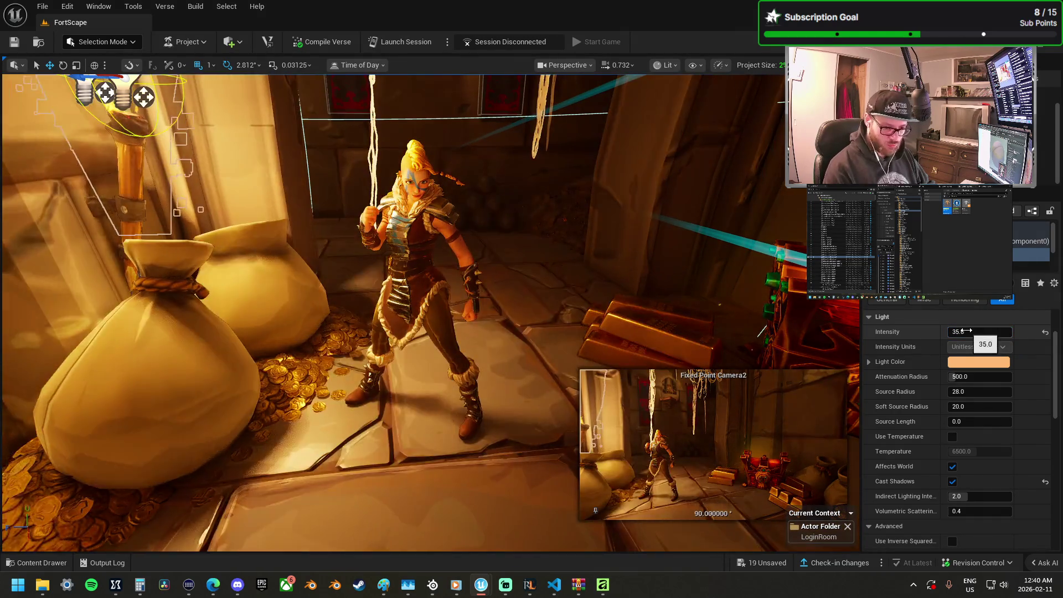
left_click(984, 376)
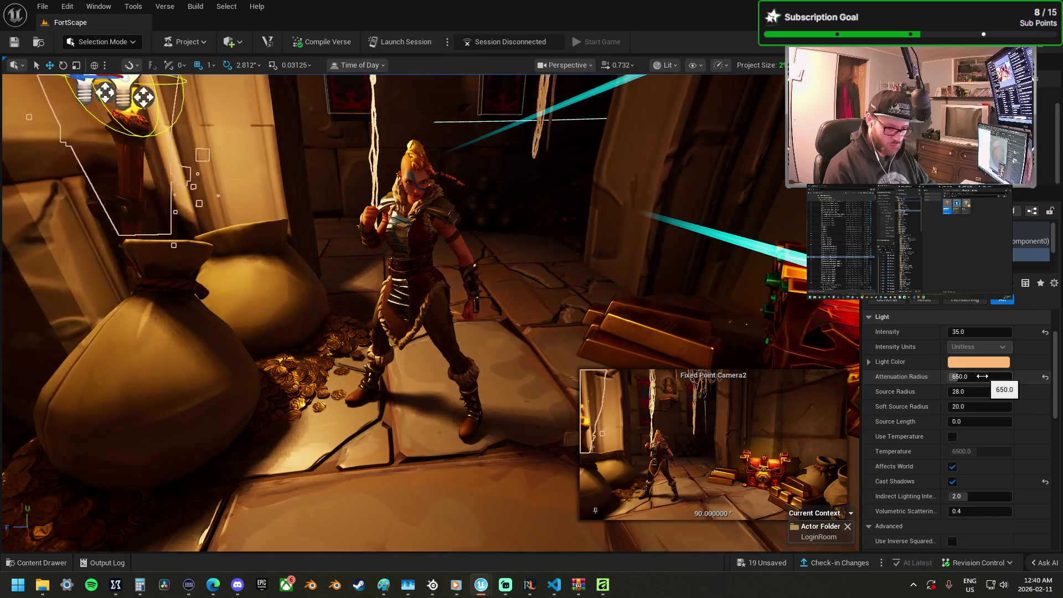
key("Return")
left_click_drag(972, 409, 994, 409)
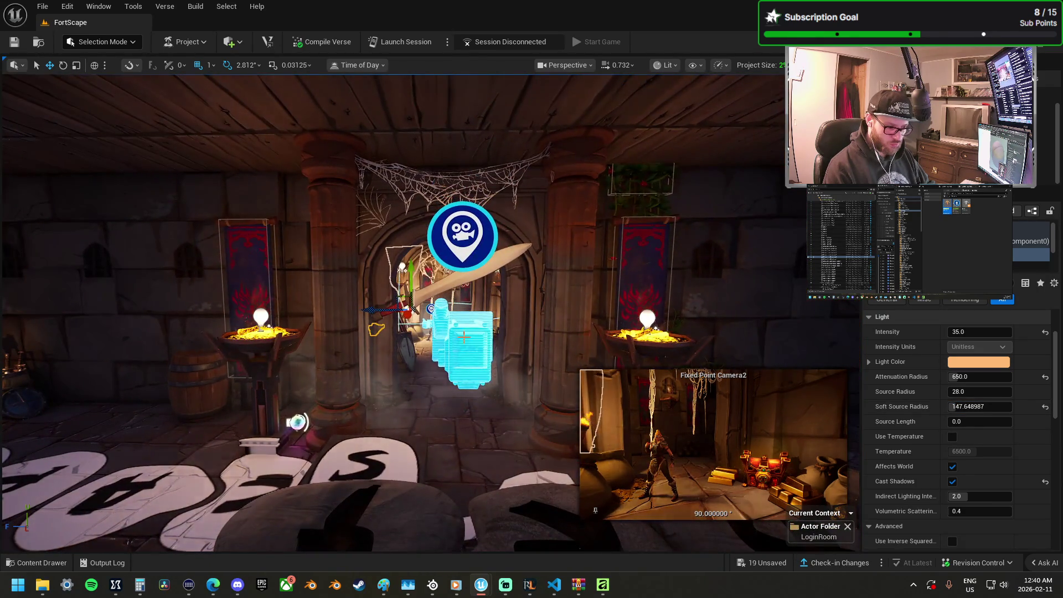
Step: Fly from the cyan fixed point camera into the sword room and select the brazier's point light
left_click(470, 336)
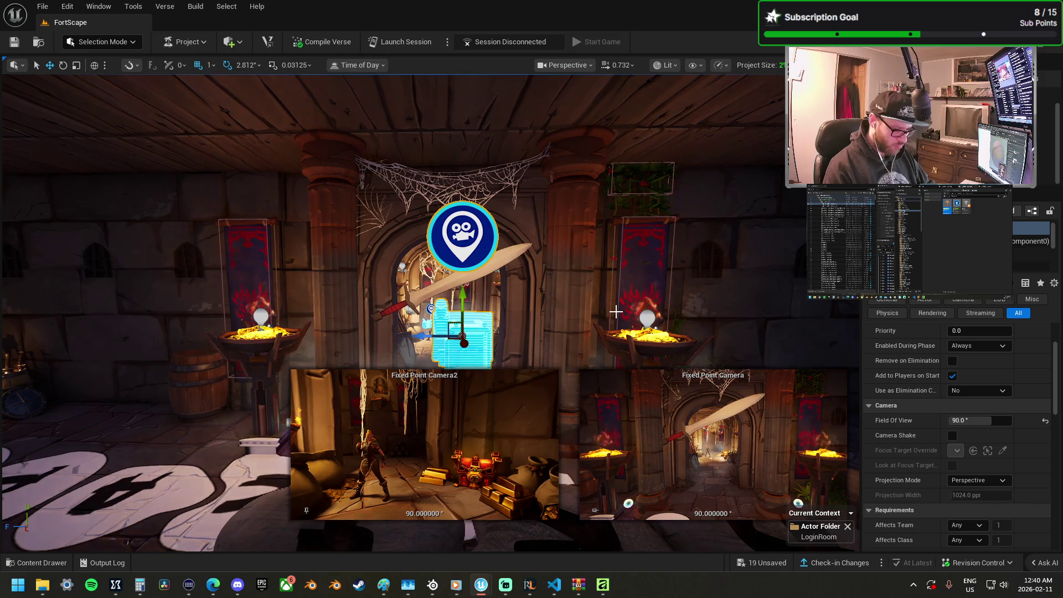
scroll(615, 310, "up", 5)
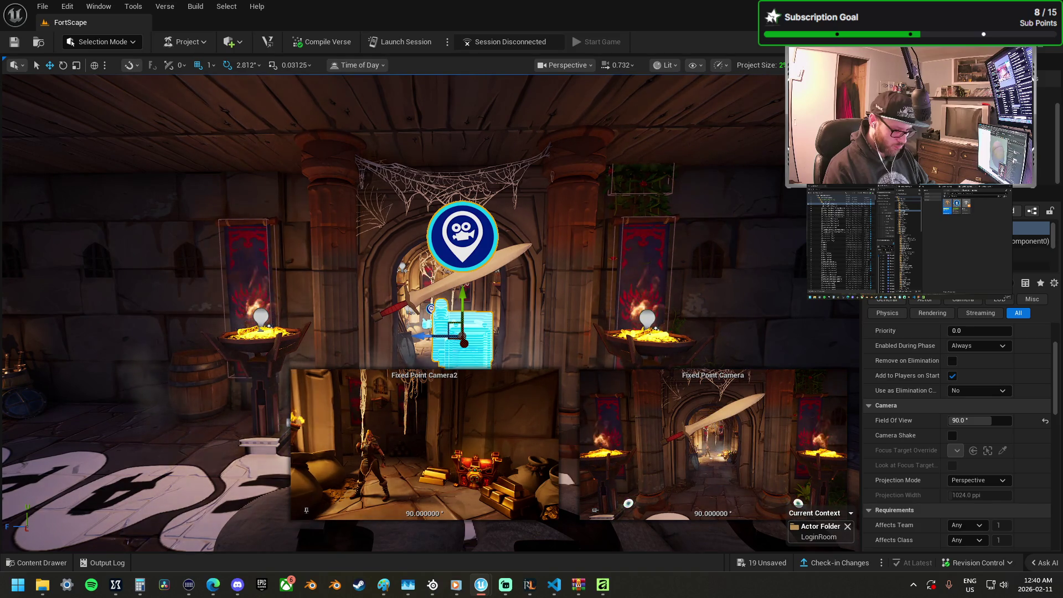
scroll(615, 311, "up", 5)
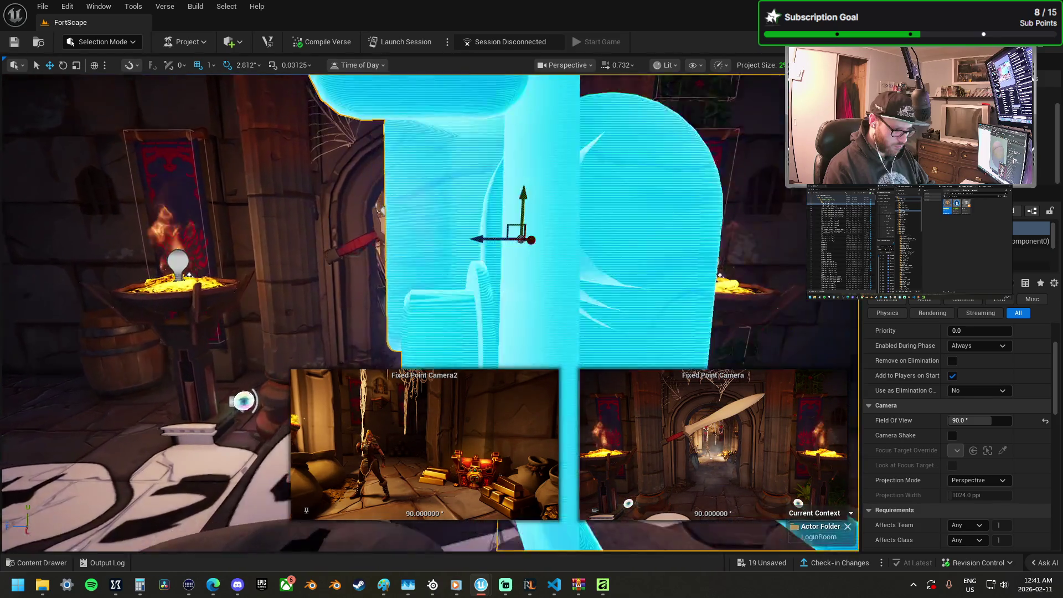
scroll(615, 311, "up", 5)
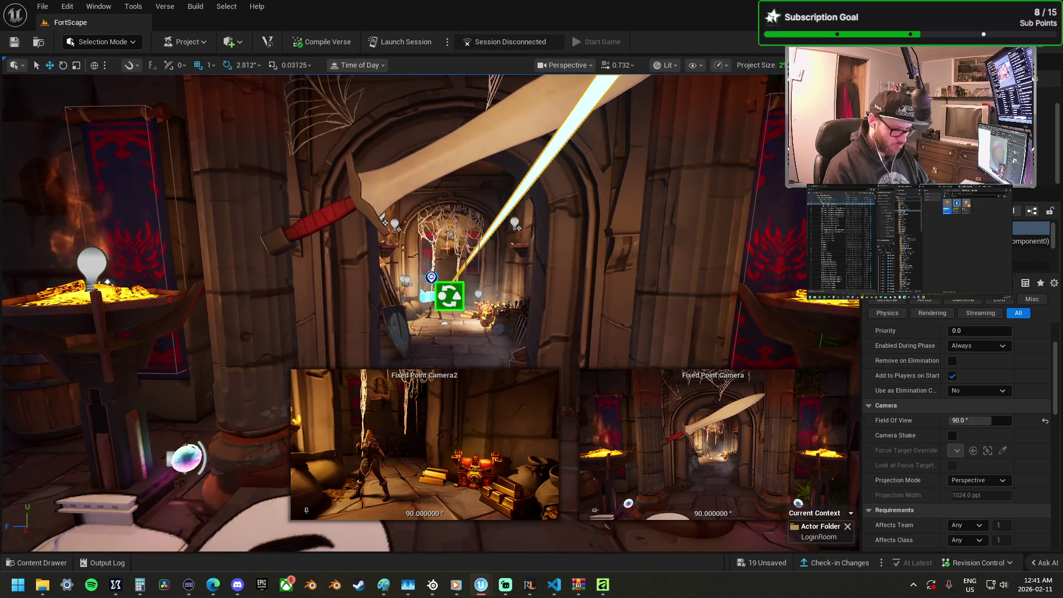
scroll(615, 311, "up", 4)
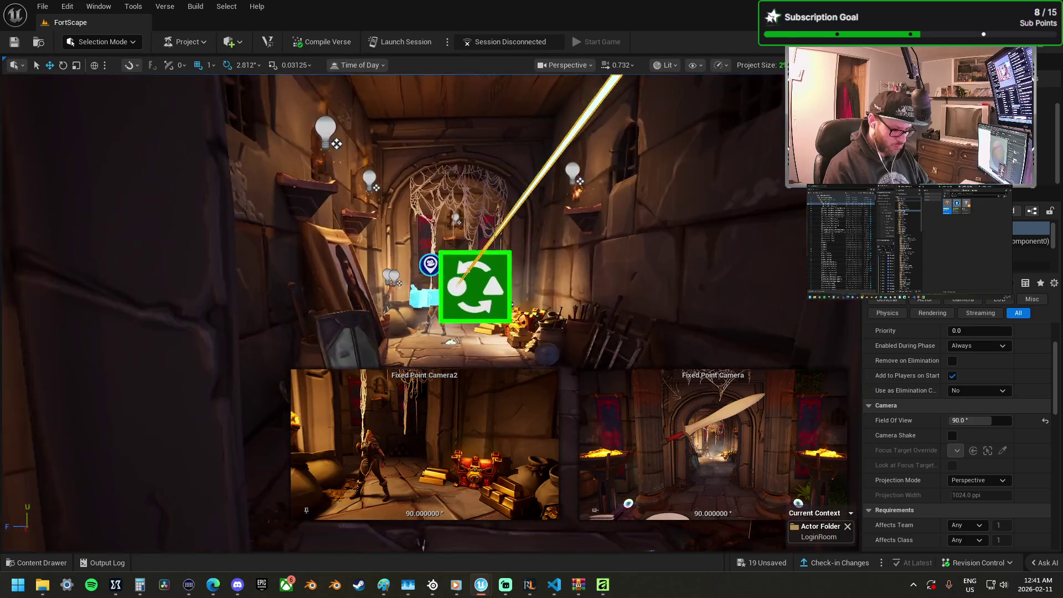
scroll(614, 311, "down", 2)
left_click_drag(614, 311, 458, 298)
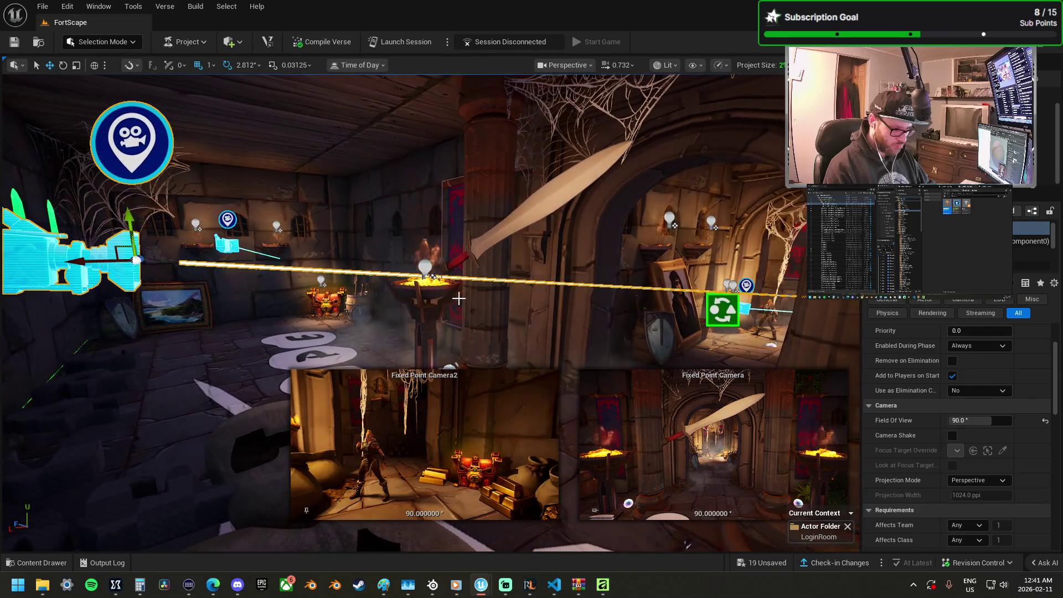
left_click(438, 280)
left_click(458, 288)
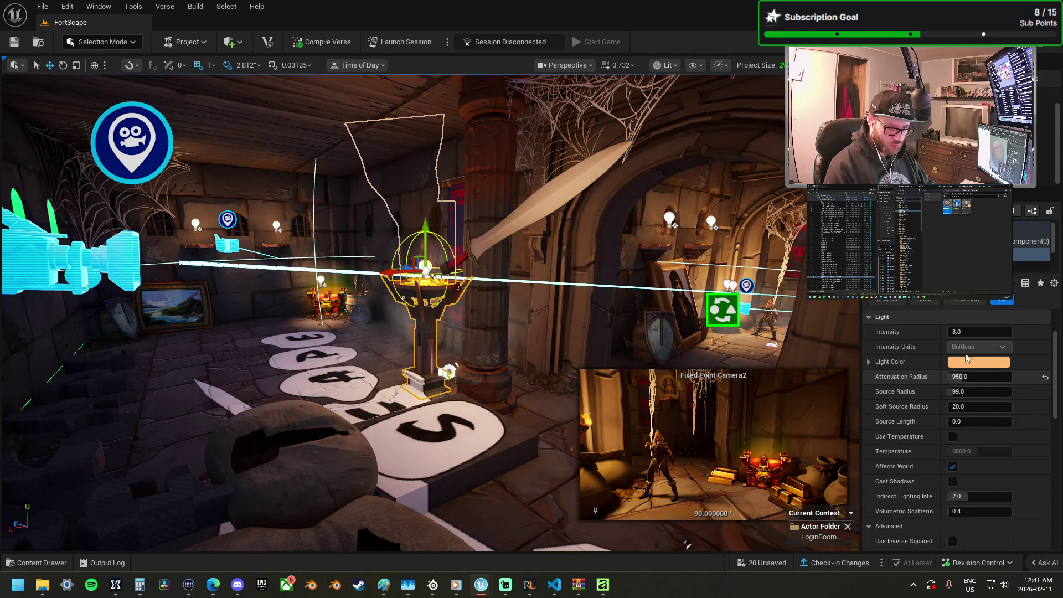
Step: Set the brazier light's intensity to 25 and check the left fixed point camera's preview
left_click(972, 333)
type("25")
key("Return")
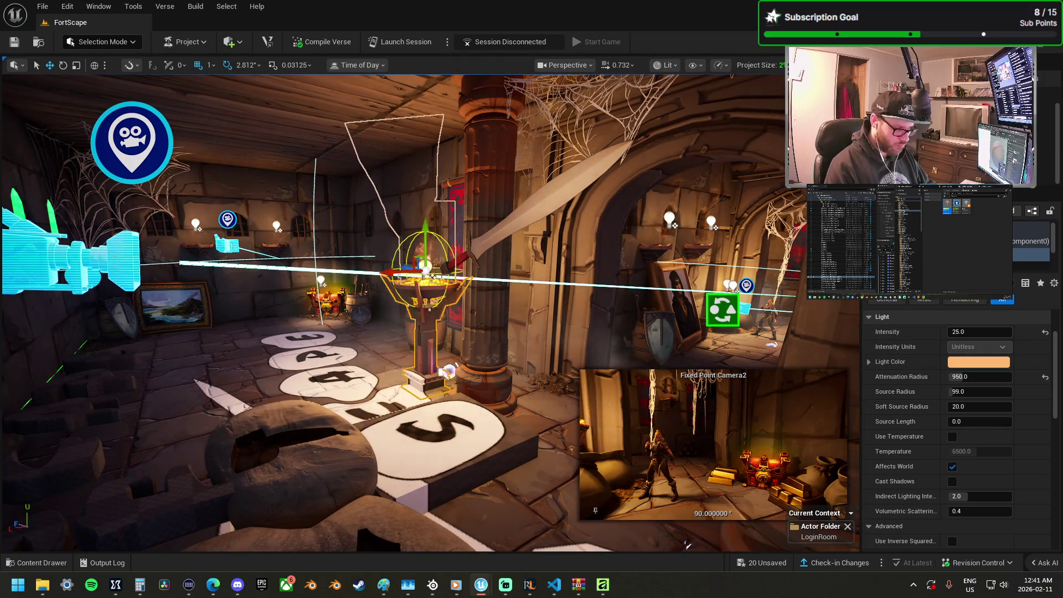
left_click(99, 254)
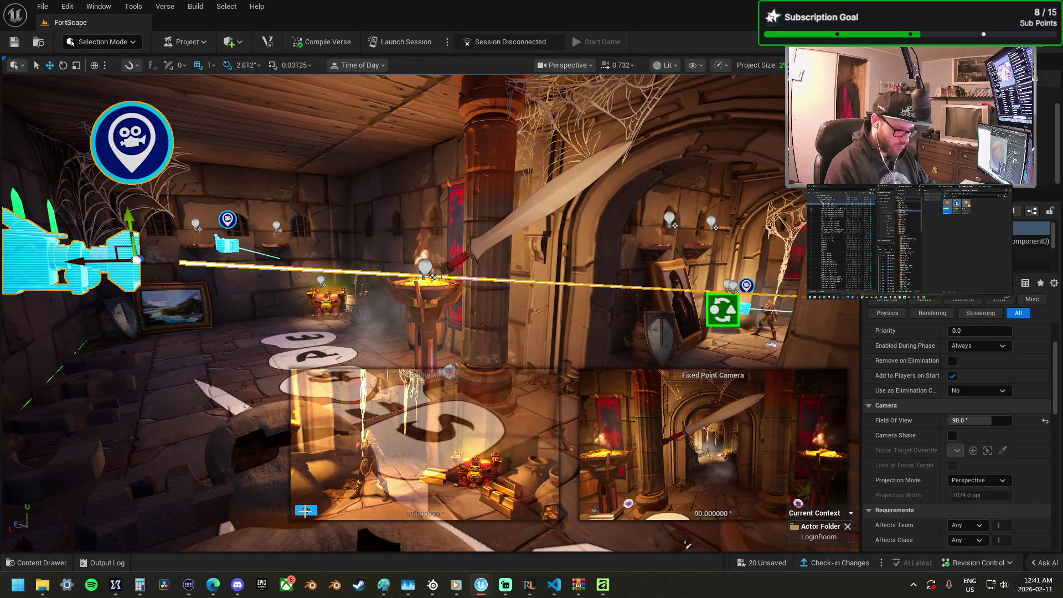
left_click(305, 510)
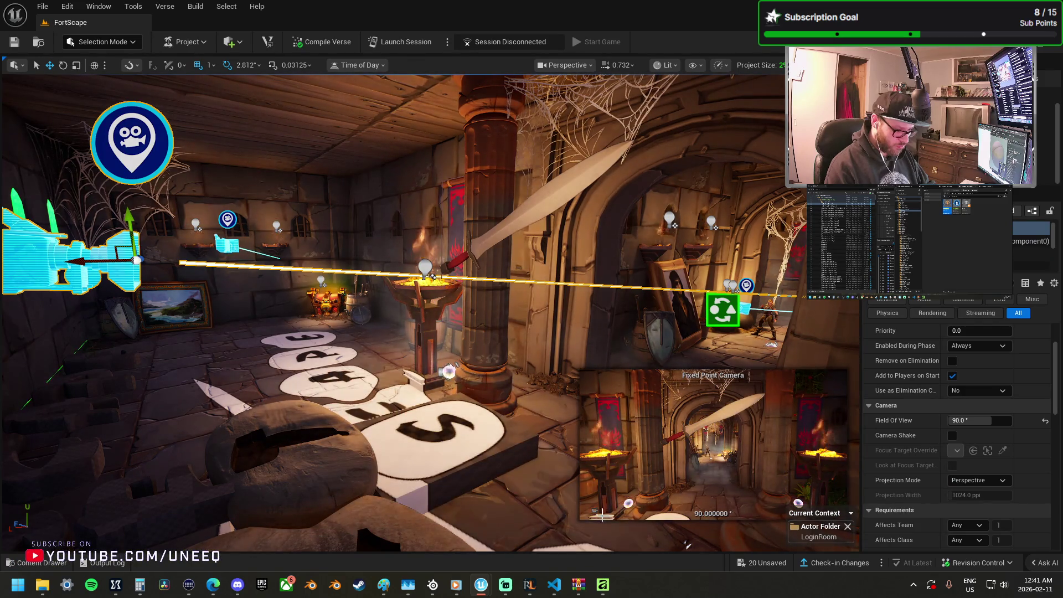
Step: Fly into the archway and select the left torch brazier's light component
mouse_move(603, 331)
left_mouse_down()
mouse_move(637, 266)
mouse_move(603, 330)
left_mouse_up()
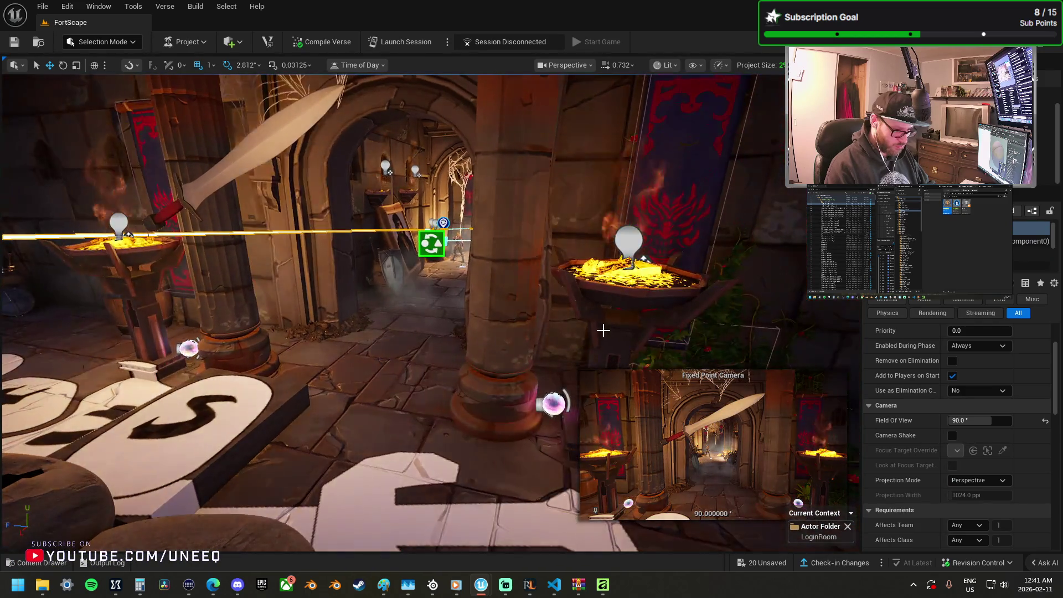
left_click(138, 310)
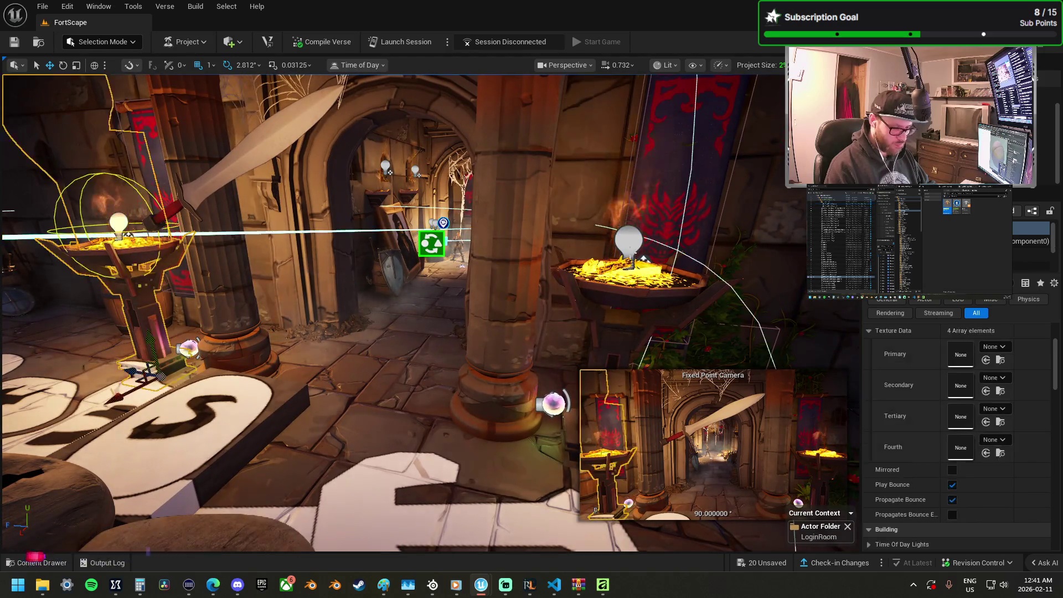
left_click(1032, 255)
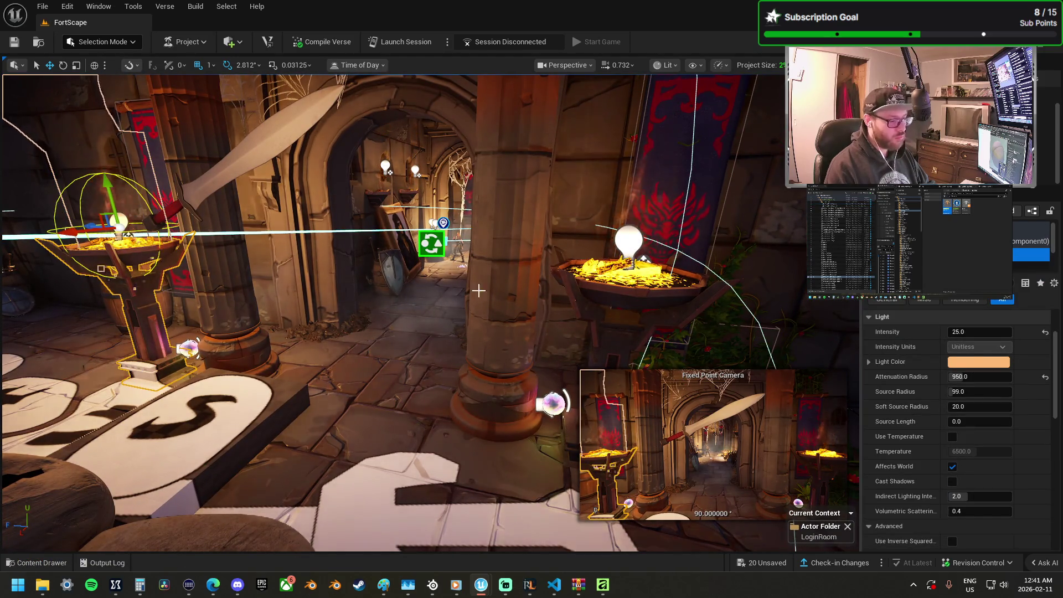
left_click_drag(481, 356, 548, 373)
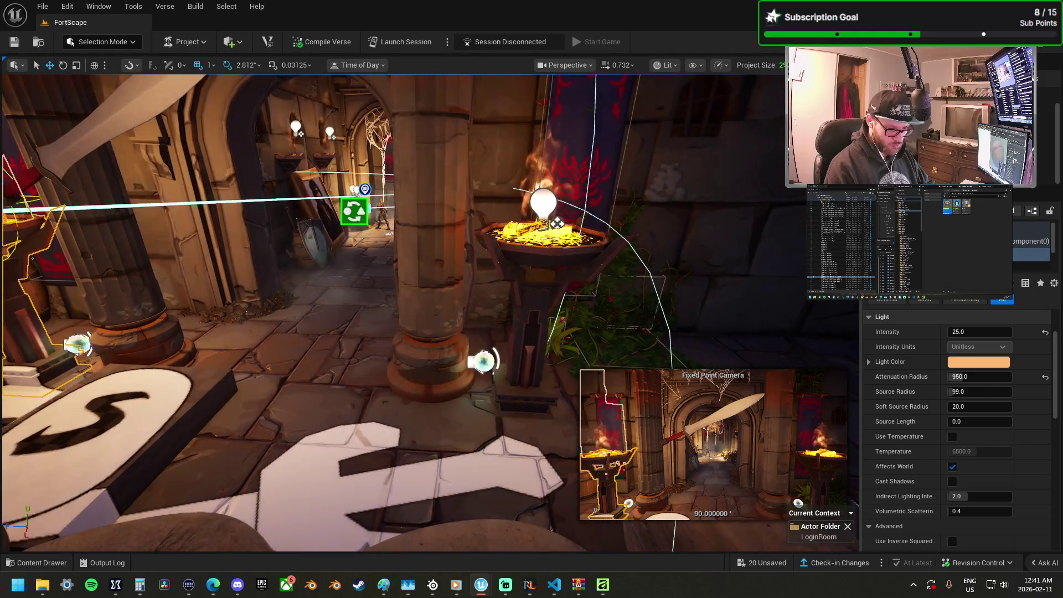
Step: Turn on Cast Shadows for the left brazier light and lift it above the gold and flames
left_click(952, 481)
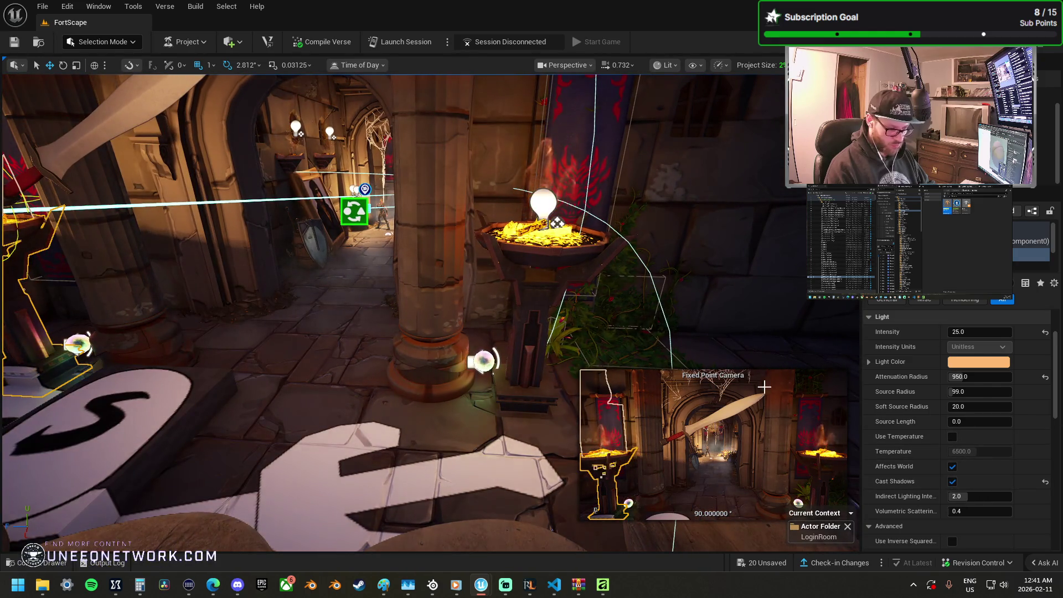
key("f")
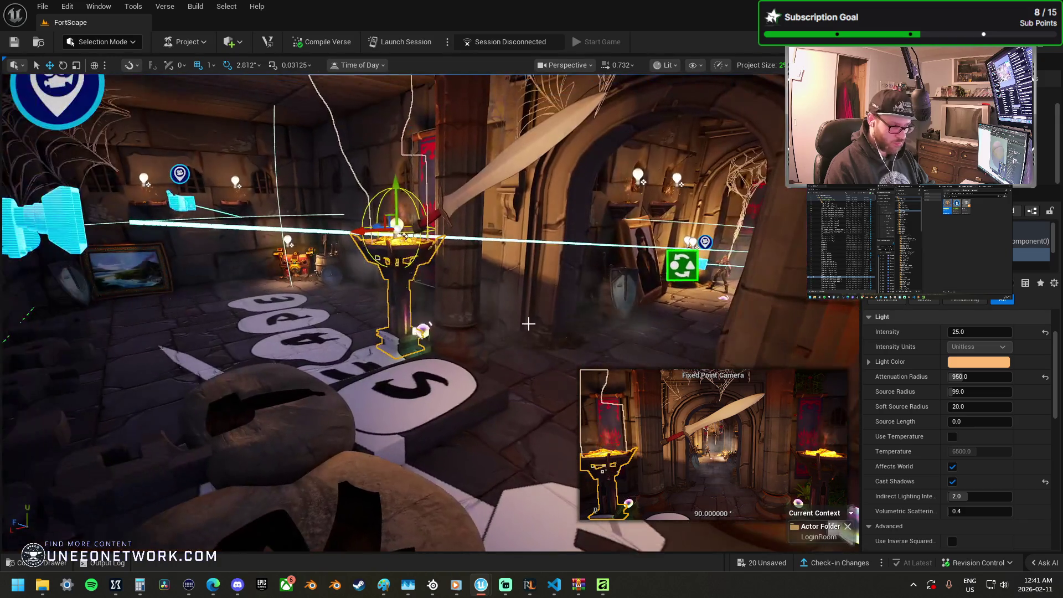
mouse_move(395, 194)
left_mouse_down()
mouse_move(394, 137)
mouse_move(403, 154)
left_mouse_up()
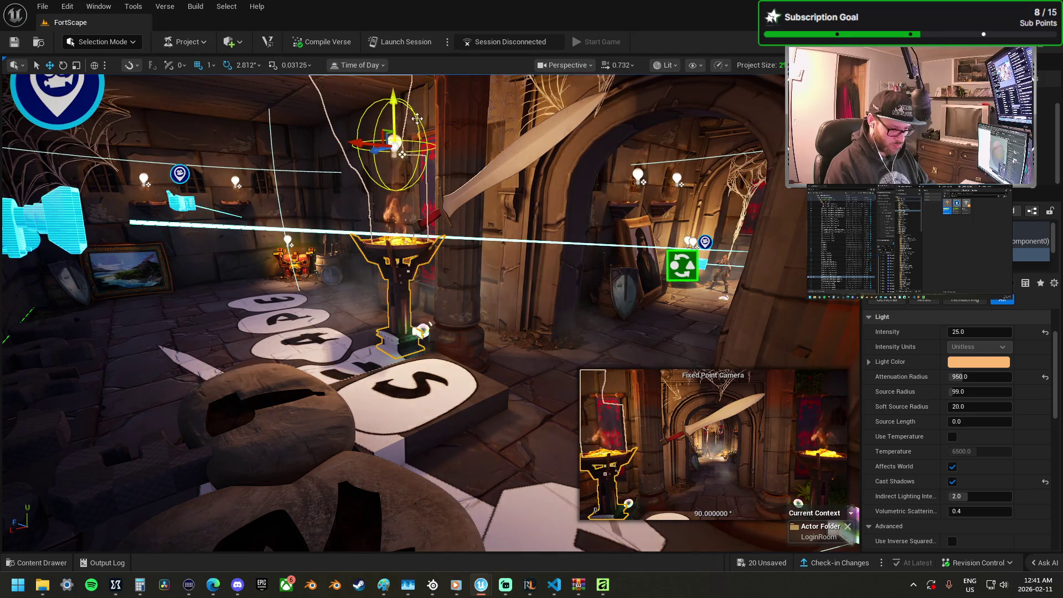
left_click_drag(417, 118, 488, 102)
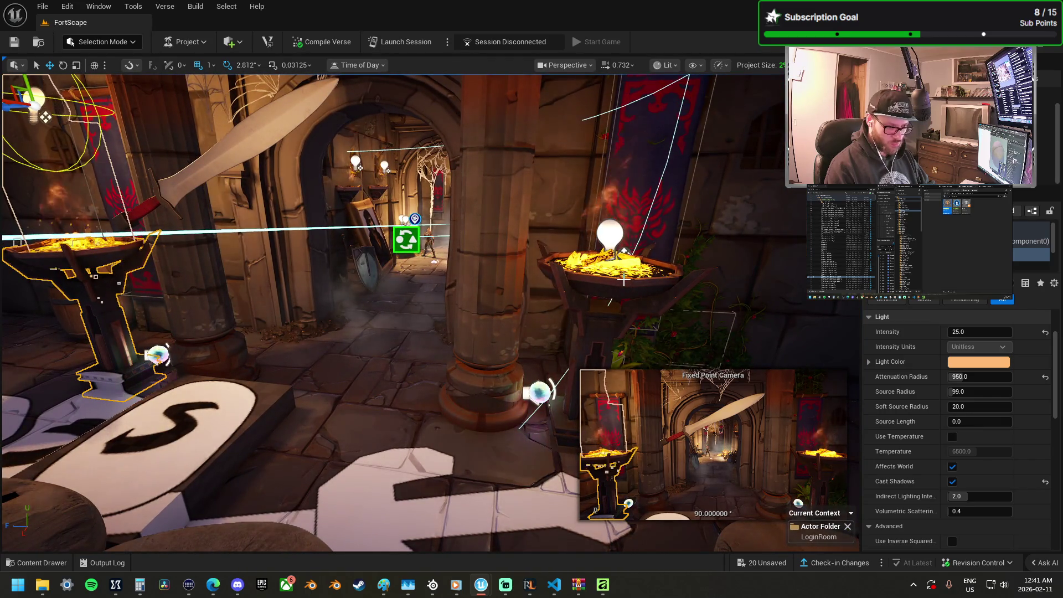
Step: Give the right brazier light intensity 25 and enable Cast Shadows
left_click(624, 280)
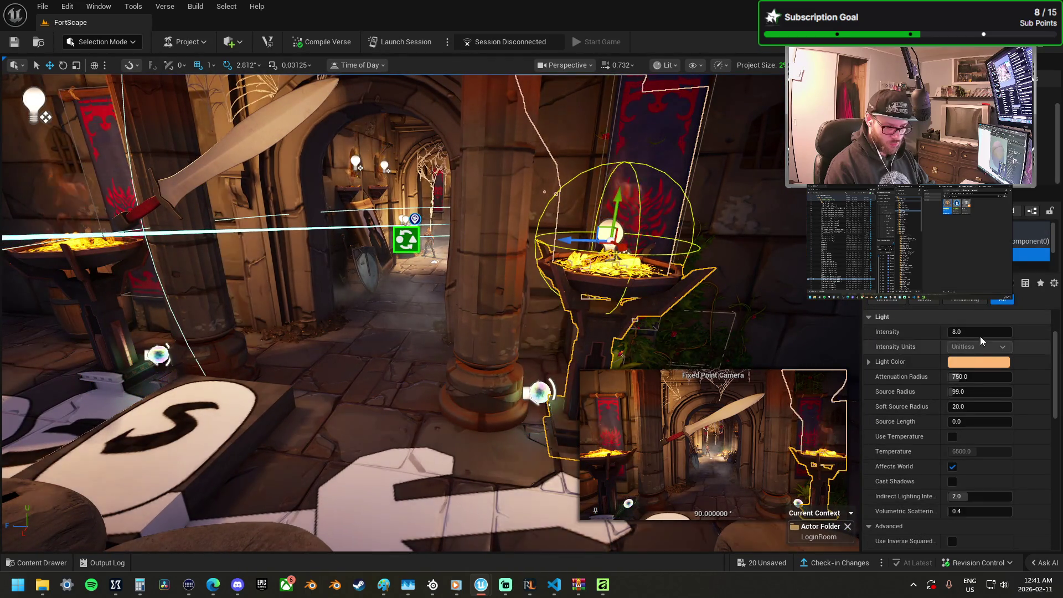
type("25")
key("Return")
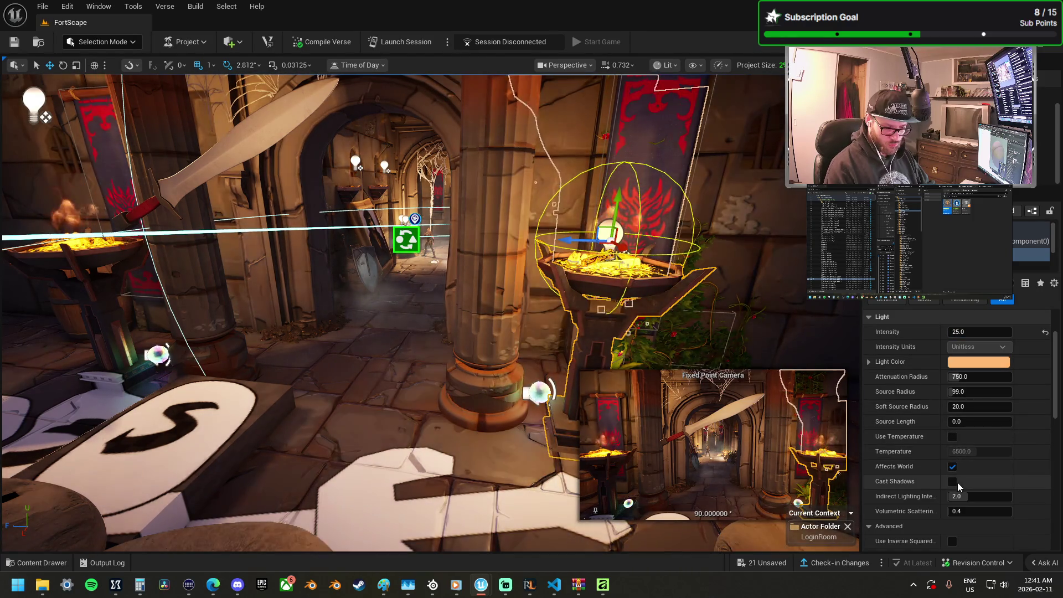
left_click(956, 482)
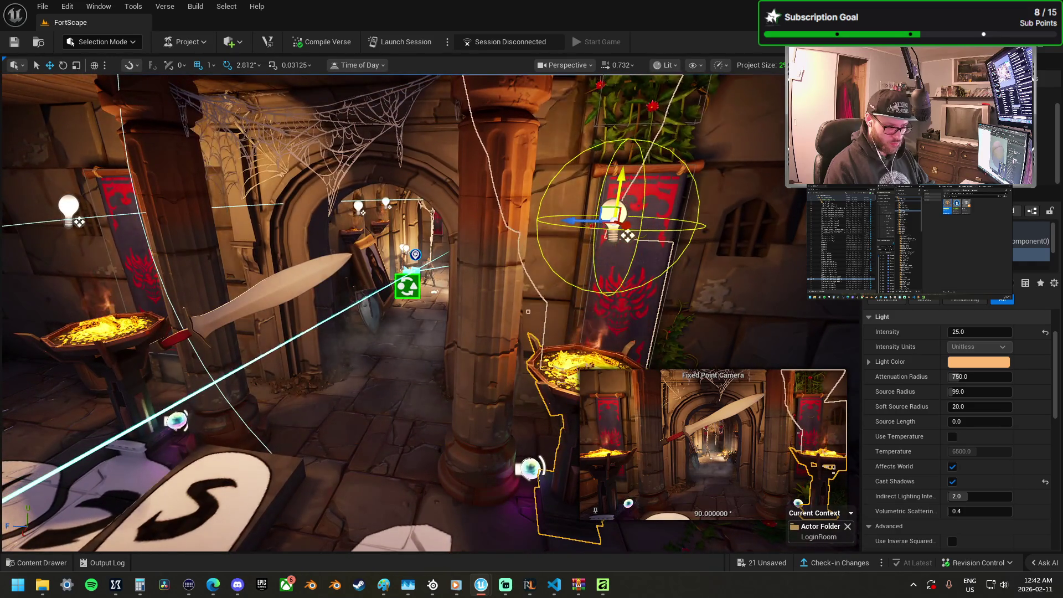
Step: Move the view along the corridor and select the left wall torch
left_click_drag(450, 285, 450, 230)
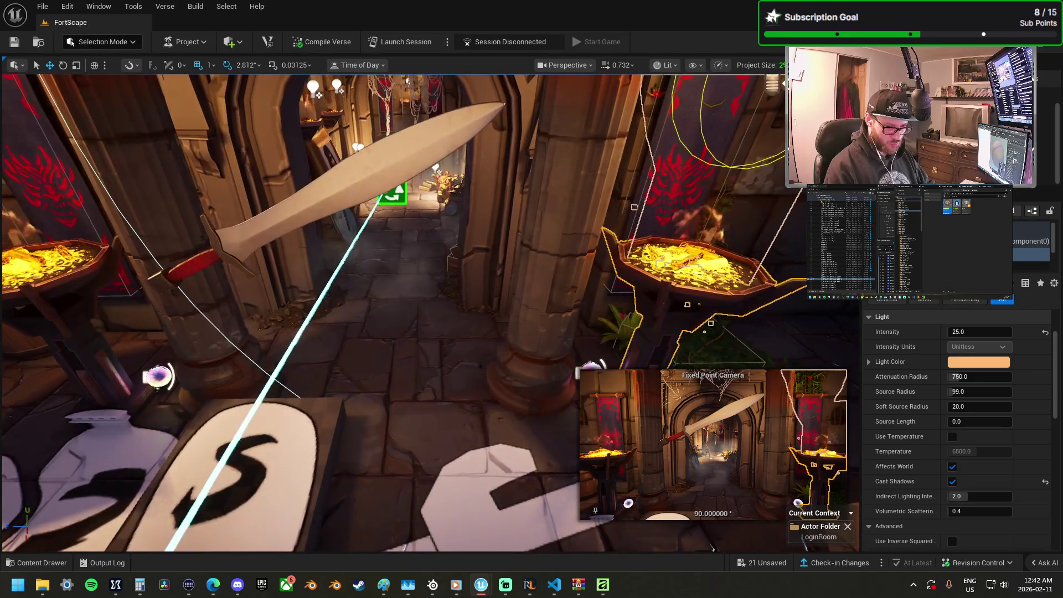
mouse_move(576, 269)
left_mouse_down()
mouse_move(576, 324)
mouse_move(493, 325)
mouse_move(394, 253)
left_mouse_up()
left_click(381, 265)
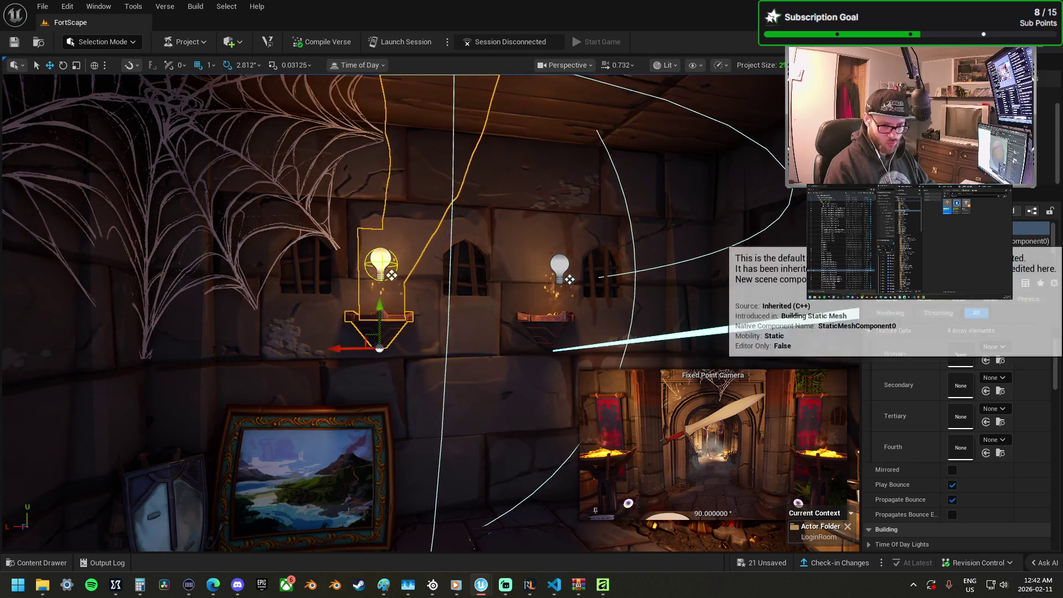
Step: Set Attenuation Radius to 750 on the left and right wall torch lights
left_click(1032, 255)
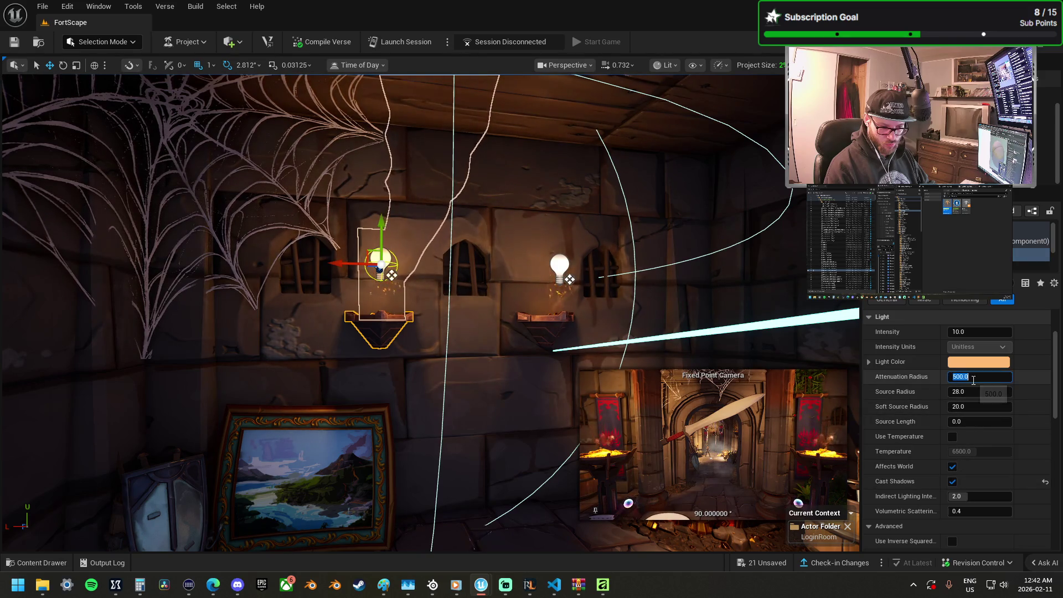
type("50")
key("Return")
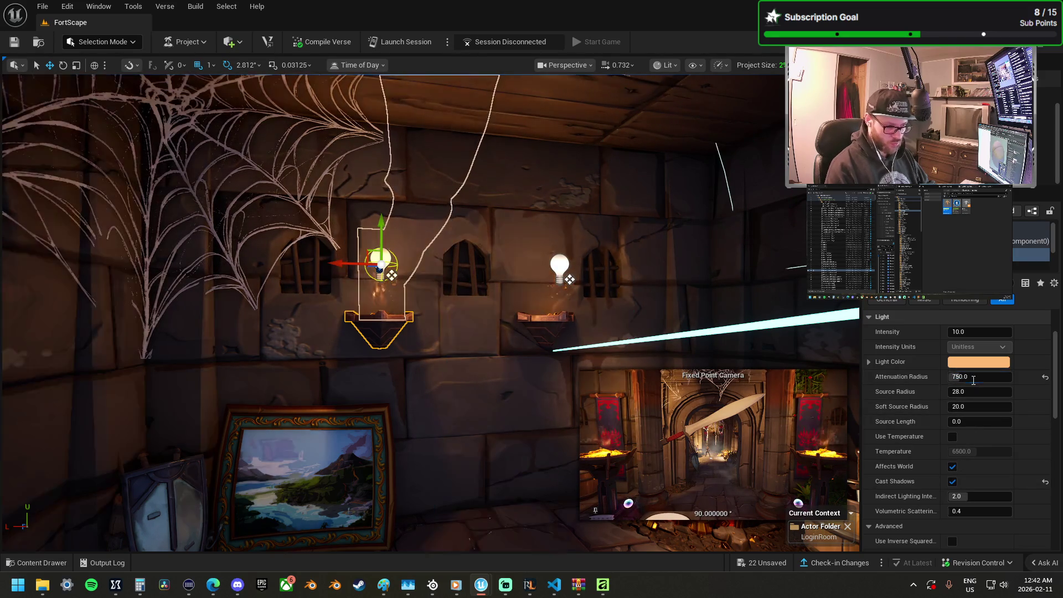
left_click(548, 321)
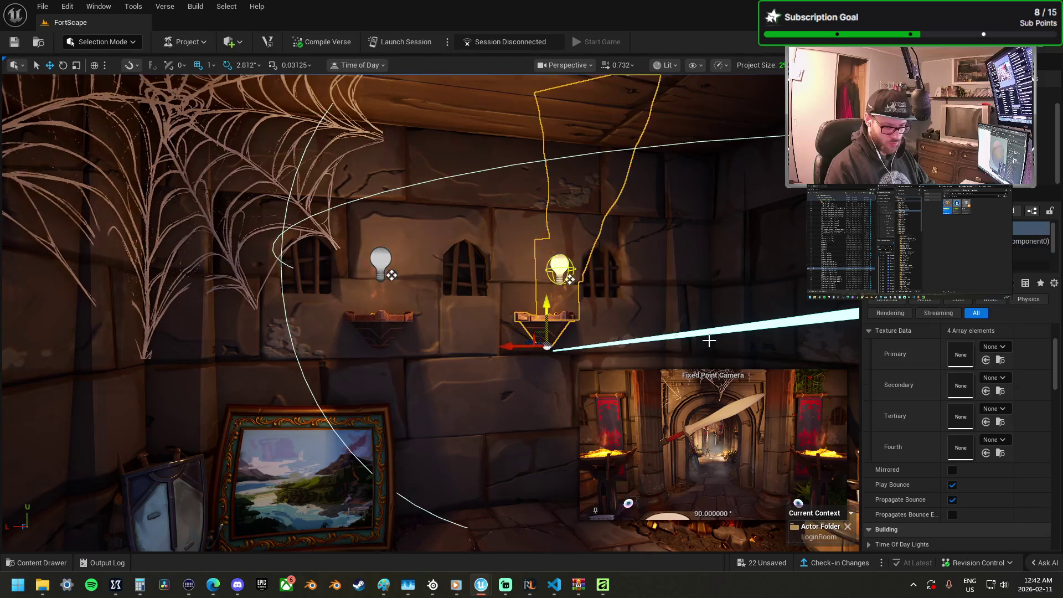
left_click(559, 270)
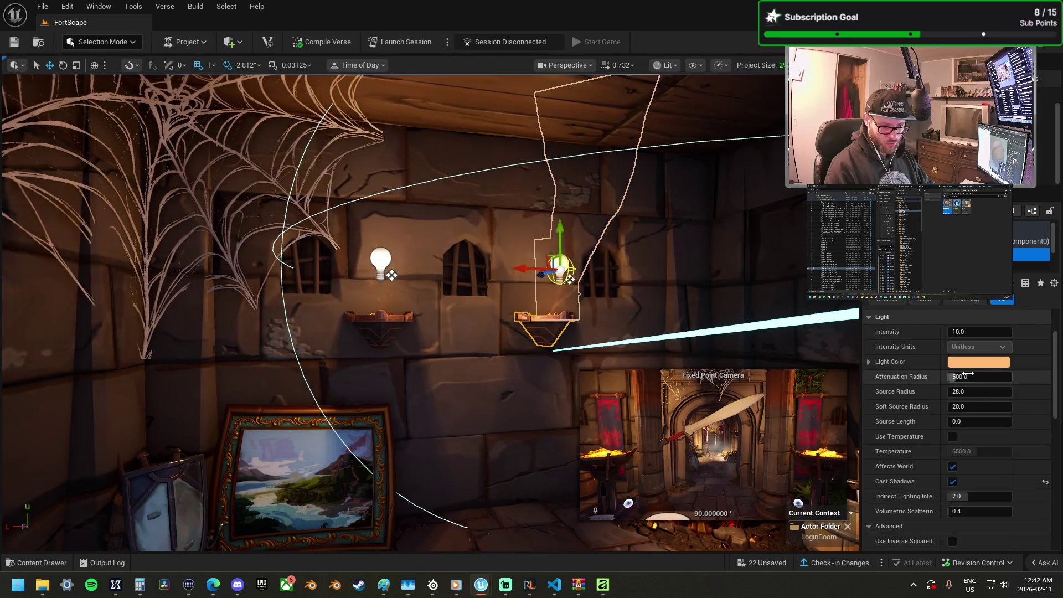
type("0")
key("Return")
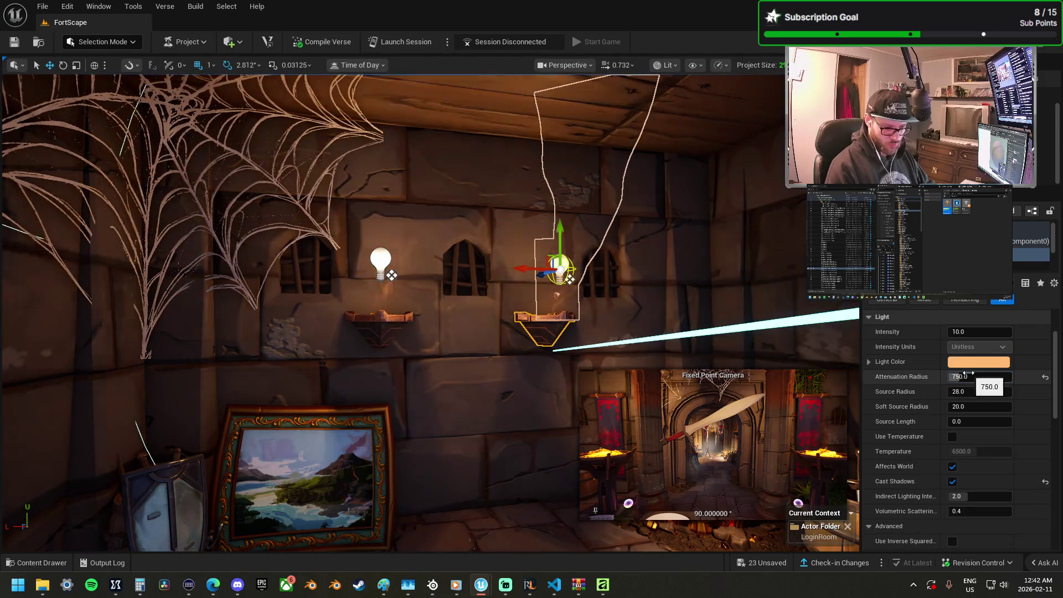
Step: Select the Fixed Point Camera device and swing the view toward the brazier and banner
left_click_drag(613, 325, 648, 355)
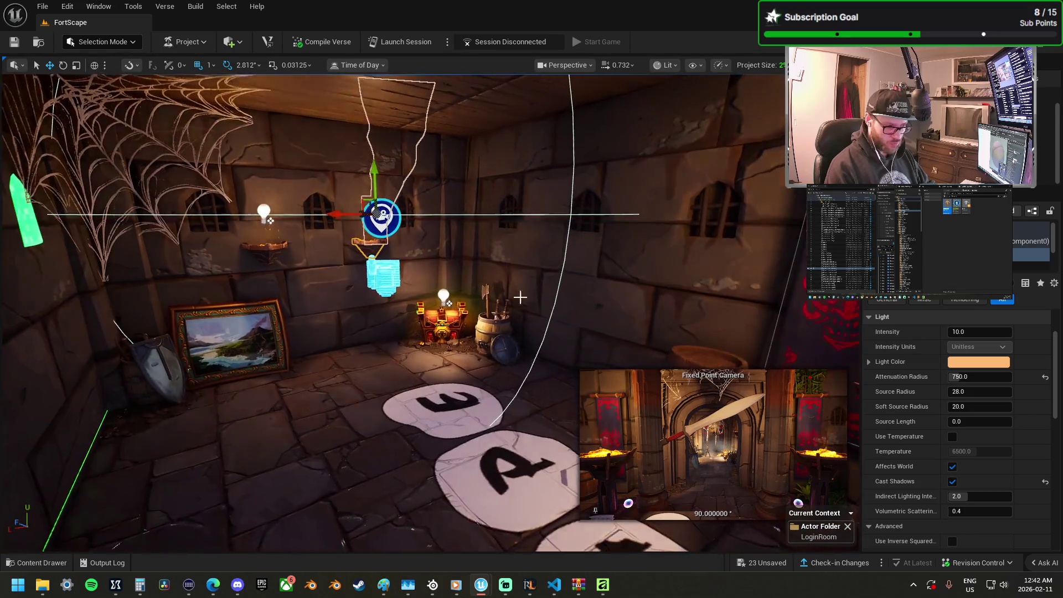
left_click(381, 272)
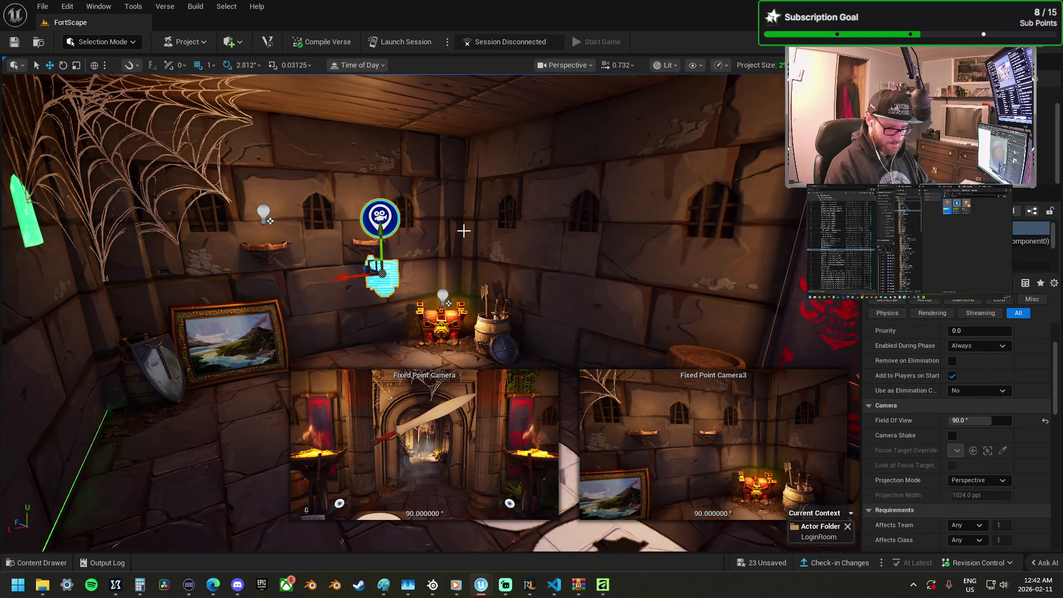
mouse_move(464, 231)
left_mouse_down()
mouse_move(521, 244)
mouse_move(551, 221)
left_mouse_up()
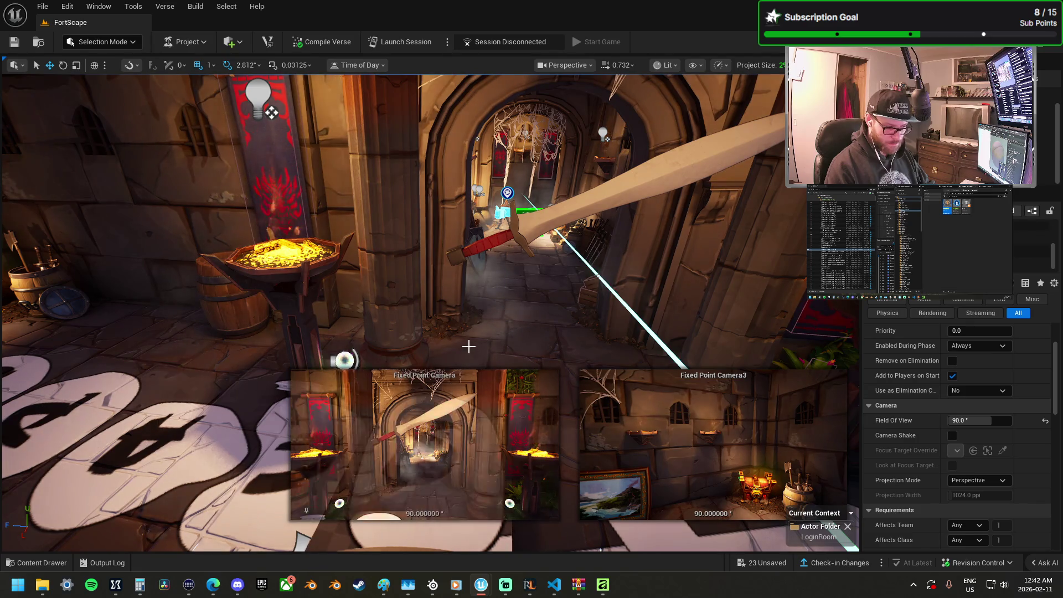
Step: Fly down the corridor toward the treasure chest and the posed character
left_click(468, 347)
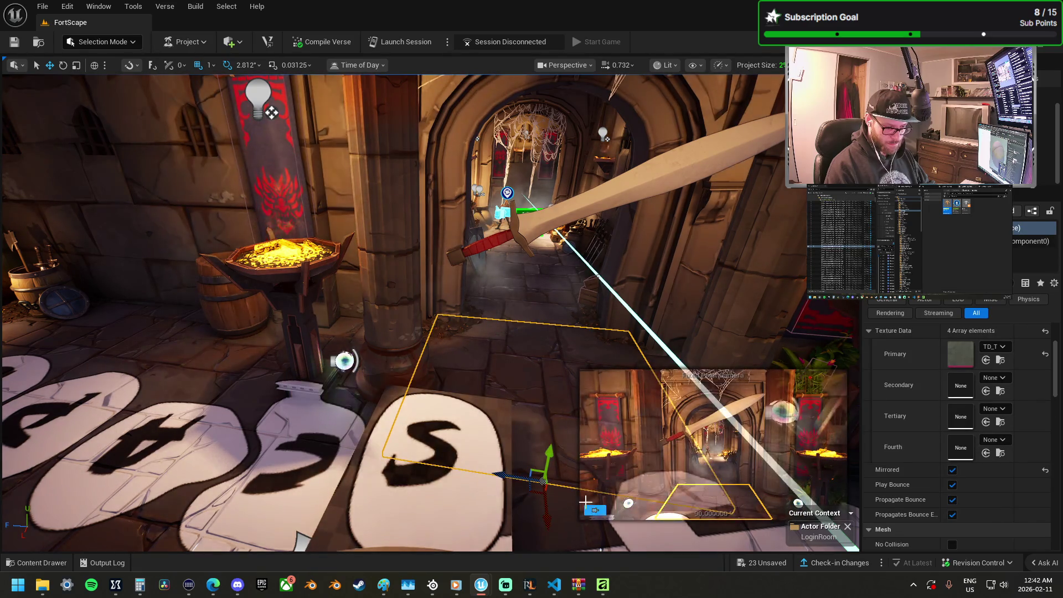
key("w")
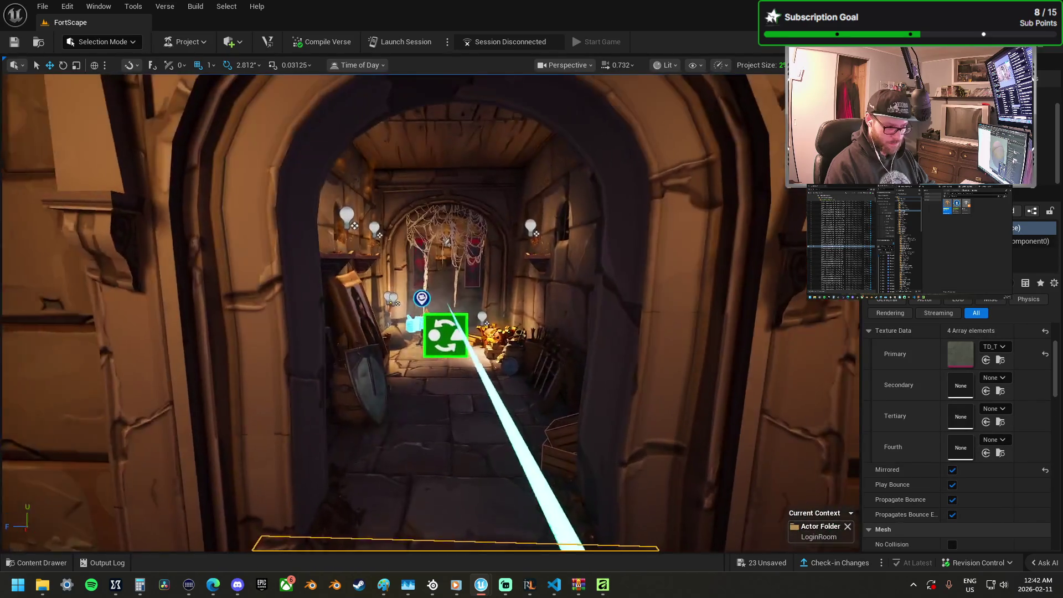
key("w")
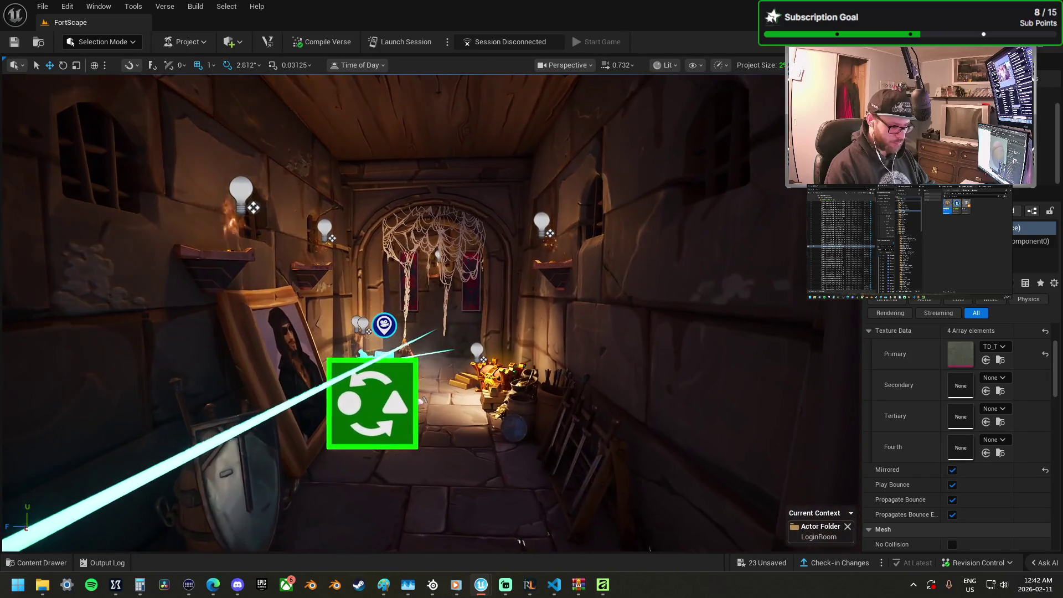
key("w")
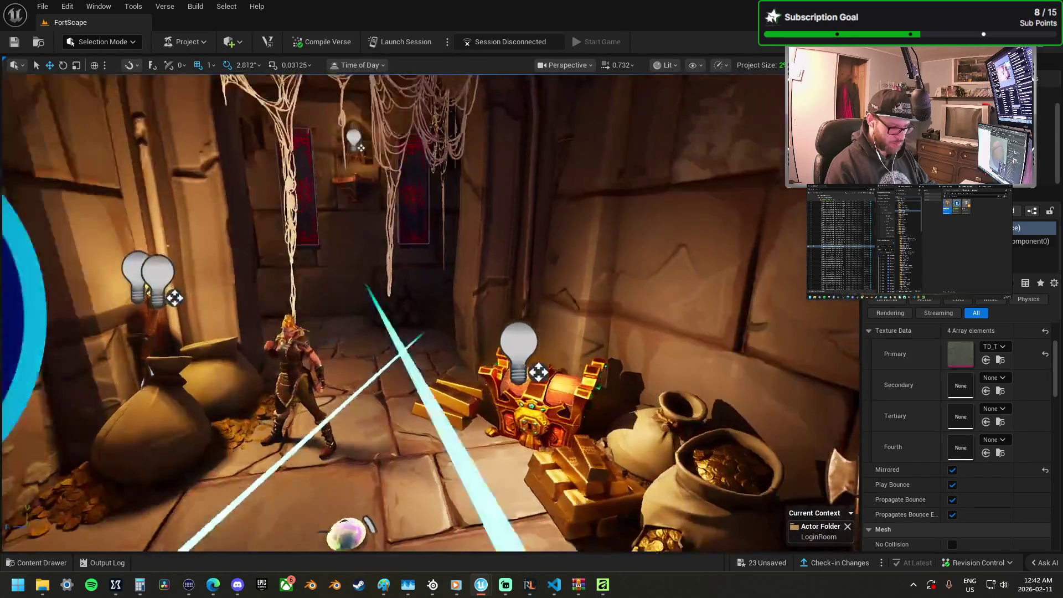
key("ctrl+z")
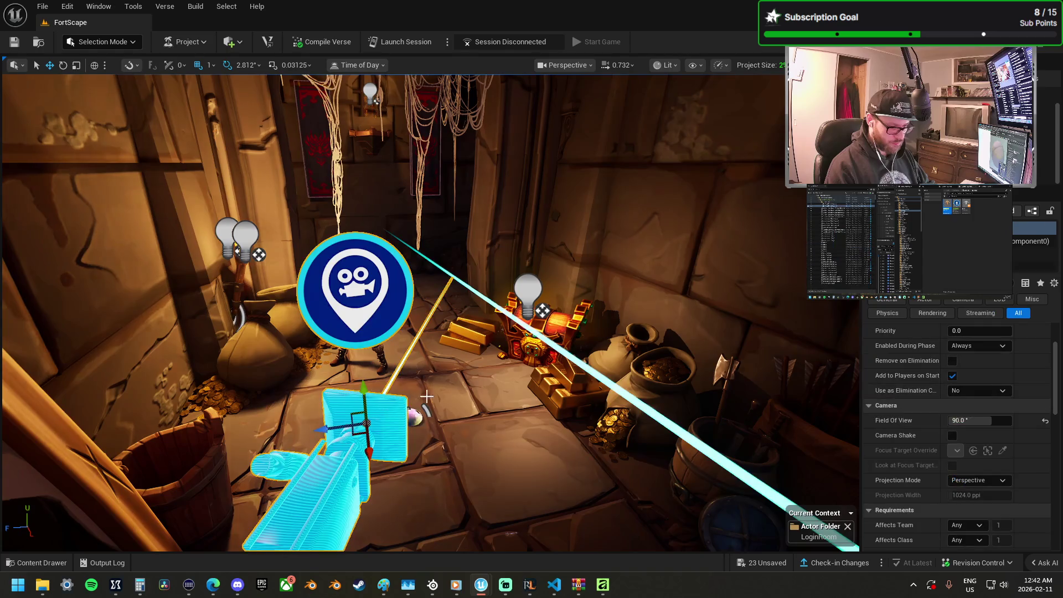
key("w")
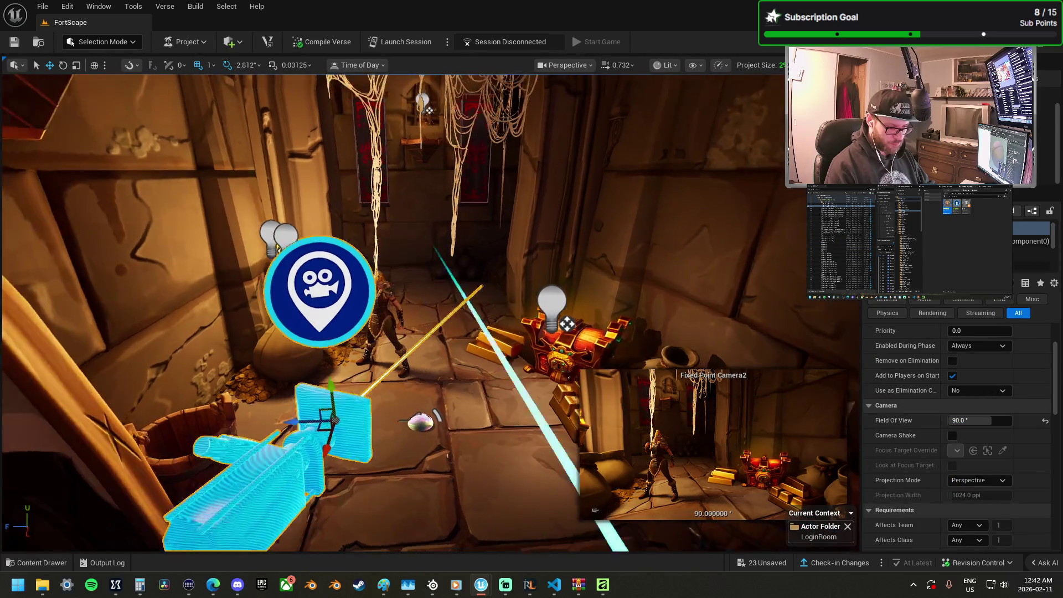
Step: Slide the Valkyrie mannequin slightly right along Y and check it in Fixed Point Camera2's shot
left_click(445, 348)
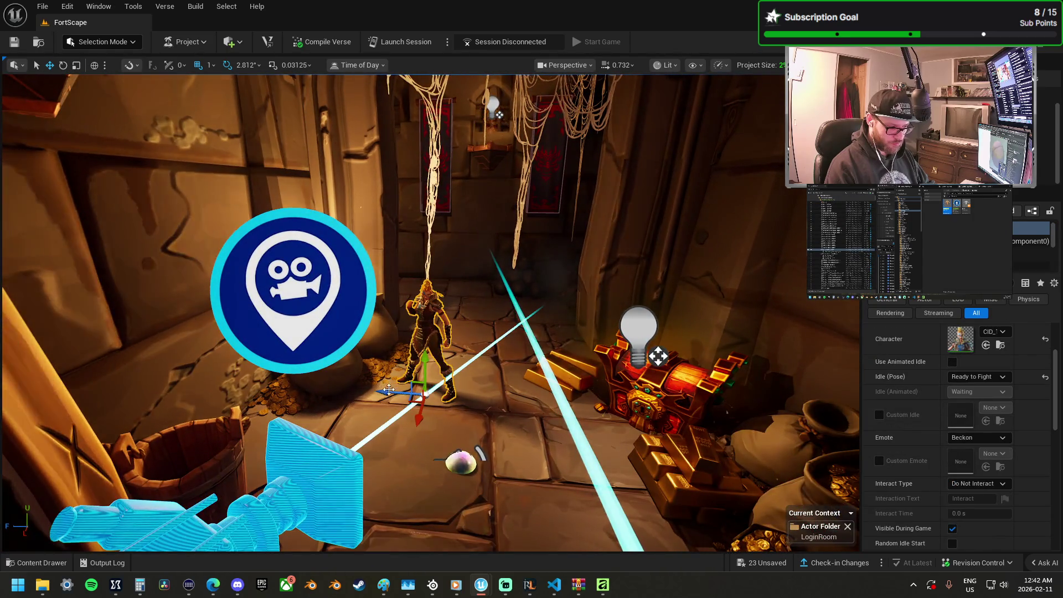
left_click_drag(391, 393, 422, 397)
key("f")
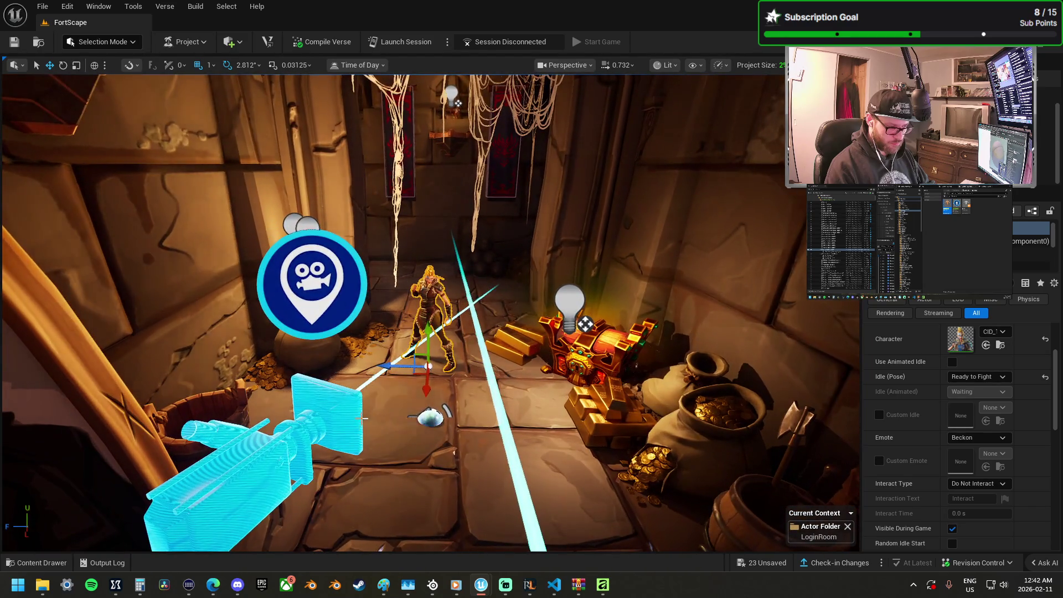
left_click(354, 437)
scroll(424, 388, "up", 2)
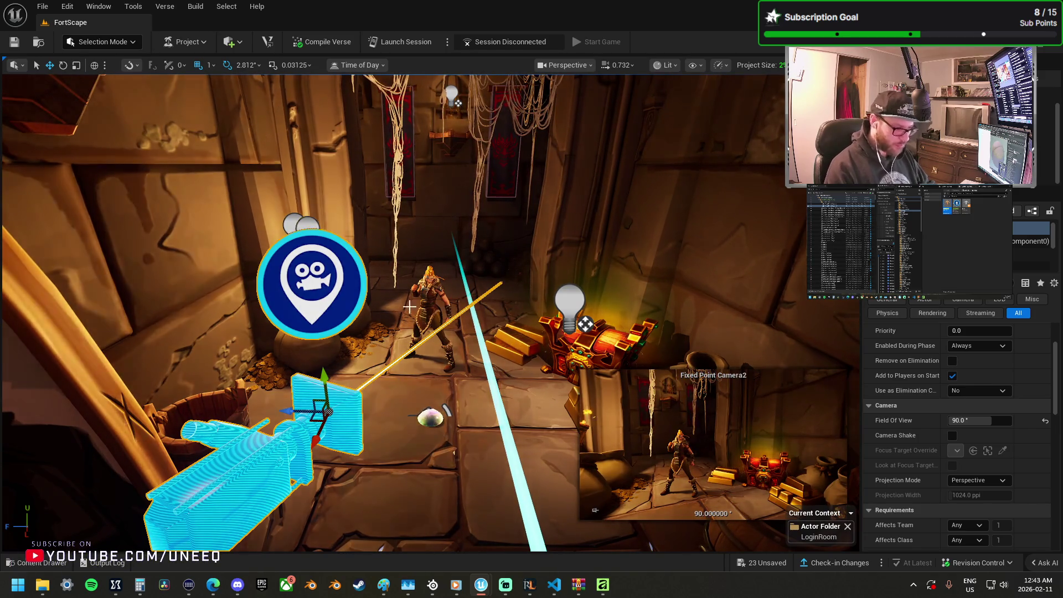
left_click(417, 375)
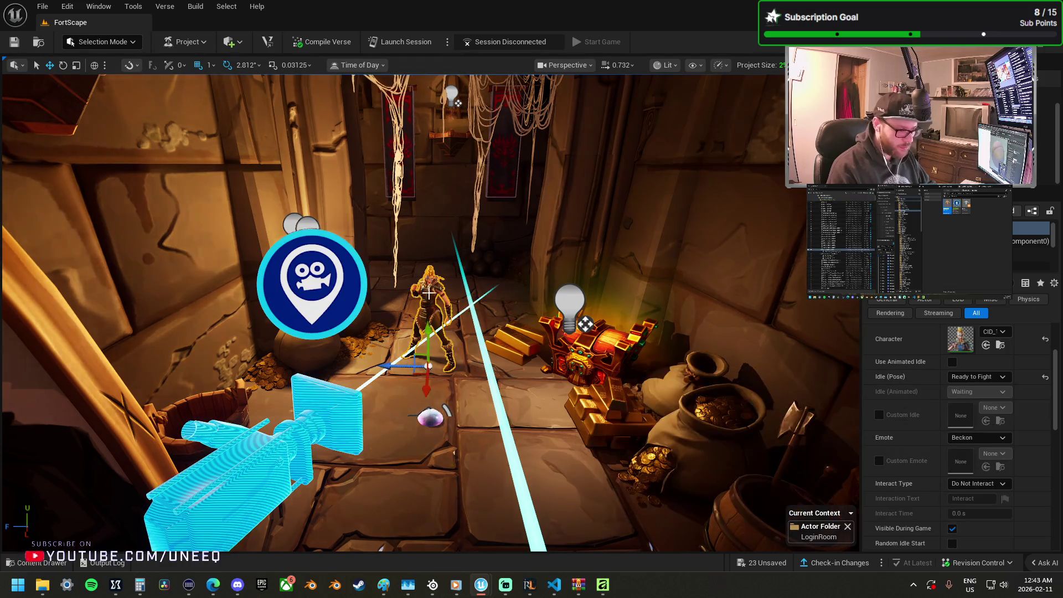
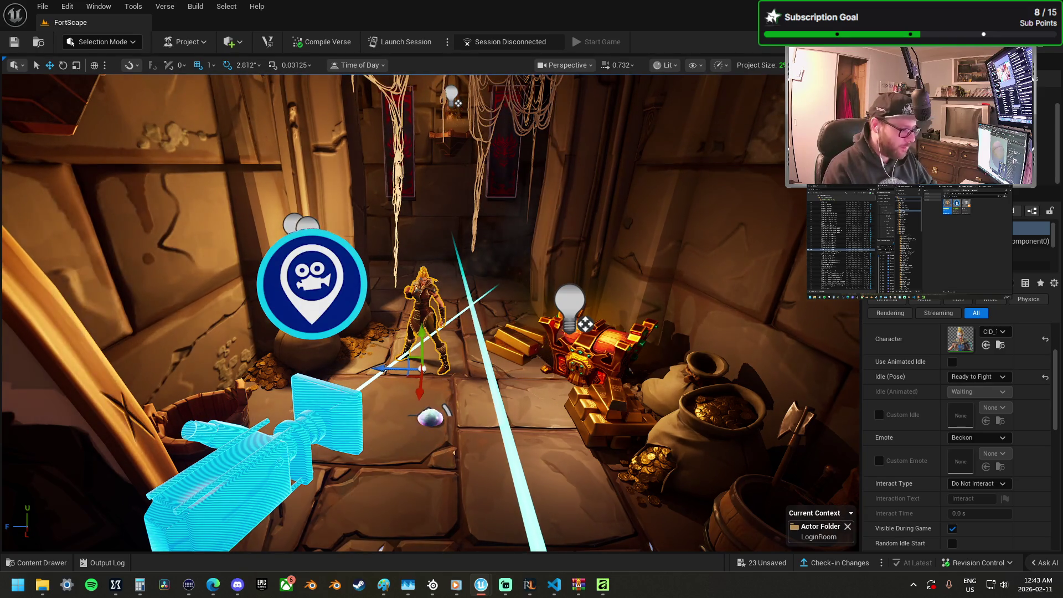
Step: Frame the fixed-point camera, fly into the FORTSCAPE letters room and select the sword
left_click(326, 410)
key("f")
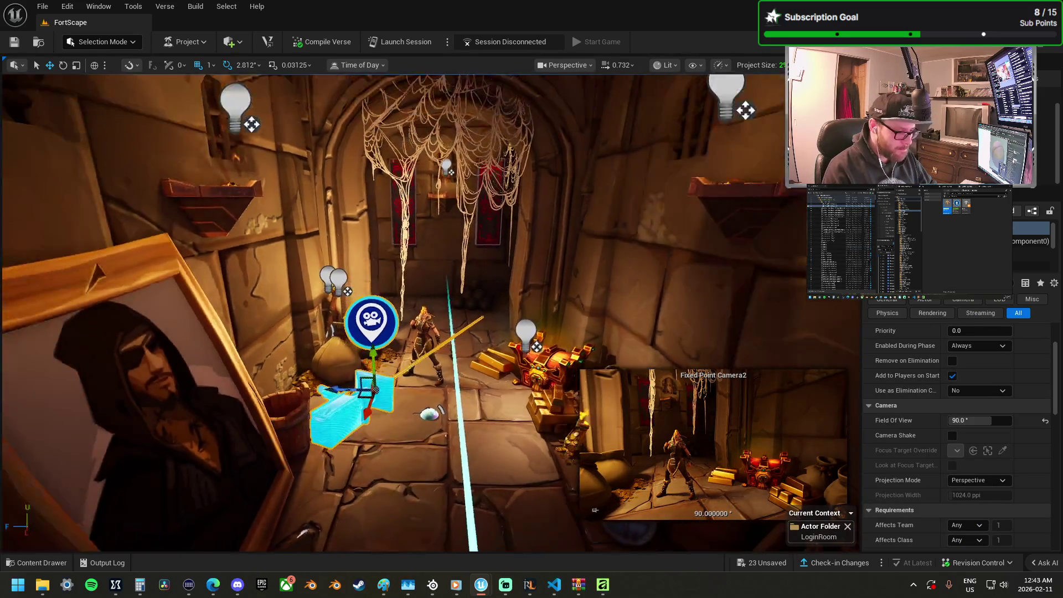
scroll(403, 313, "down", 10)
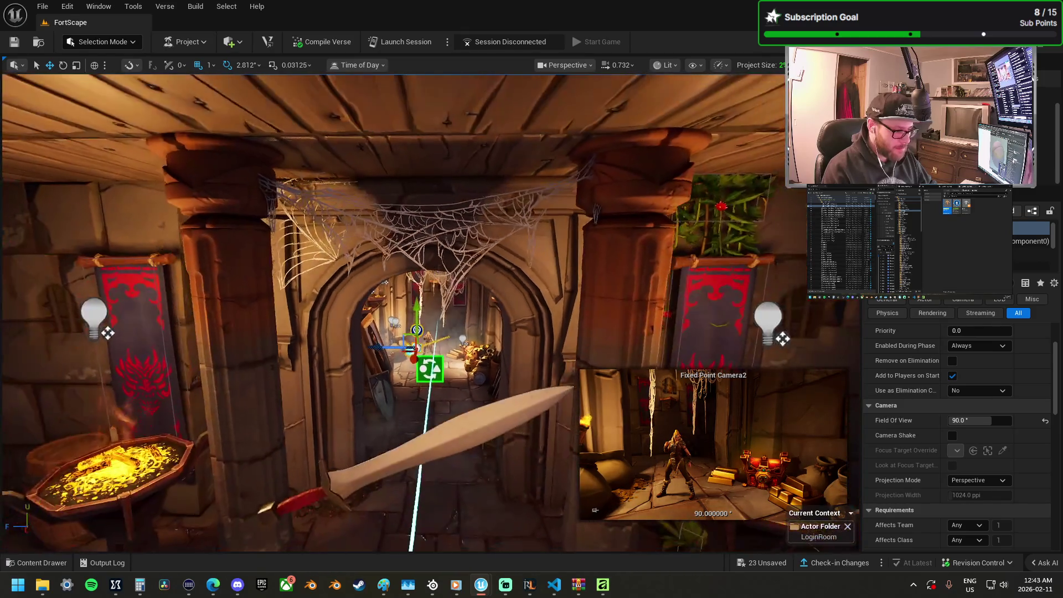
mouse_move(403, 313)
left_mouse_down()
mouse_move(351, 344)
mouse_move(532, 410)
mouse_move(440, 397)
mouse_move(21, 542)
mouse_move(243, 262)
left_mouse_up()
left_click(439, 397)
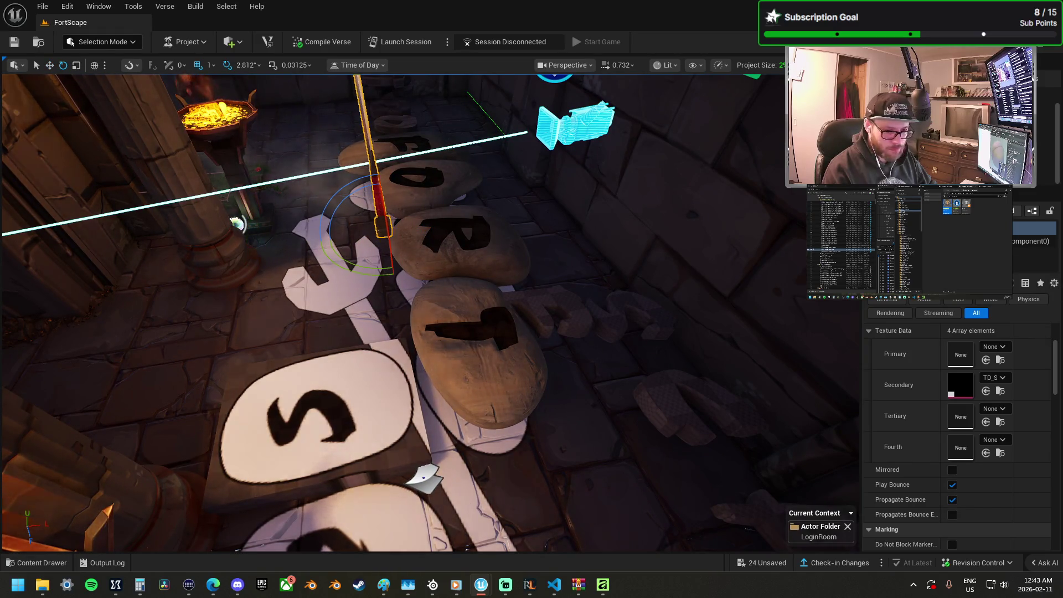
Step: Rotate the sword to about 70.3 so it lies flat beside the letter stones
scroll(1017, 359, "up", 3)
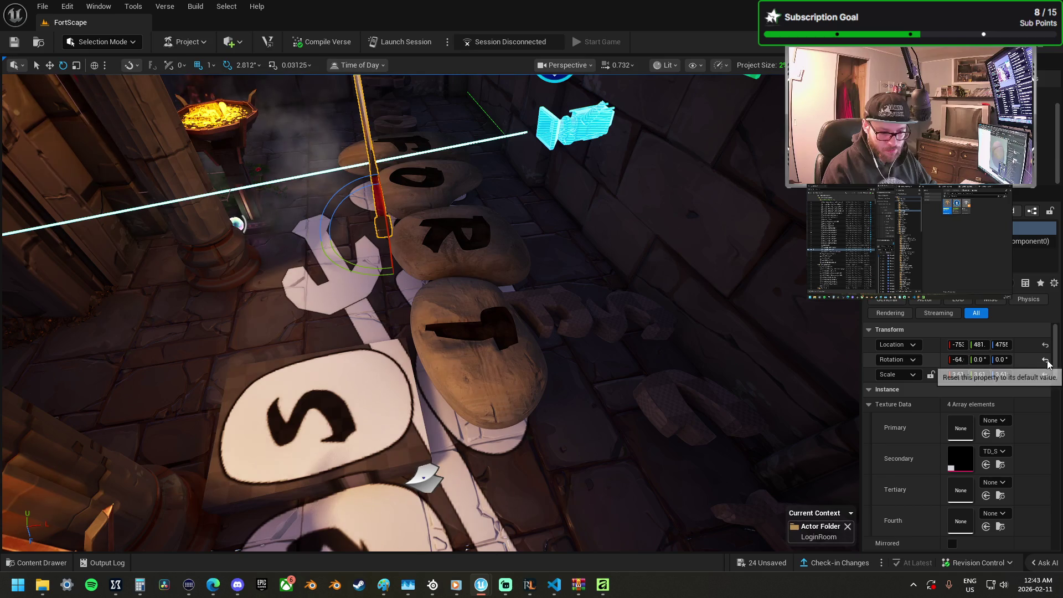
mouse_move(764, 306)
left_mouse_down()
mouse_move(501, 341)
mouse_move(507, 297)
left_mouse_up()
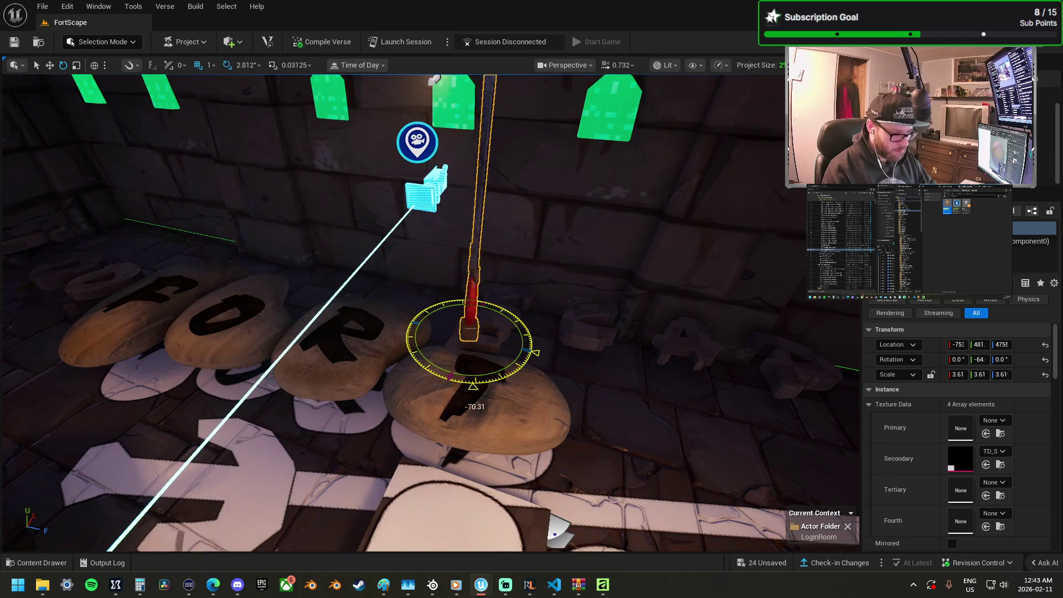
mouse_move(535, 353)
left_mouse_down()
mouse_move(534, 330)
mouse_move(506, 297)
mouse_move(498, 344)
mouse_move(474, 382)
mouse_move(498, 302)
mouse_move(479, 332)
mouse_move(466, 310)
mouse_move(347, 263)
mouse_move(287, 355)
mouse_move(462, 216)
mouse_move(485, 266)
mouse_move(468, 349)
mouse_move(487, 331)
mouse_move(465, 297)
mouse_move(471, 304)
mouse_move(753, 161)
mouse_move(468, 309)
mouse_move(420, 306)
left_mouse_up()
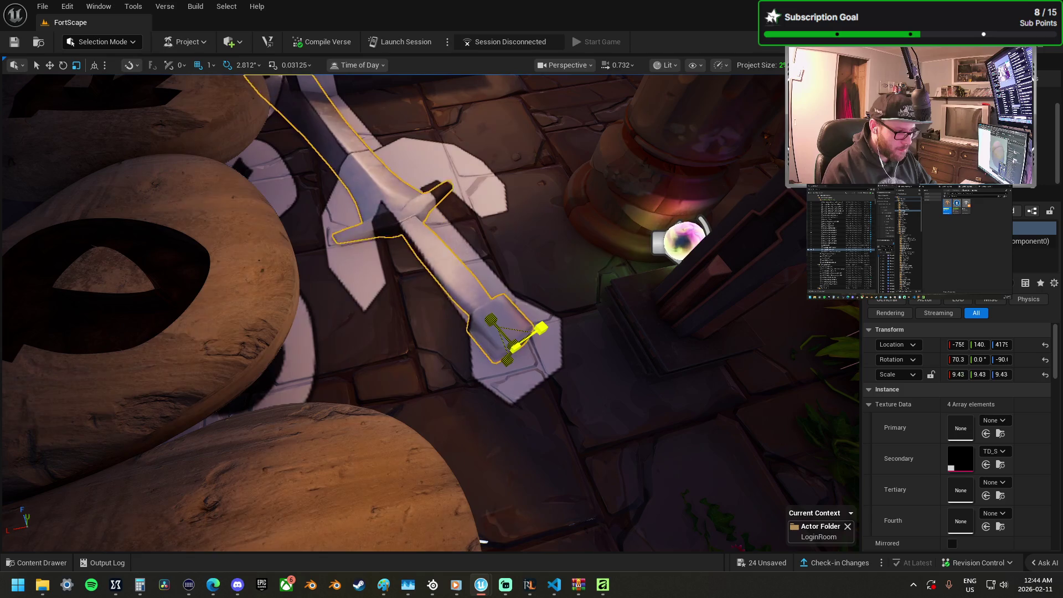
Step: Slide the sword along its length into place between the FORT stones and SCAPE tiles
left_click_drag(505, 355, 548, 299)
left_click_drag(350, 291, 350, 290)
key("w")
mouse_move(203, 162)
left_mouse_down()
mouse_move(197, 136)
mouse_move(203, 154)
left_mouse_up()
left_click_drag(351, 214, 351, 213)
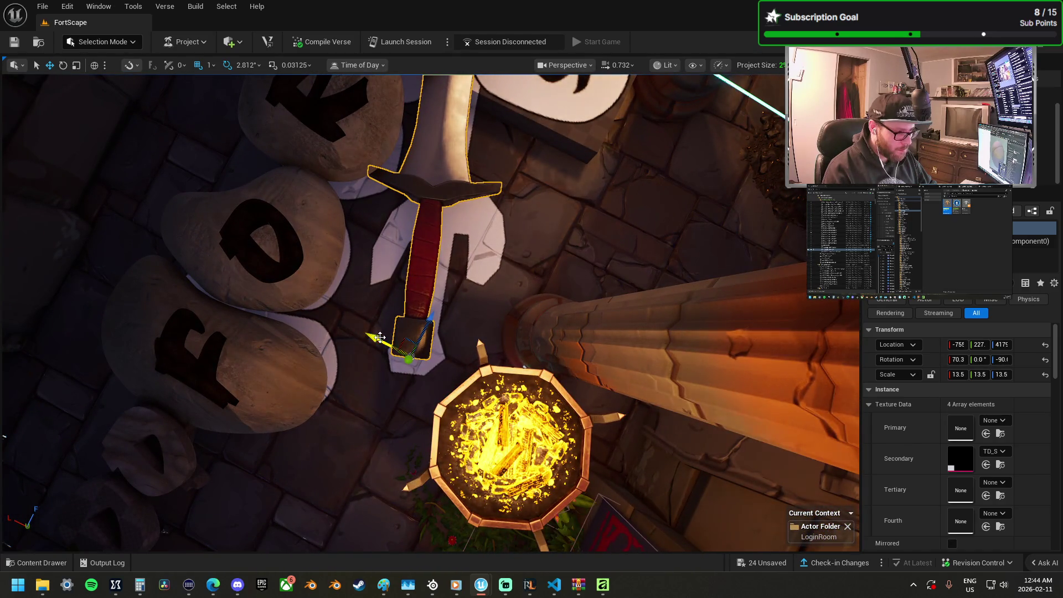
left_click_drag(380, 337, 388, 340)
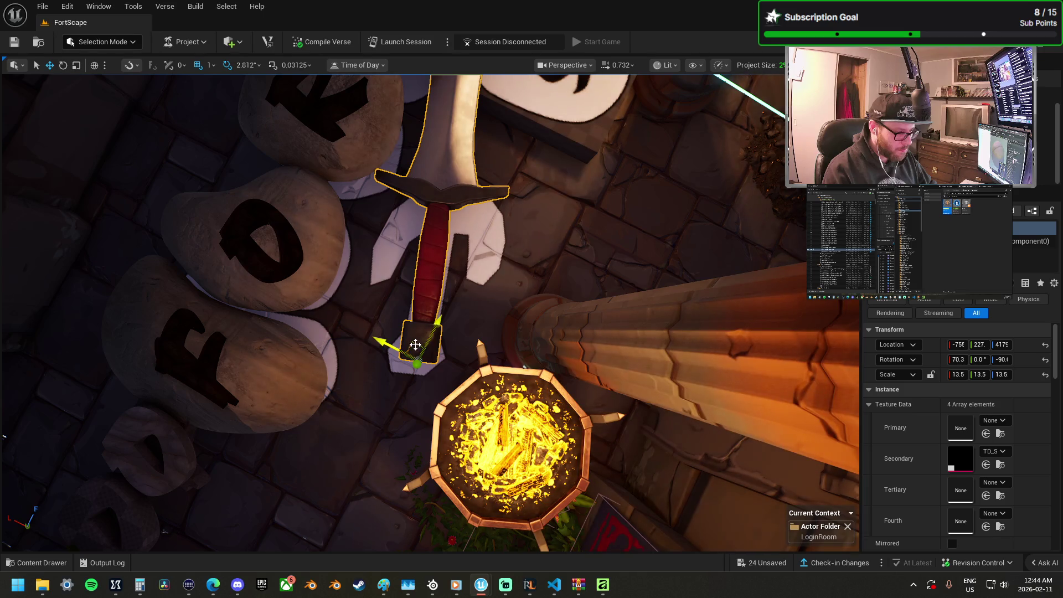
Step: Check the sword's placement across the letter tiles and select the small piece on the T stone
left_click_drag(404, 347, 391, 328)
left_click_drag(220, 284, 220, 285)
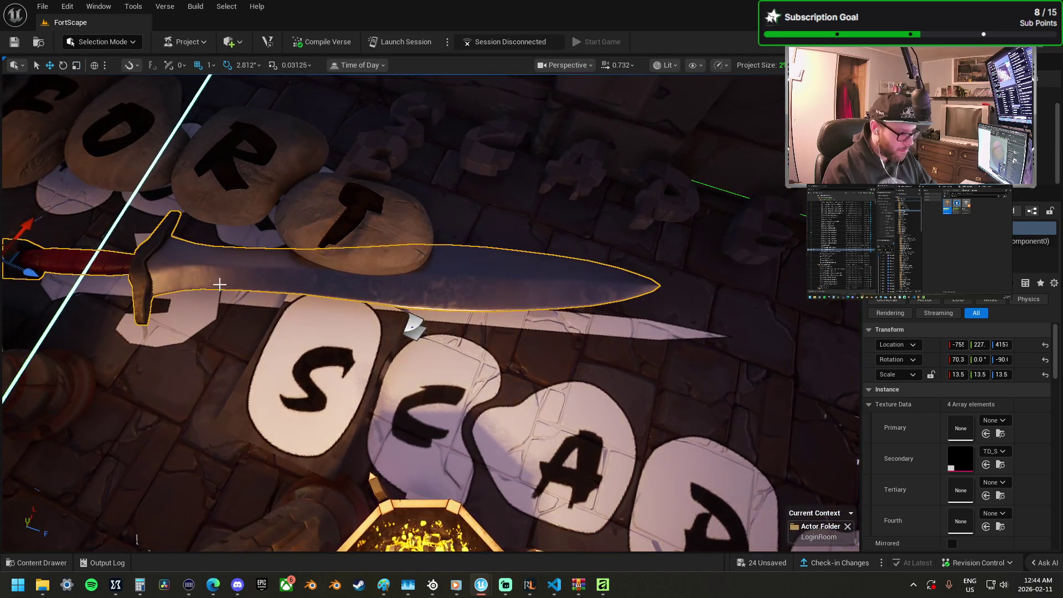
left_click_drag(105, 270, 92, 214)
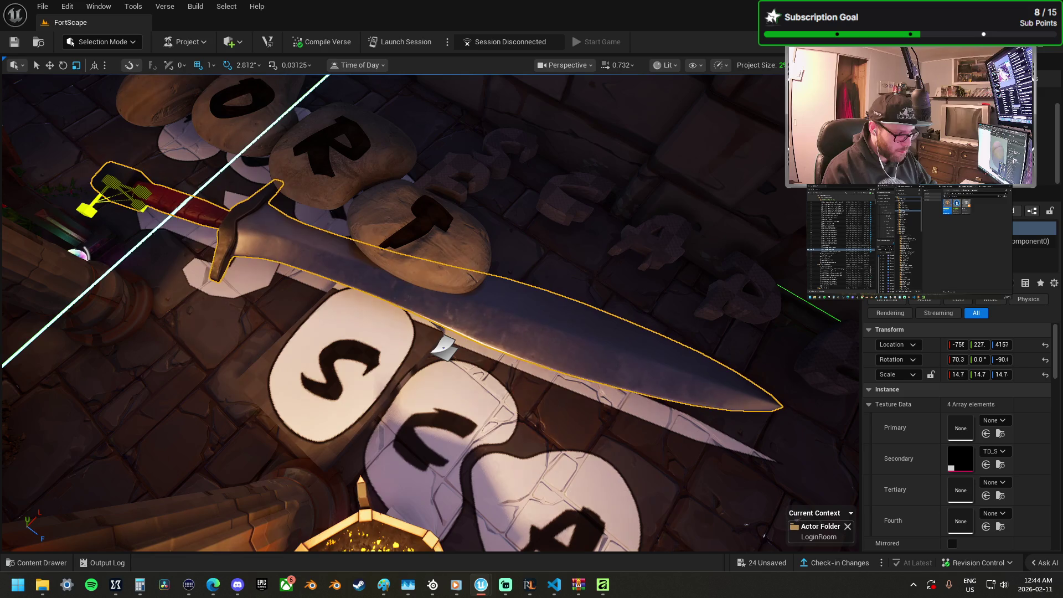
left_click_drag(188, 195, 188, 195)
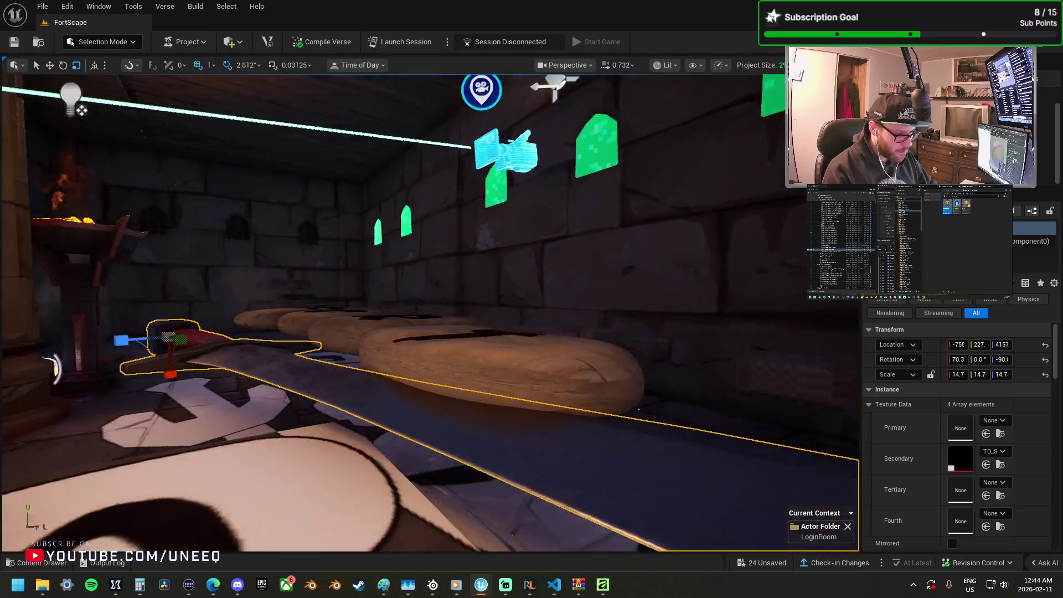
key("f")
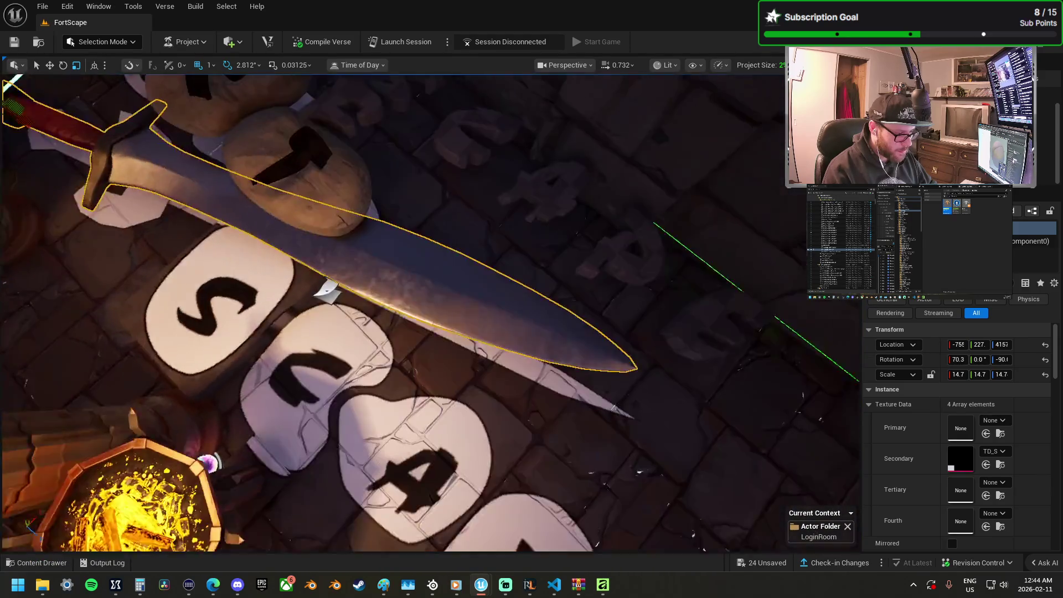
mouse_move(327, 291)
left_mouse_down()
mouse_move(451, 309)
mouse_move(577, 380)
mouse_move(540, 360)
left_mouse_up()
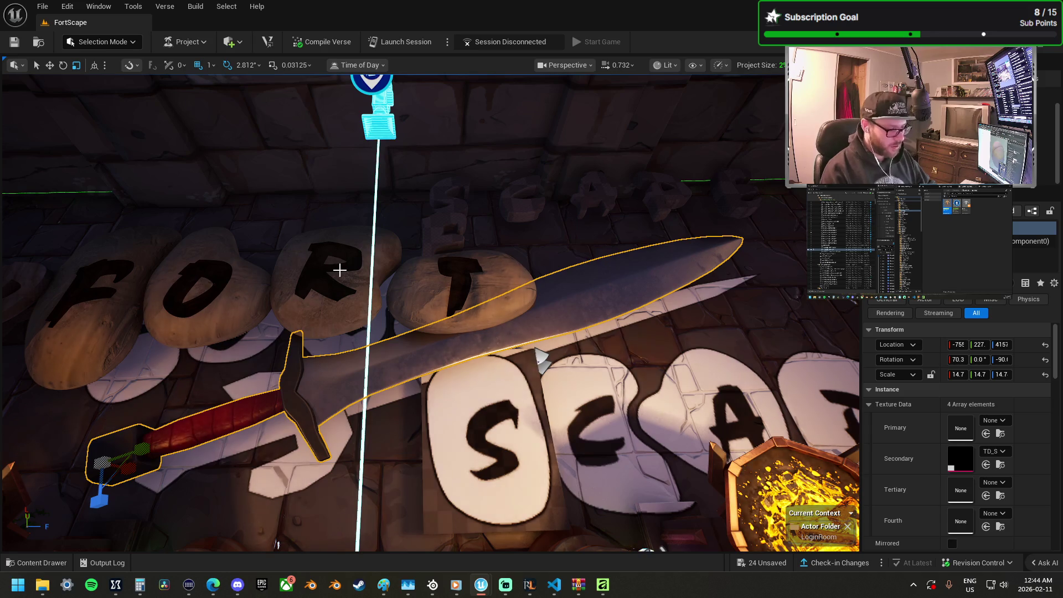
left_click_drag(476, 287, 449, 253)
left_click(463, 274)
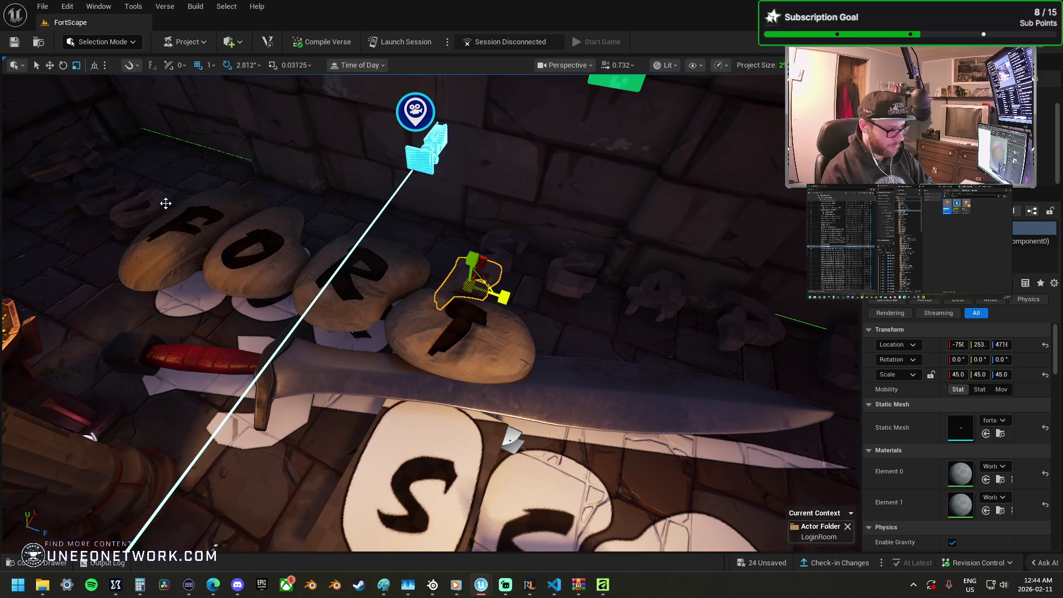
Step: Delete the leftover letter pieces, including the P, D, T and leftmost letter meshes near the F stone
key("Delete")
left_click(161, 206)
key("Delete")
left_click_drag(280, 231, 283, 211)
left_click_drag(498, 383, 299, 299)
left_click(425, 314)
left_click(424, 314)
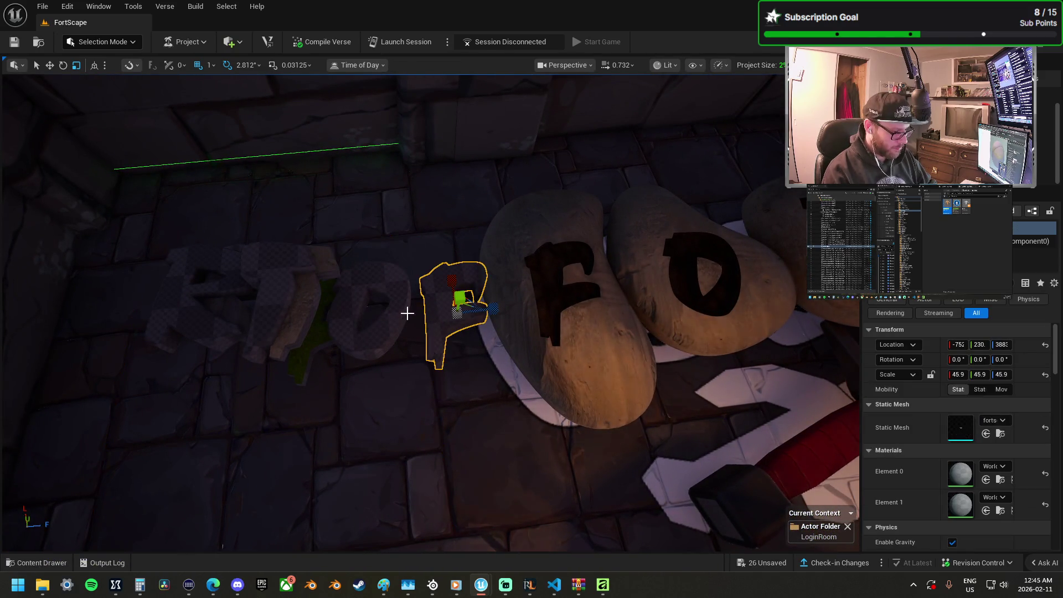
left_click(377, 310, "ctrl")
left_click(299, 282, "ctrl")
left_click(238, 321, "ctrl")
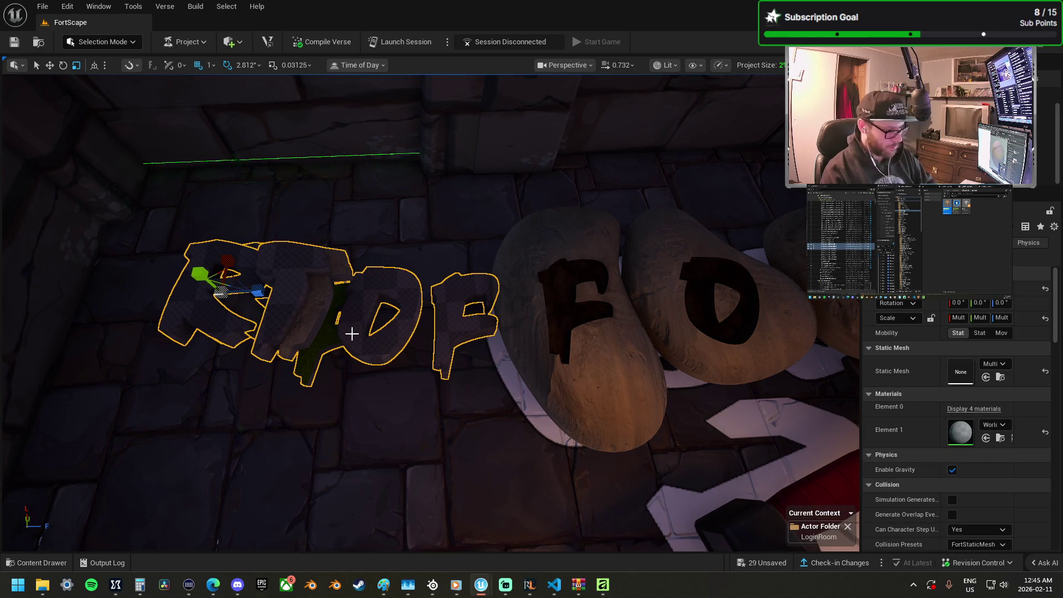
key("Delete")
Step: Slide the sword far along its length to about Y 706, clear of the letters
left_click_drag(344, 330, 299, 249)
left_click_drag(446, 310, 446, 366)
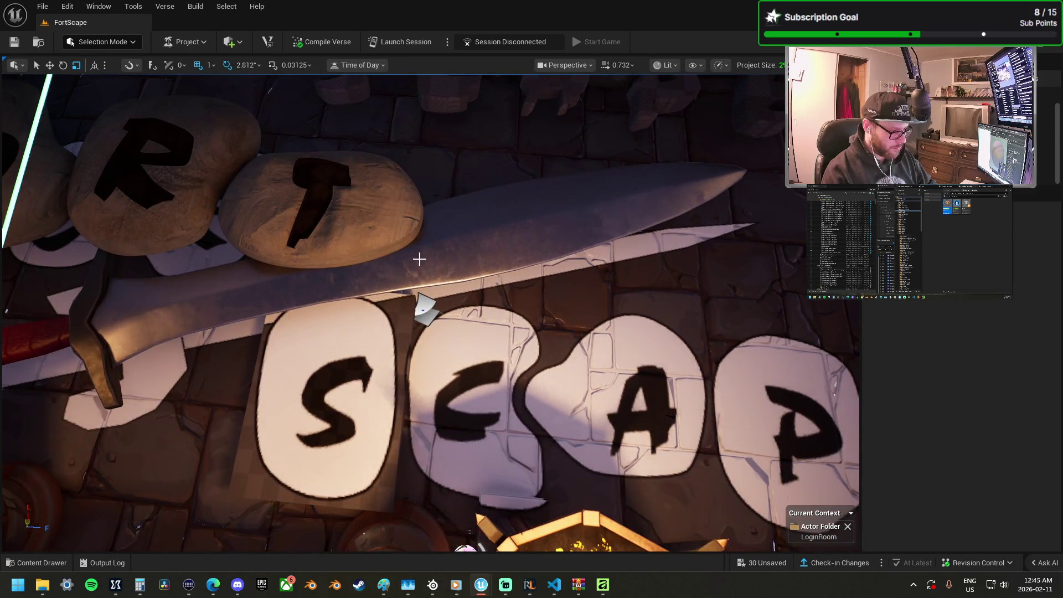
left_click(308, 268)
left_click_drag(482, 312, 478, 257)
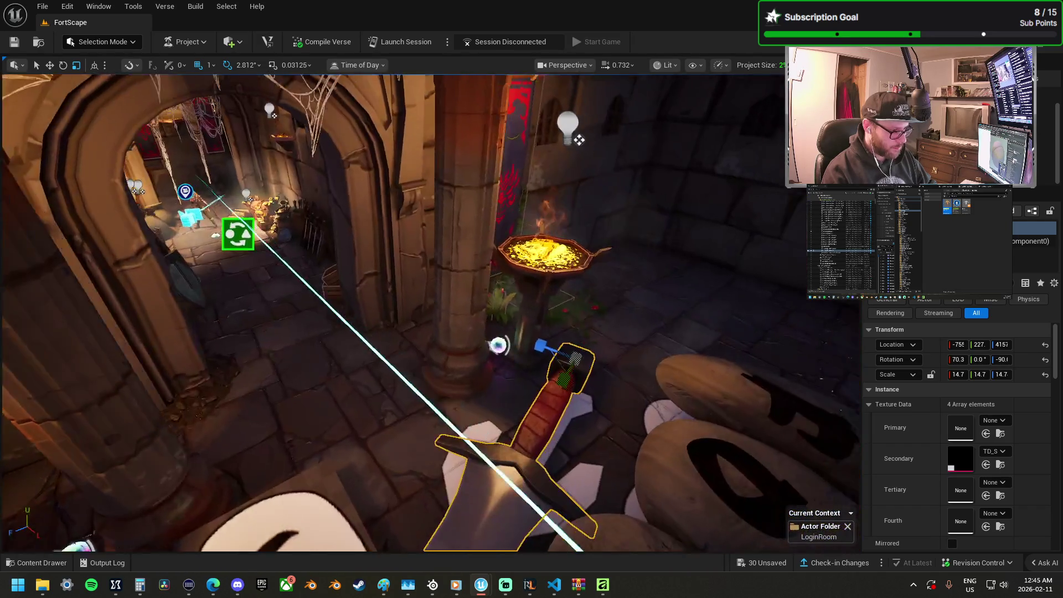
left_click_drag(432, 310, 432, 377)
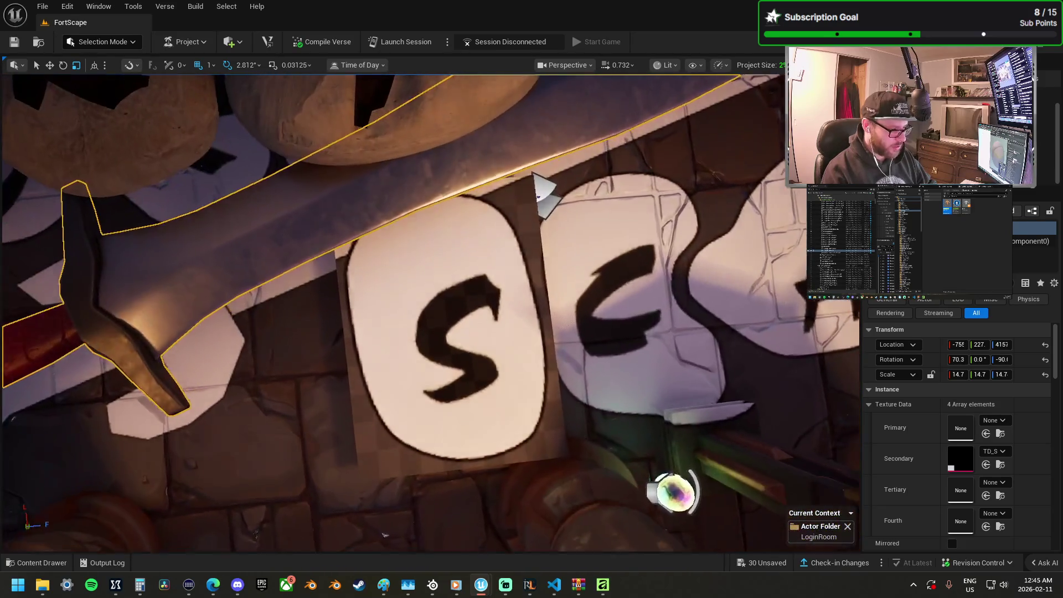
left_click_drag(216, 231, 216, 231)
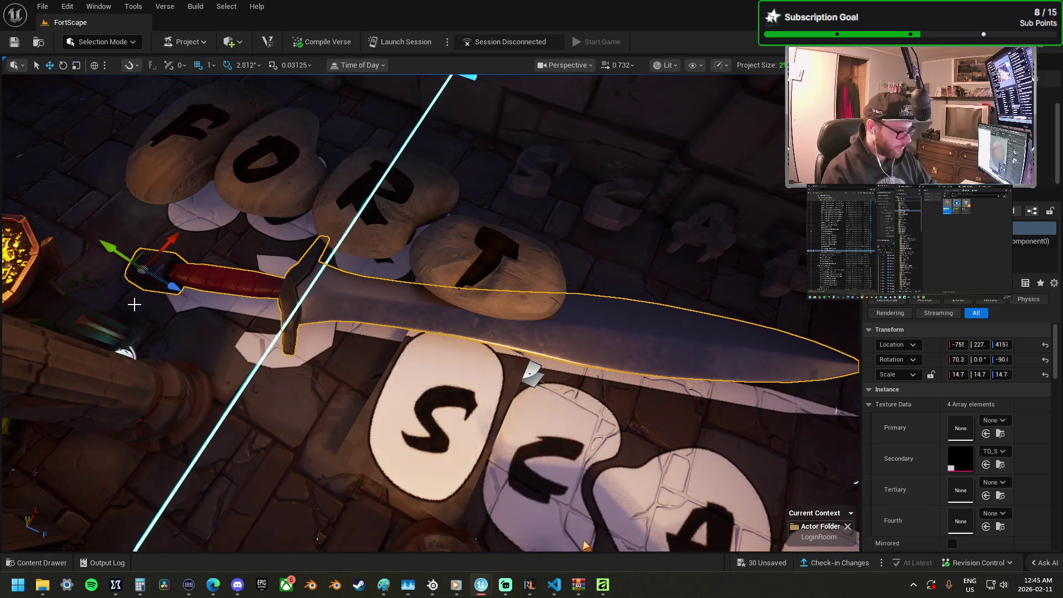
left_click_drag(109, 250, 108, 250)
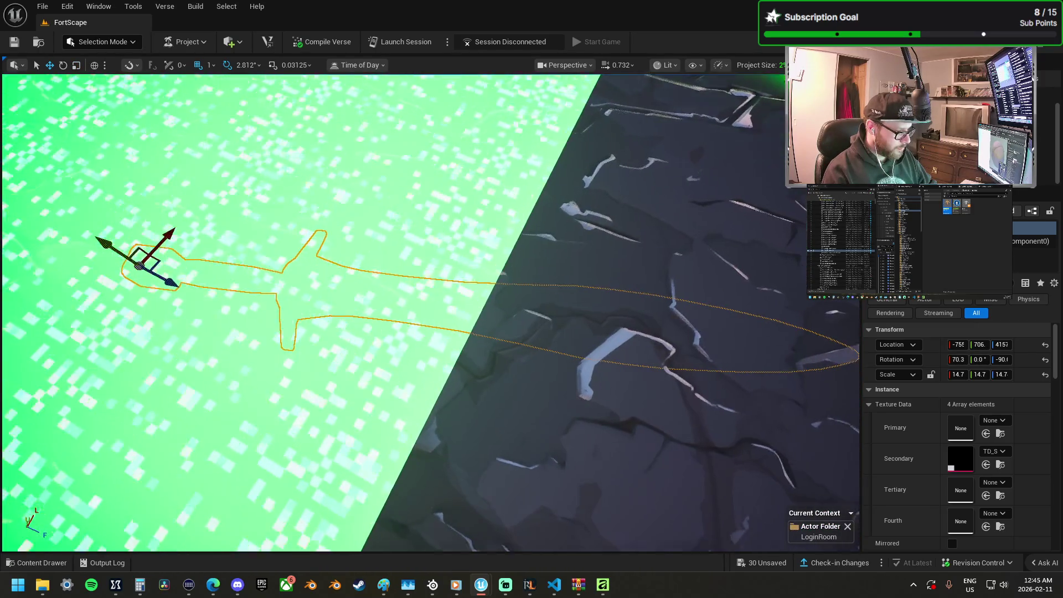
Step: Switch the selection from the sword to the S sign box and frame it
key("f")
key("Down")
key("f")
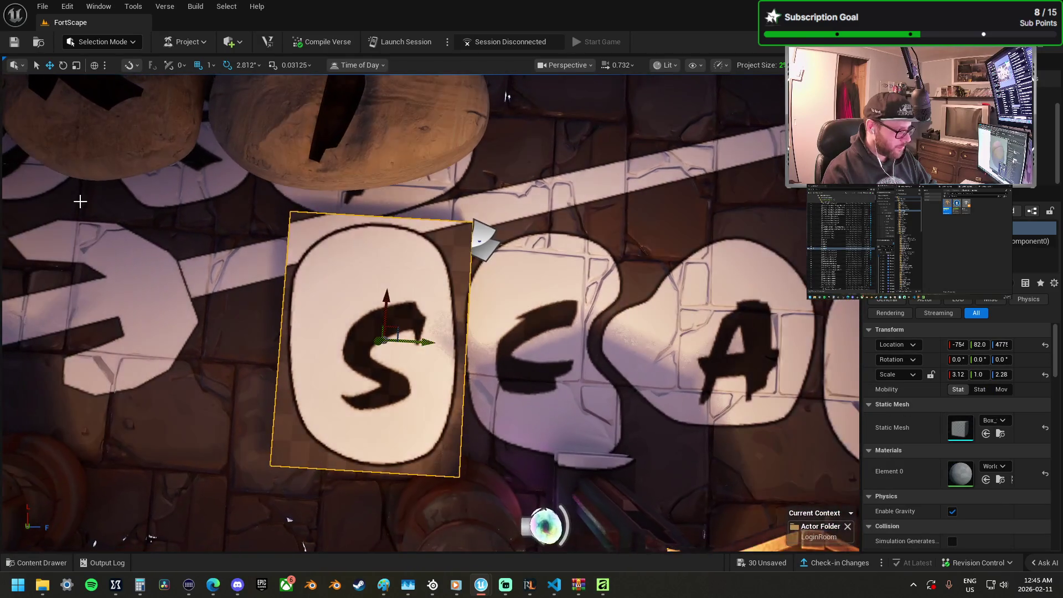
left_click(102, 42)
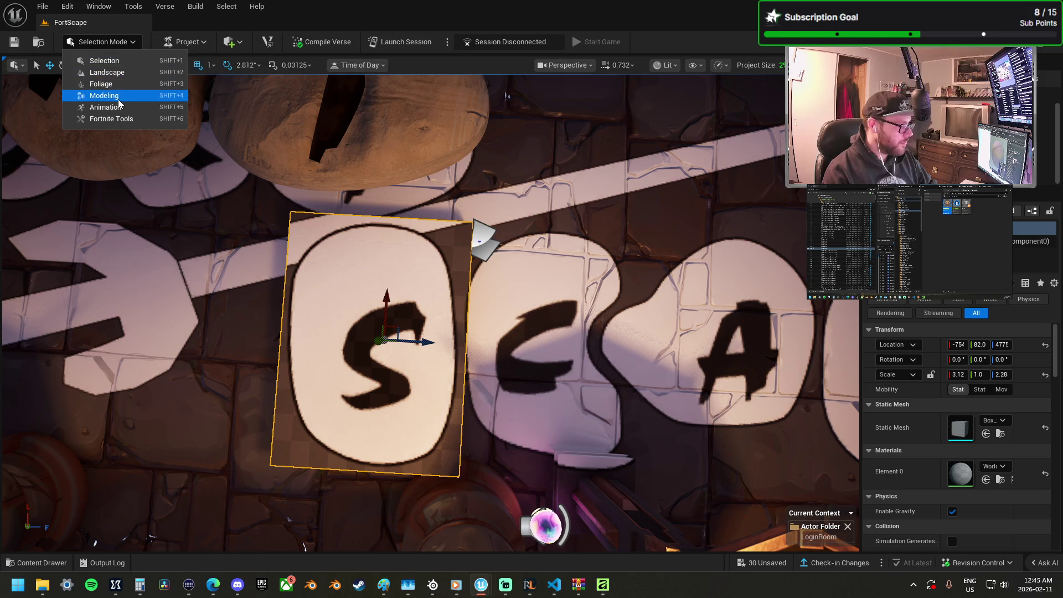
Step: In Modeling Mode, start a Lattice Deform on the S box after cancelling a trial subdivide
left_click(118, 99)
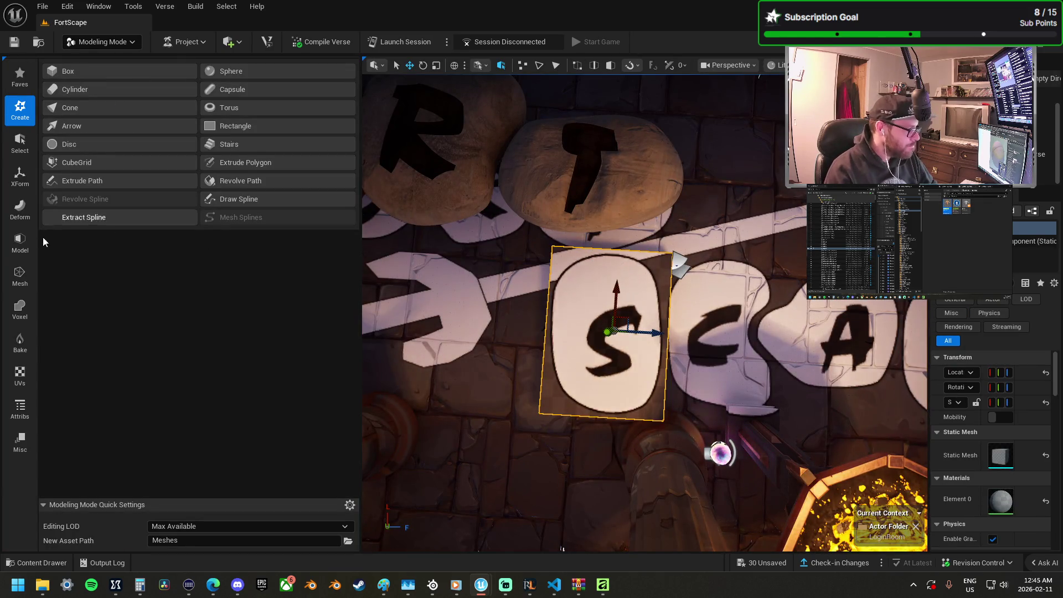
left_click(22, 238)
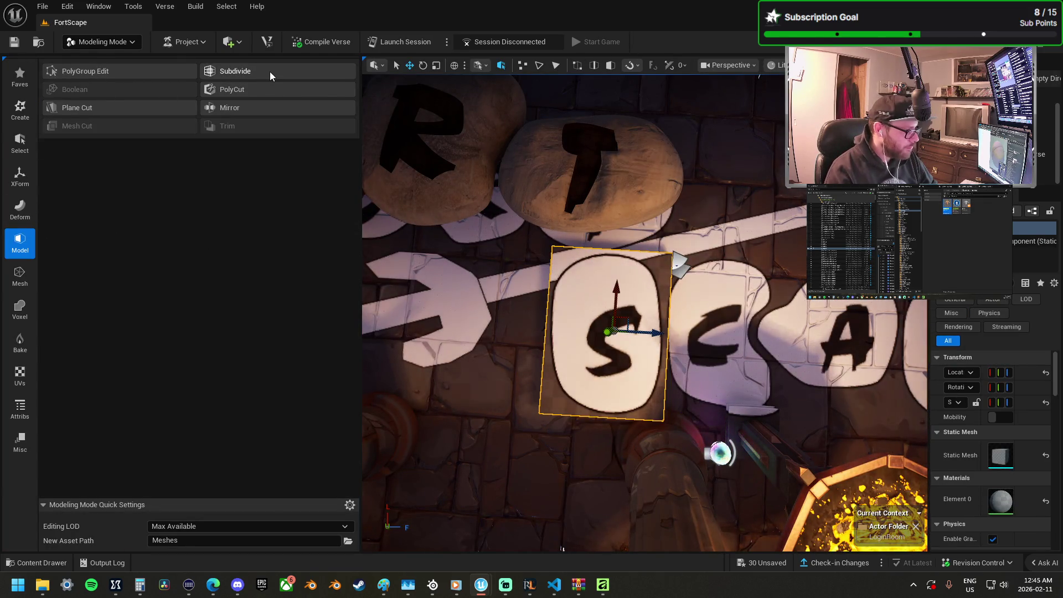
left_click(270, 72)
left_click(649, 533)
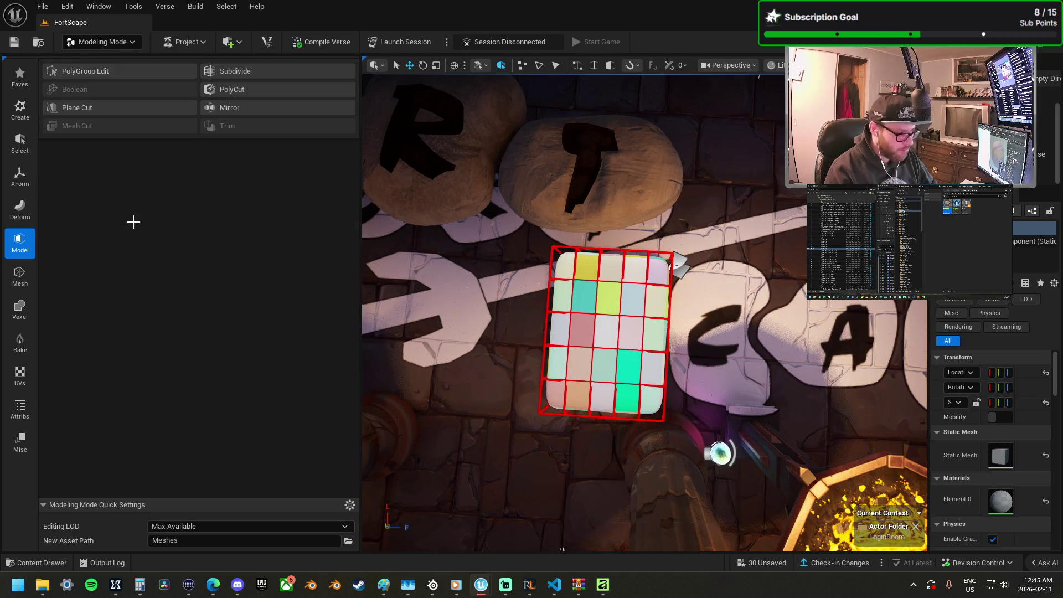
left_click(20, 209)
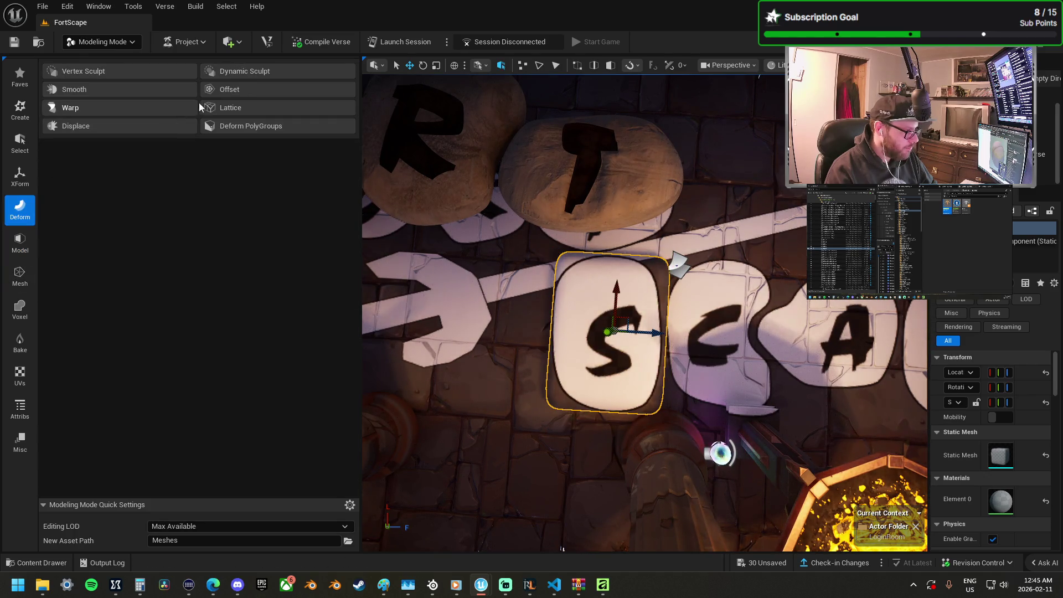
left_click(229, 108)
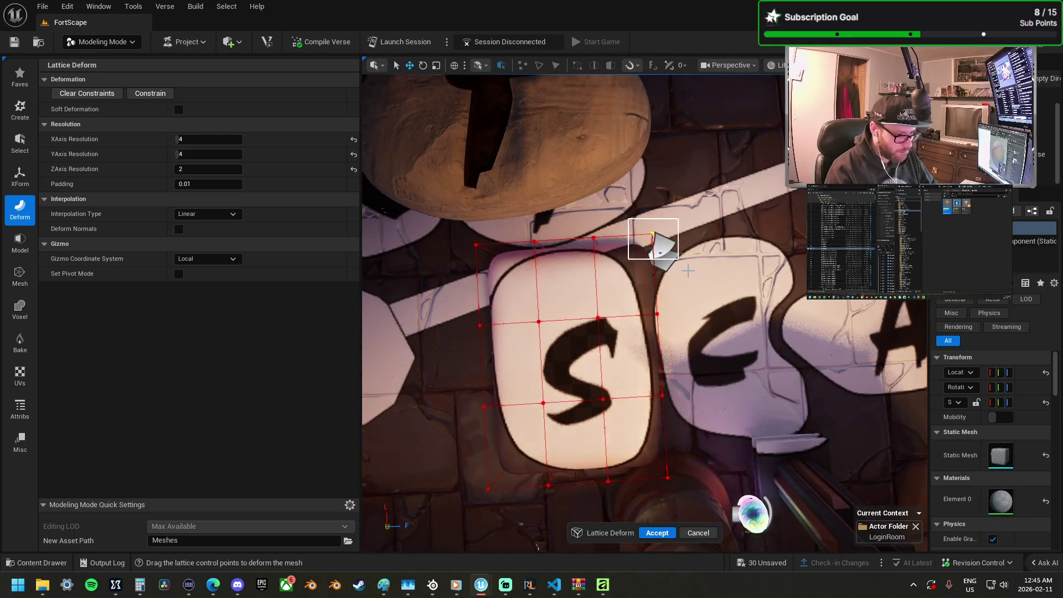
Step: Move the top-left and lower lattice control points to round out the S stone
left_click(652, 235)
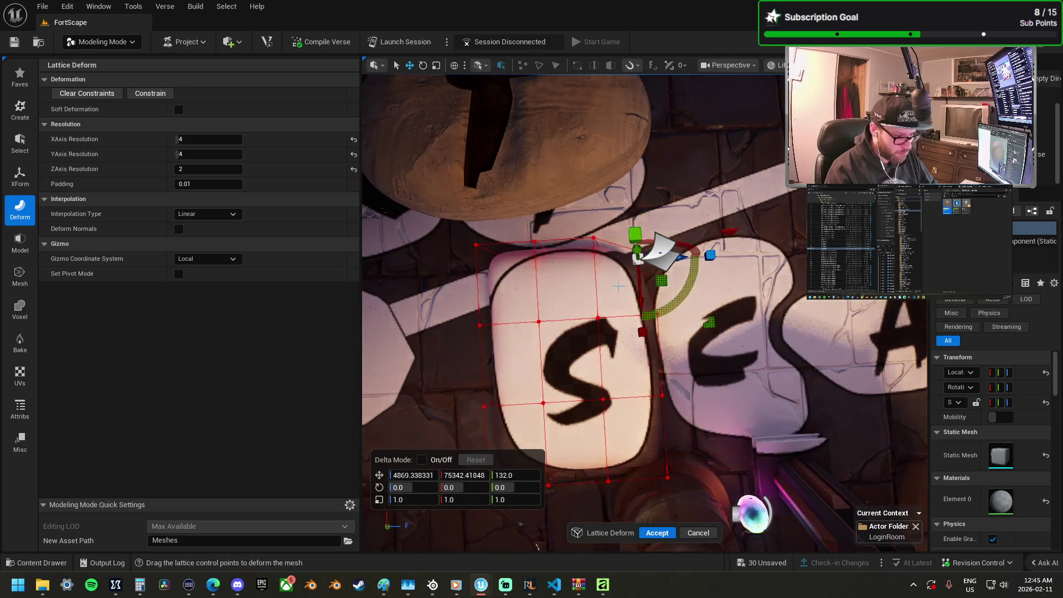
left_click_drag(453, 229, 536, 293)
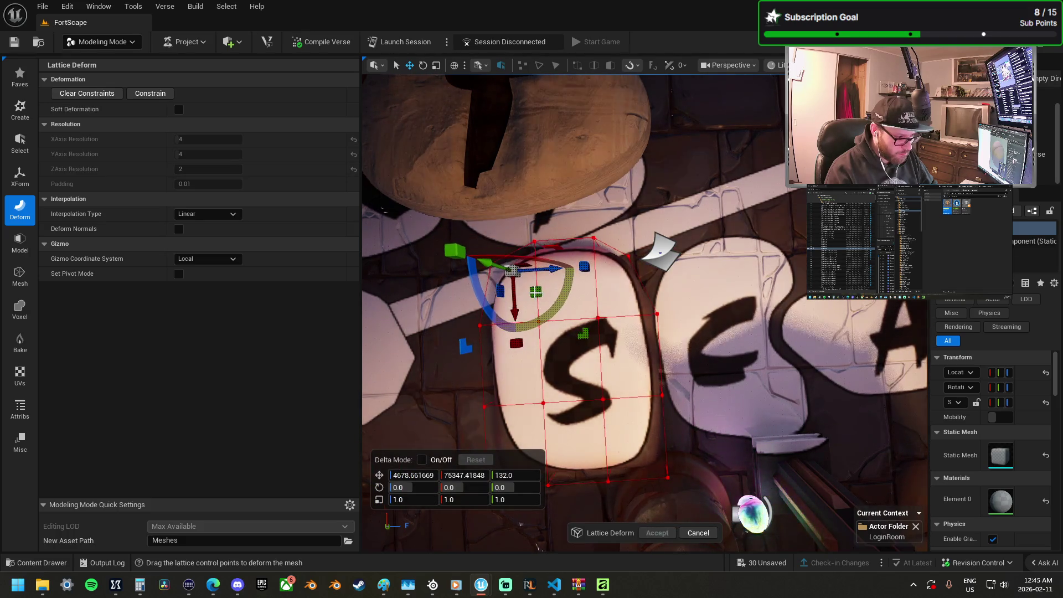
left_click_drag(453, 307, 483, 338)
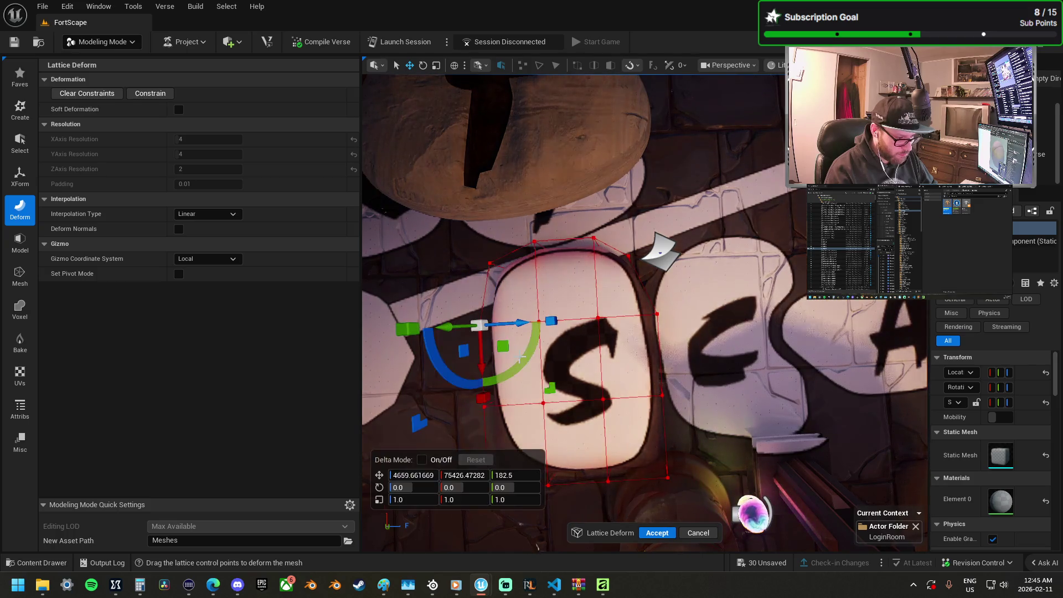
left_click_drag(563, 315, 634, 352)
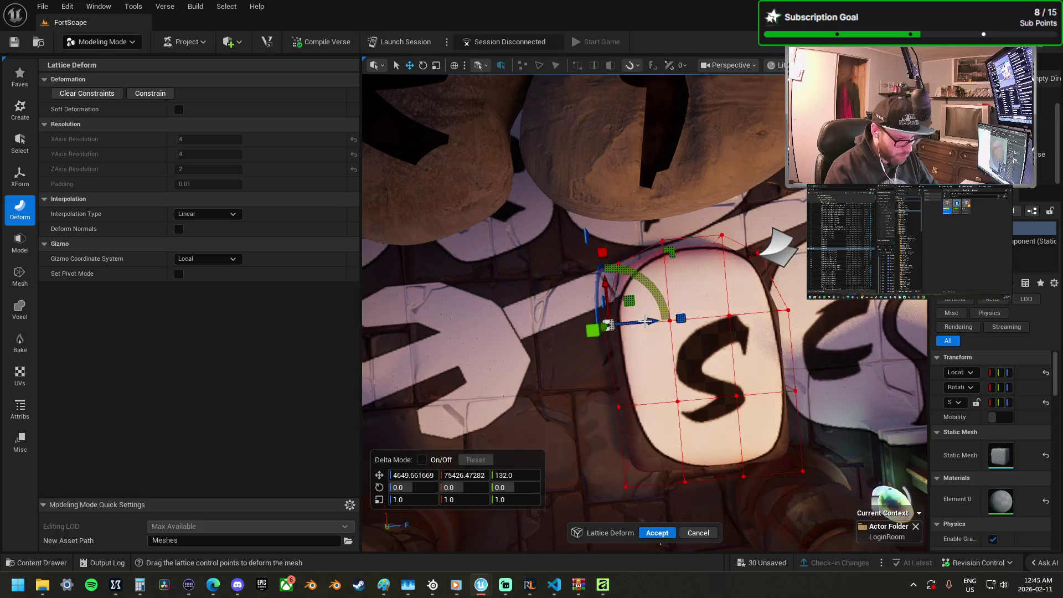
left_click(598, 383)
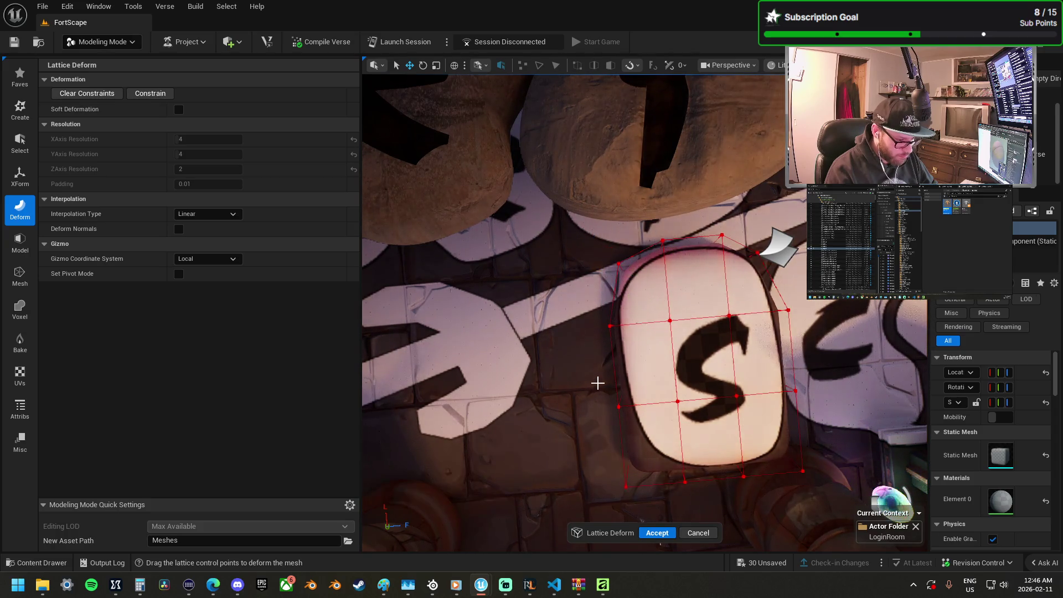
left_click_drag(655, 431, 655, 431)
mouse_move(589, 430)
left_mouse_down()
mouse_move(649, 505)
mouse_move(654, 474)
left_mouse_up()
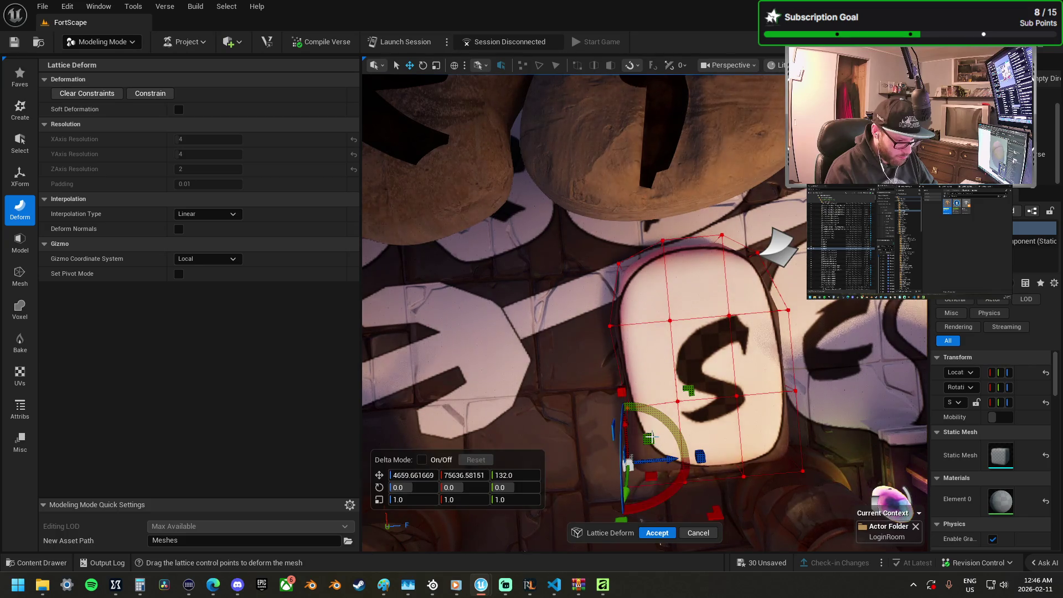
left_click_drag(666, 436, 672, 421)
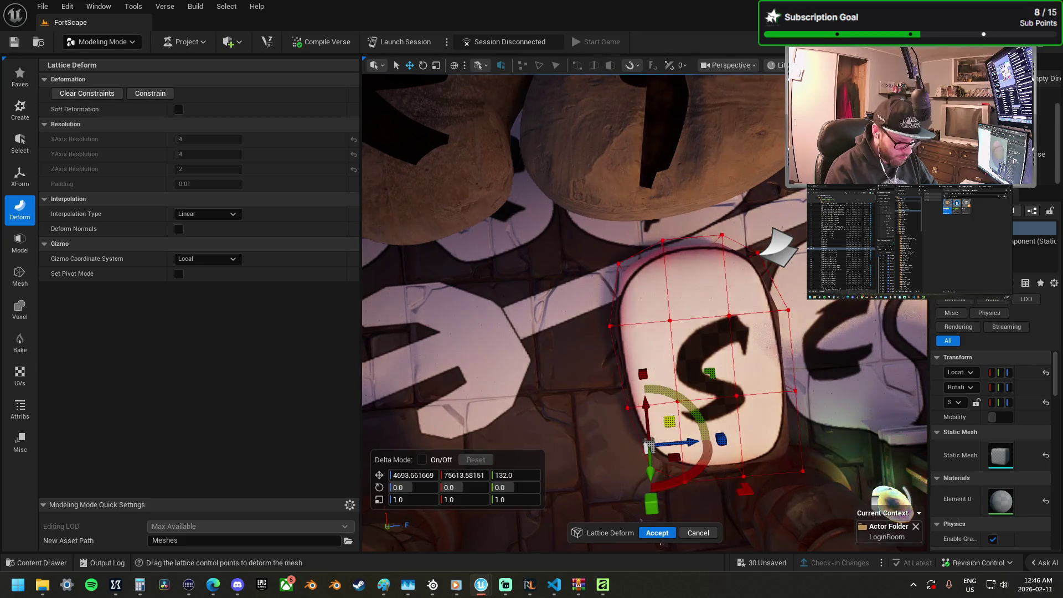
Step: Pull the opposite-side lattice points to even the pebble outline and accept the deform
mouse_move(694, 476)
left_mouse_down()
mouse_move(628, 415)
mouse_move(654, 405)
left_mouse_up()
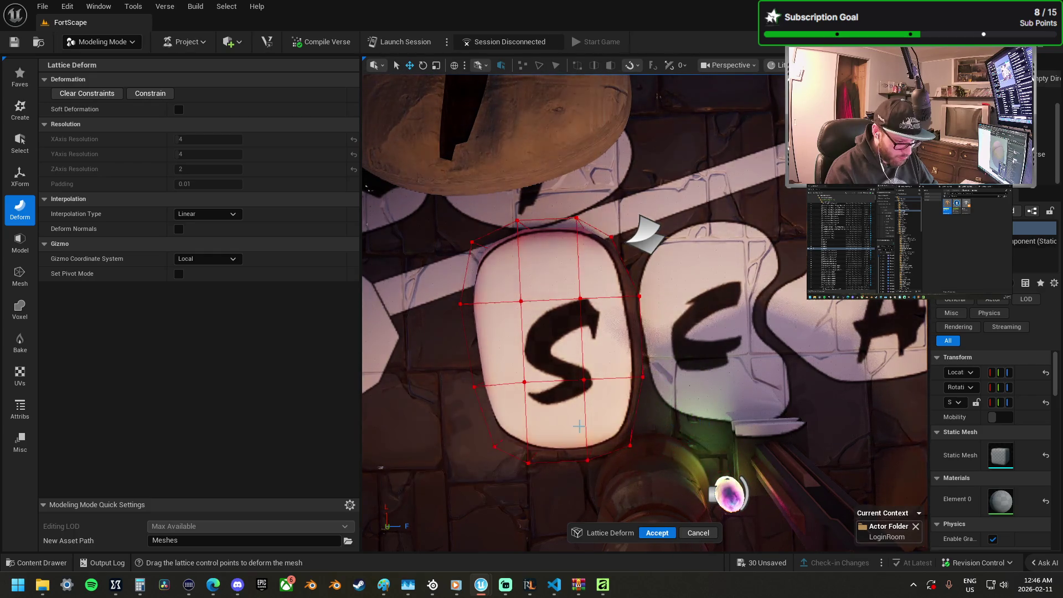
left_click_drag(645, 457, 608, 471)
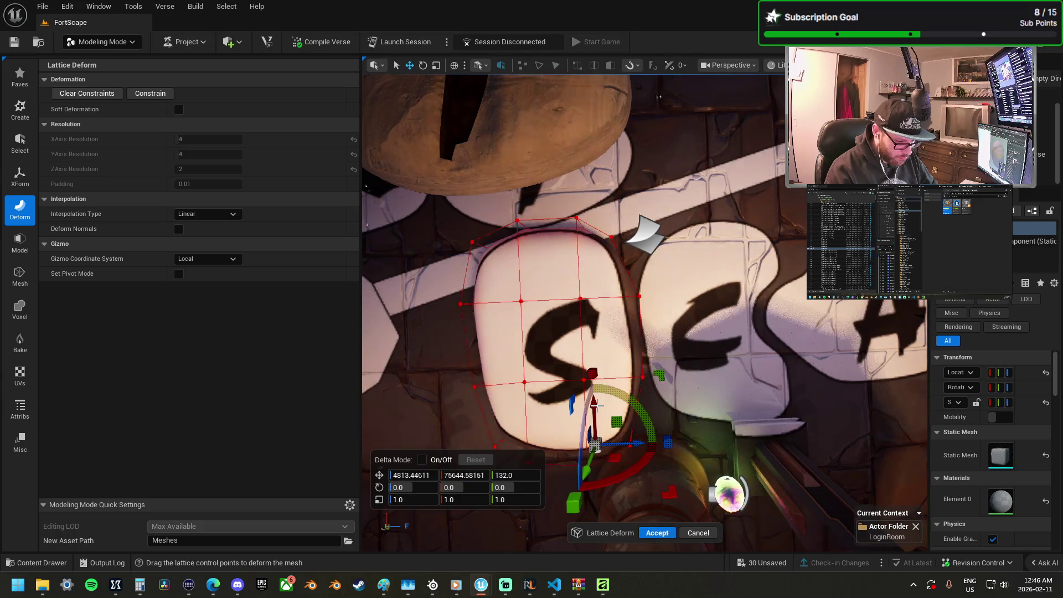
left_click(679, 395)
left_click_drag(624, 339, 627, 345)
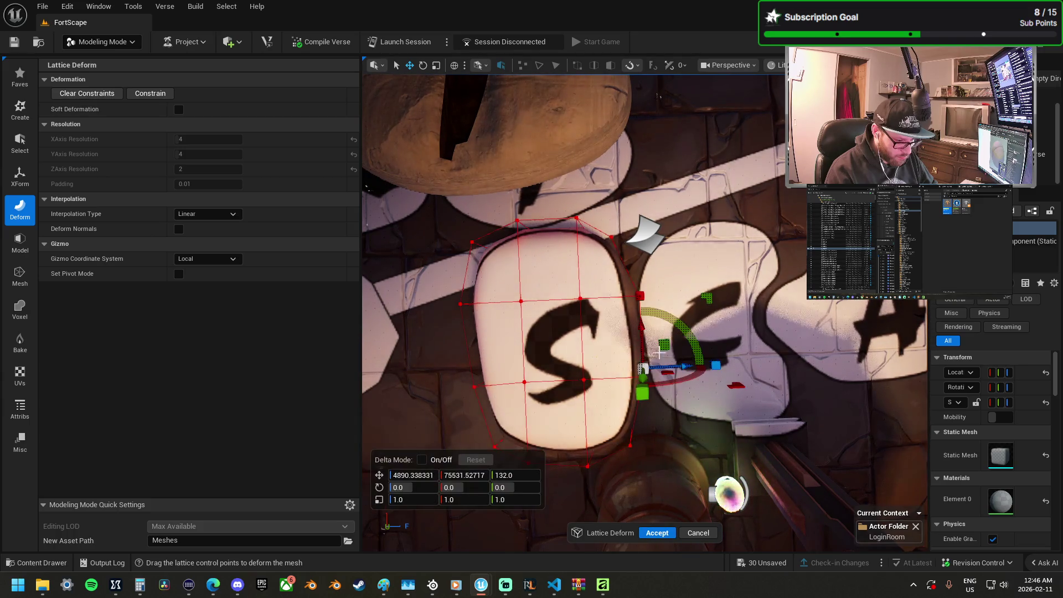
left_click(683, 315)
left_click_drag(618, 268, 632, 296)
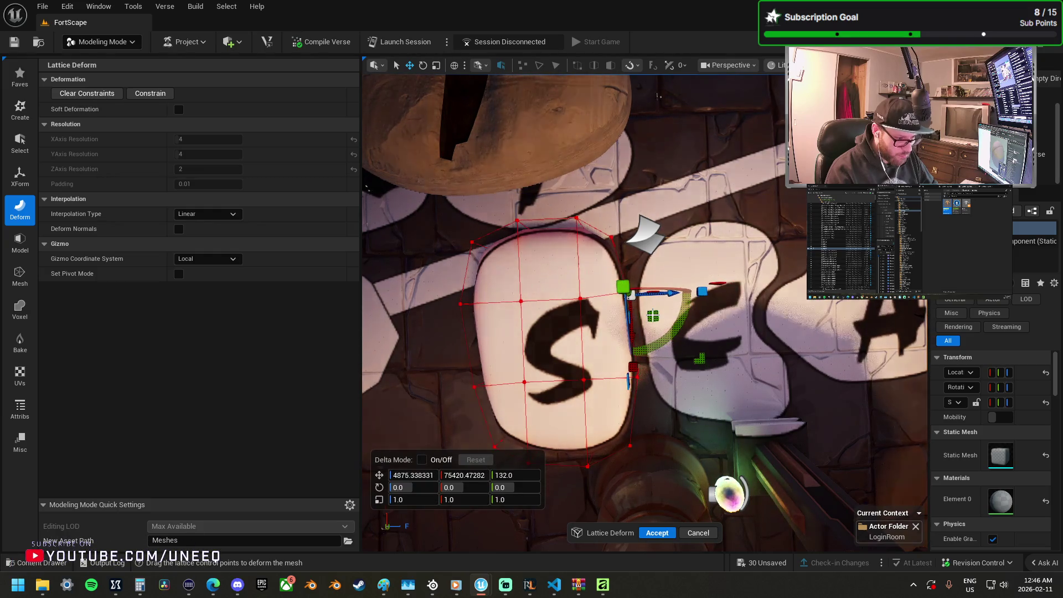
left_click(660, 532)
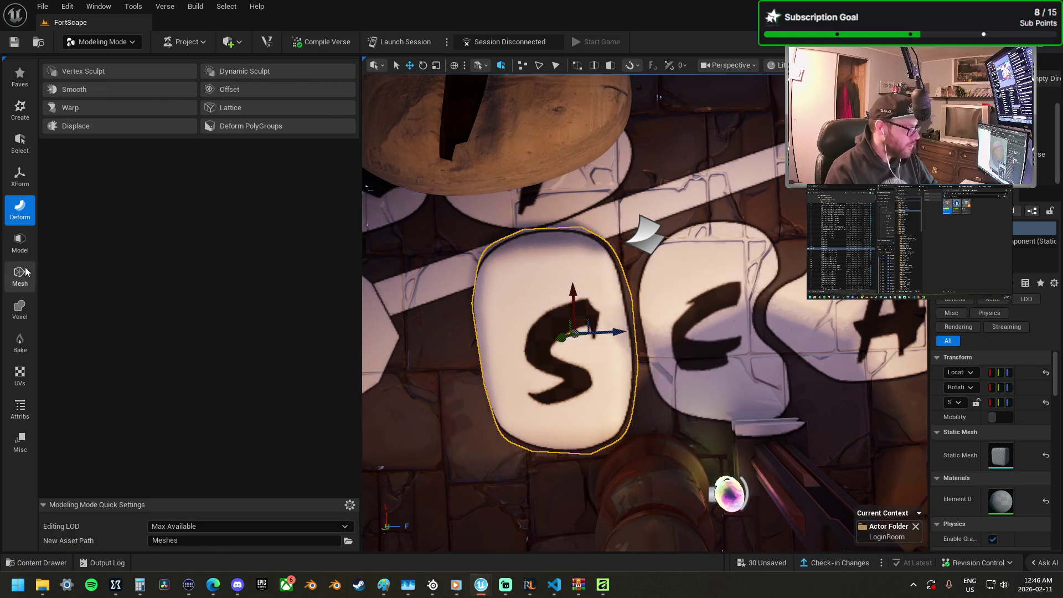
Step: Subdivide the S stone to smooth it and drag the S-shaped cutter mesh onto it
left_click(20, 244)
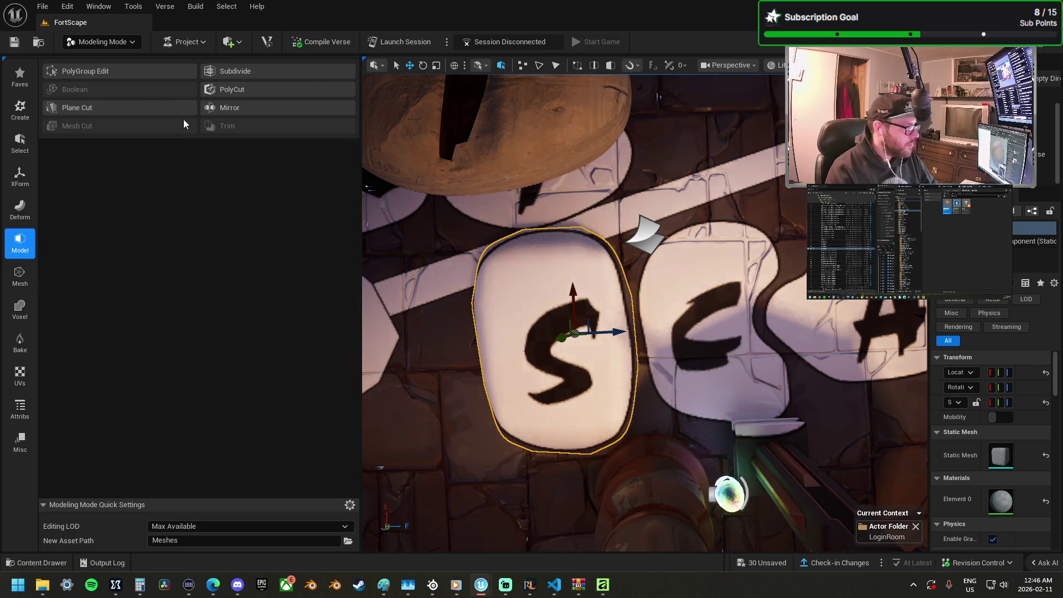
left_click(247, 71)
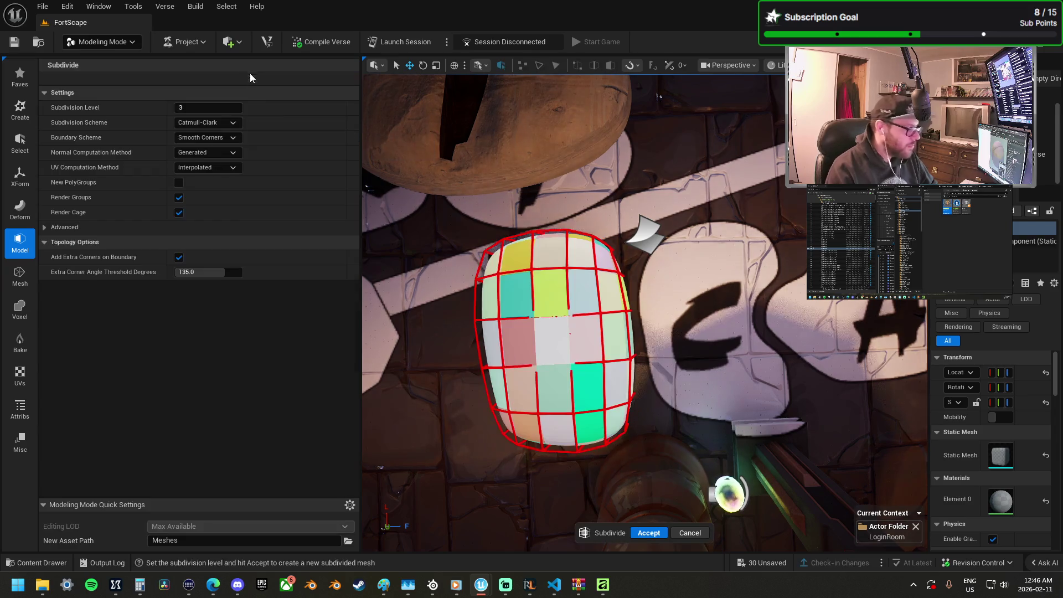
left_click(653, 537)
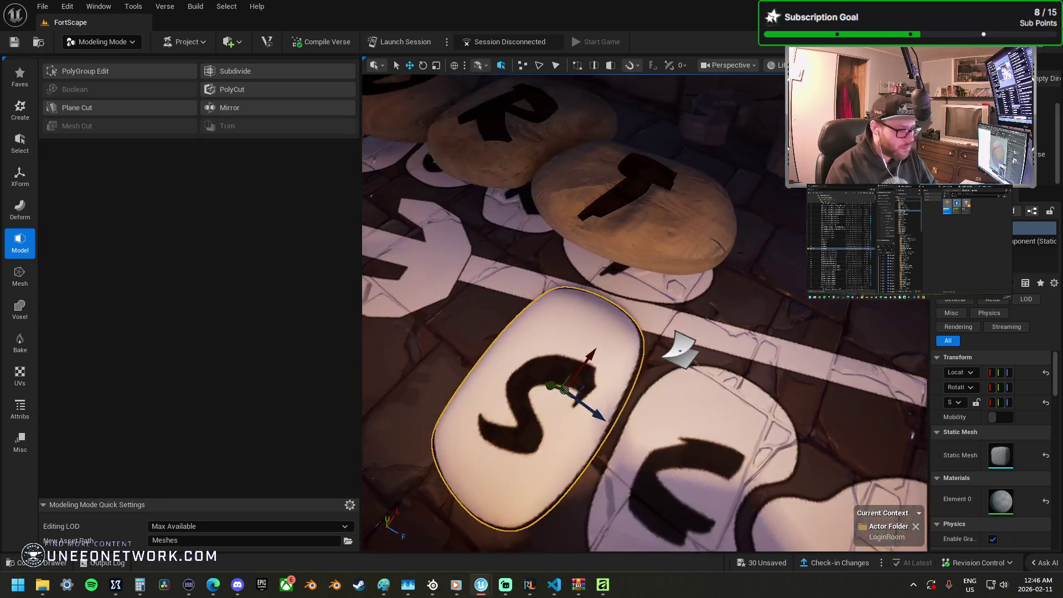
left_click(742, 157)
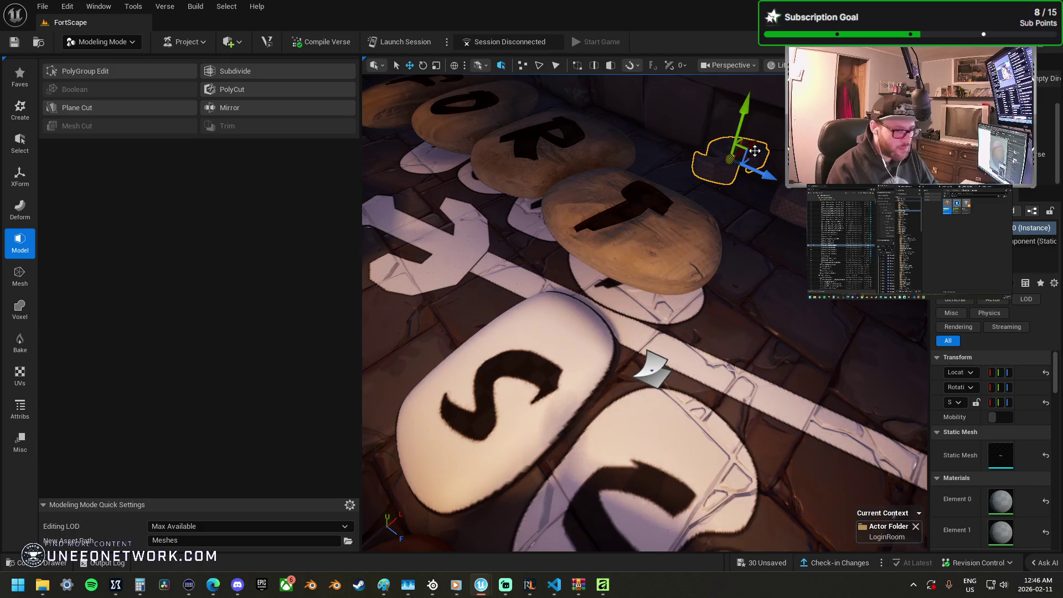
left_click_drag(757, 146, 514, 286)
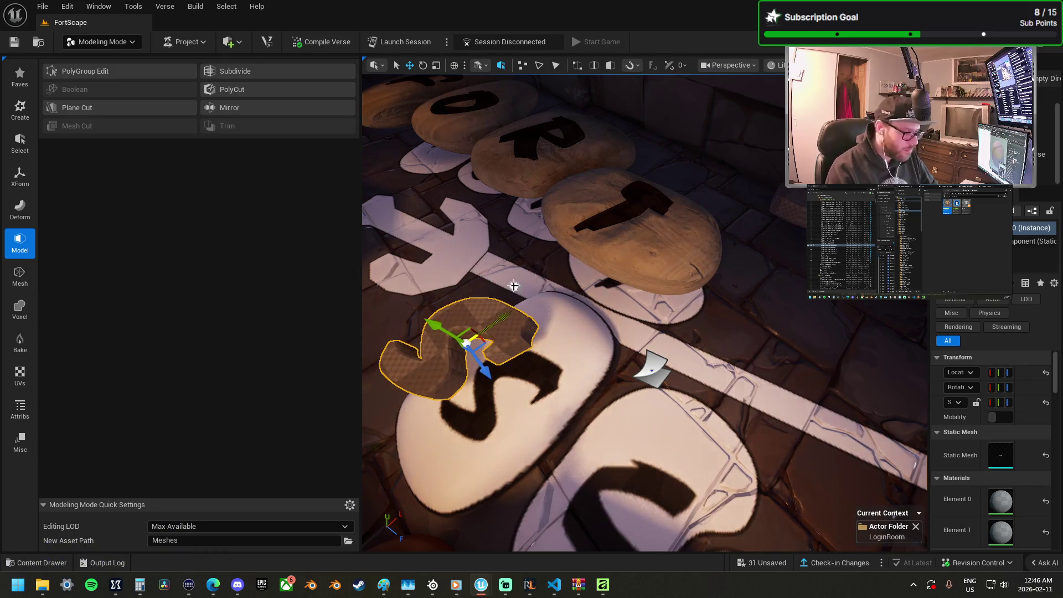
Step: Align the S cutter over the centre of the S stone, then select the stone
left_click_drag(434, 325, 475, 354)
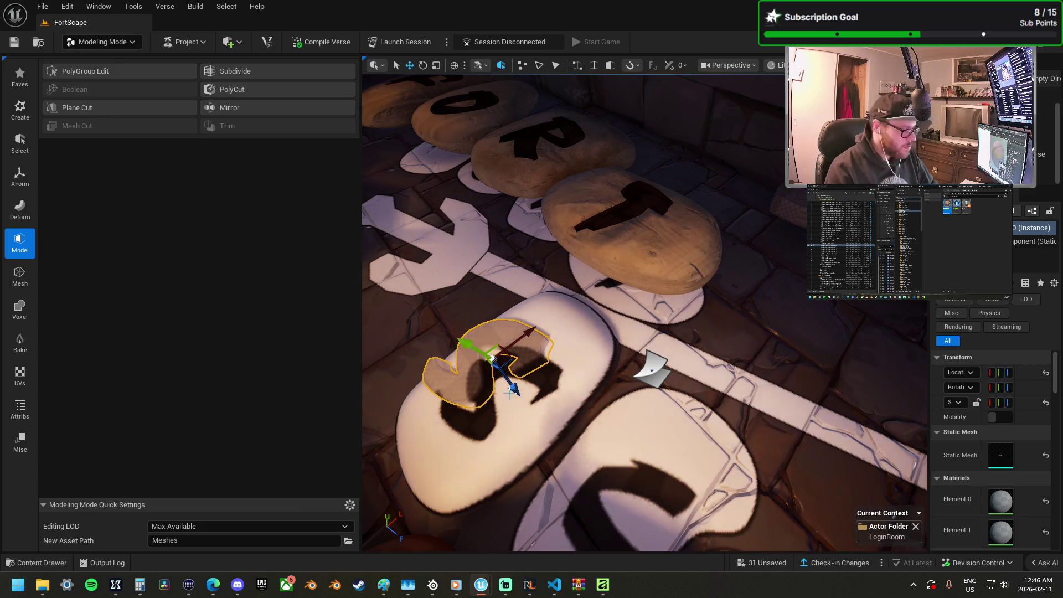
left_click_drag(515, 390, 543, 413)
left_click_drag(549, 353, 540, 359)
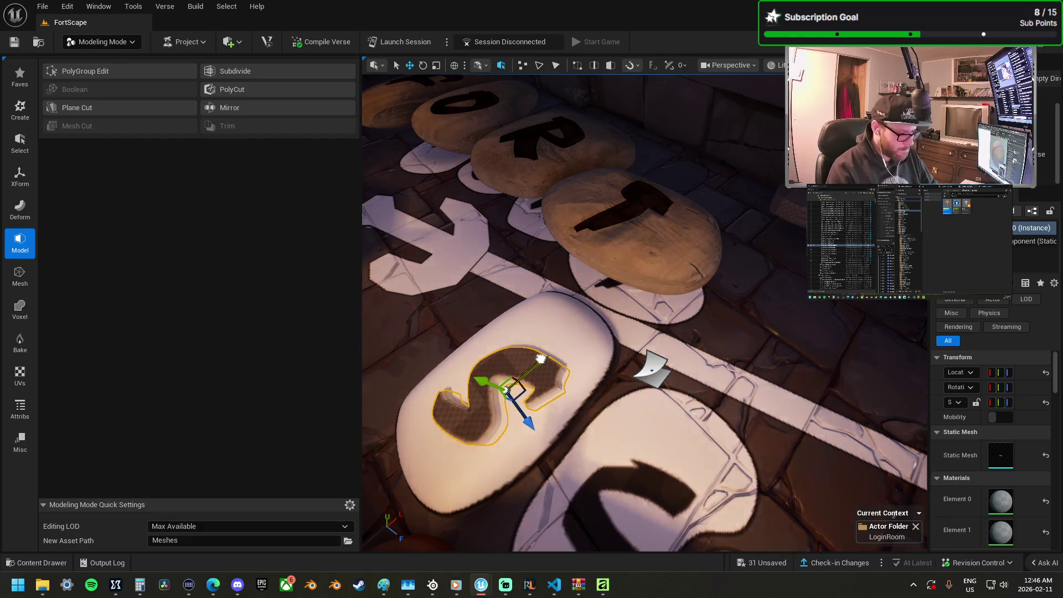
key("f")
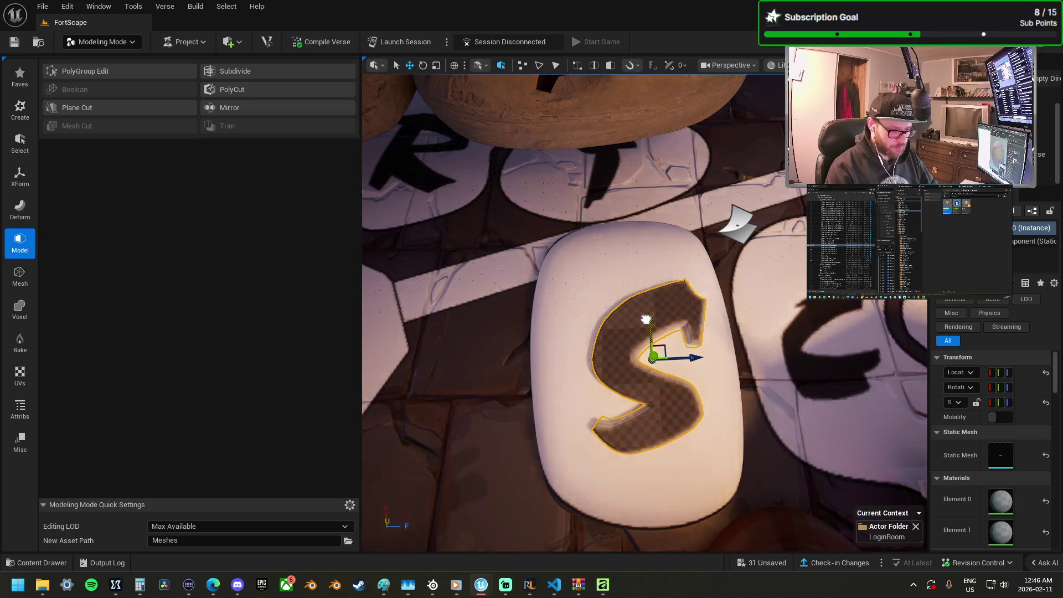
left_click_drag(648, 322, 648, 316)
left_click_drag(695, 356, 694, 359)
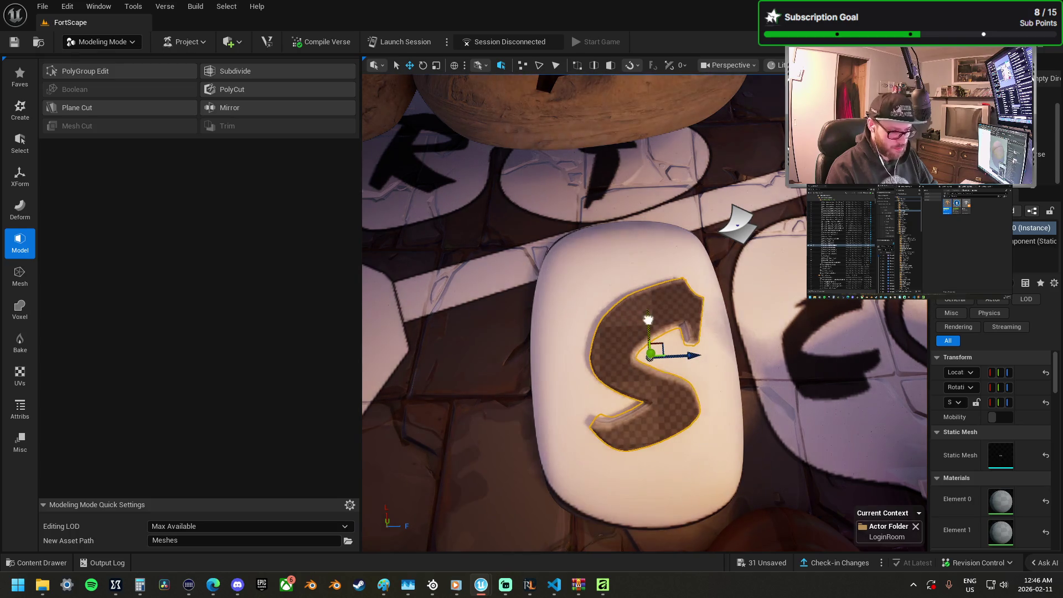
left_click(606, 280, "ctrl")
mouse_move(641, 297)
left_mouse_down()
mouse_move(550, 294)
mouse_move(531, 349)
mouse_move(554, 388)
mouse_move(676, 249)
left_mouse_up()
left_click(586, 360)
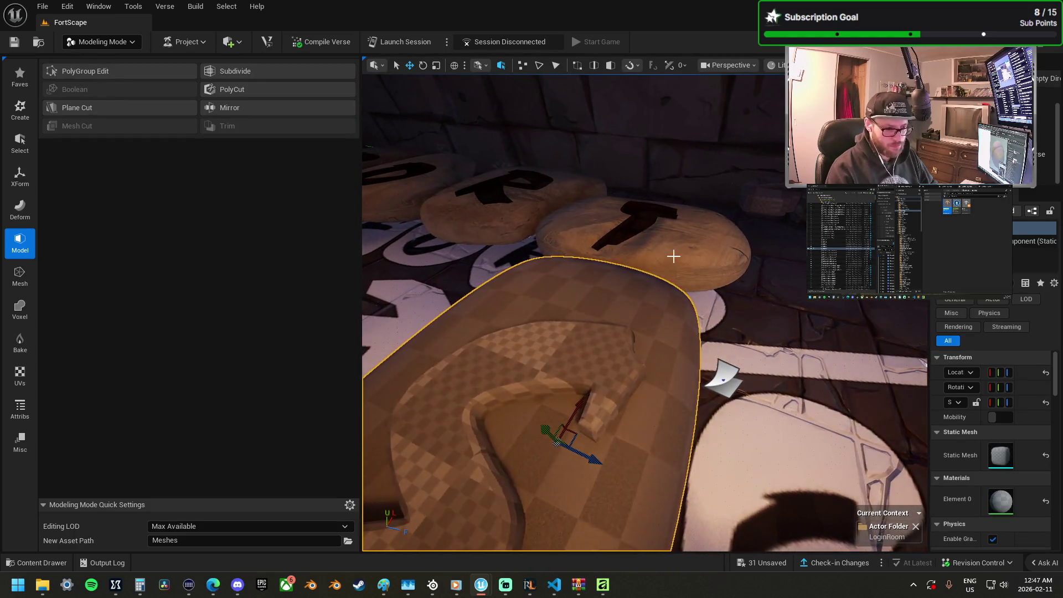
Step: Select the S cutter and S stone and Mesh Cut the S shape into the stone
left_click(676, 249)
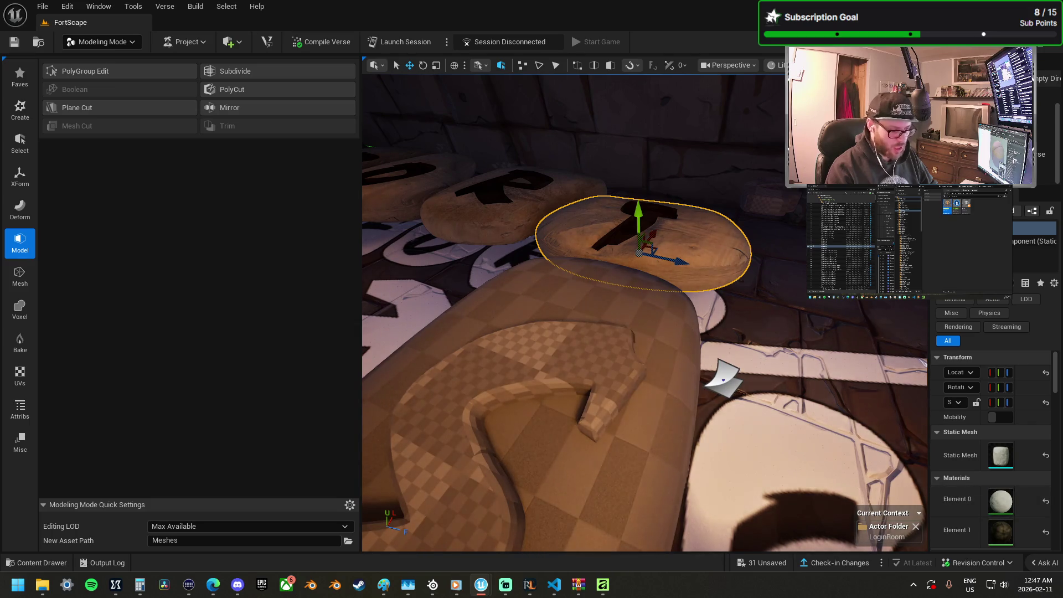
left_click(554, 421)
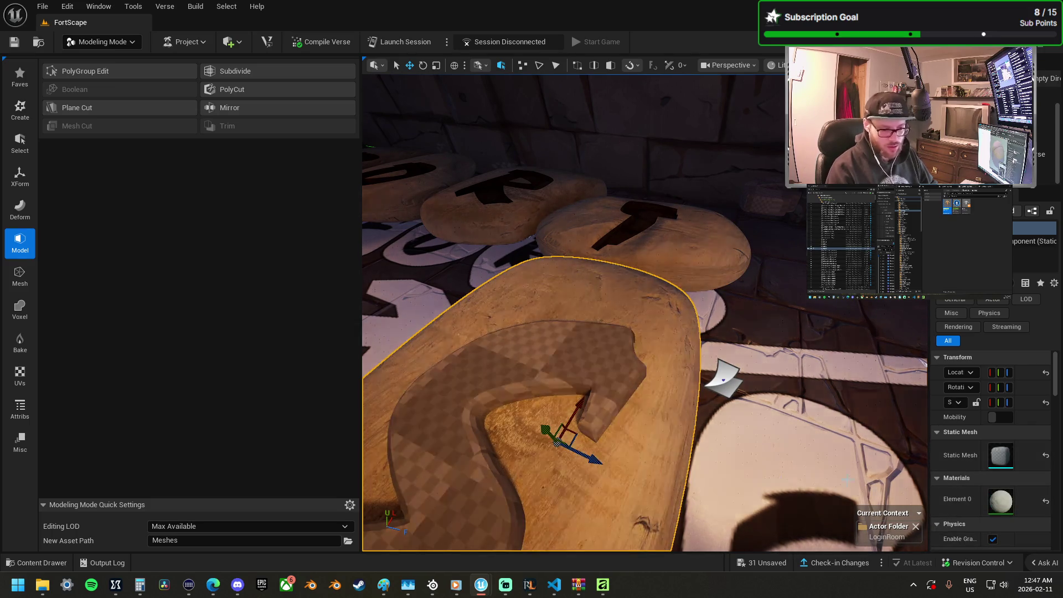
left_click(602, 347)
scroll(603, 347, "up", 3)
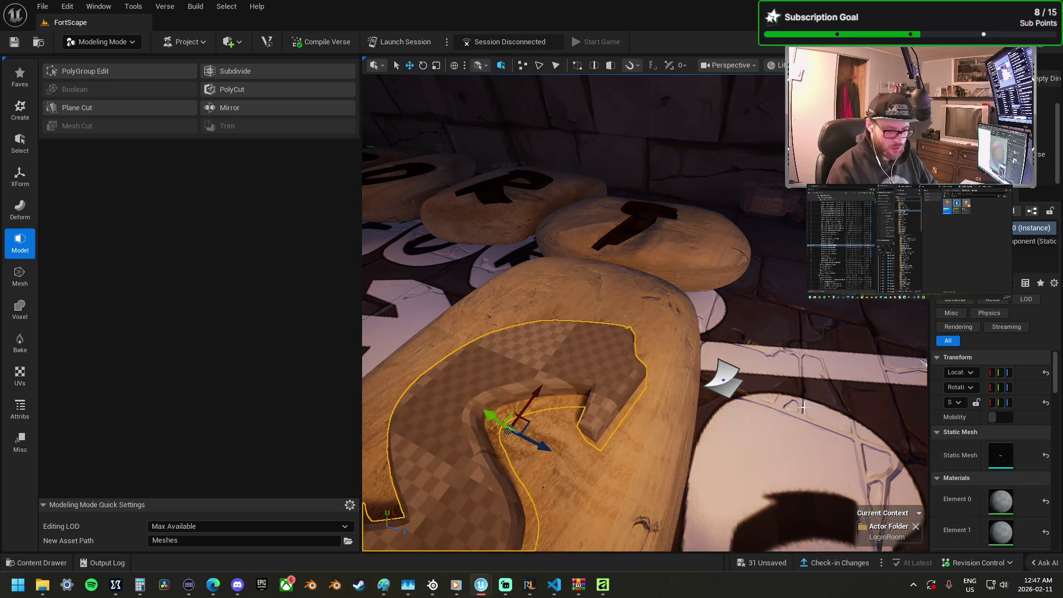
scroll(655, 420, "down", 3)
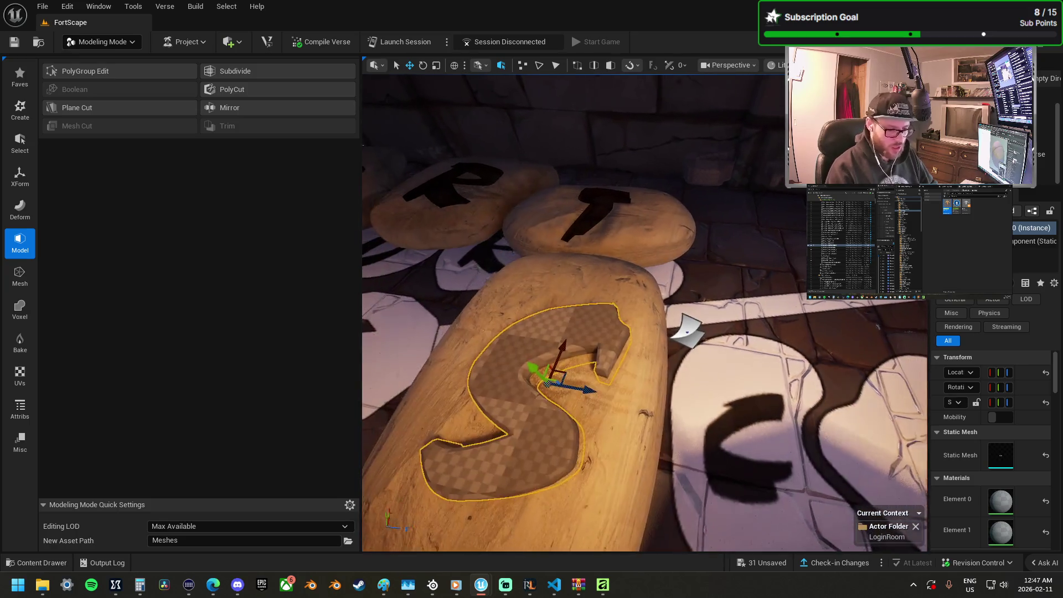
left_click(654, 421, "ctrl")
left_click(110, 122)
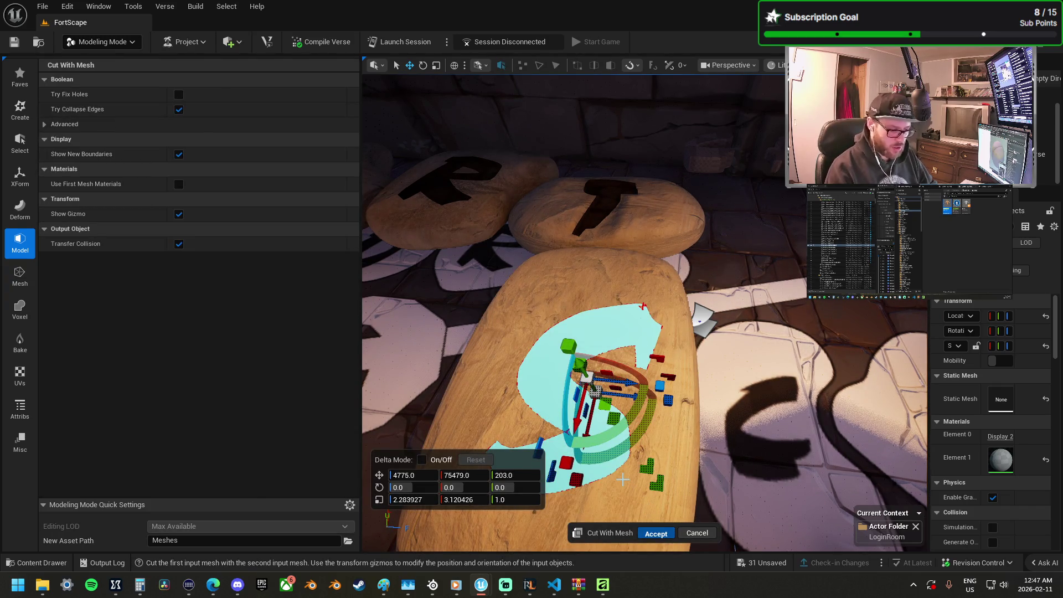
key("Return")
Step: Remove the leftover S cutter piece from the stone's surface
left_click(546, 389)
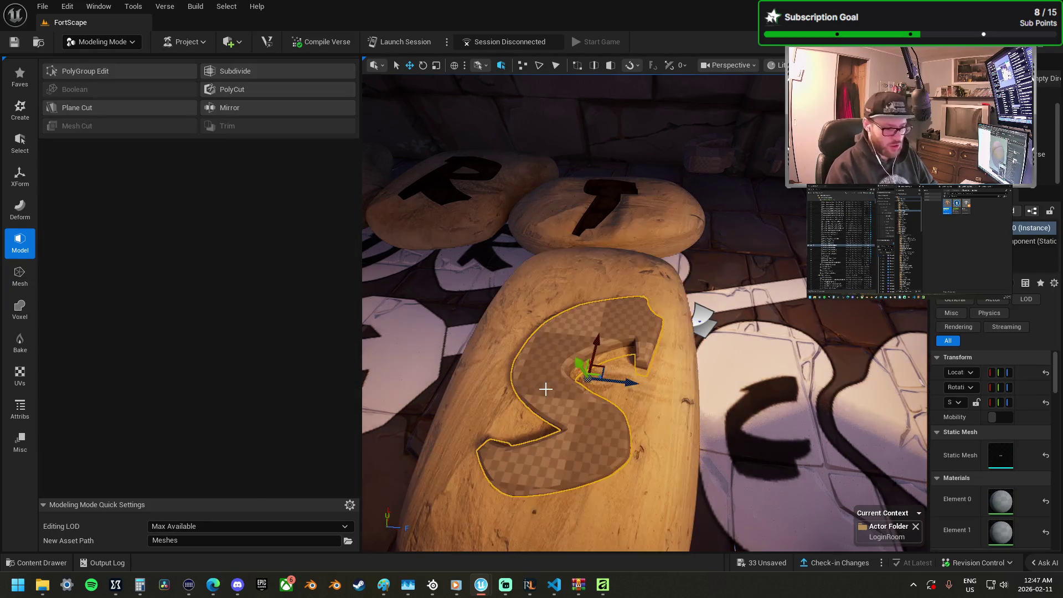
left_click_drag(626, 385, 438, 360)
key("ctrl+z")
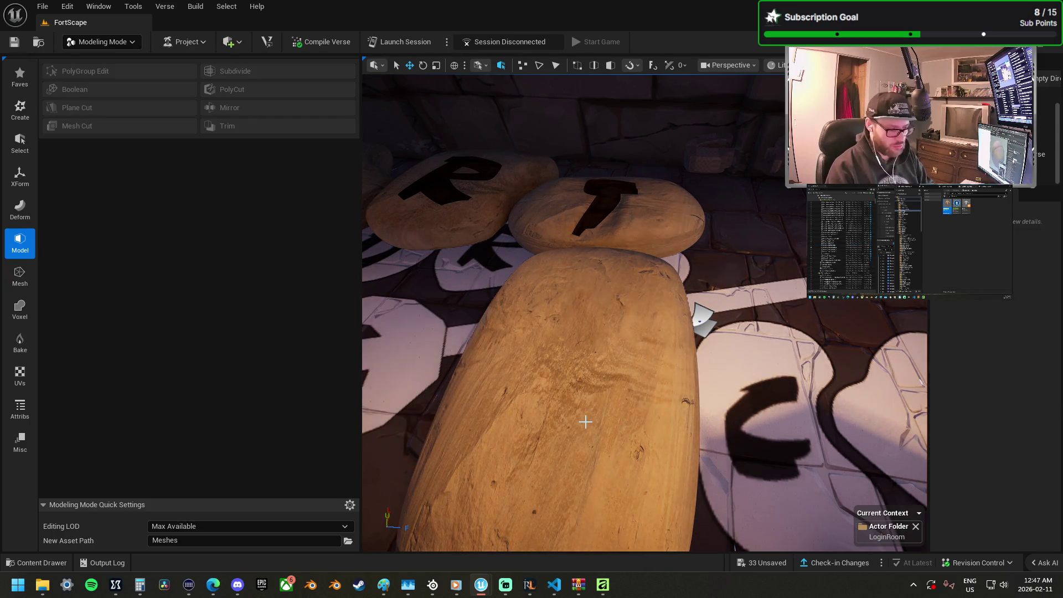
Step: Apply a Cylinder UV projection to the carved S stone and orbit to inspect the texture
left_click(585, 421)
left_click(631, 244)
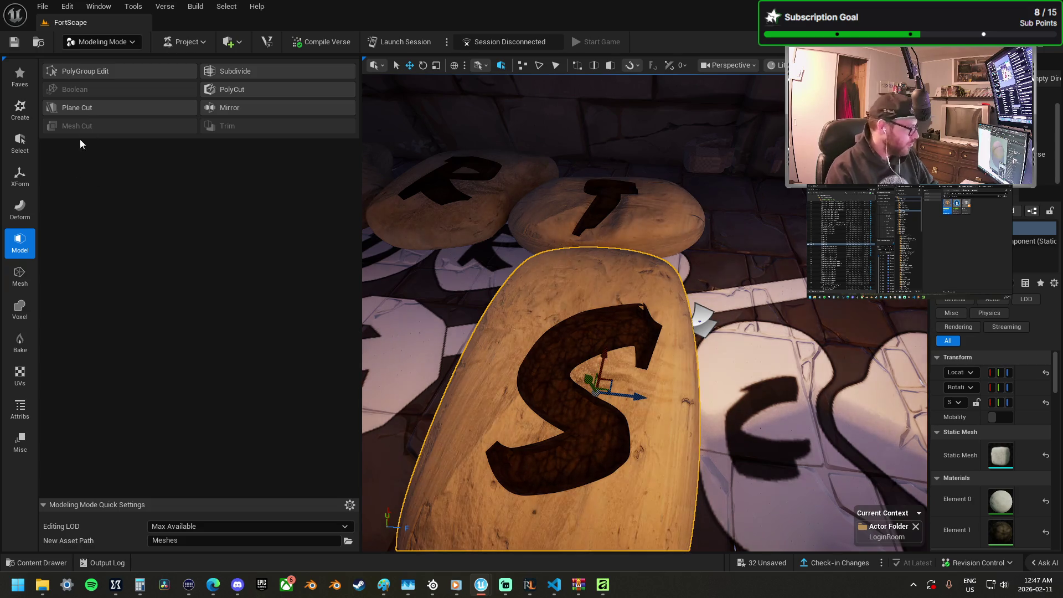
left_click(20, 375)
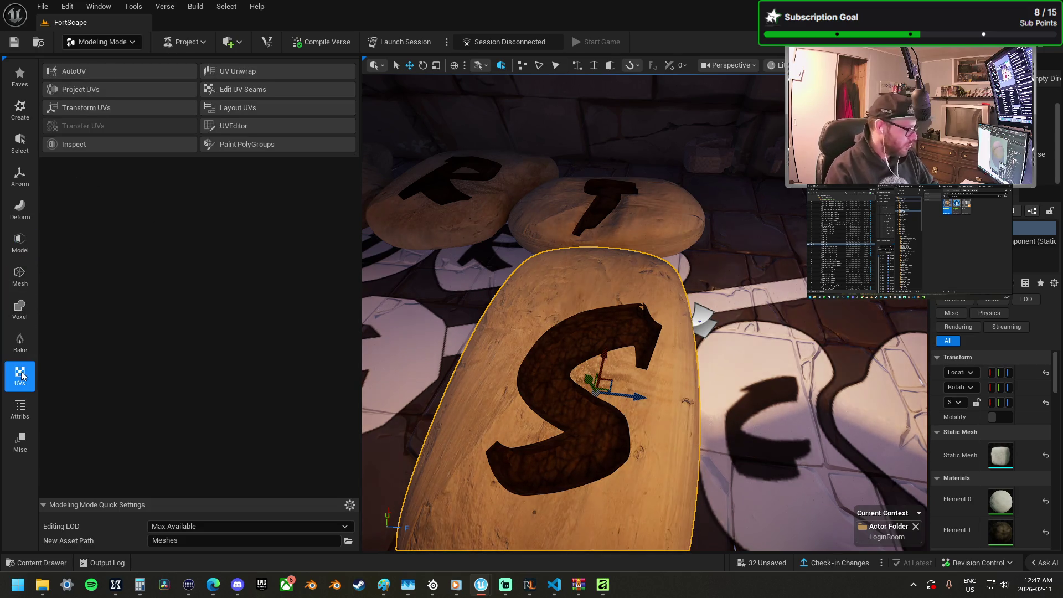
left_click(96, 92)
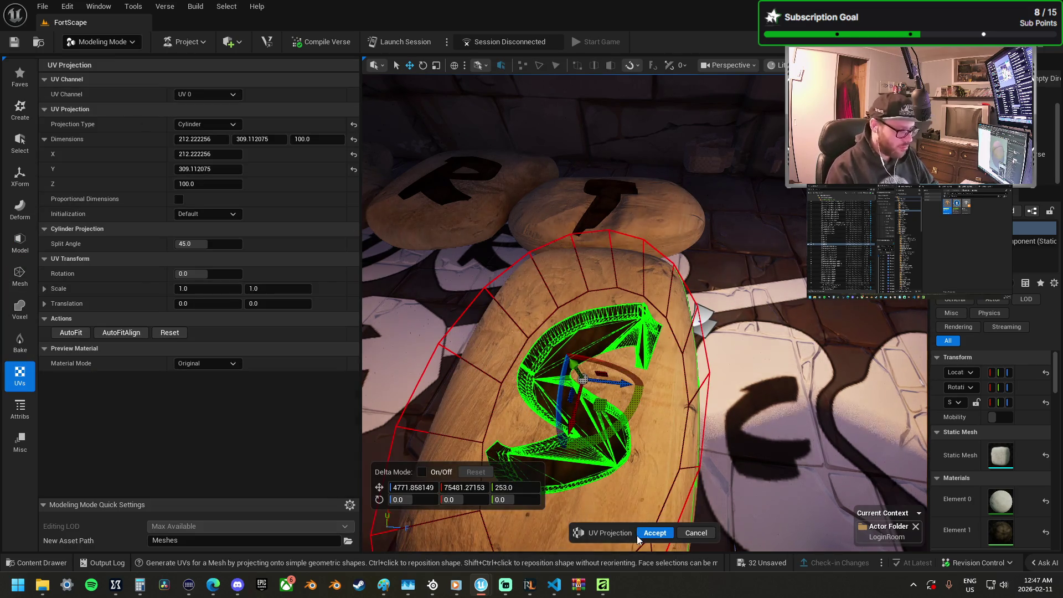
left_click(655, 533)
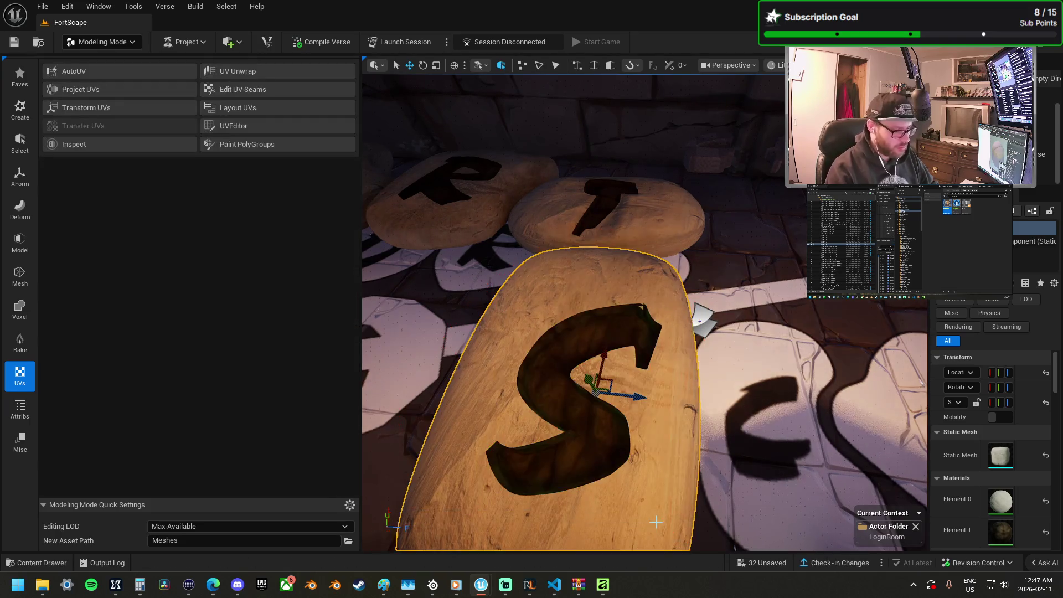
mouse_move(660, 406)
left_mouse_down()
mouse_move(576, 415)
mouse_move(860, 430)
left_mouse_up()
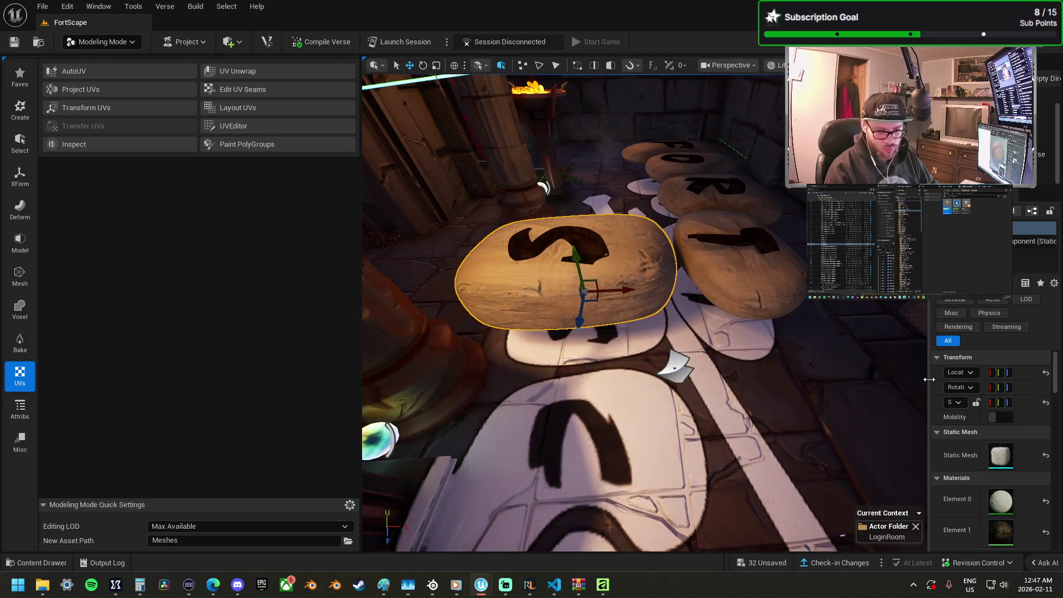
Step: Widen the Details panel and shift the S stone along Y
left_click_drag(905, 374, 870, 374)
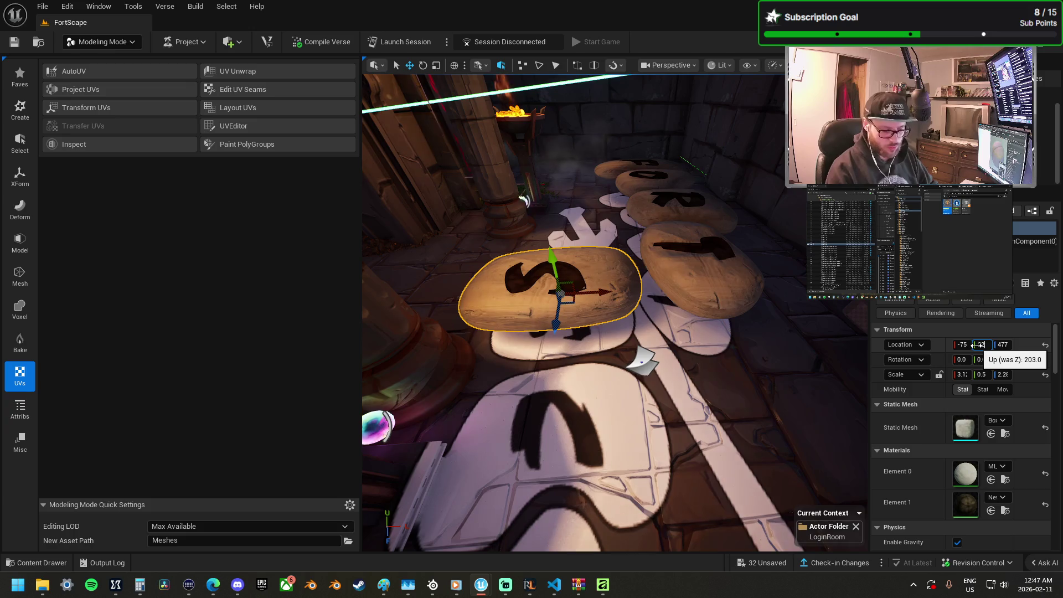
mouse_move(614, 310)
left_mouse_down()
mouse_move(653, 316)
mouse_move(499, 379)
left_mouse_up()
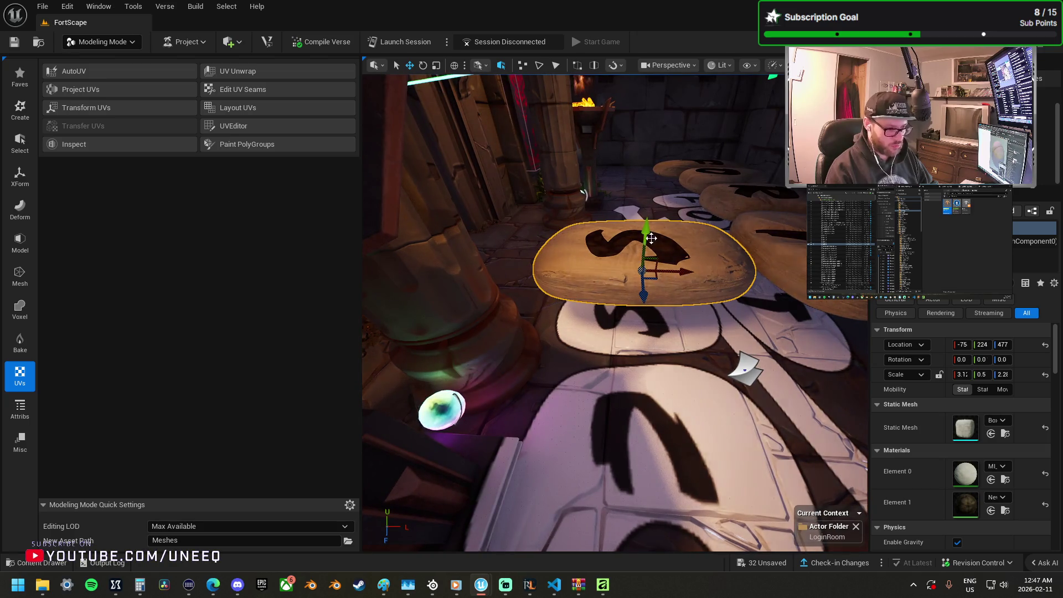
mouse_move(664, 309)
left_mouse_down()
mouse_move(652, 280)
mouse_move(646, 388)
mouse_move(635, 336)
mouse_move(612, 334)
left_mouse_up()
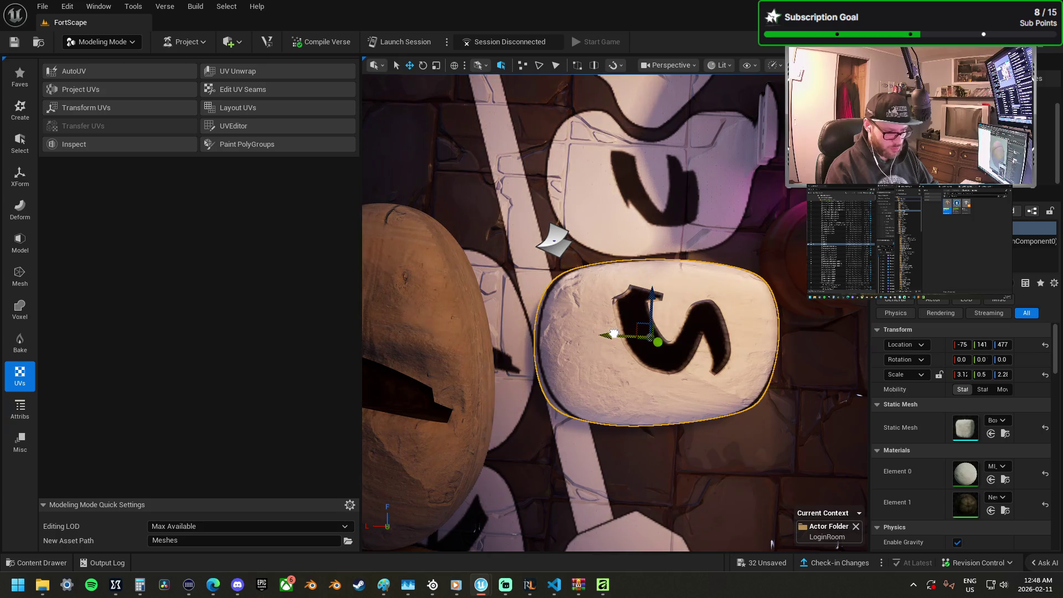
Step: Try rescaling the S stone, undo the scale and move, and view the S, C and A tiles
key("r")
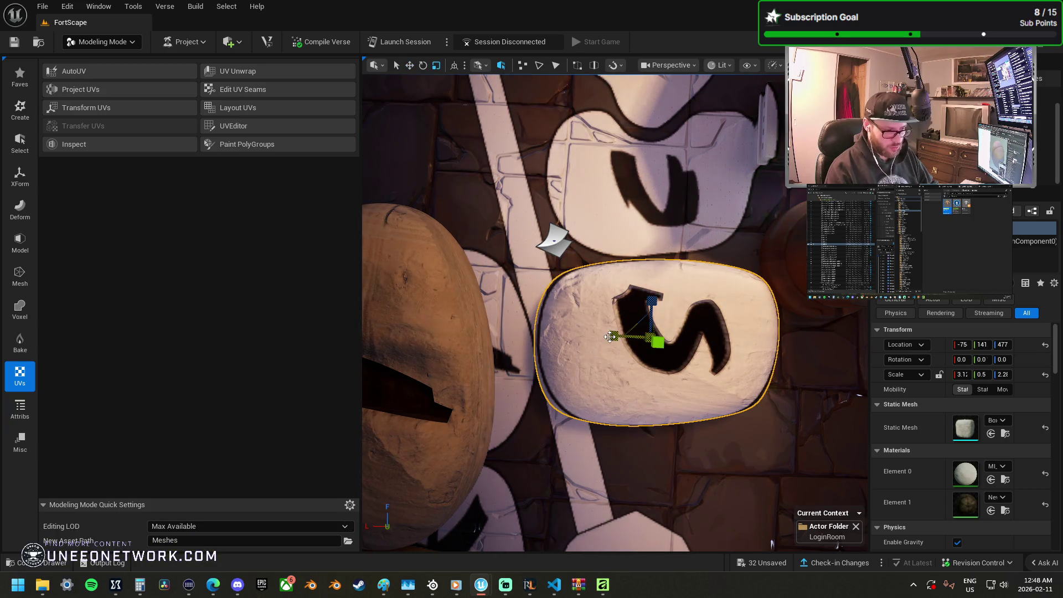
left_click_drag(613, 336, 537, 302)
key("ctrl+z")
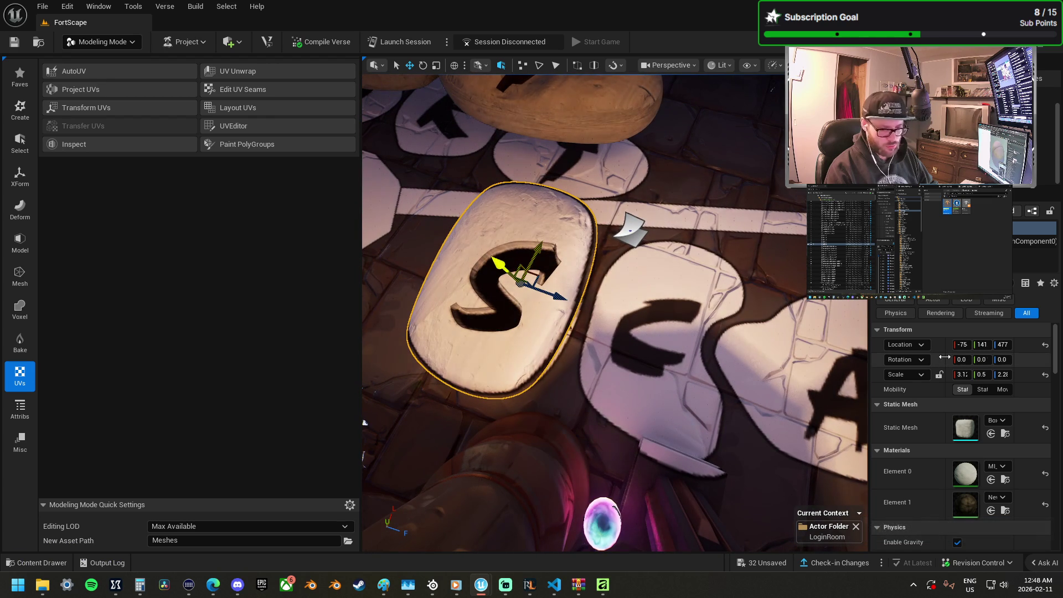
key("ctrl+z")
left_click_drag(707, 364, 664, 338)
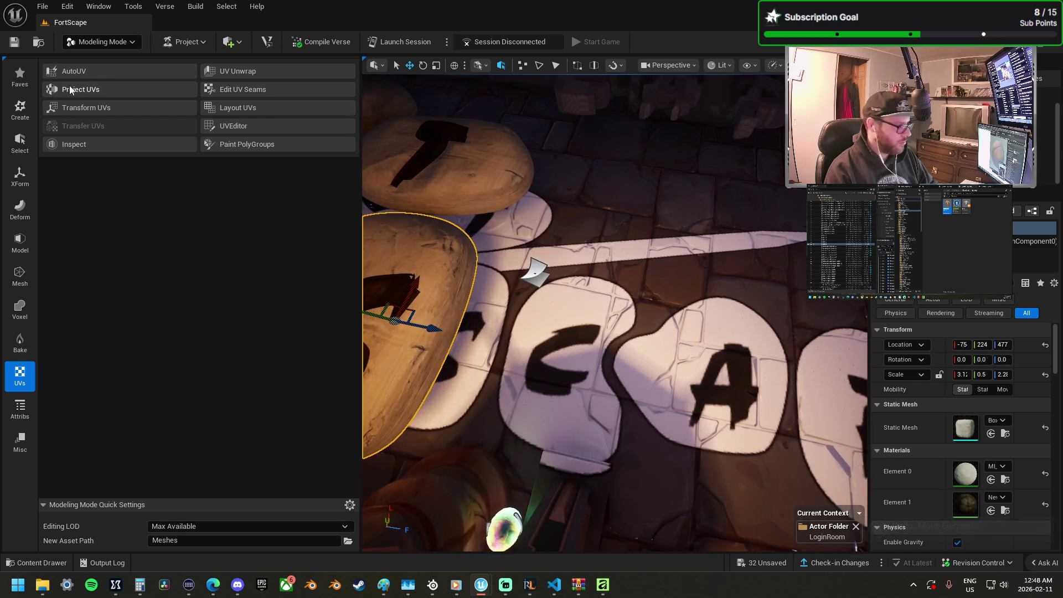
Step: Create a new box mesh placed on the C tile
left_click(20, 141)
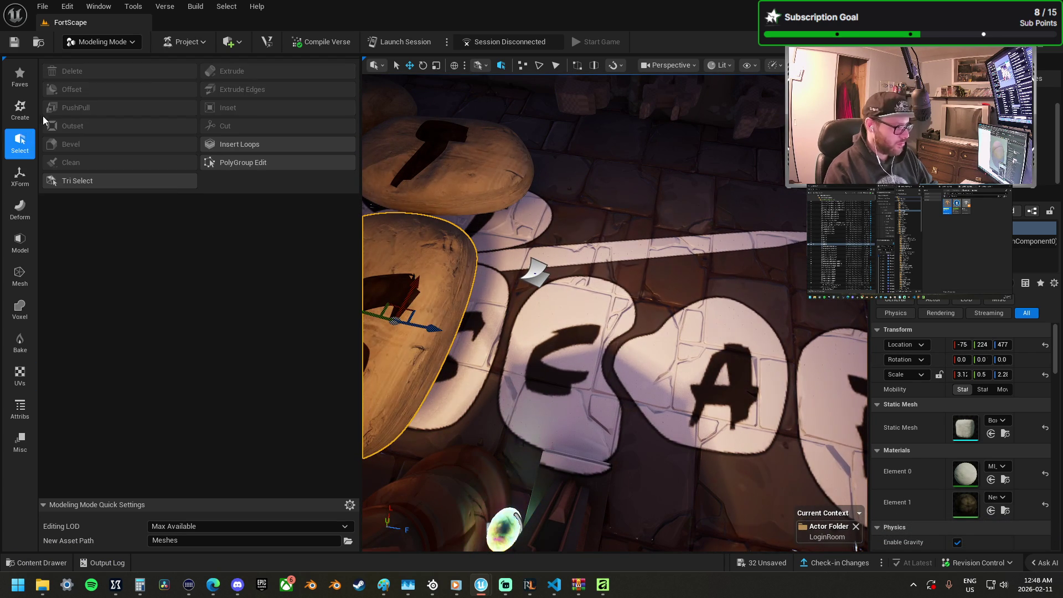
left_click(25, 118)
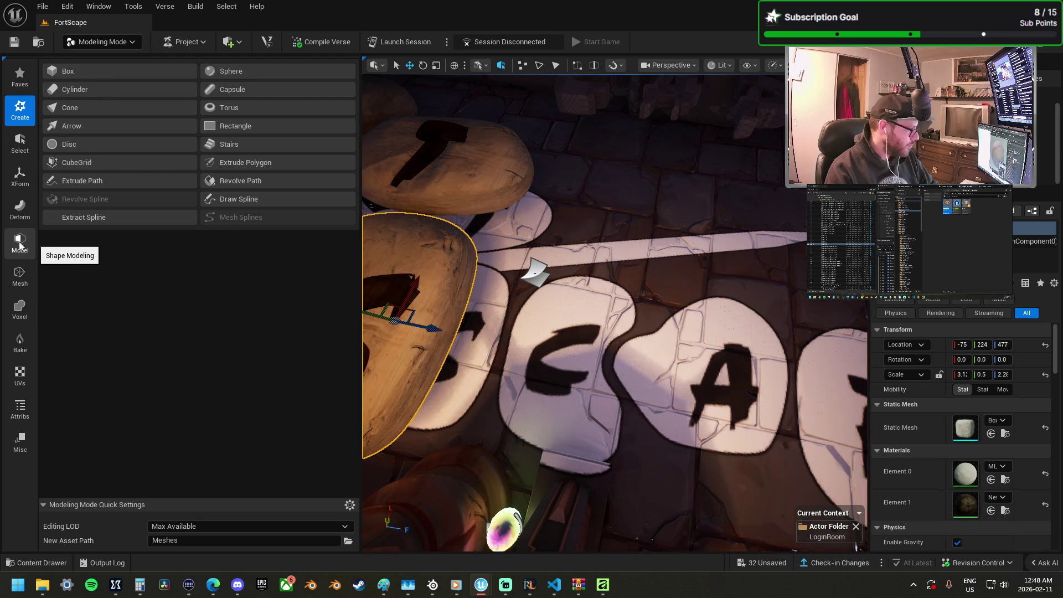
left_click(100, 72)
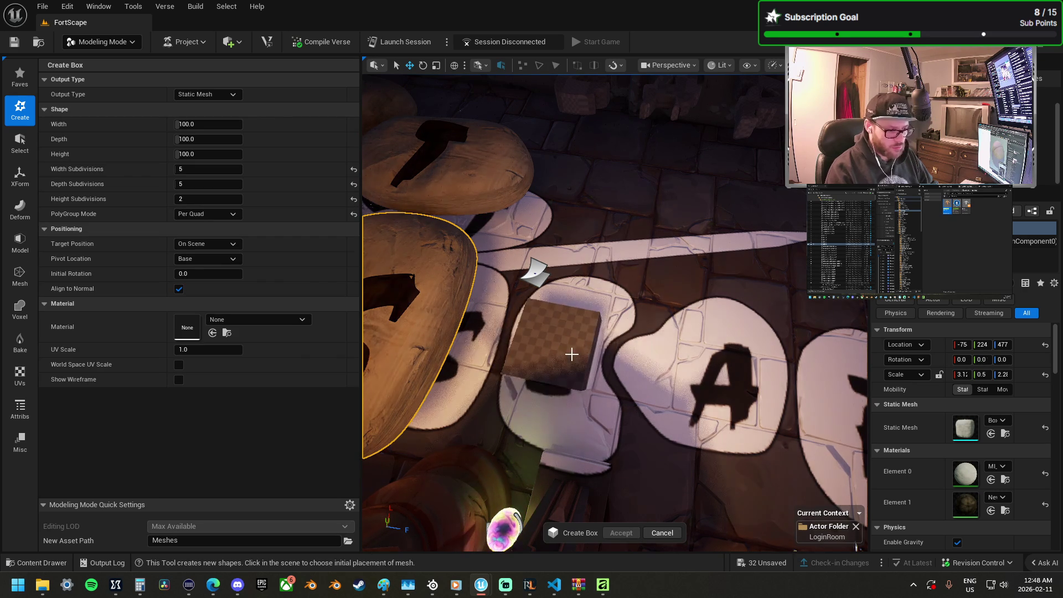
left_click(580, 378)
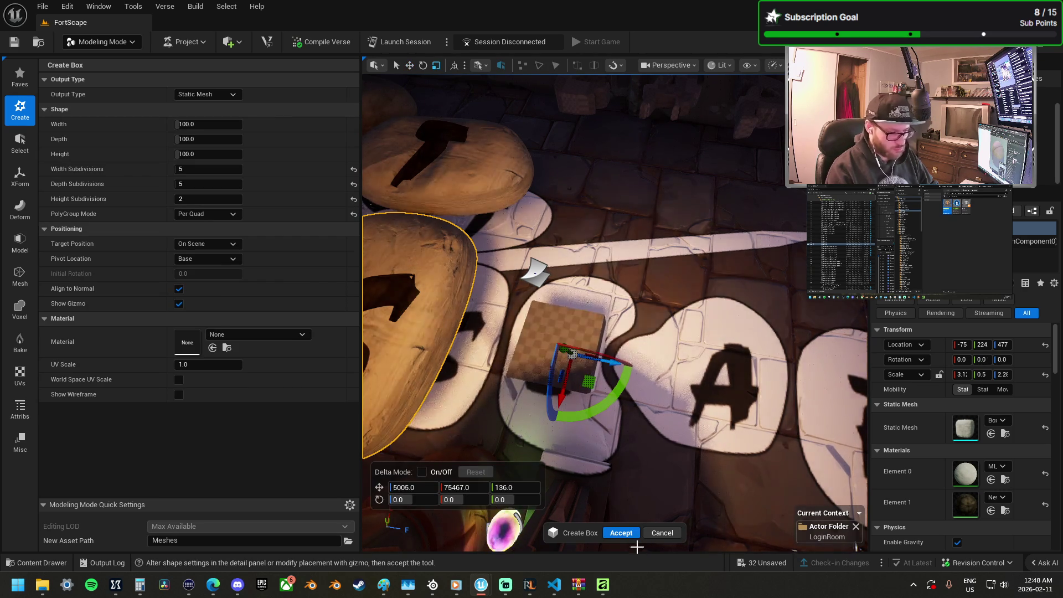
left_click(621, 532)
Step: Scale the box up evenly and stretch it wider along X into a flat slab
mouse_move(591, 357)
left_mouse_down()
mouse_move(631, 373)
mouse_move(596, 348)
mouse_move(606, 342)
left_mouse_up()
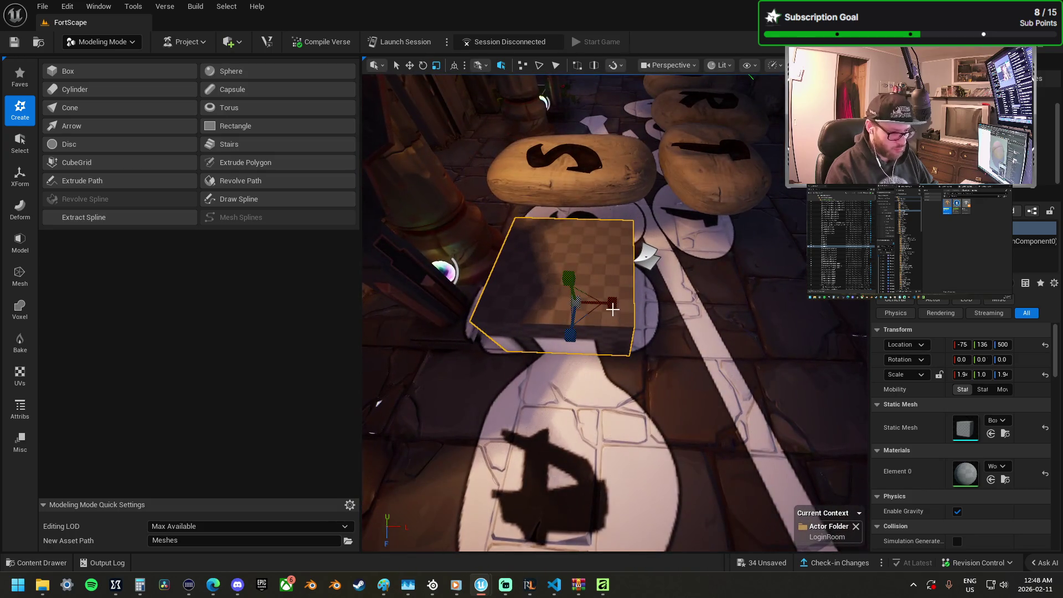
mouse_move(612, 303)
left_mouse_down()
mouse_move(653, 316)
mouse_move(644, 300)
mouse_move(615, 304)
left_mouse_up()
key("w")
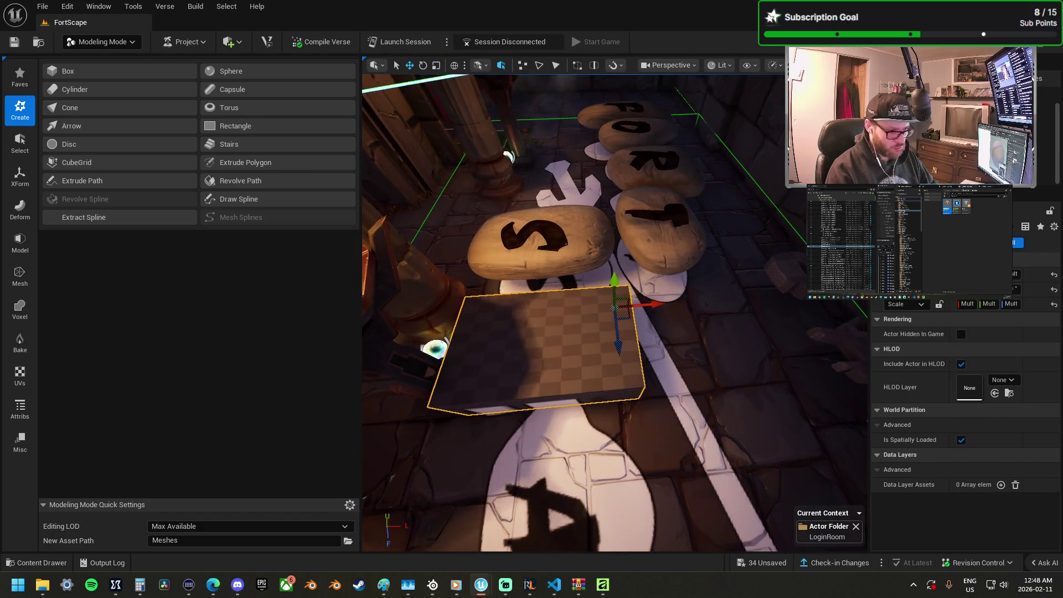
Step: Select the box with the S, T and R stones and fly in for a close-up
left_click(540, 243, "ctrl")
left_click(659, 238, "ctrl")
left_click(654, 166, "ctrl")
left_click(624, 131, "ctrl")
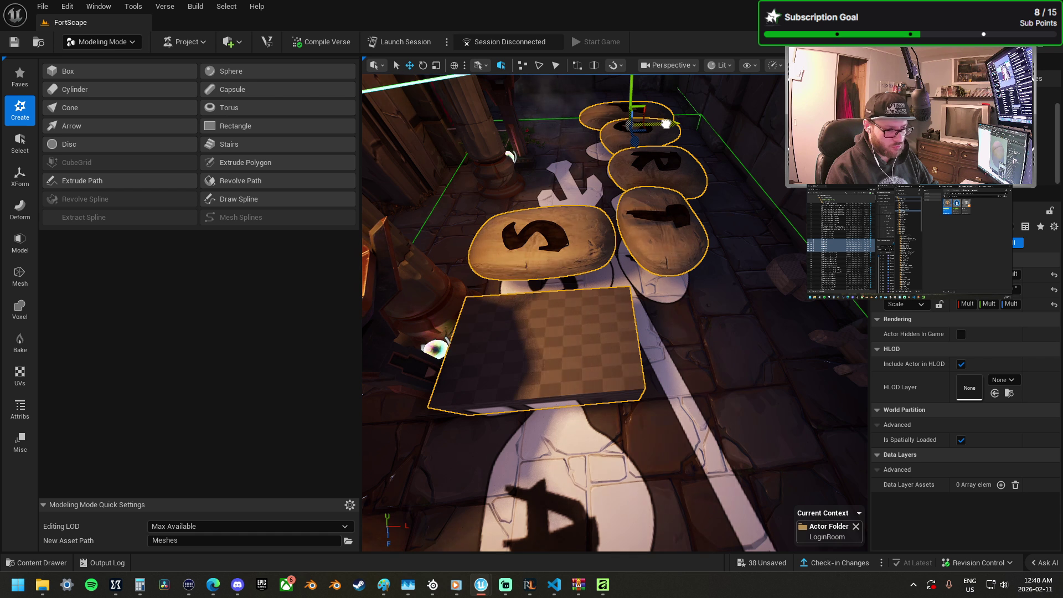
left_click(664, 124)
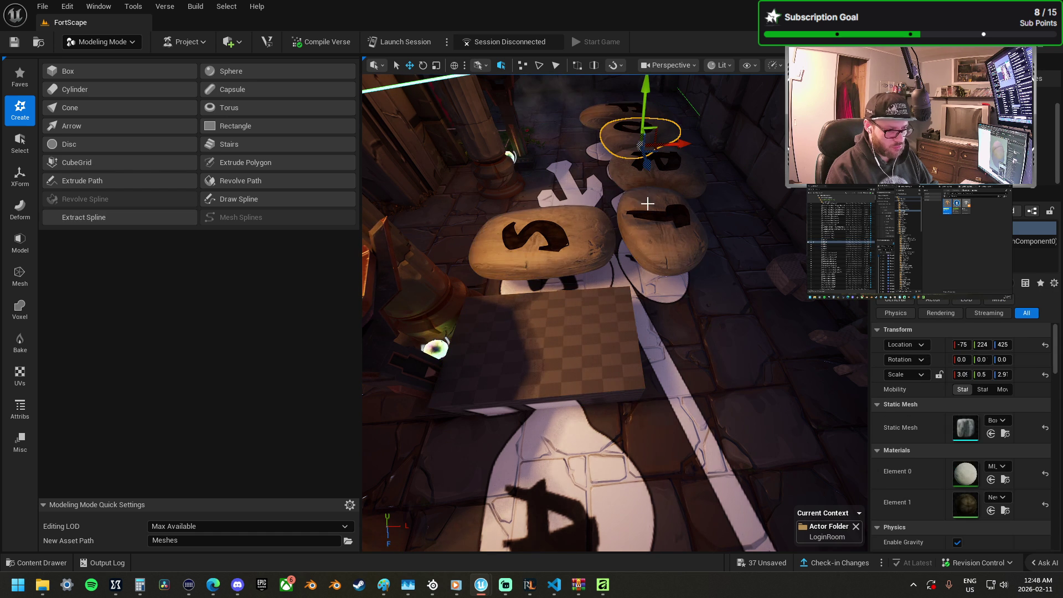
key("ctrl+z")
mouse_move(647, 204)
left_mouse_down()
mouse_move(598, 176)
mouse_move(614, 192)
mouse_move(651, 193)
left_mouse_up()
left_click(599, 176, "ctrl")
mouse_move(596, 306)
left_mouse_down()
mouse_move(609, 302)
mouse_move(598, 305)
left_mouse_up()
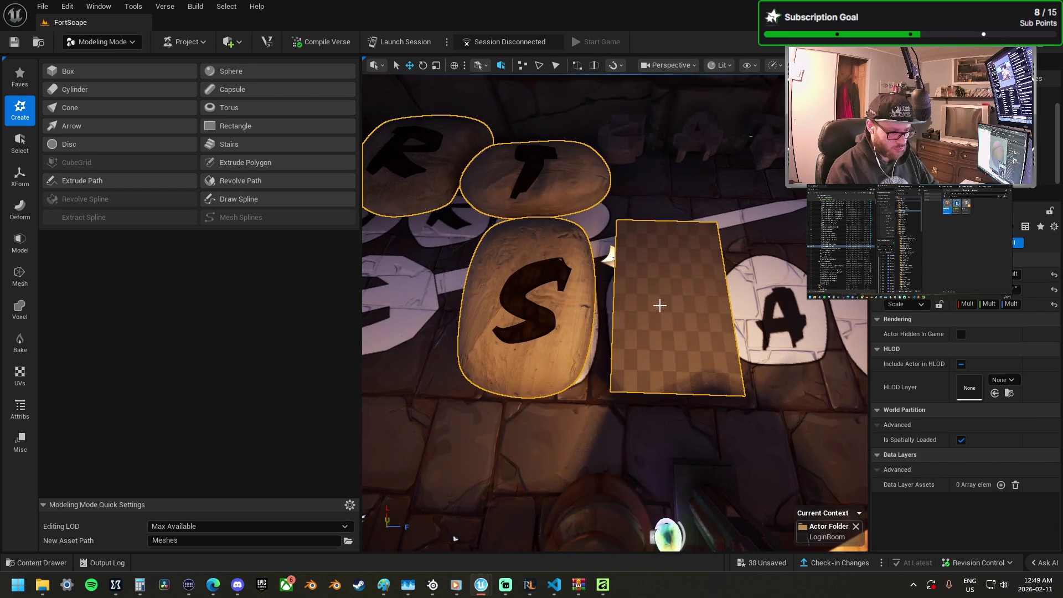
Step: Frame the box alone, move it along Y to 81, and scale it to about 3.23 by 2.37
left_click(659, 304)
key("f")
mouse_move(586, 252)
left_mouse_down()
mouse_move(628, 283)
mouse_move(614, 283)
left_mouse_up()
key("r")
key("w")
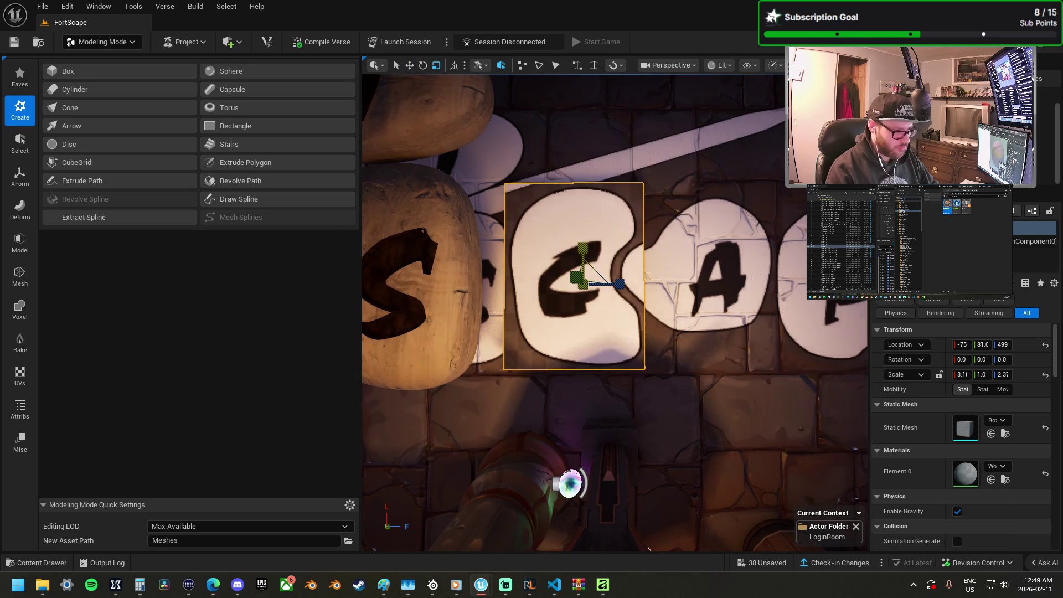
left_click_drag(579, 277, 580, 275)
left_click(20, 209)
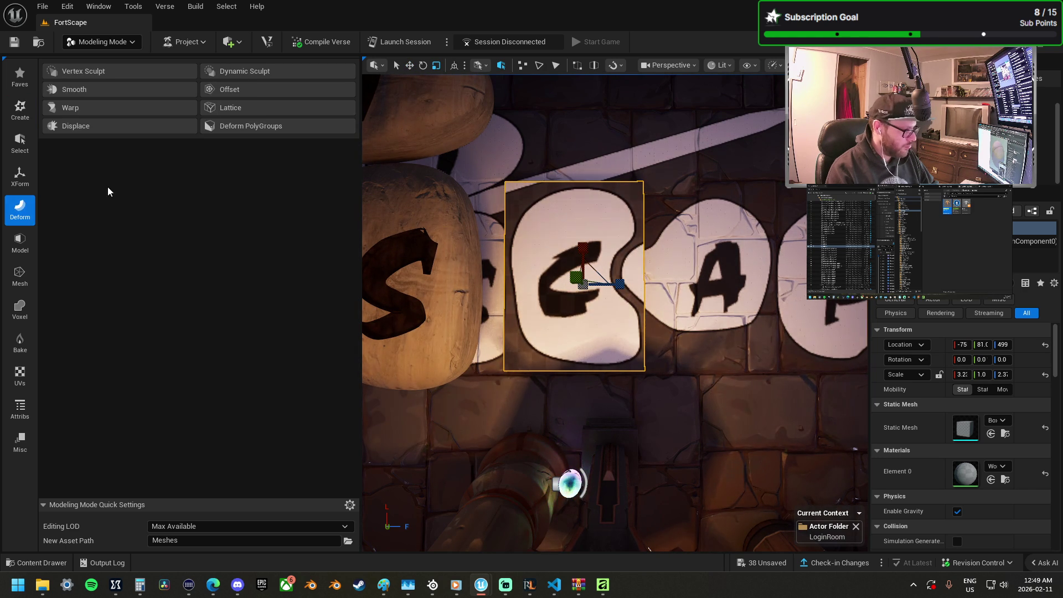
Step: Try Subdivide and a first Lattice Deform on the box, cancelling both
left_click(15, 254)
left_click(232, 71)
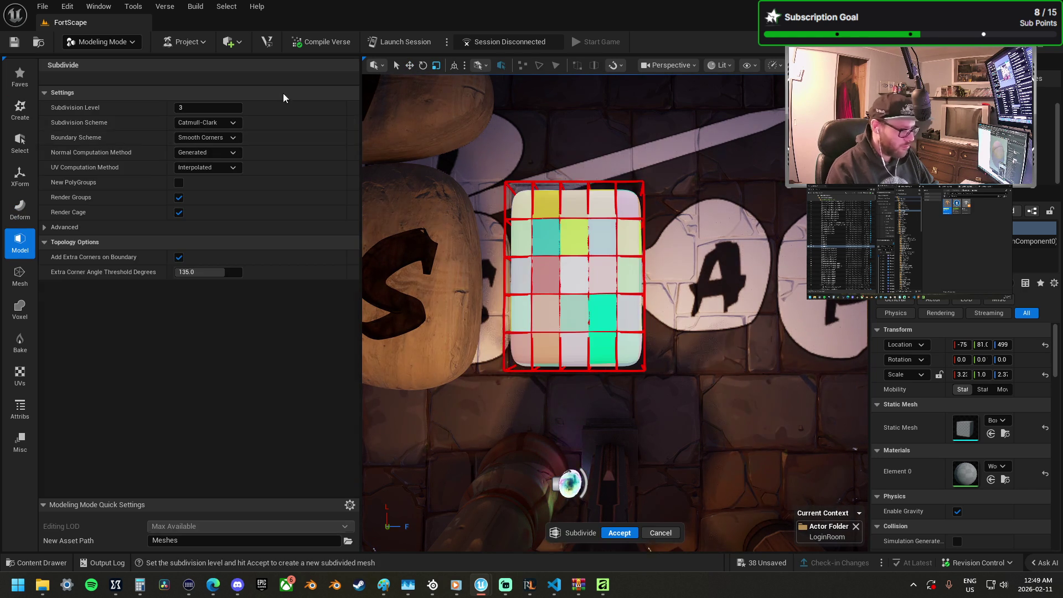
key("Escape")
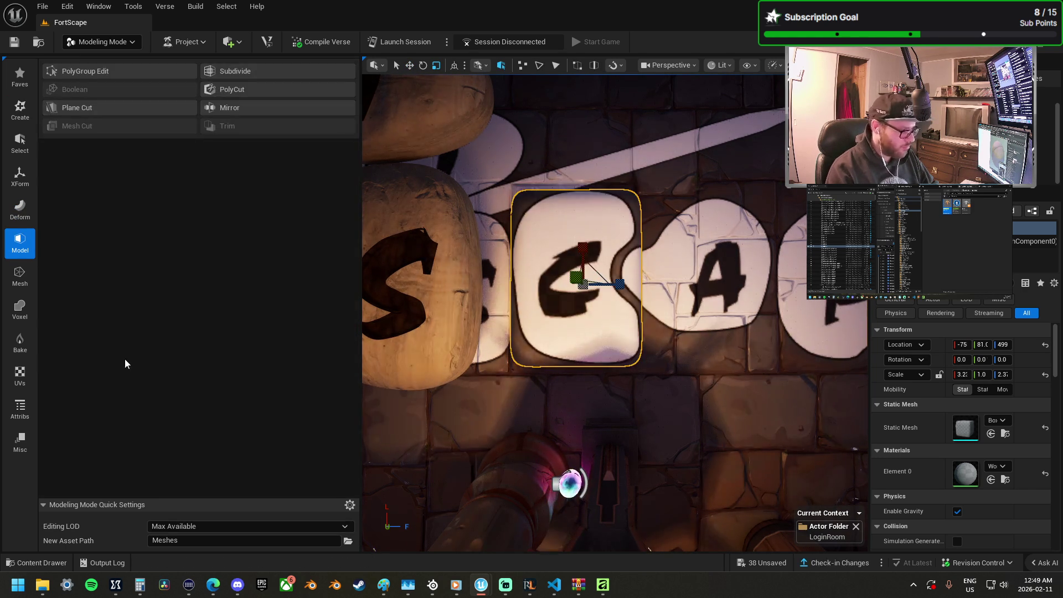
left_click(19, 277)
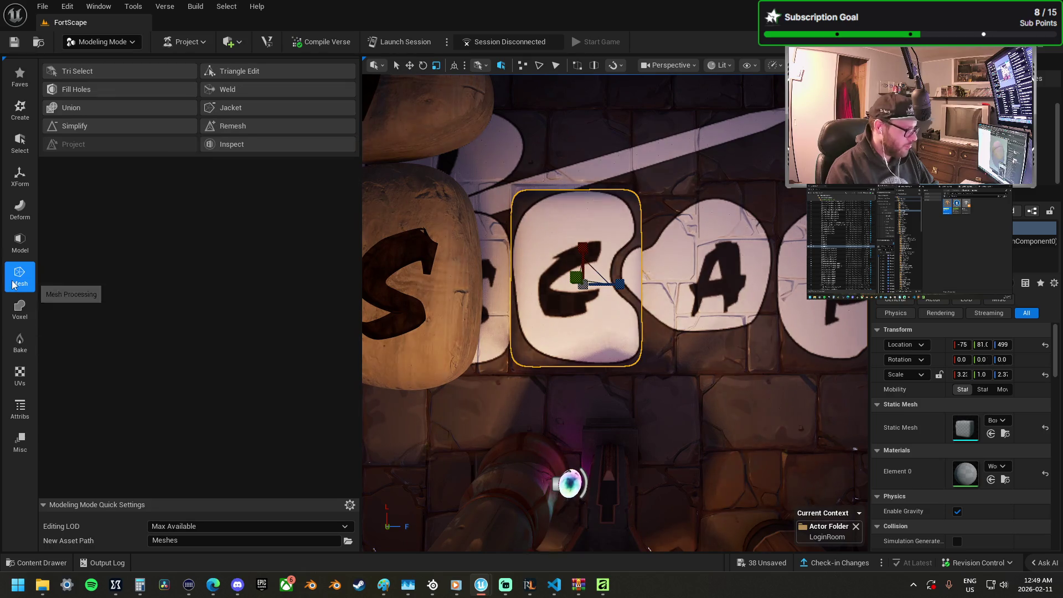
left_click(20, 209)
left_click(268, 111)
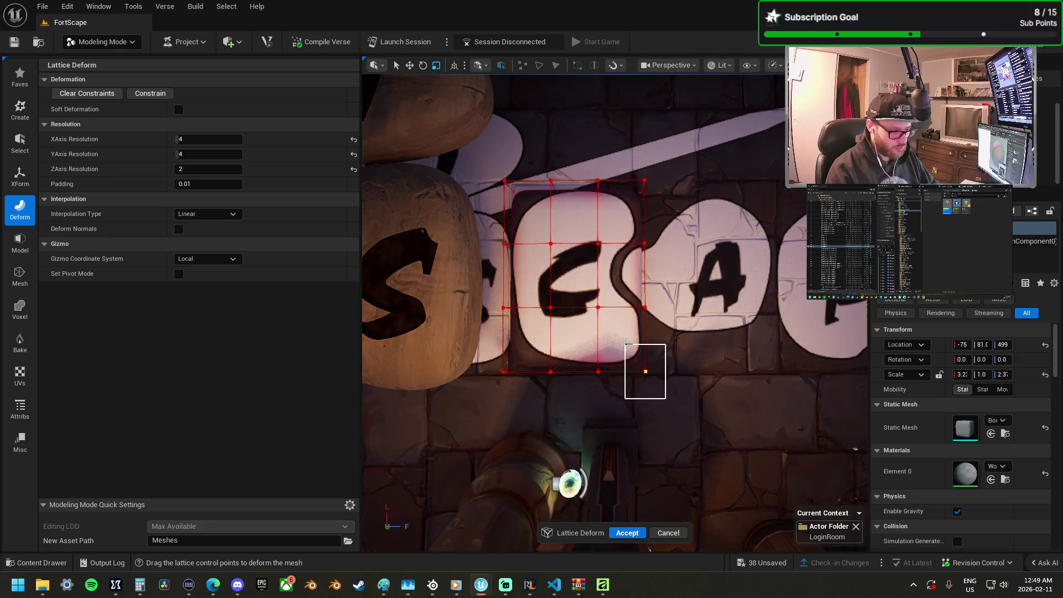
left_click(646, 372)
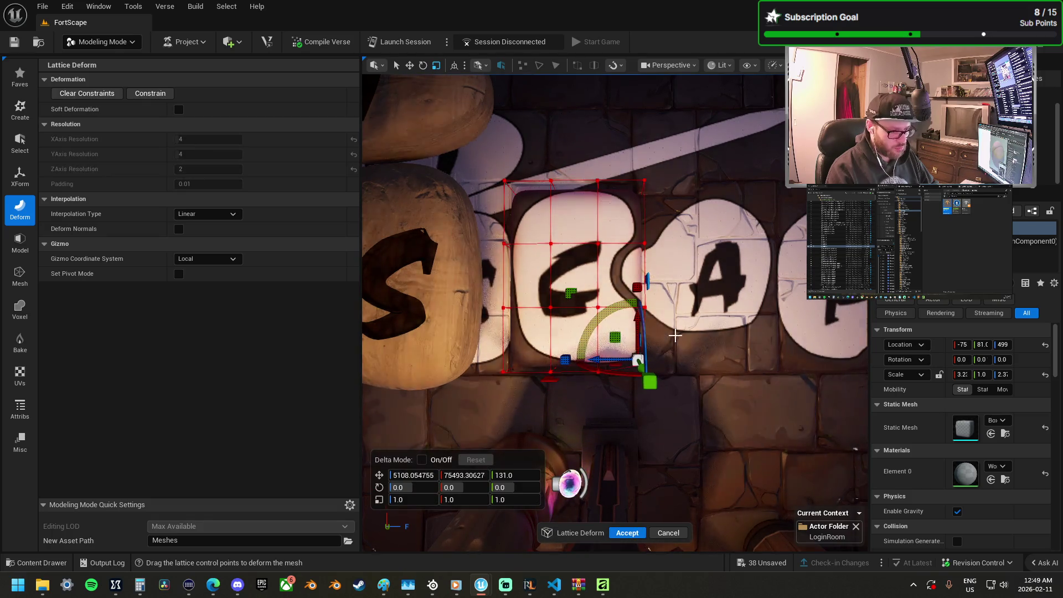
left_click(669, 328)
left_click(645, 308)
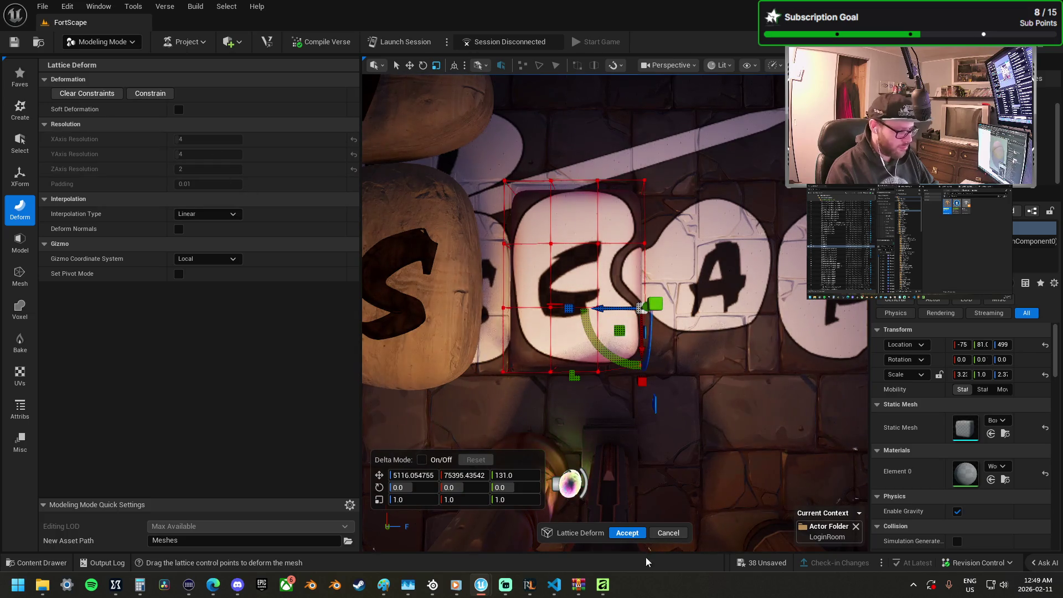
left_click(669, 532)
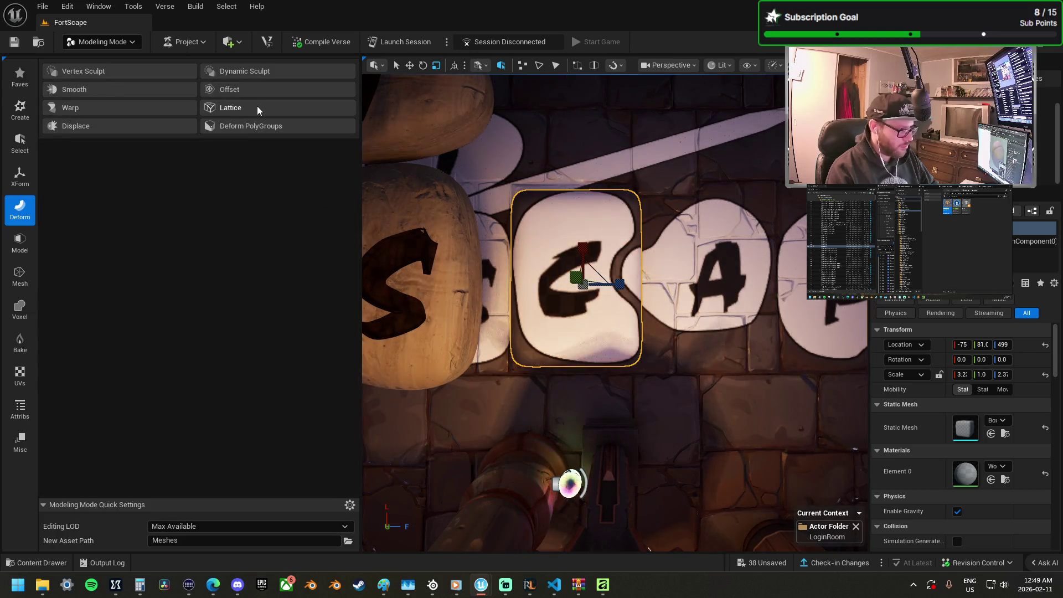
Step: Start a new Lattice Deform on the box with a YAxis Resolution of 6
left_click(257, 105)
left_click(215, 157)
type("6")
key("Return")
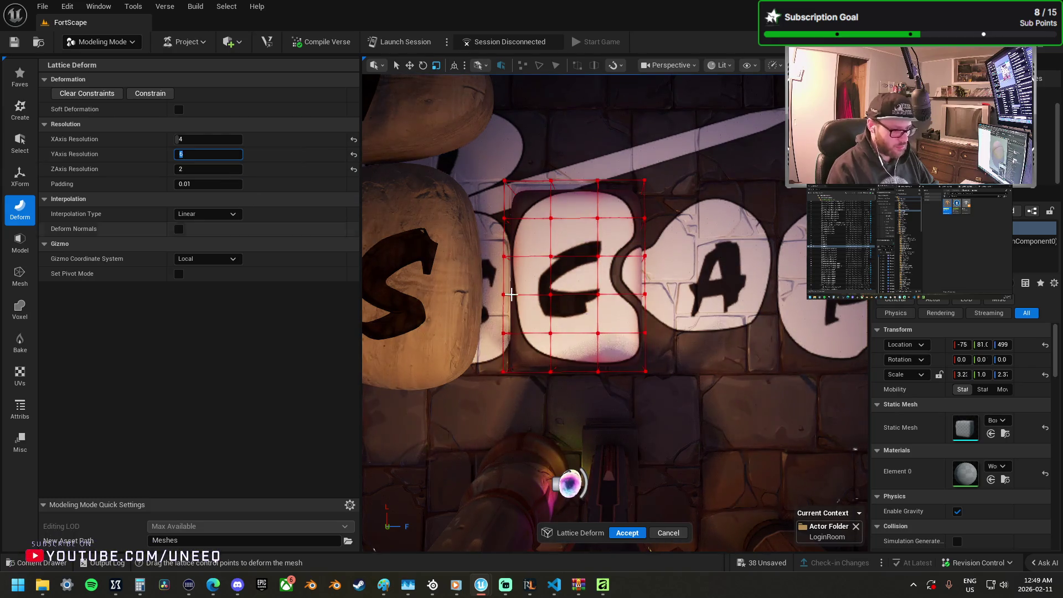
left_click(659, 406)
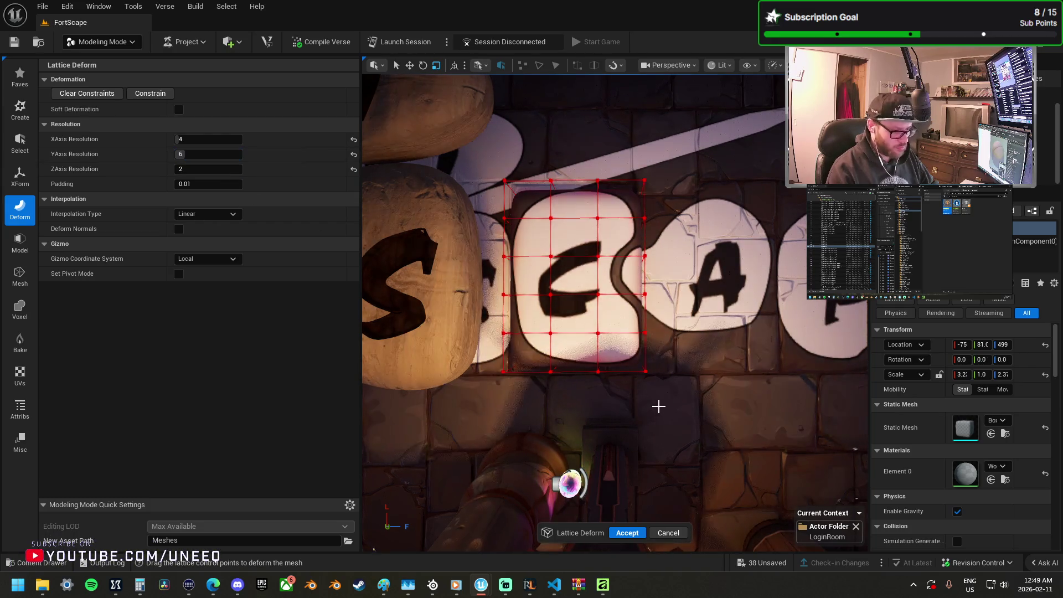
Step: Pull the lower-right lattice points inward near the gap with the A stone
left_click_drag(626, 351, 627, 370)
left_click(659, 360)
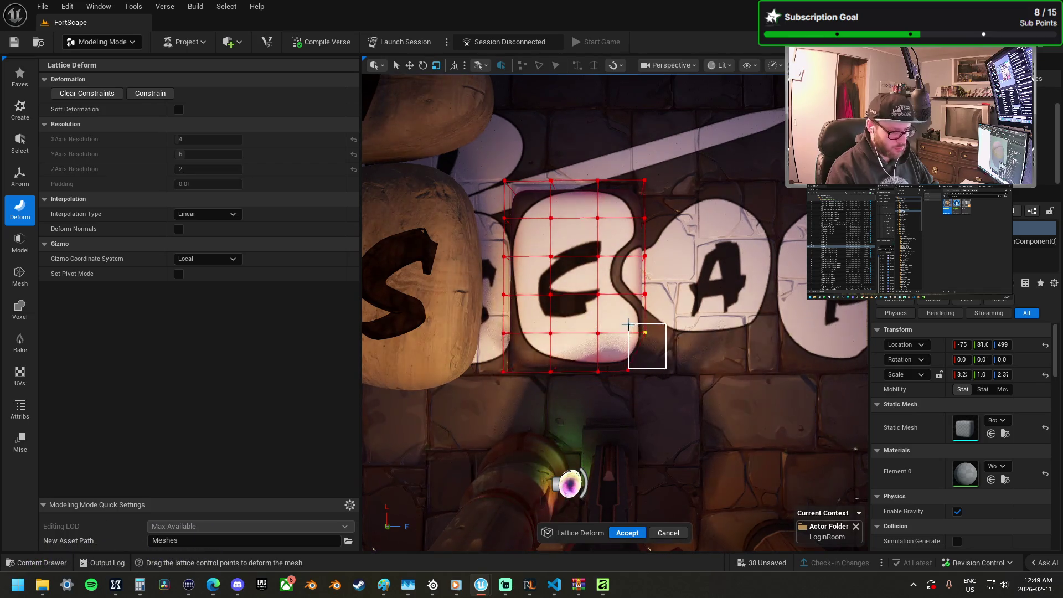
left_click_drag(629, 325, 629, 326)
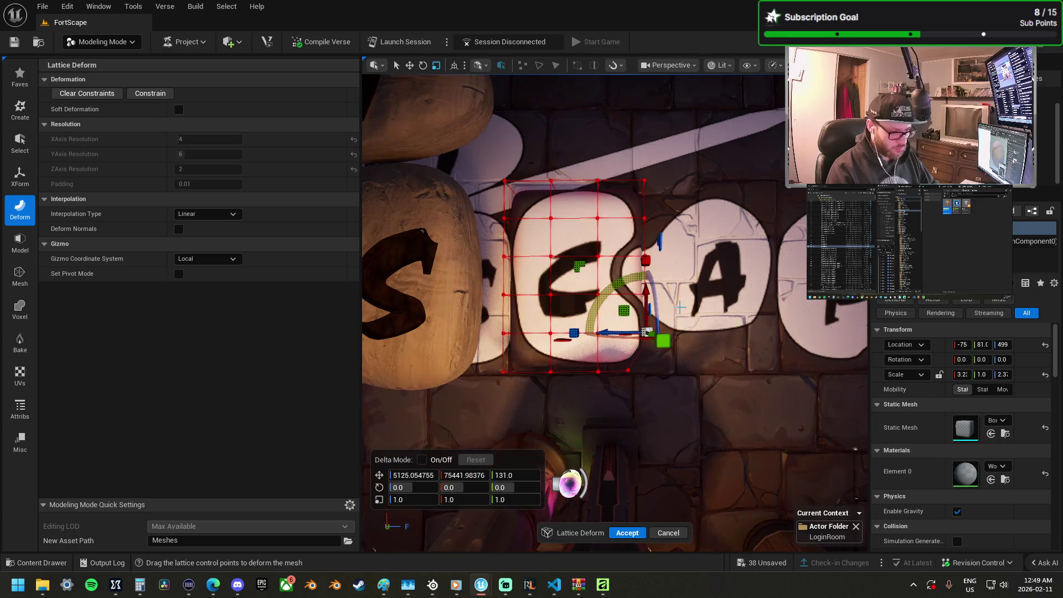
left_click_drag(694, 309, 612, 280)
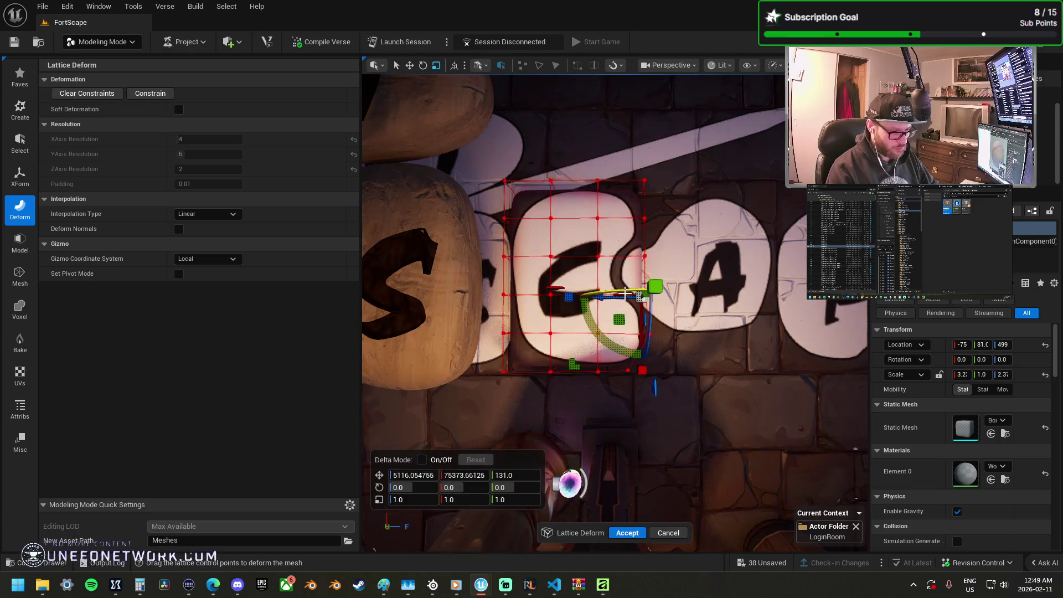
mouse_move(613, 320)
left_mouse_down()
mouse_move(615, 227)
mouse_move(618, 280)
mouse_move(592, 289)
left_mouse_up()
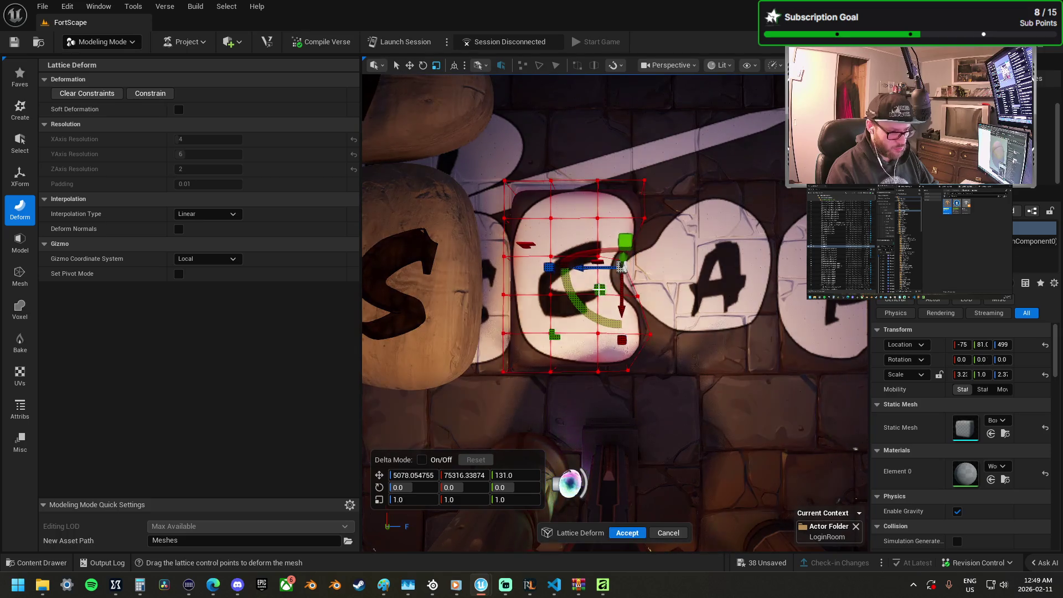
Step: Drag lattice points along the stone's edge to round the C slab's outline
mouse_move(601, 290)
left_mouse_down()
mouse_move(587, 332)
mouse_move(552, 289)
mouse_move(564, 291)
left_mouse_up()
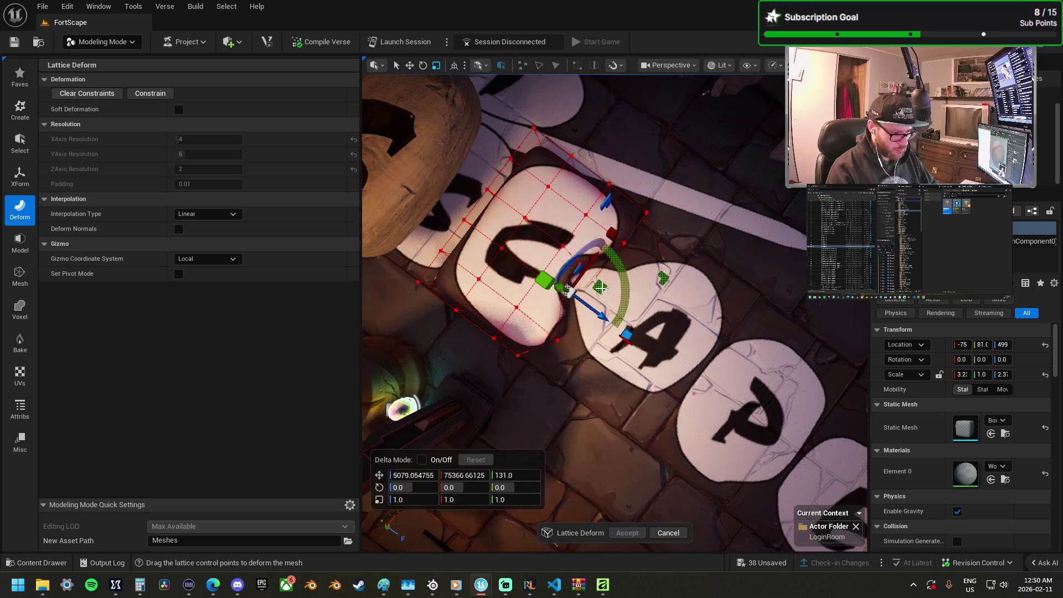
left_click(591, 361)
mouse_move(542, 319)
left_mouse_down()
mouse_move(580, 339)
mouse_move(607, 332)
left_mouse_up()
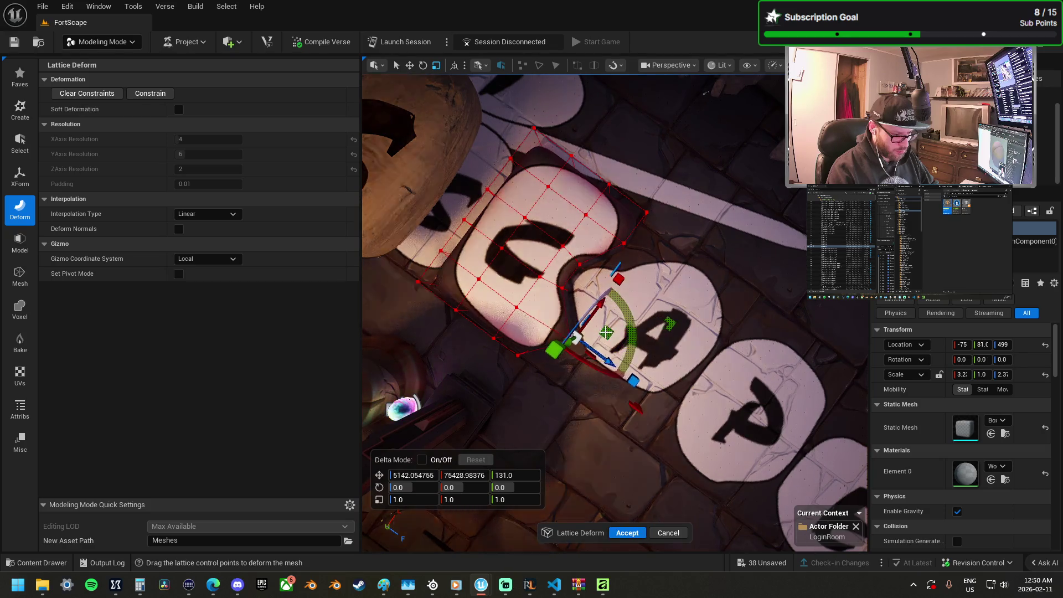
left_click(535, 384)
mouse_move(508, 339)
left_mouse_down()
mouse_move(574, 353)
mouse_move(557, 349)
mouse_move(581, 331)
left_mouse_up()
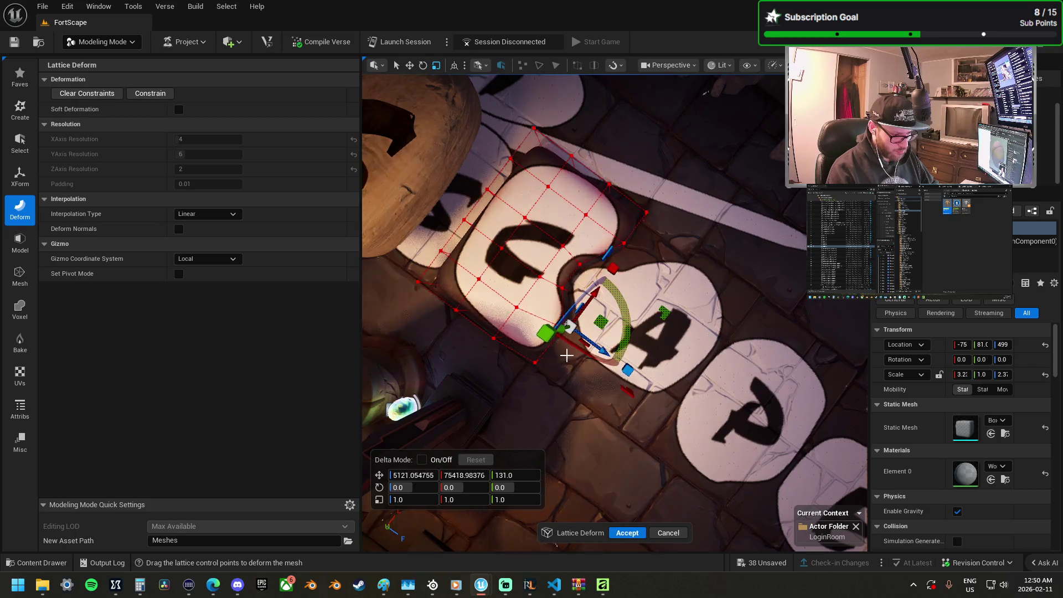
left_click(561, 381)
left_click(543, 357)
mouse_move(575, 353)
left_mouse_down()
mouse_move(605, 411)
mouse_move(565, 364)
mouse_move(563, 404)
mouse_move(513, 363)
left_mouse_up()
left_click(605, 411)
left_click_drag(569, 342, 582, 328)
Step: Raise the lattice points on the C stone's left side
left_click(542, 403)
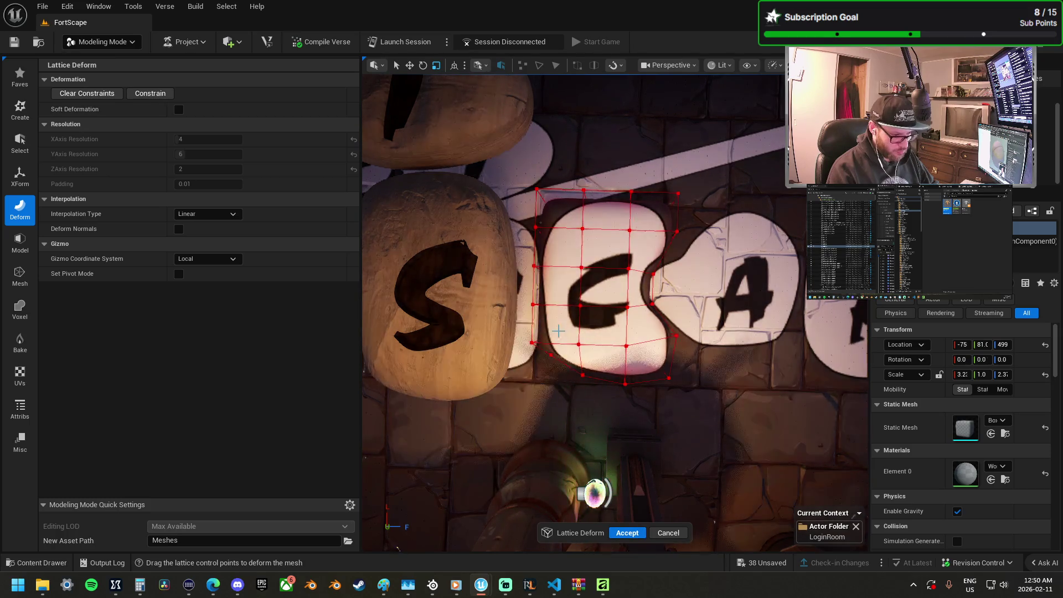
scroll(548, 333, "up", 5)
mouse_move(485, 319)
left_mouse_down()
mouse_move(539, 348)
mouse_move(555, 312)
left_mouse_up()
left_click_drag(511, 278, 537, 295)
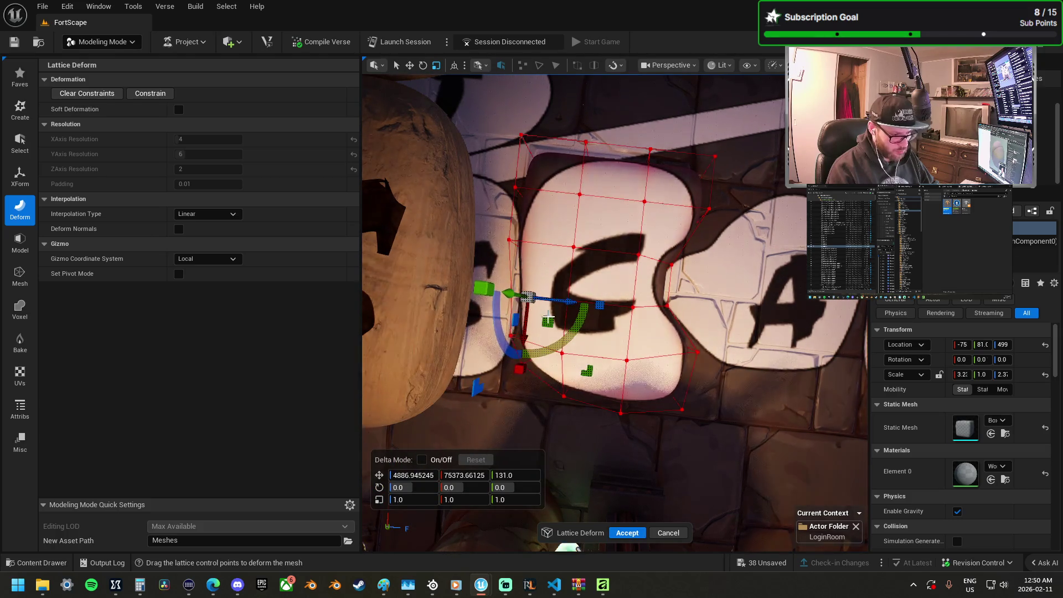
left_click_drag(544, 317, 562, 246)
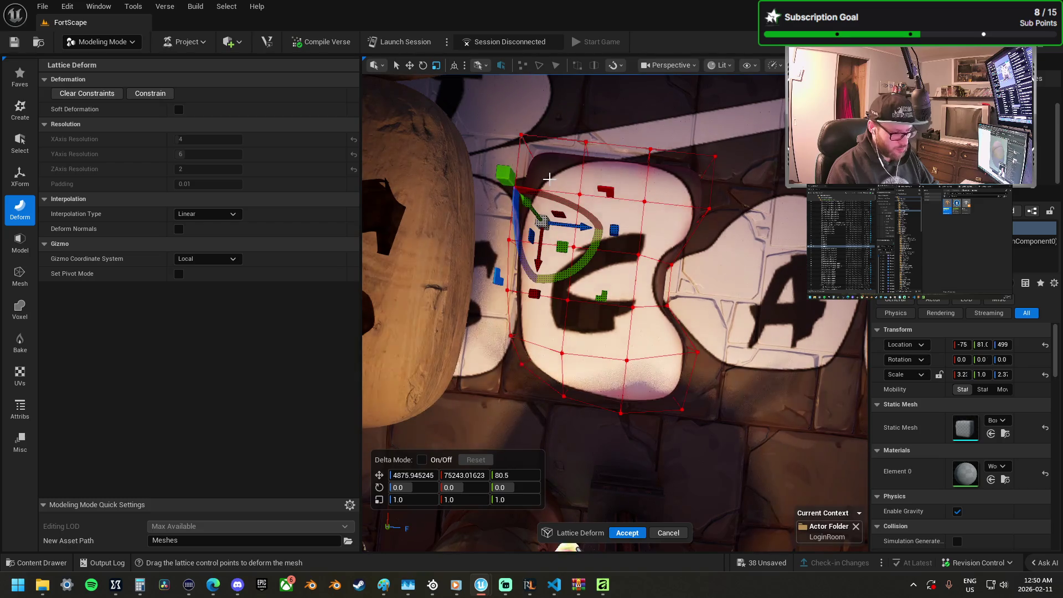
scroll(549, 178, "down", 3)
scroll(549, 177, "up", 5)
scroll(526, 211, "down", 4)
scroll(503, 239, "up", 2)
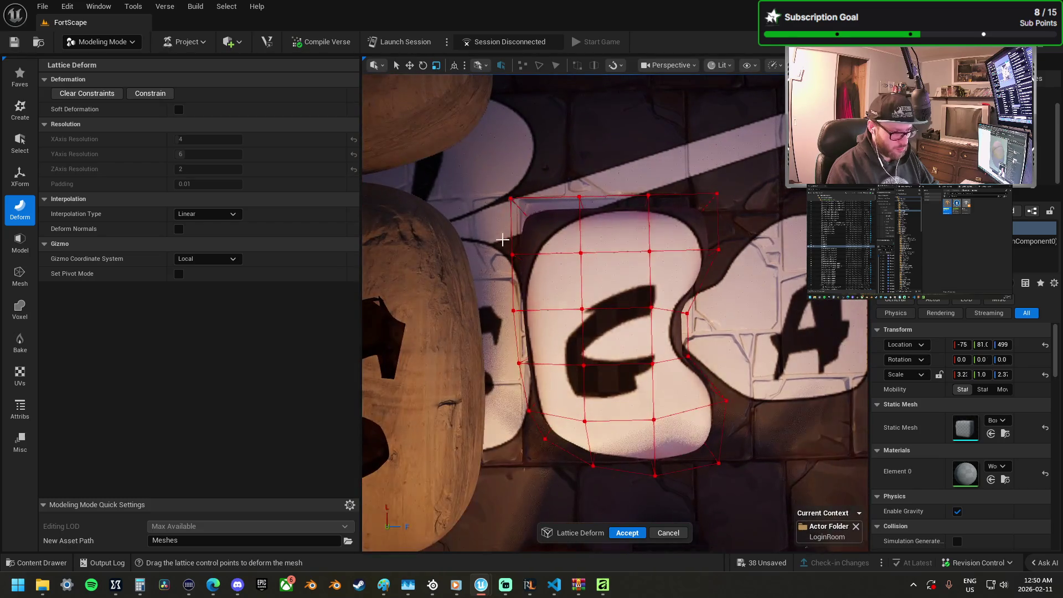
Step: Shift the top-left lattice points left and down, then accept the lattice deformation
left_click_drag(536, 263, 538, 264)
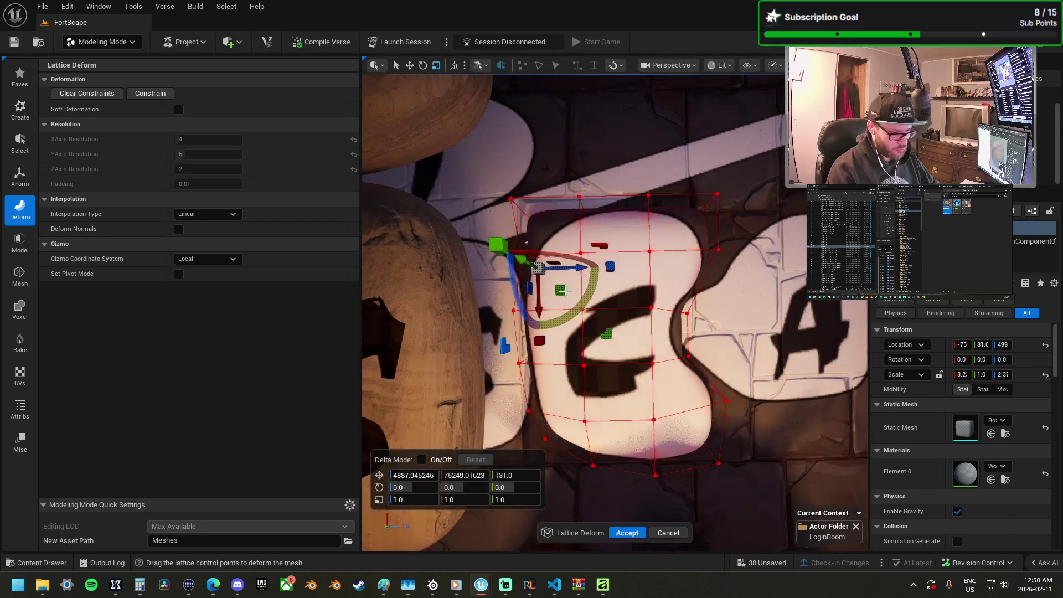
left_click_drag(492, 178, 577, 255)
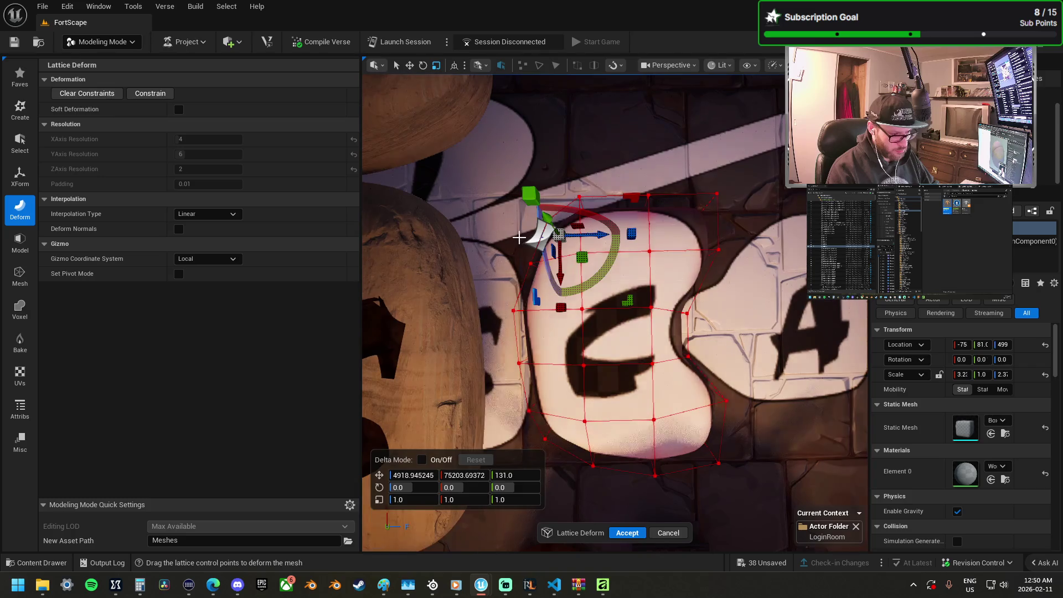
left_click(530, 264)
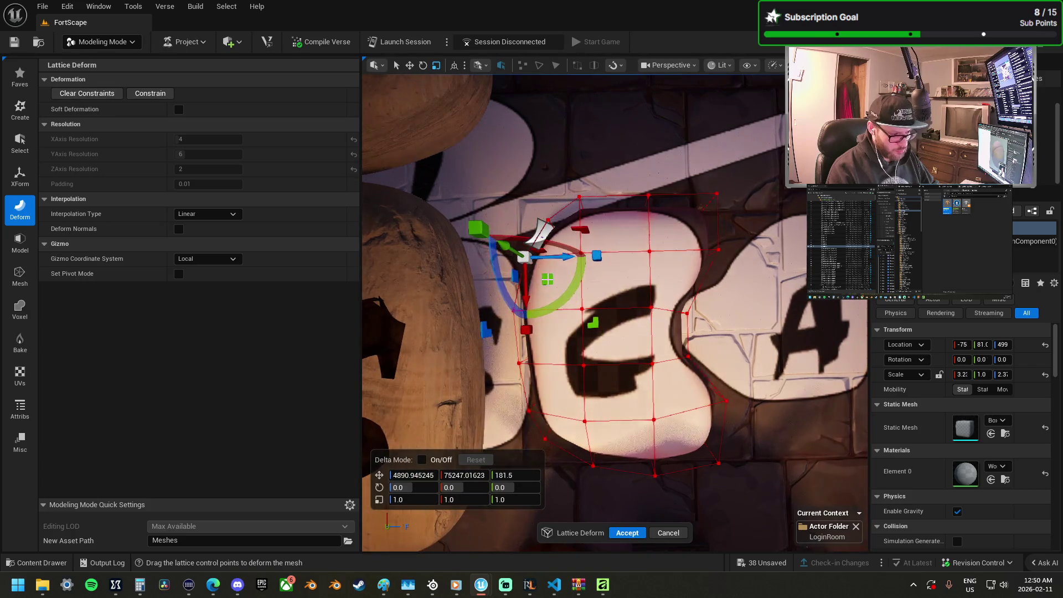
mouse_move(583, 173)
left_mouse_down()
mouse_move(641, 195)
mouse_move(688, 185)
mouse_move(664, 192)
left_mouse_up()
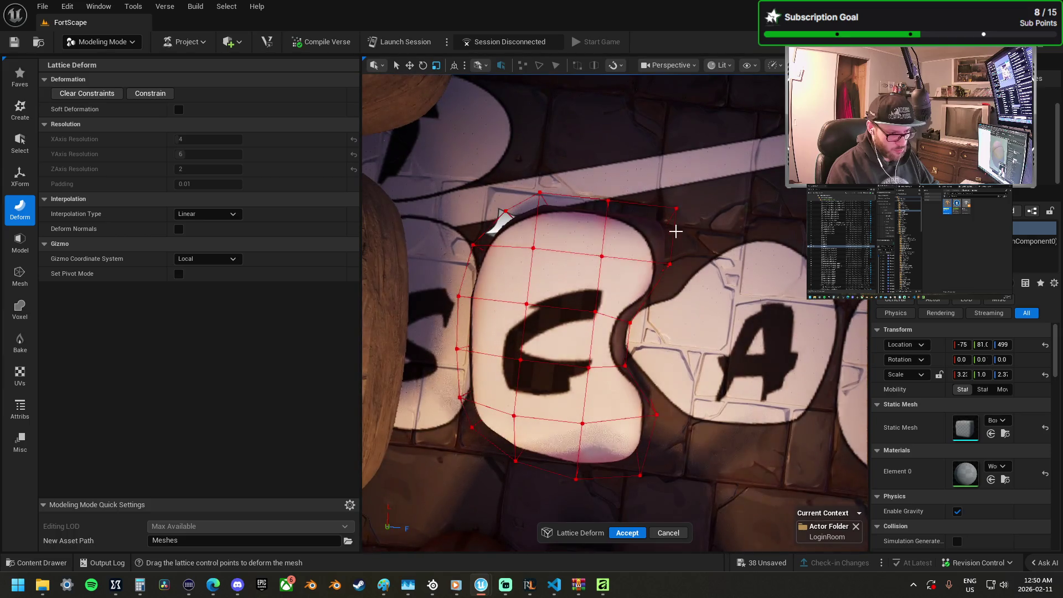
left_click_drag(685, 249, 582, 277)
mouse_move(630, 356)
left_mouse_down()
mouse_move(589, 303)
mouse_move(618, 310)
left_mouse_up()
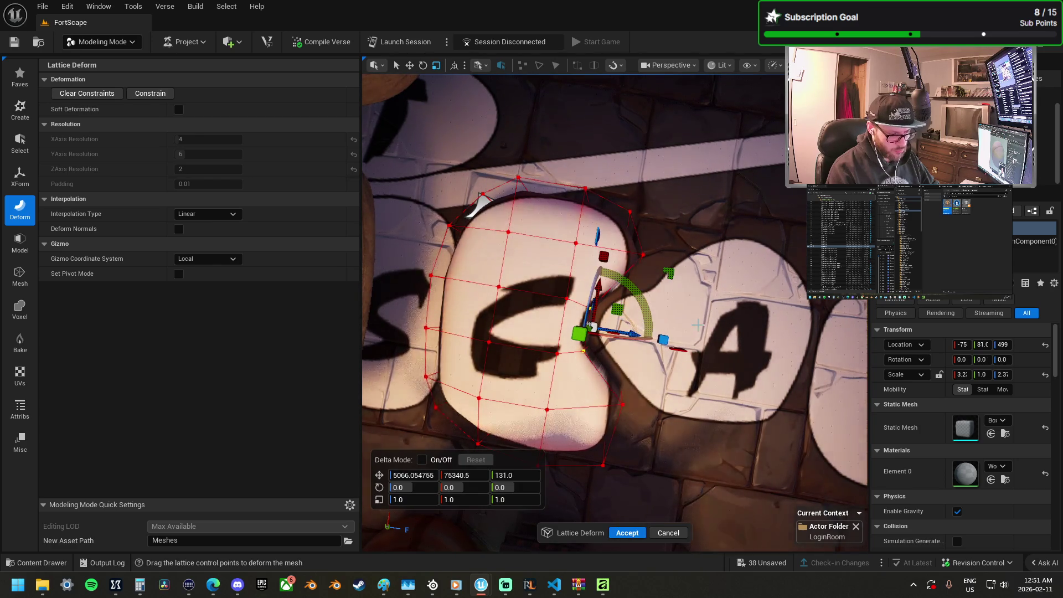
left_click(698, 325)
left_click(628, 534)
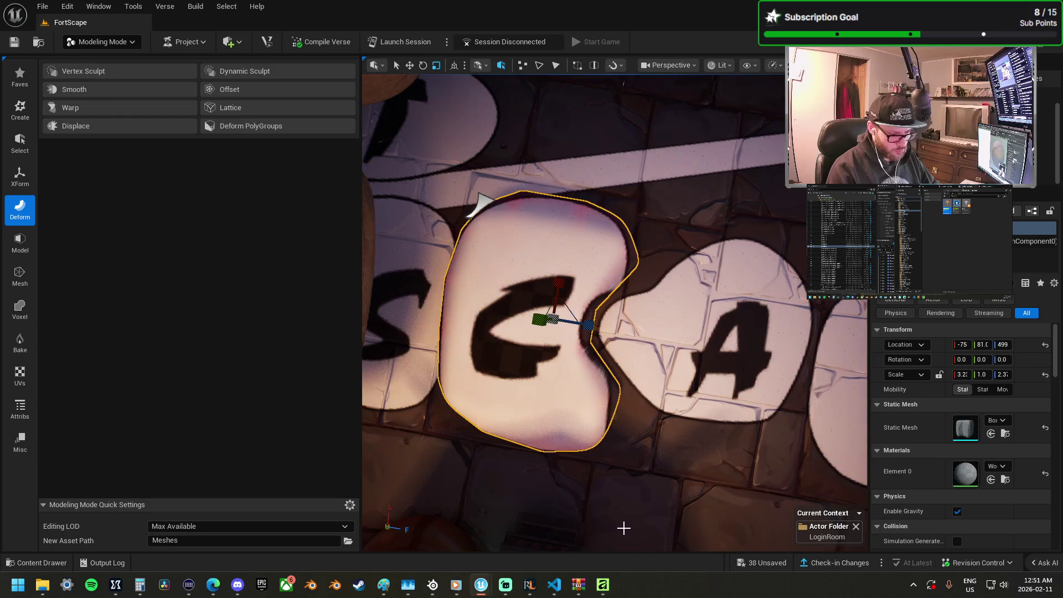
Step: Try DynaSculpt and Subdivide on the C stone, cancelling both
left_click(265, 72)
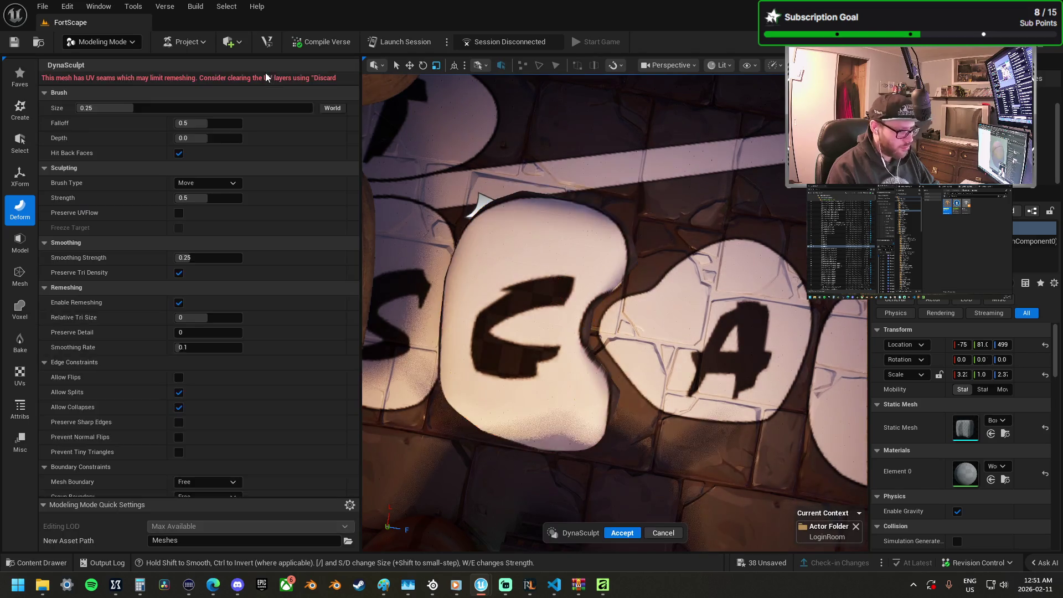
left_click(638, 533)
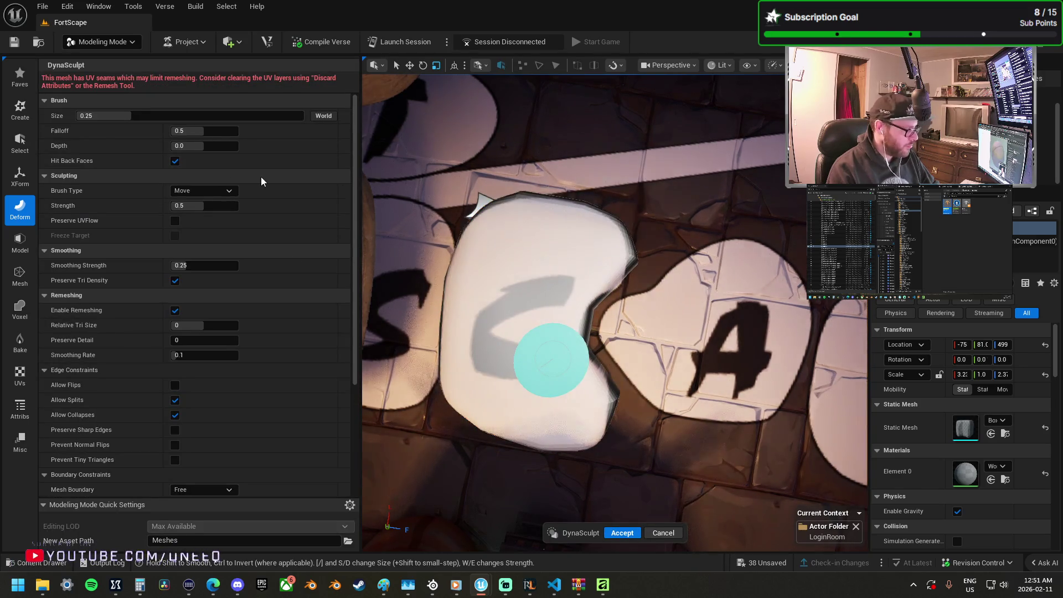
left_click(20, 241)
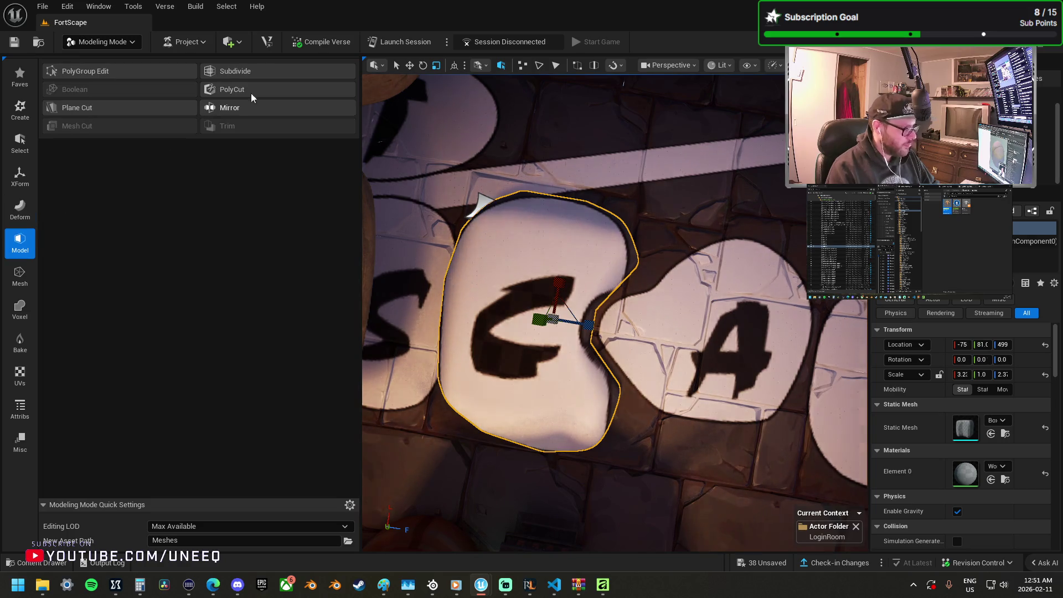
left_click(250, 70)
left_click(620, 532)
Step: Move the C-shaped cutter onto the C stone and select both cutter and stone
left_click_drag(654, 359, 600, 233)
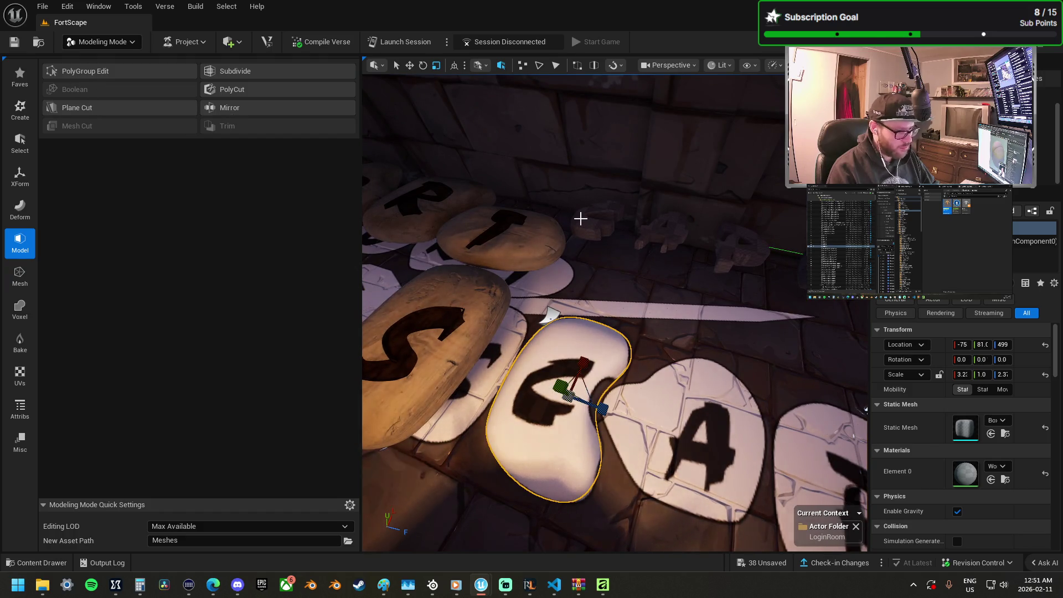
left_click(581, 218)
mouse_move(613, 198)
left_mouse_down()
mouse_move(533, 311)
mouse_move(535, 374)
mouse_move(546, 381)
left_mouse_up()
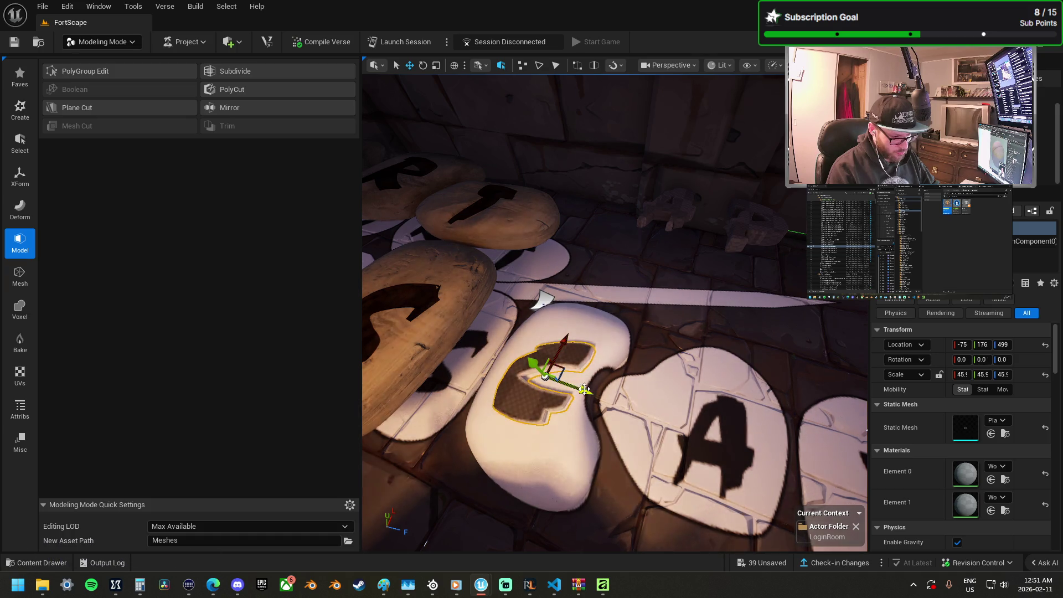
left_click(564, 445, "ctrl")
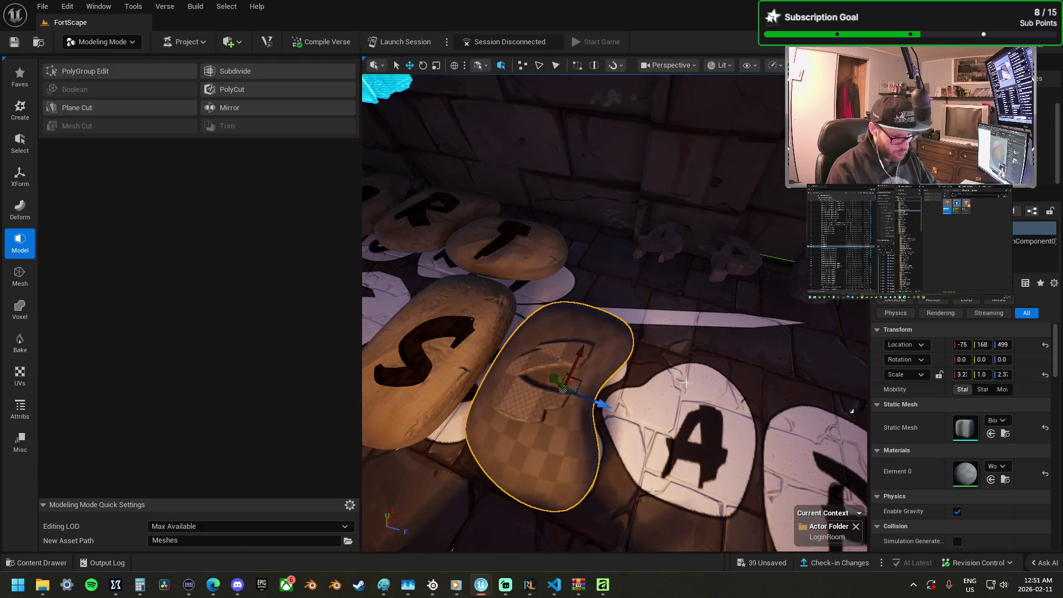
left_click(463, 320)
scroll(938, 502, "up", 2)
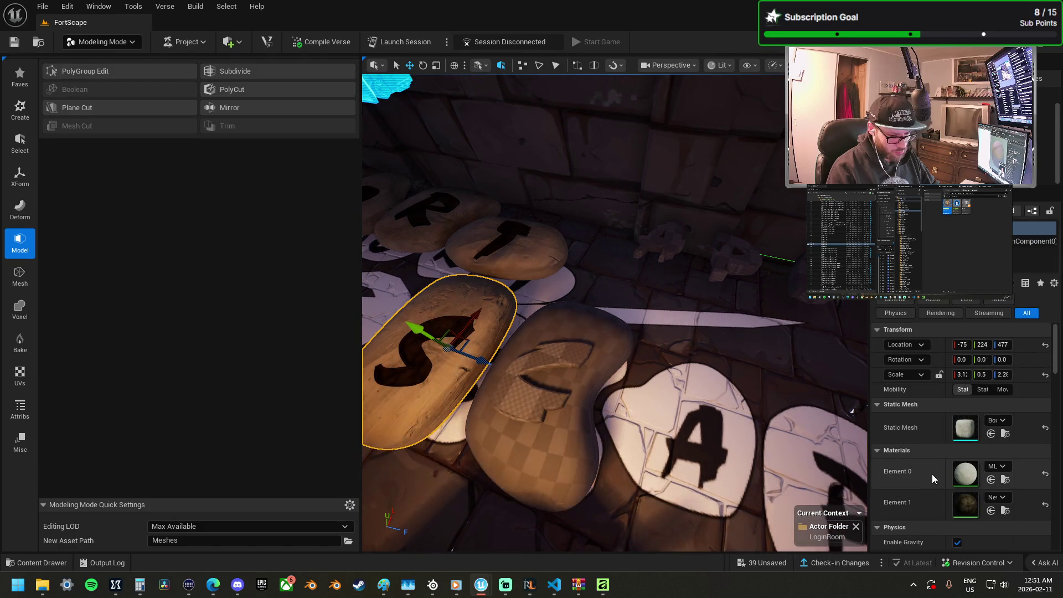
left_click(563, 464)
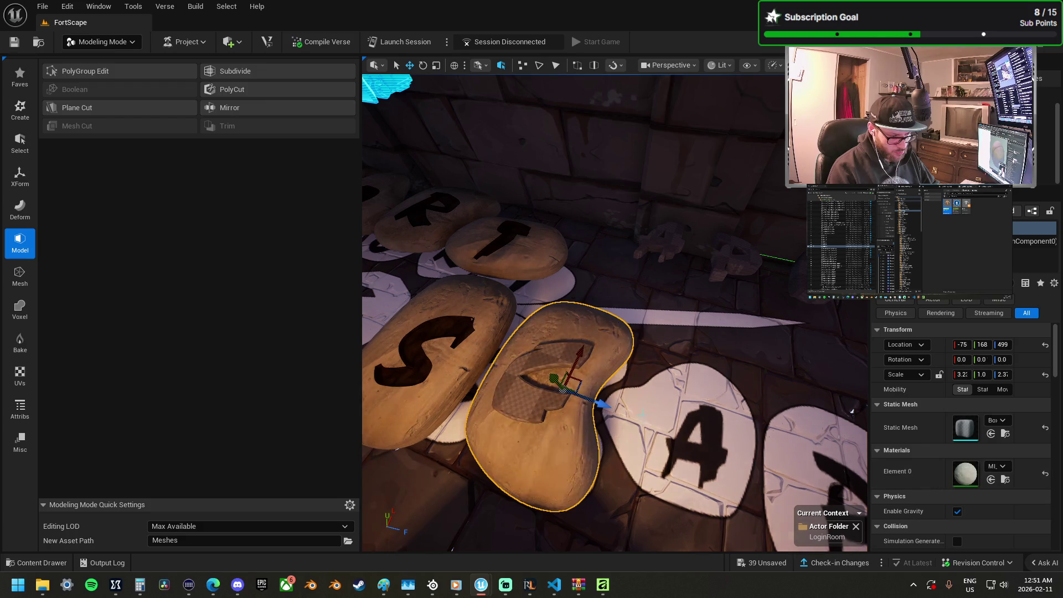
left_click(535, 398)
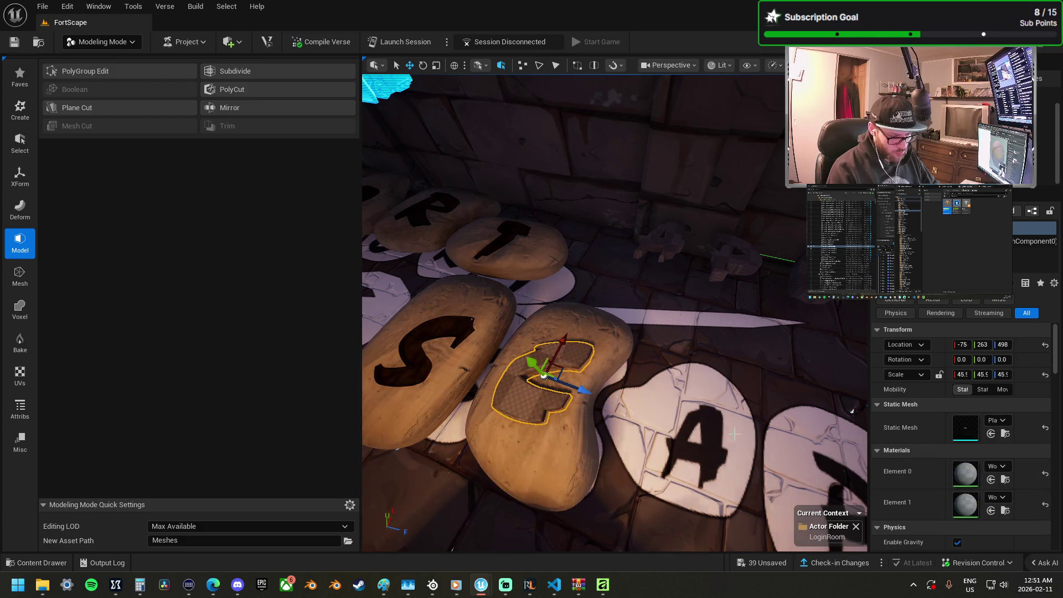
left_click(537, 421, "ctrl")
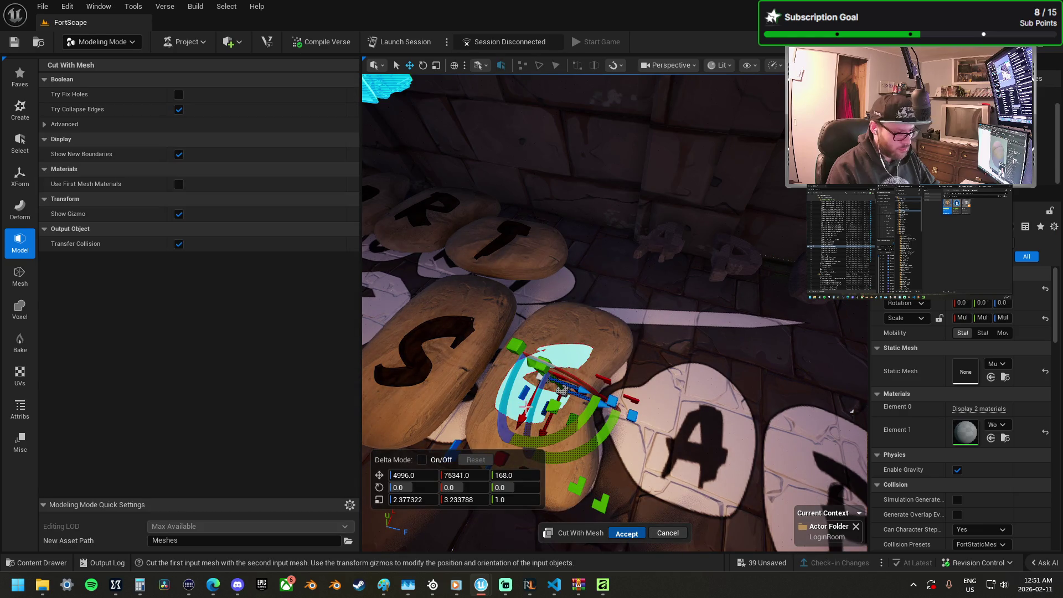
Step: Accept the mesh cut of the C shape into the stone and remove the leftover cutter
key("Return")
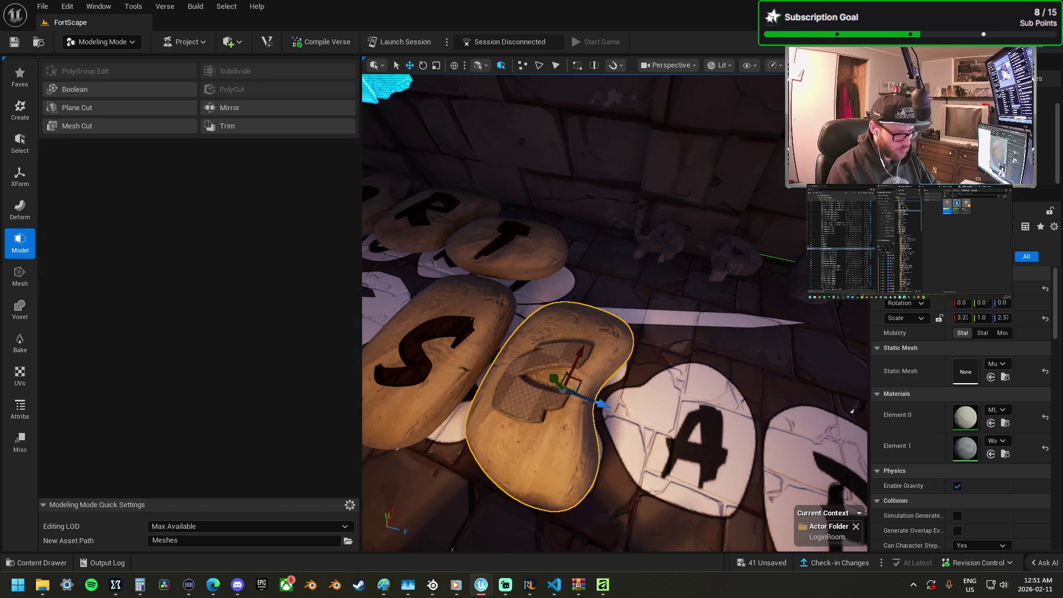
left_click(521, 398)
key("ctrl+z")
key("ctrl+z")
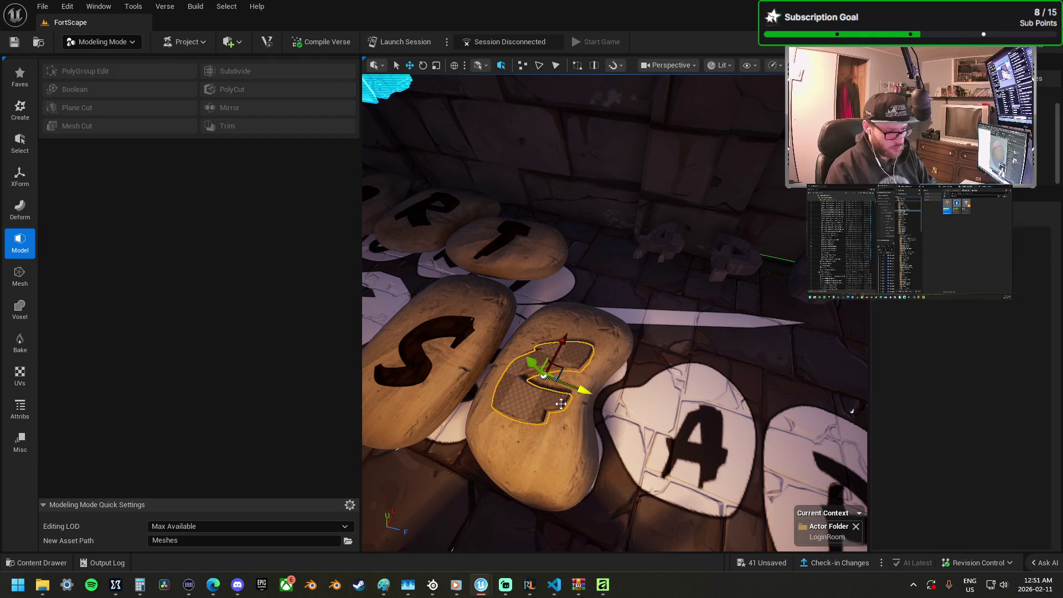
key("ctrl+z")
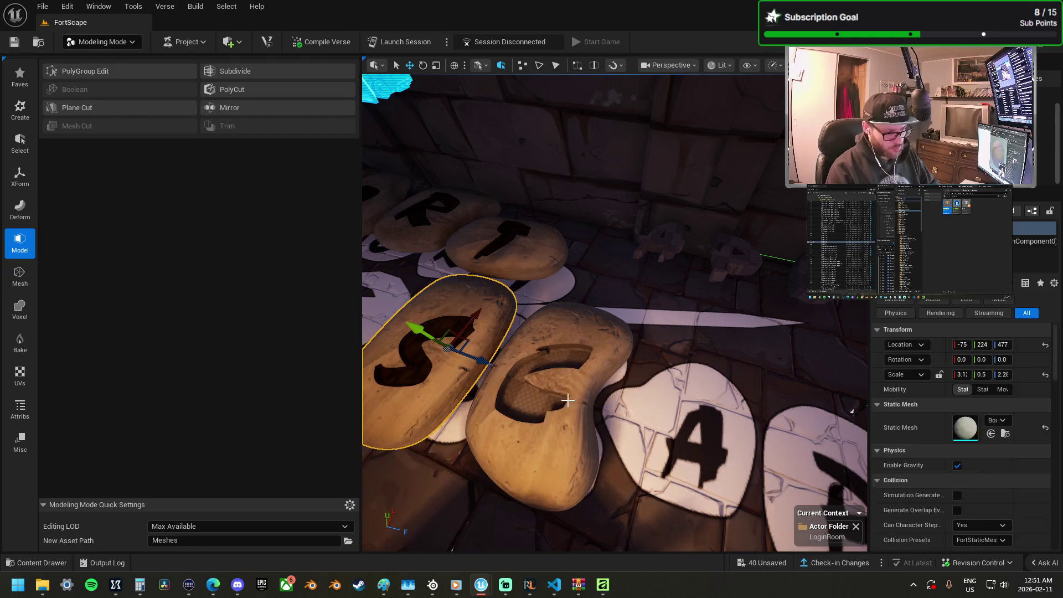
key("ctrl+z")
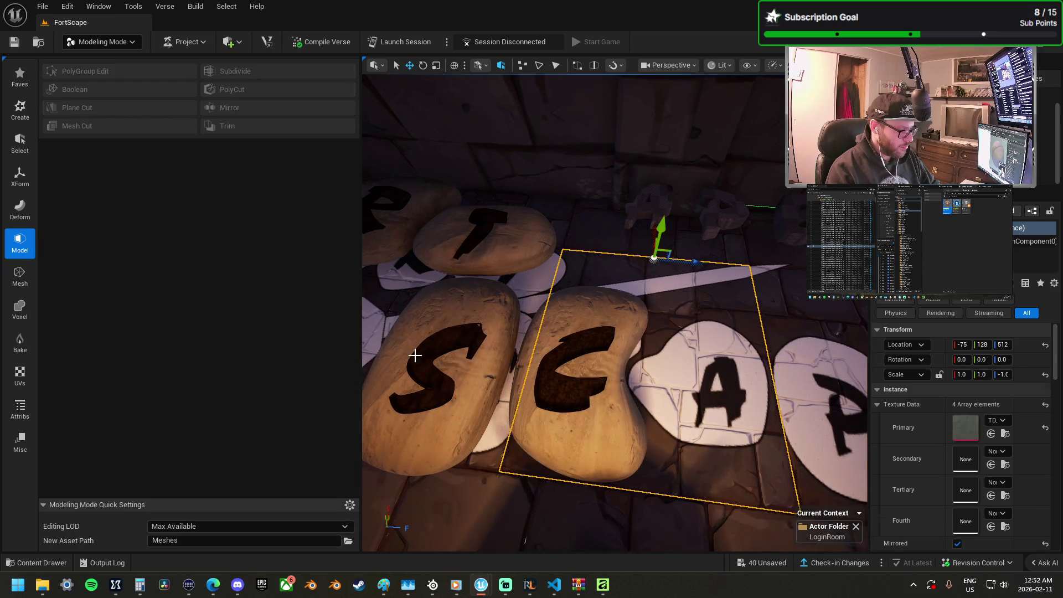
Step: Apply cylinder-projected UVs to the carved C stone
left_click(20, 374)
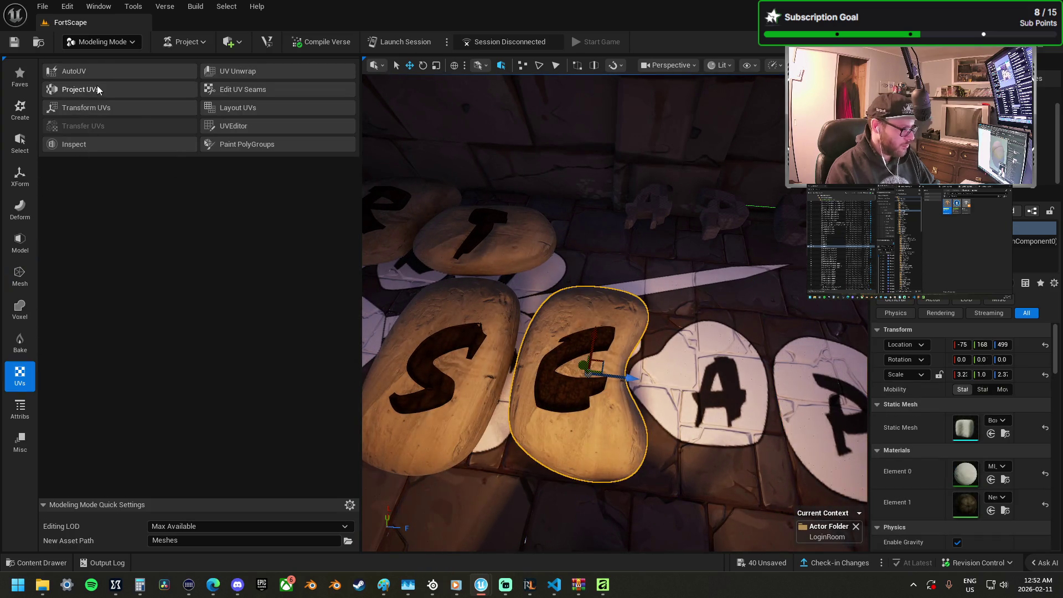
left_click(83, 89)
left_click(626, 533)
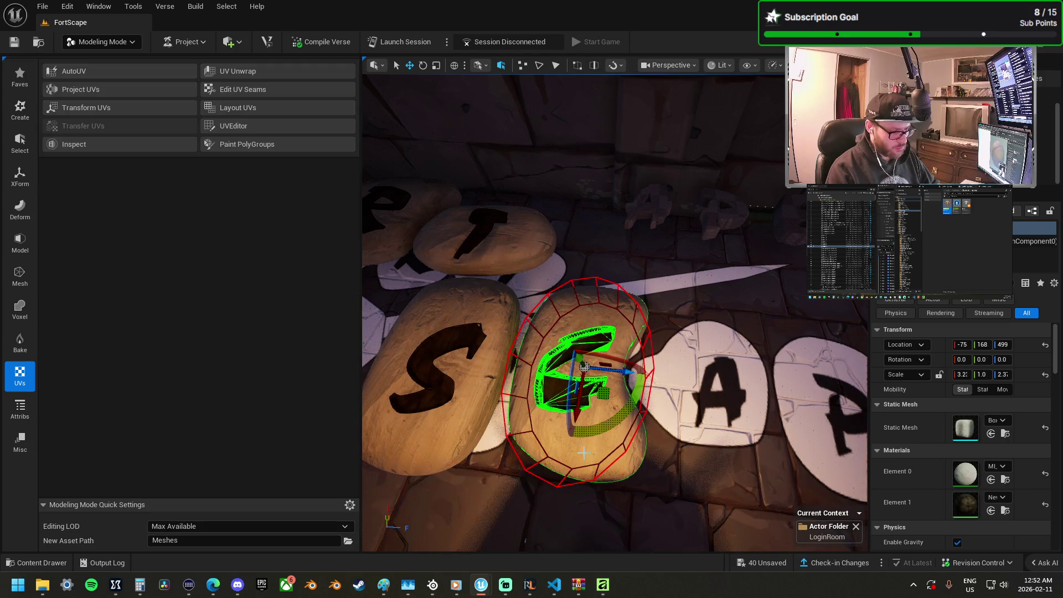
mouse_move(600, 319)
left_mouse_down()
mouse_move(365, 407)
mouse_move(702, 427)
left_mouse_up()
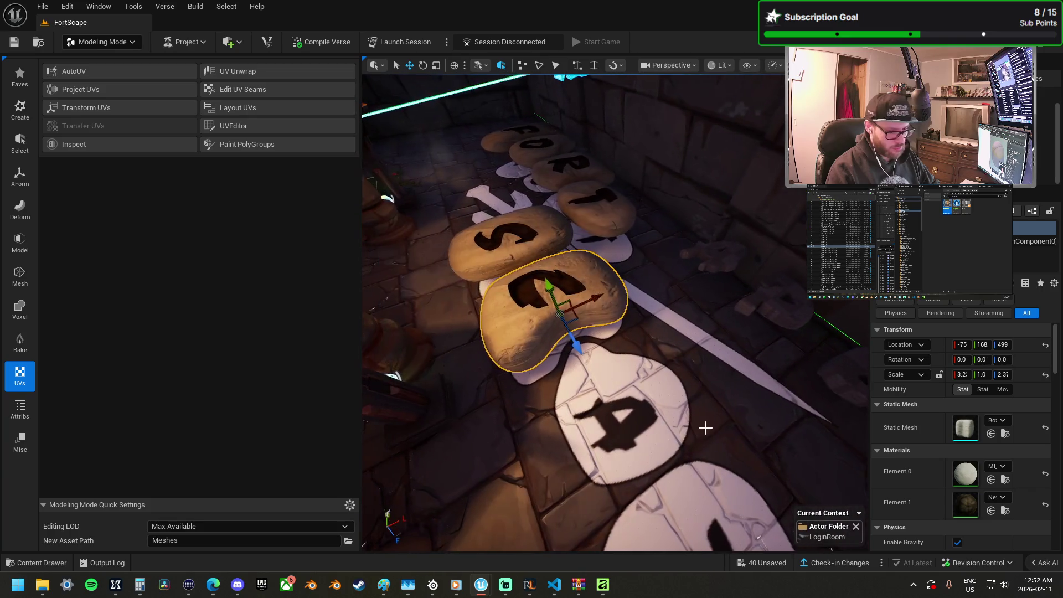
Step: Set the C stone's Location Y to 224 and Scale Y to 0.5
left_click(983, 344)
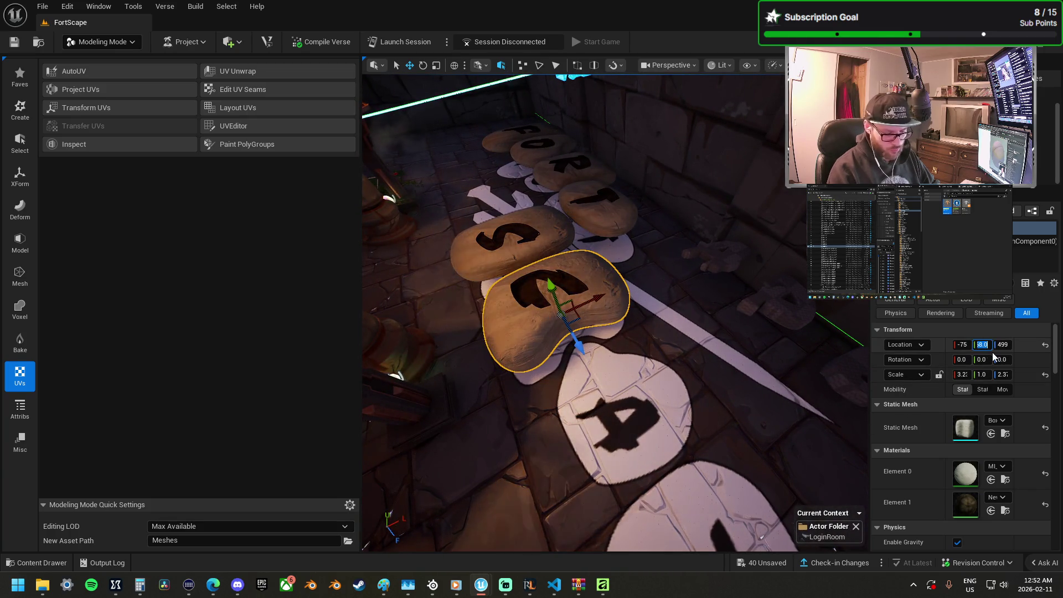
key("Tab")
key("Tab")
key("Tab")
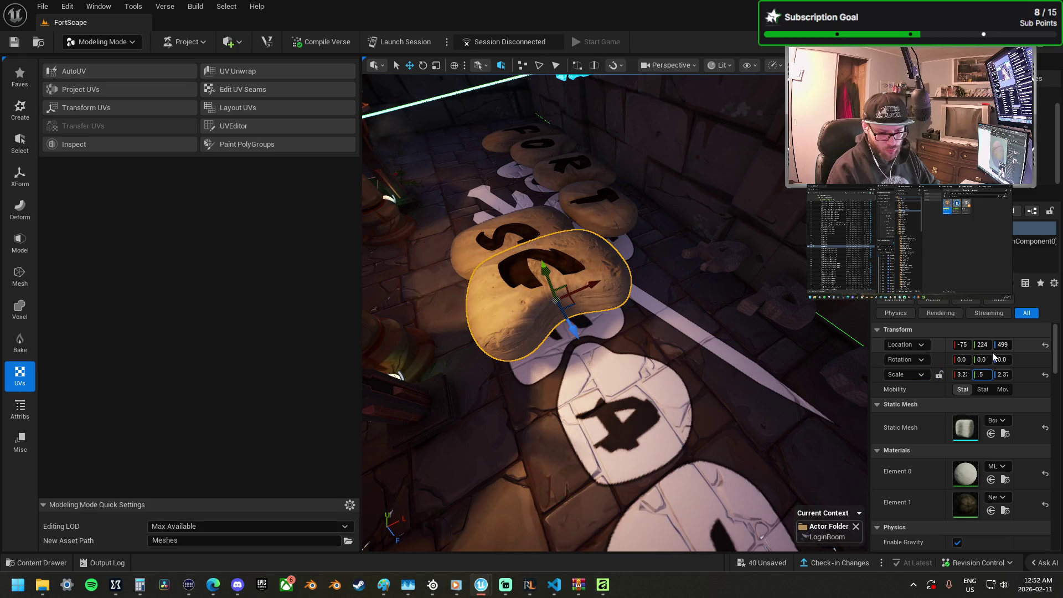
key("Return")
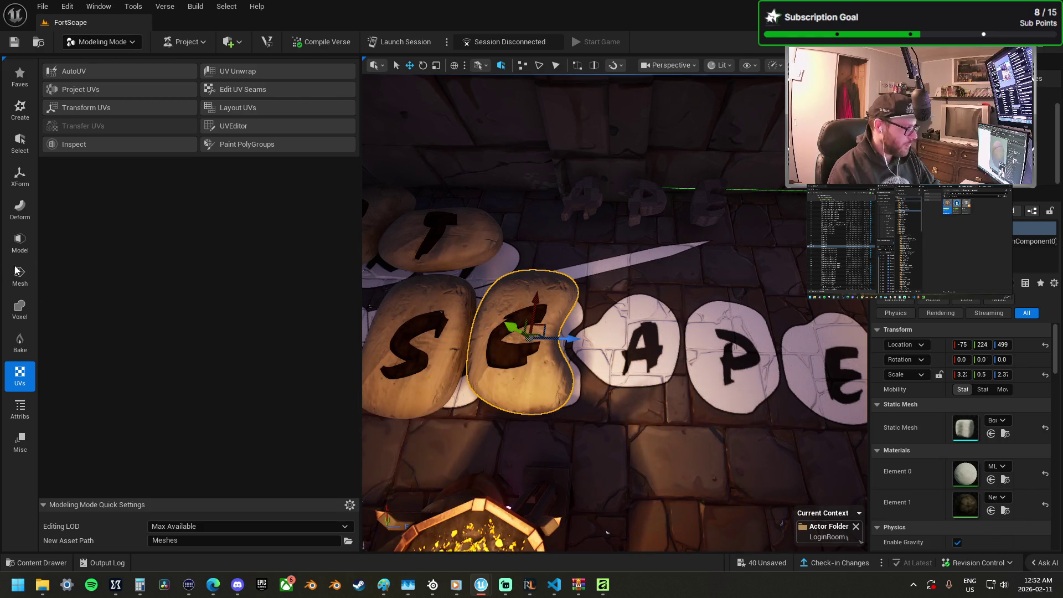
Step: Create a new box mesh placed on the A stone
left_click(20, 109)
left_click(97, 71)
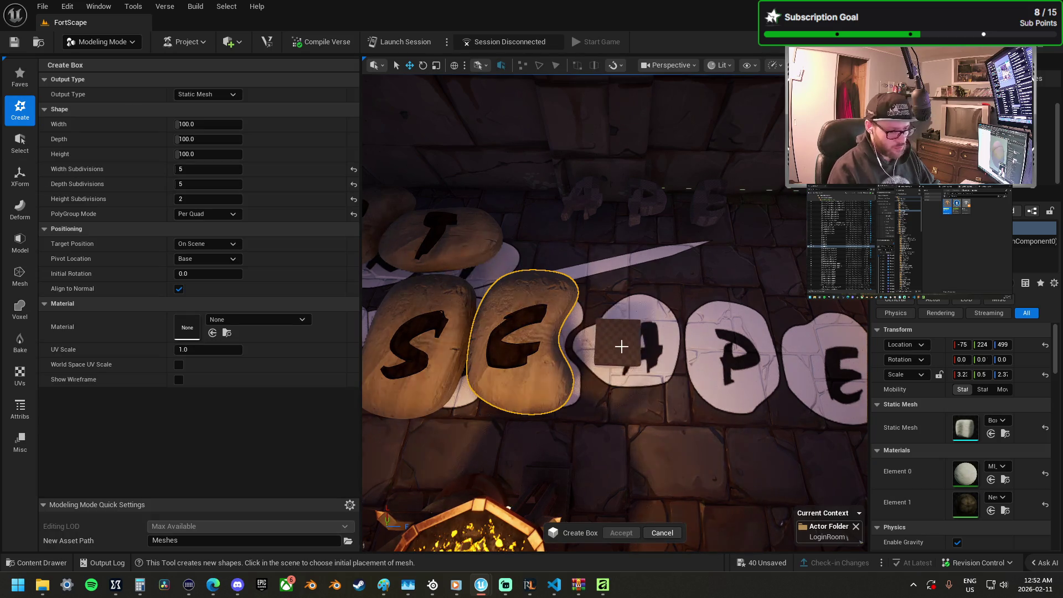
left_click(641, 347)
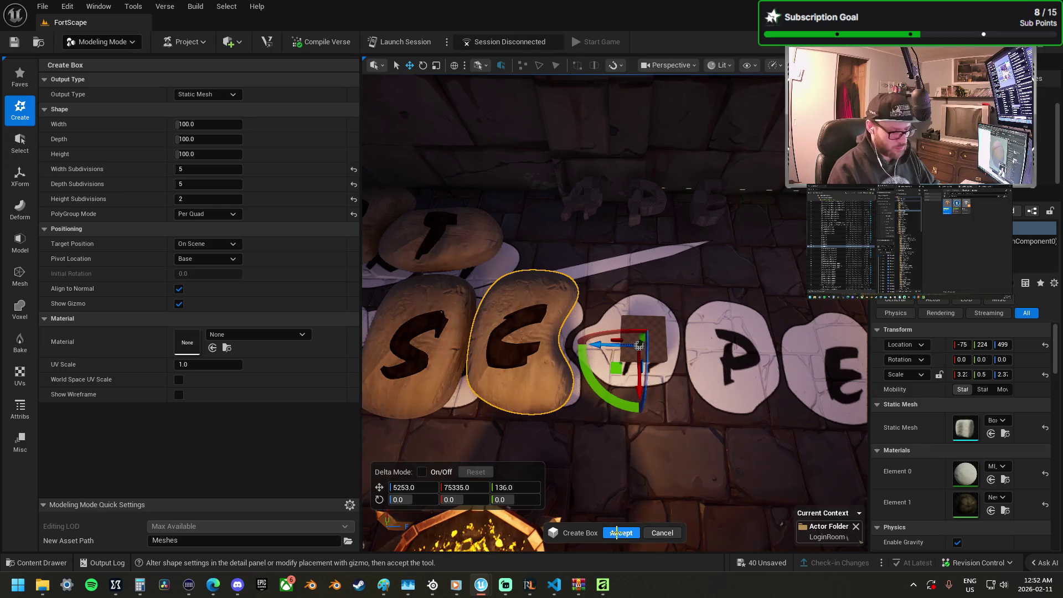
left_click(617, 533)
mouse_move(570, 416)
left_mouse_down()
mouse_move(581, 371)
mouse_move(562, 448)
mouse_move(582, 320)
mouse_move(545, 302)
left_mouse_up()
Step: Flatten and lower the box into a slab scaled about 2.7 by 3.22 over the A tile
key("r")
key("w")
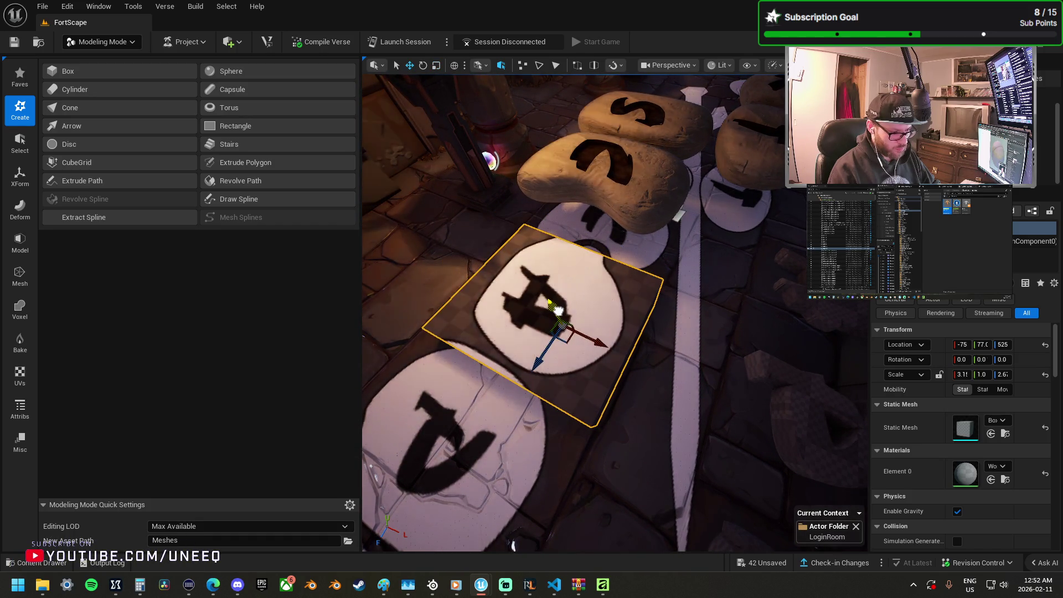
key("f")
left_click_drag(630, 310, 663, 305)
key("r")
key("w")
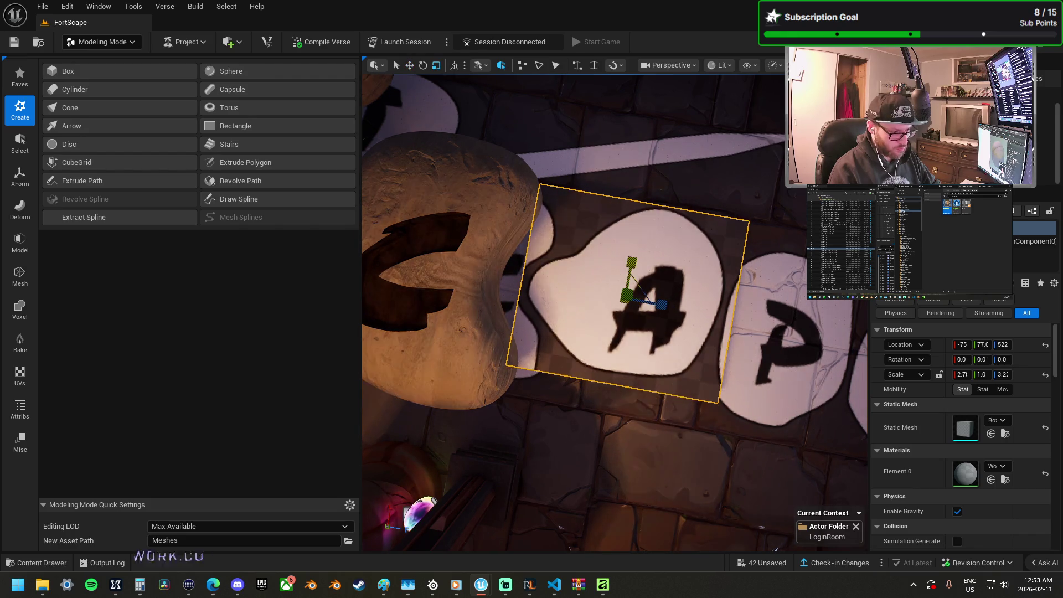
left_click_drag(631, 262, 632, 258)
key("w")
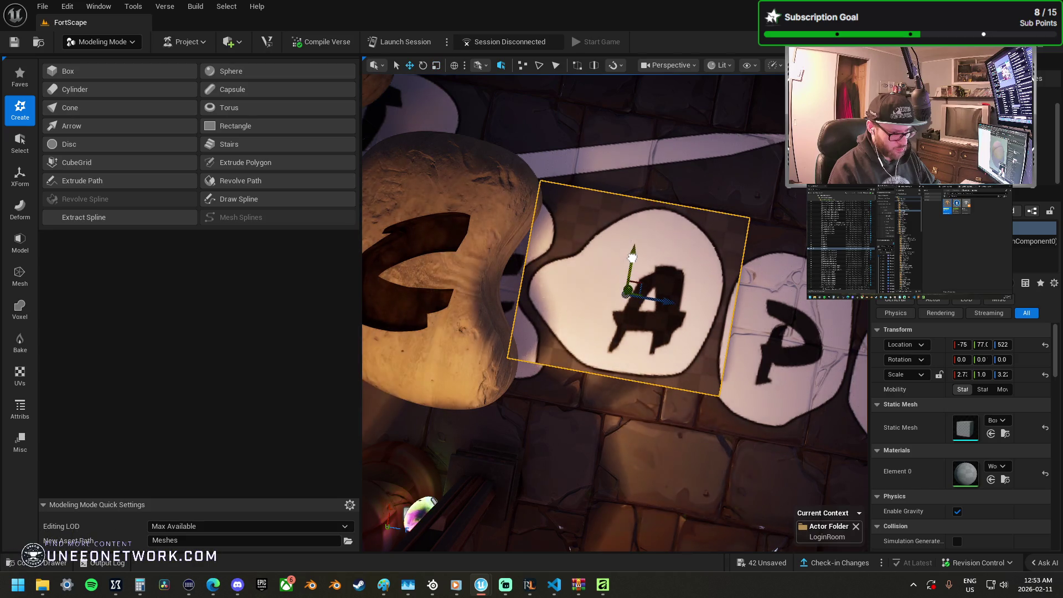
left_click(20, 275)
Step: Subdivide the A slab and accept the result
left_click(19, 243)
left_click(256, 71)
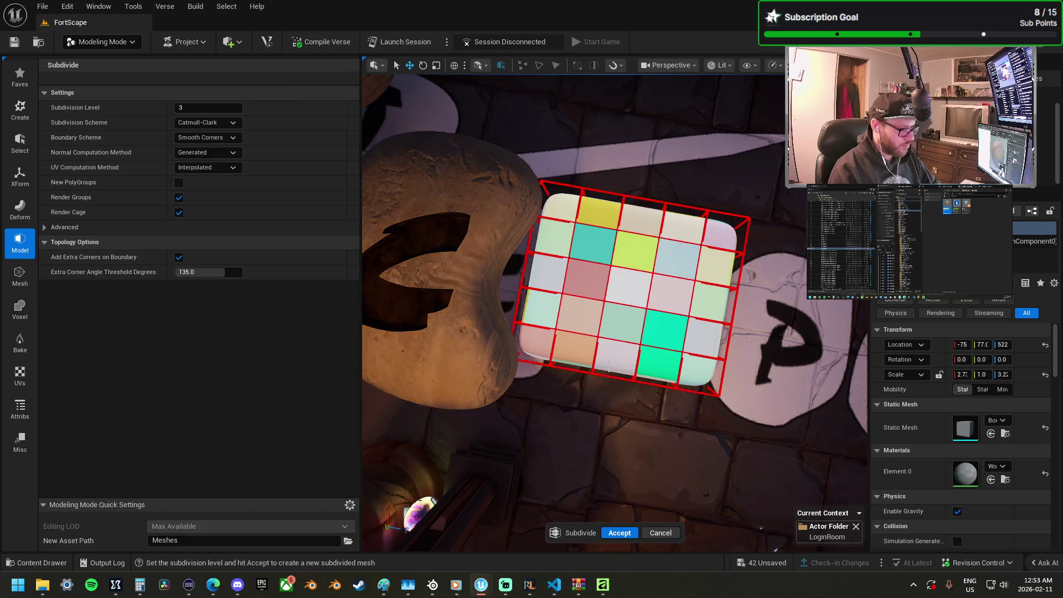
left_click(621, 534)
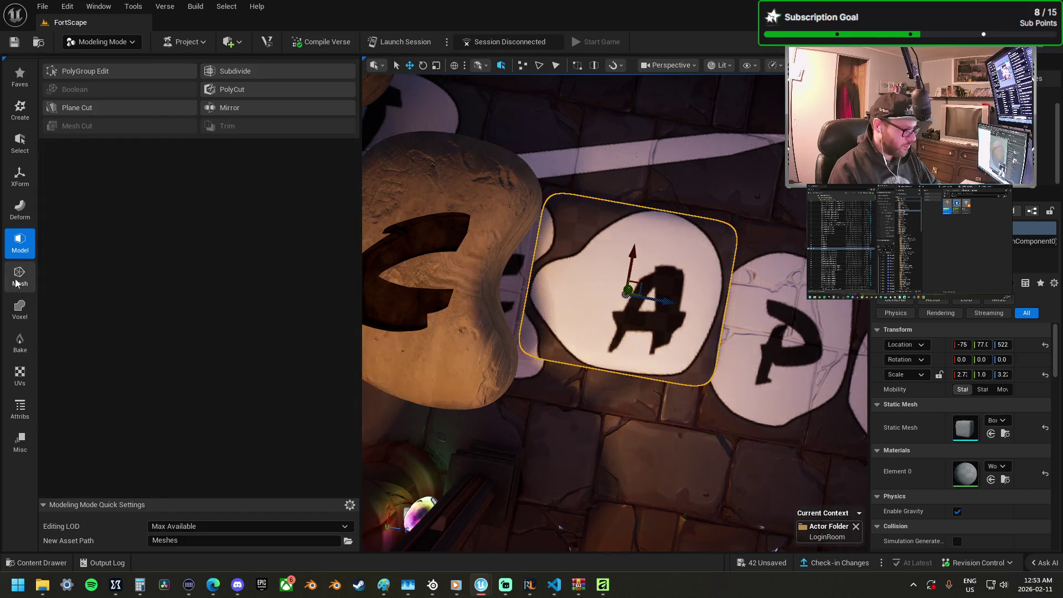
left_click(20, 309)
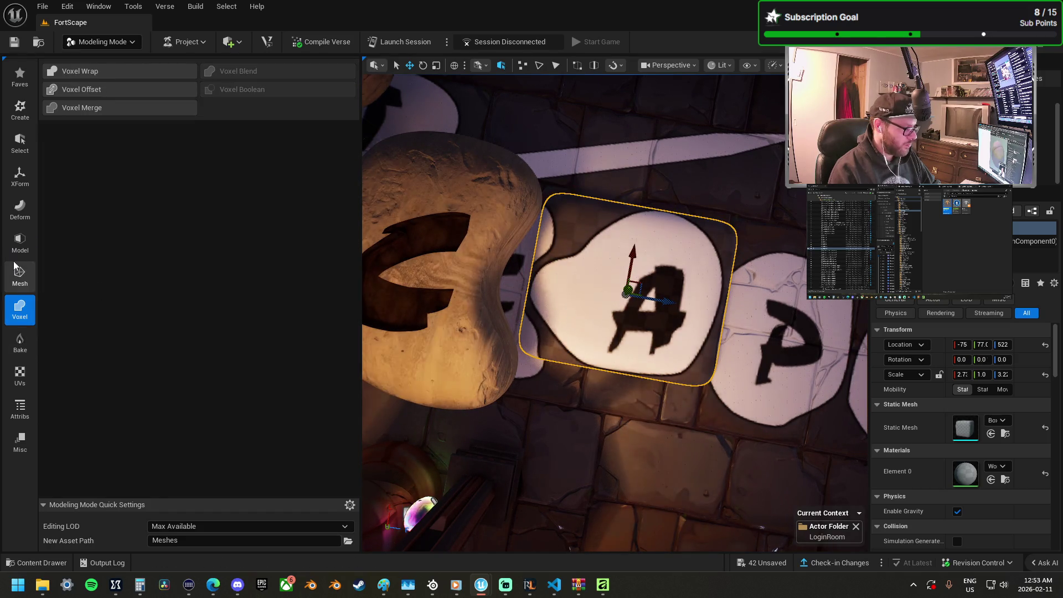
Step: Start a 4×6×2 Lattice Deform on the A slab and pull a lattice point to bend it
left_click(20, 209)
left_click(243, 111)
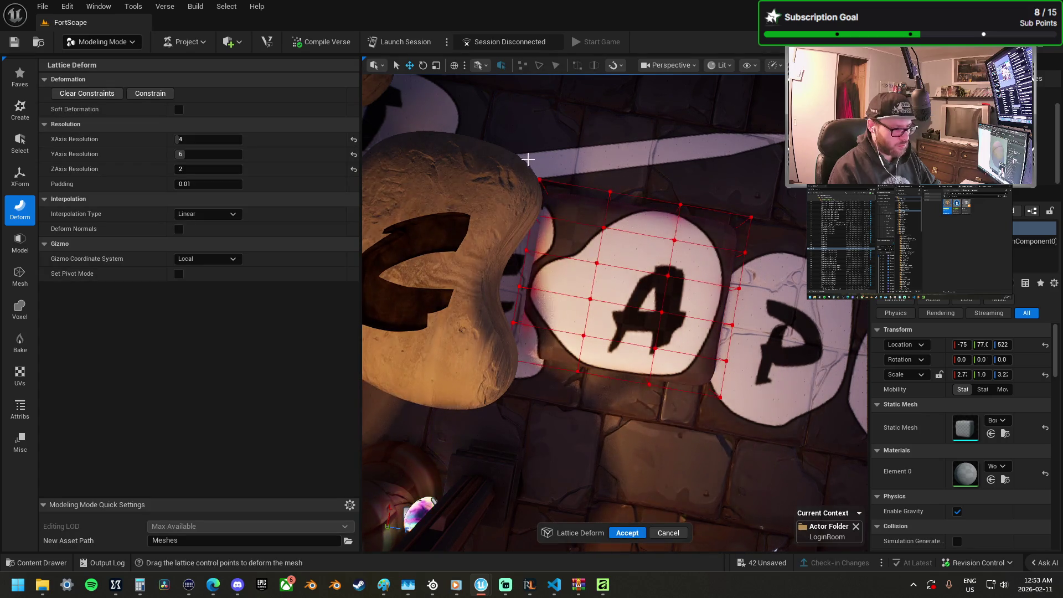
mouse_move(584, 215)
left_mouse_down()
mouse_move(584, 240)
mouse_move(600, 250)
left_mouse_up()
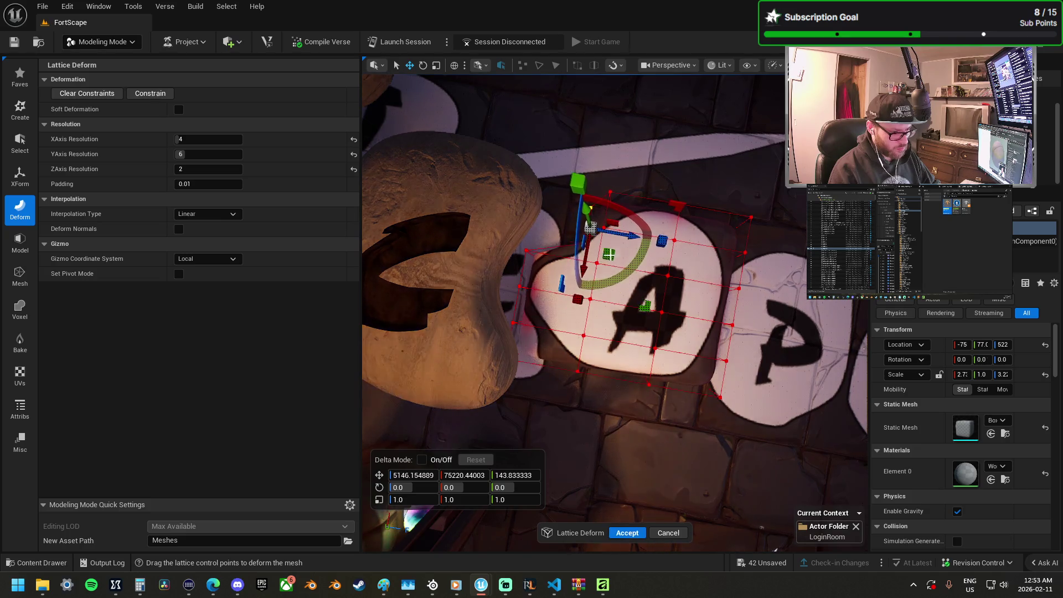
left_click(605, 174)
left_click_drag(570, 184, 620, 249)
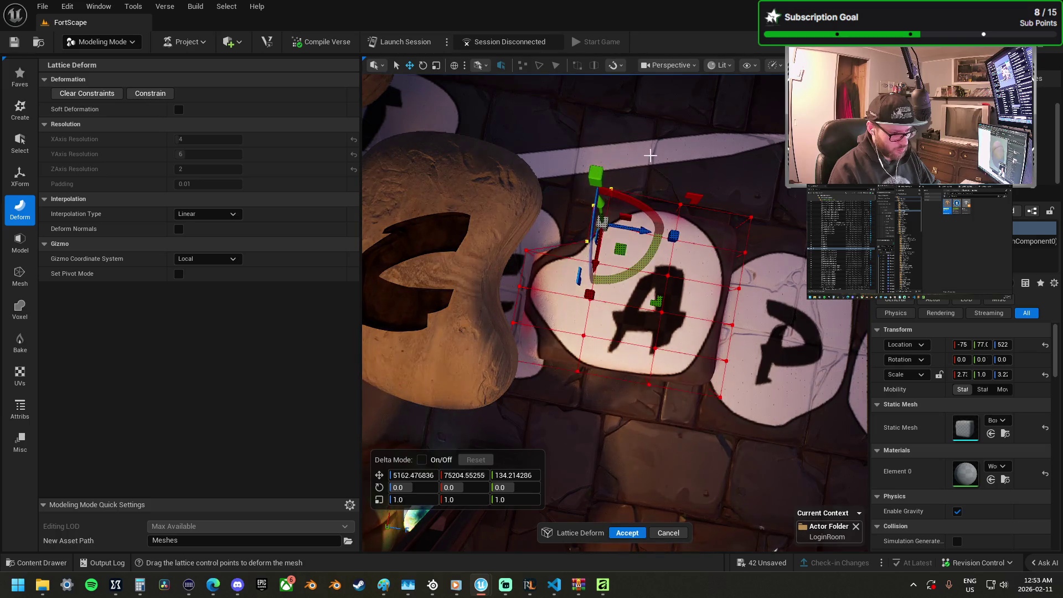
left_click_drag(605, 178, 647, 237)
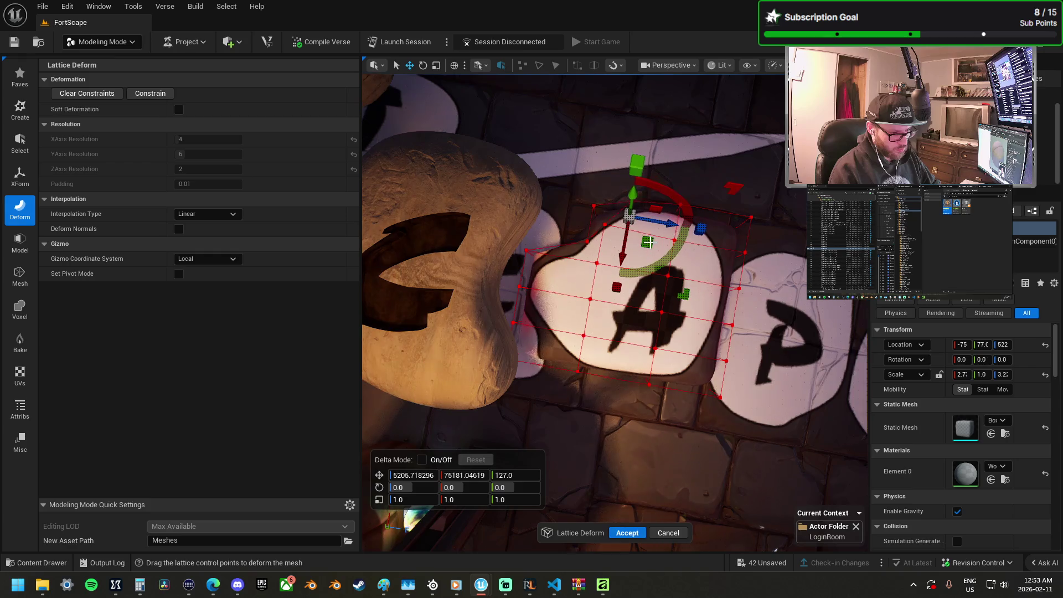
left_click(606, 225)
left_click_drag(636, 267, 637, 272)
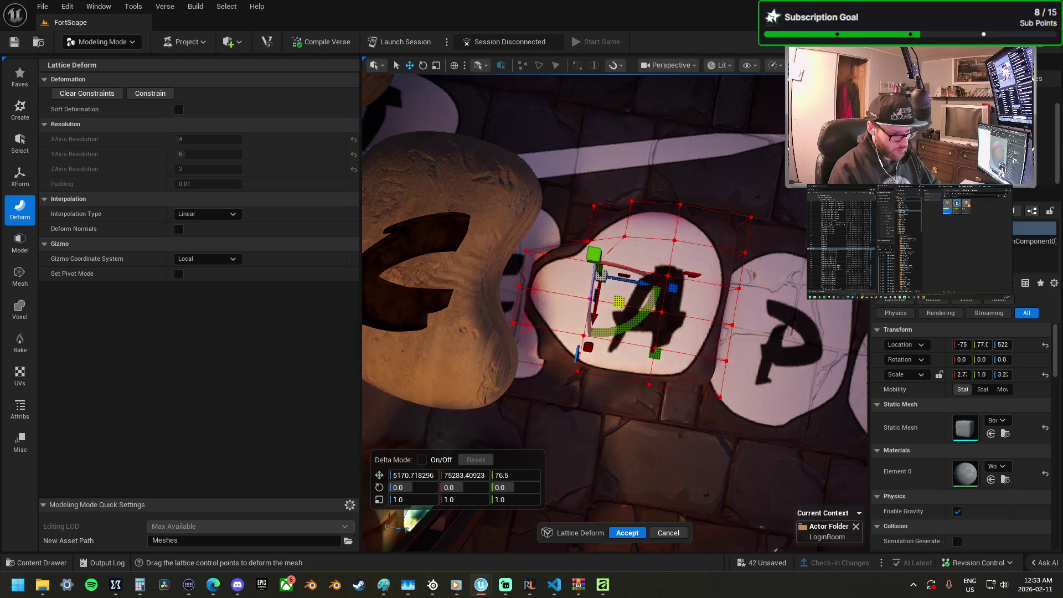
Step: Select lattice points along the left, bottom and lower-right edges to round the slab's outline
mouse_move(601, 271)
left_mouse_down()
mouse_move(615, 266)
mouse_move(632, 299)
mouse_move(621, 313)
mouse_move(592, 249)
mouse_move(634, 279)
mouse_move(639, 307)
left_mouse_up()
left_click(515, 250)
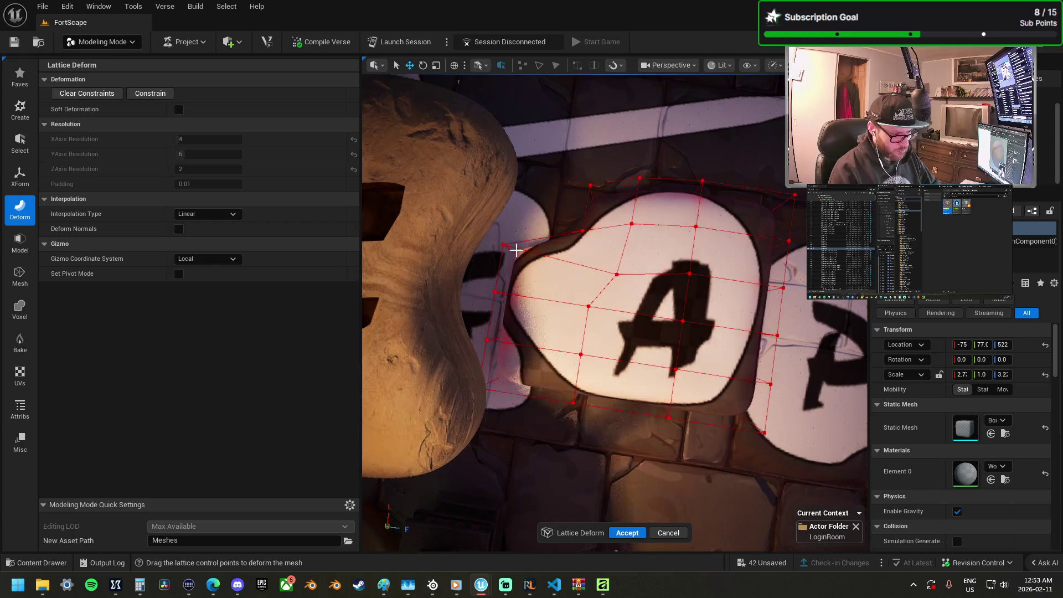
left_click_drag(552, 271, 556, 277)
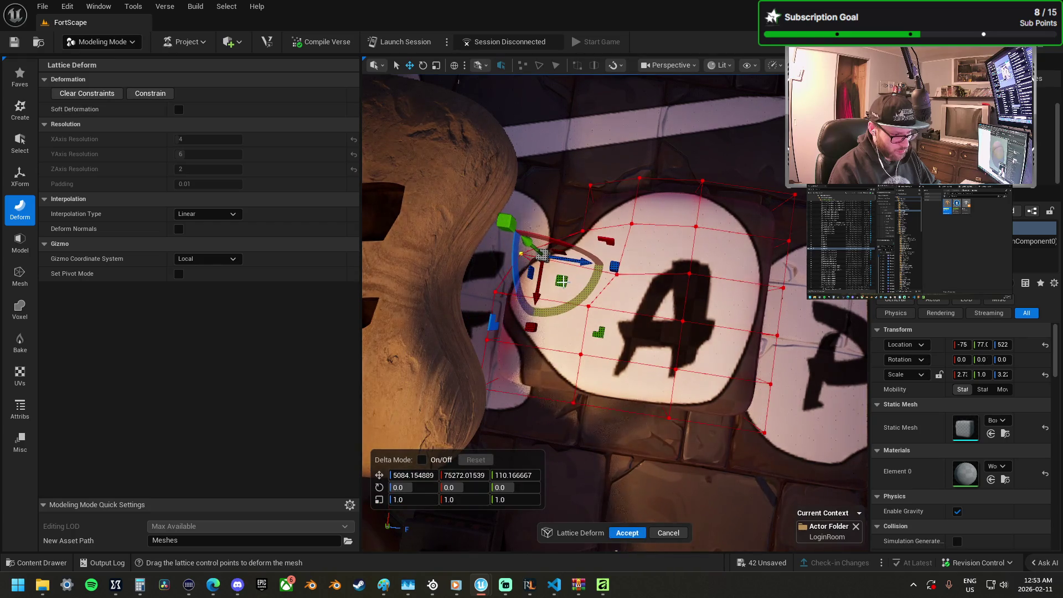
mouse_move(466, 317)
left_mouse_down()
mouse_move(542, 392)
mouse_move(544, 415)
left_mouse_up()
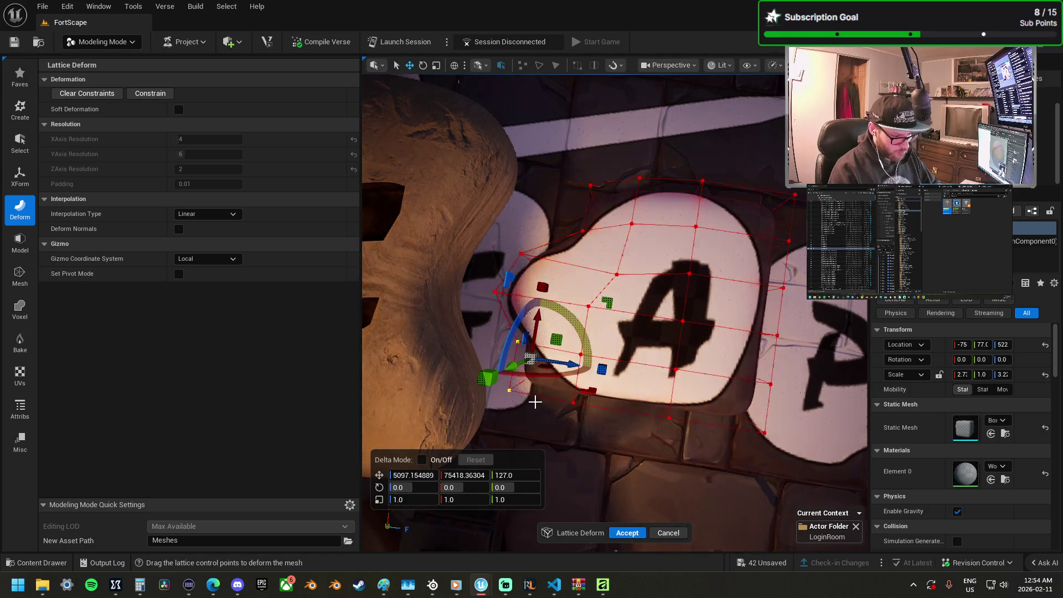
left_click(544, 423)
mouse_move(511, 365)
left_mouse_down()
mouse_move(509, 376)
mouse_move(580, 361)
left_mouse_up()
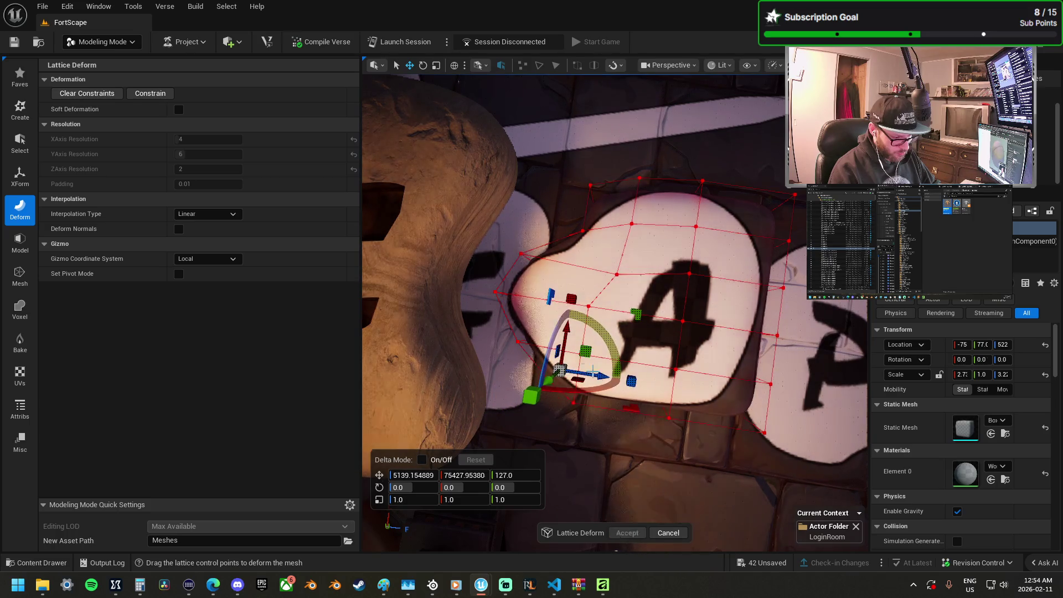
left_click(782, 461)
left_click_drag(727, 400, 728, 402)
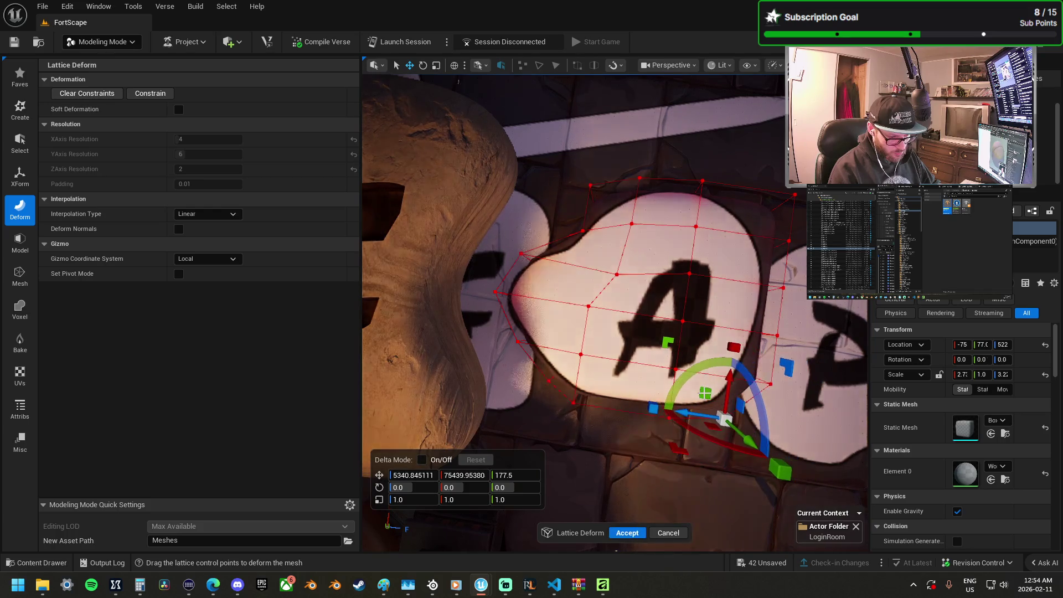
left_click(792, 408)
mouse_move(745, 364)
left_mouse_down()
mouse_move(730, 347)
mouse_move(625, 372)
mouse_move(608, 343)
left_mouse_up()
Step: Pull the A stone's top-right lattice points inward so the corner hugs the stone
left_click_drag(664, 364, 635, 314)
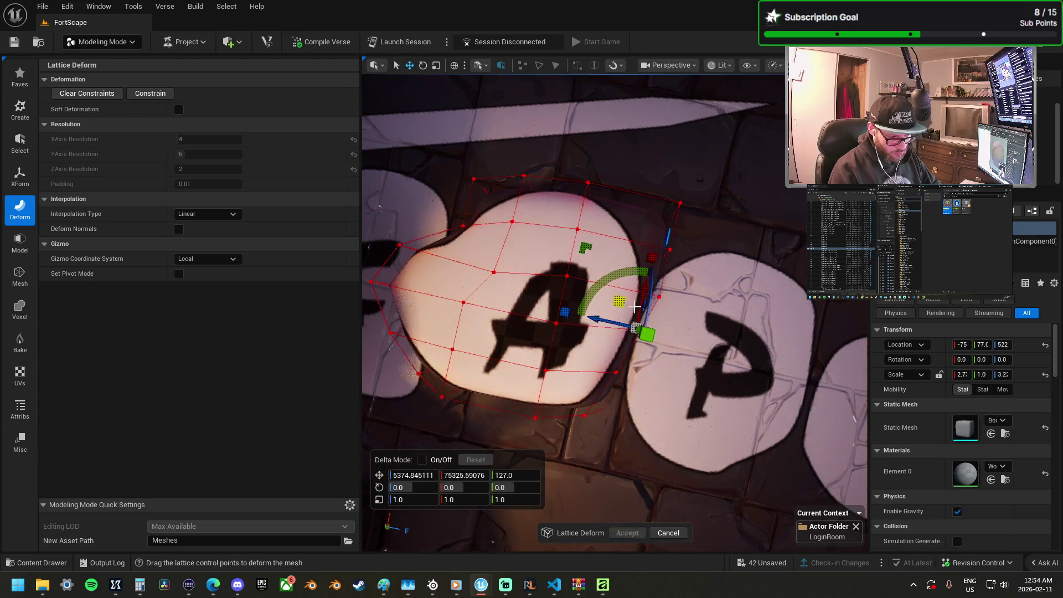
left_click_drag(693, 331, 640, 280)
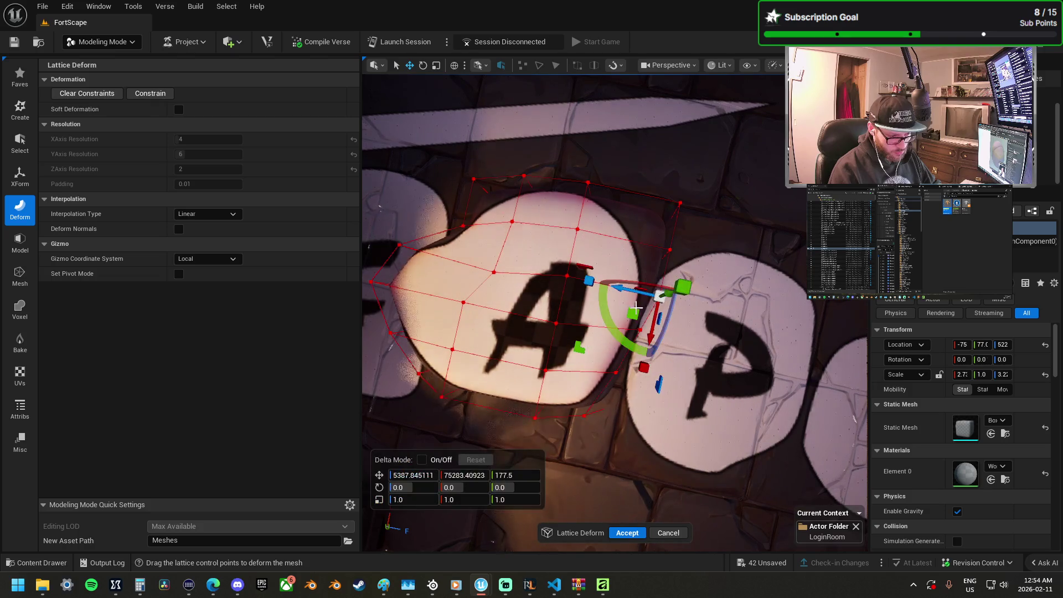
left_click(701, 273)
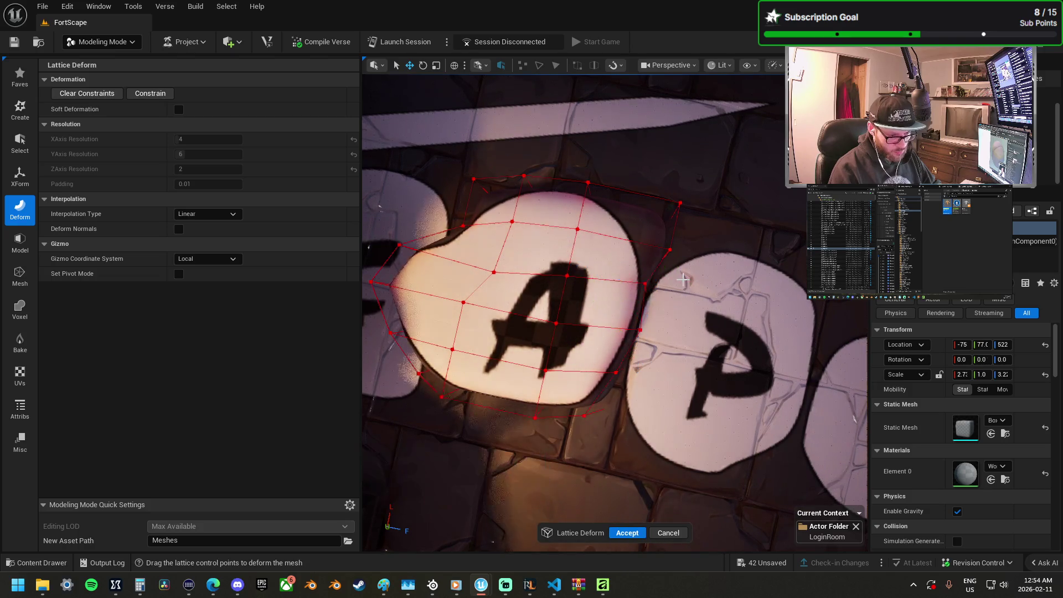
left_click_drag(701, 274, 646, 171)
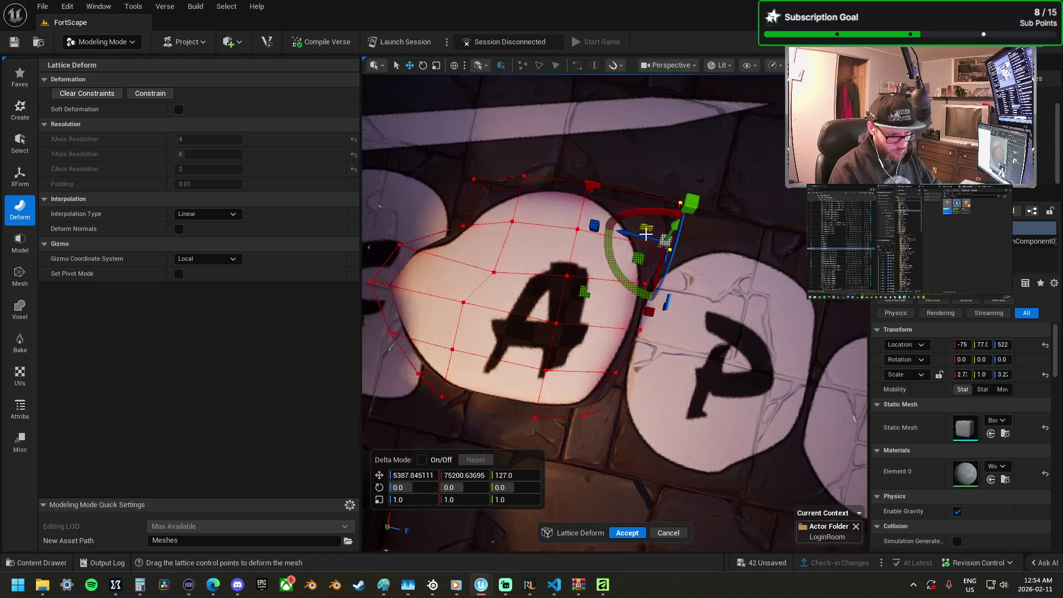
left_click_drag(639, 258, 621, 264)
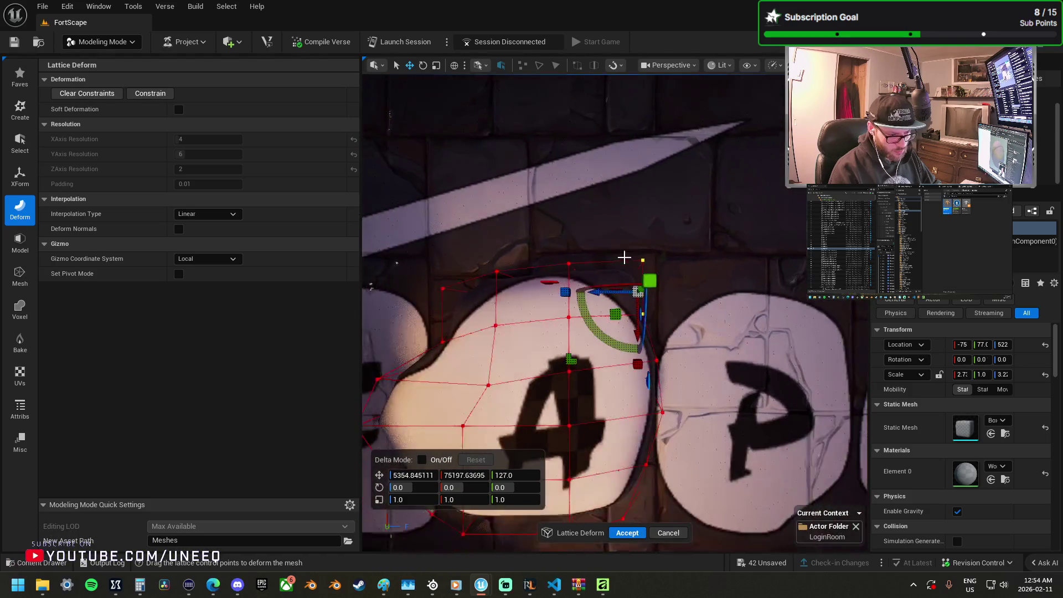
left_click(649, 251)
left_click(641, 264)
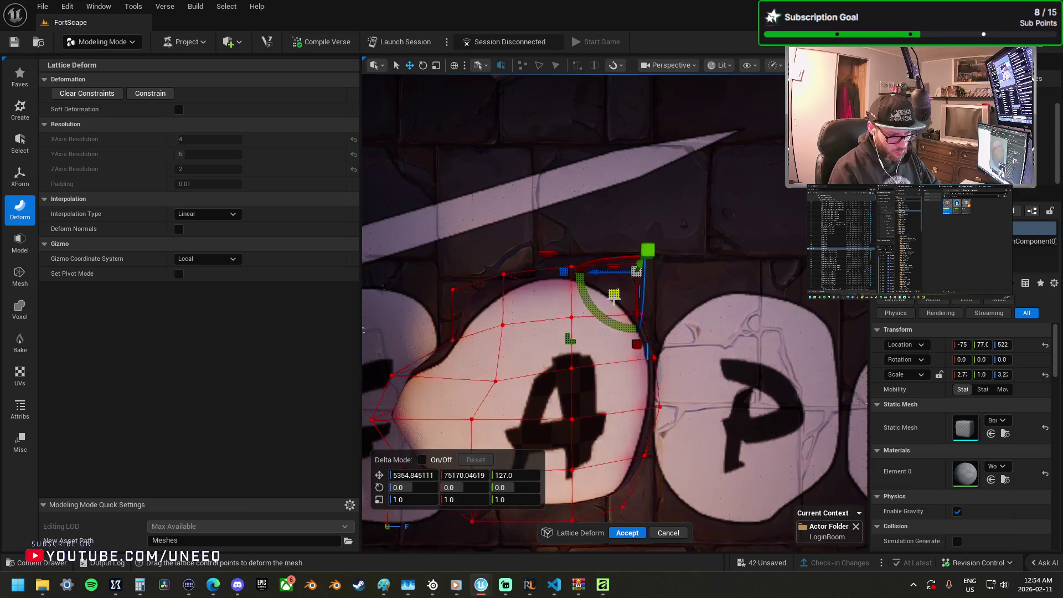
mouse_move(602, 296)
left_mouse_down()
mouse_move(580, 310)
mouse_move(634, 319)
left_mouse_up()
key("f")
Step: Nudge more lattice points to bulge the stone's edge, then apply the lattice deformation
left_click(576, 274)
mouse_move(637, 320)
left_mouse_down()
mouse_move(651, 324)
mouse_move(627, 331)
left_mouse_up()
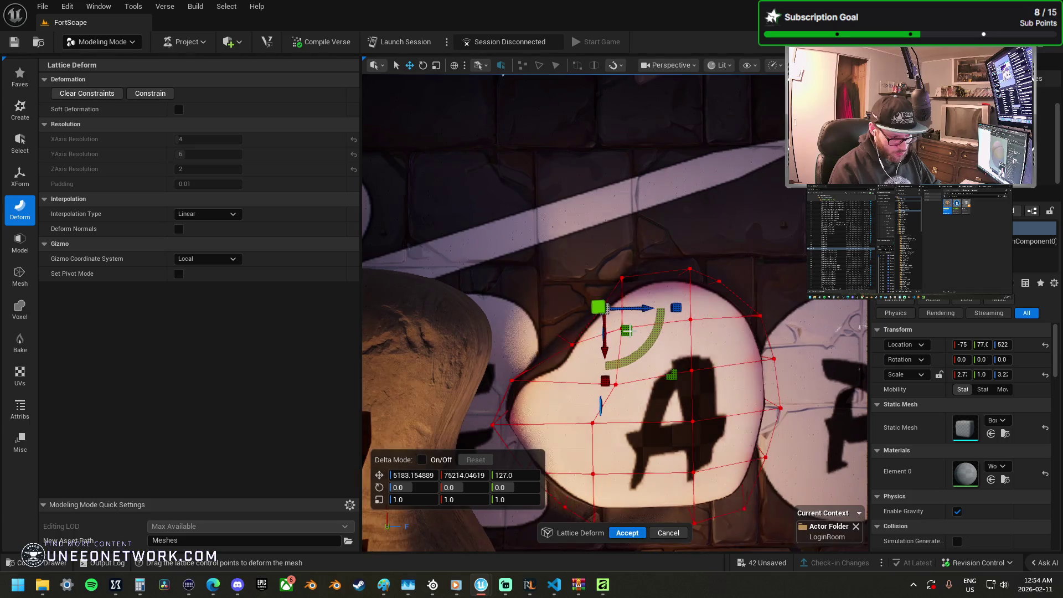
mouse_move(600, 267)
left_mouse_down()
mouse_move(646, 304)
mouse_move(656, 300)
left_mouse_up()
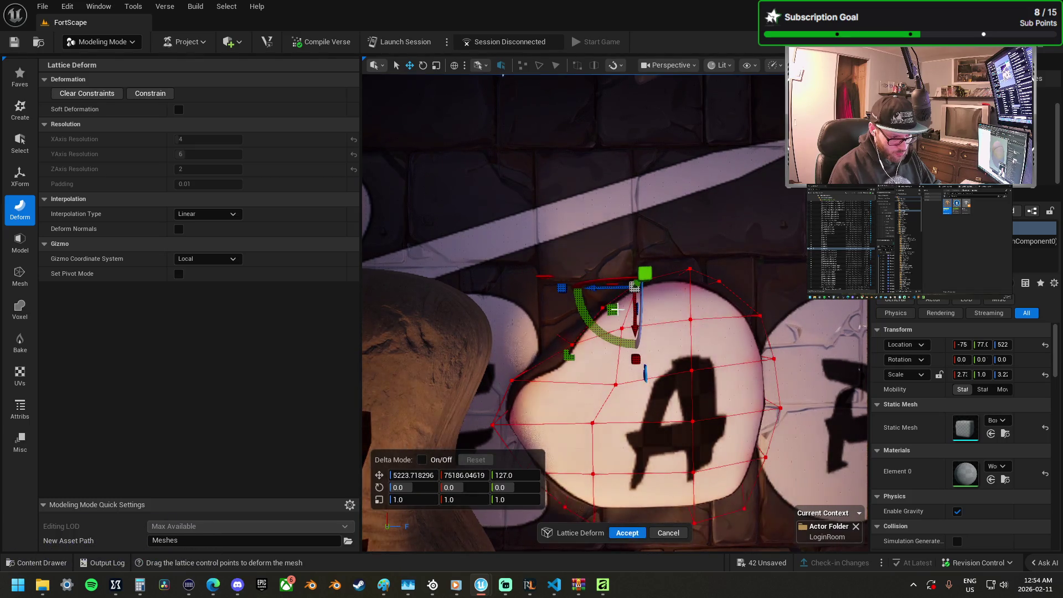
mouse_move(560, 309)
left_mouse_down()
mouse_move(553, 255)
mouse_move(601, 374)
left_mouse_up()
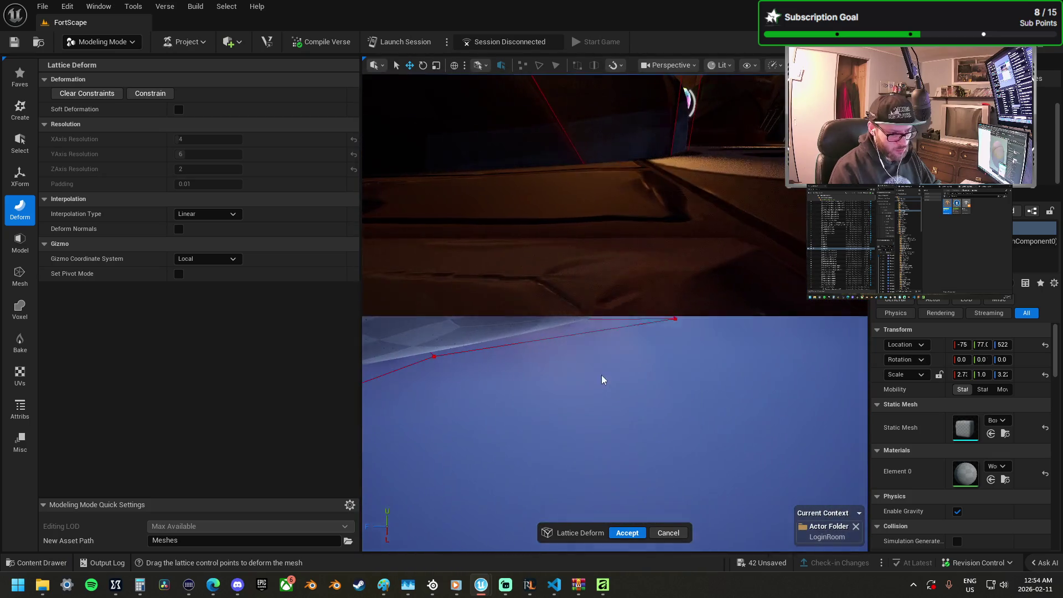
left_click(675, 321)
key("f")
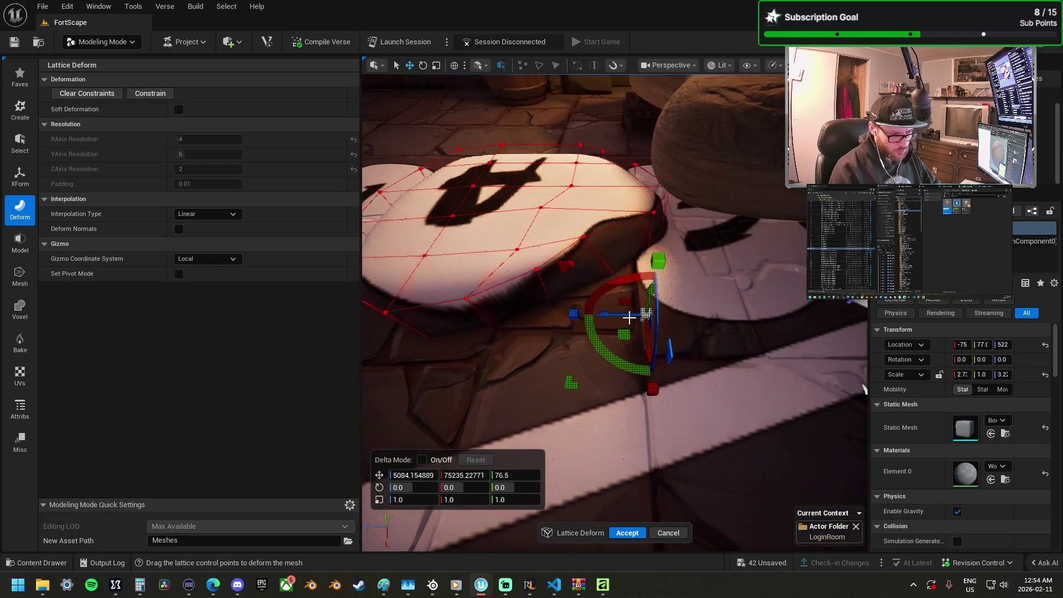
mouse_move(596, 314)
left_mouse_down()
mouse_move(550, 310)
mouse_move(846, 334)
left_mouse_up()
left_click_drag(621, 330, 622, 330)
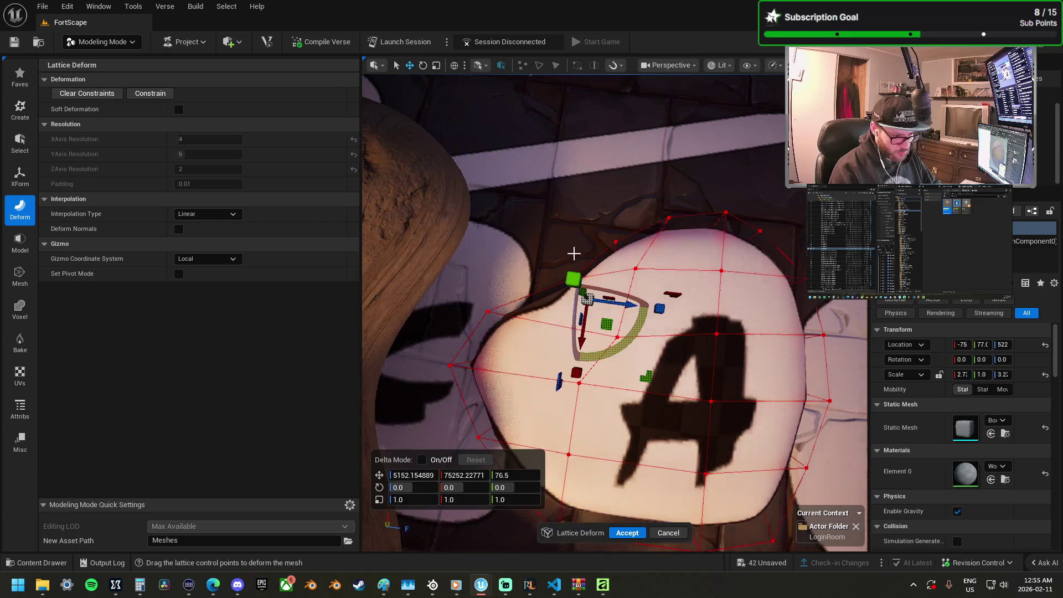
key("Return")
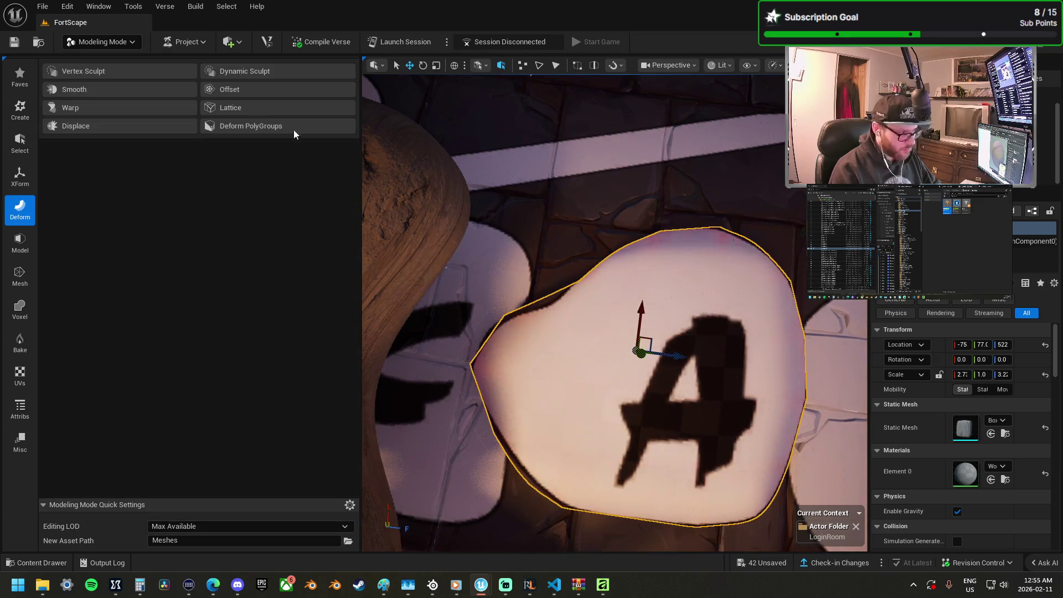
Step: Subdivide the A stone mesh and accept the smoothed result
left_click(20, 176)
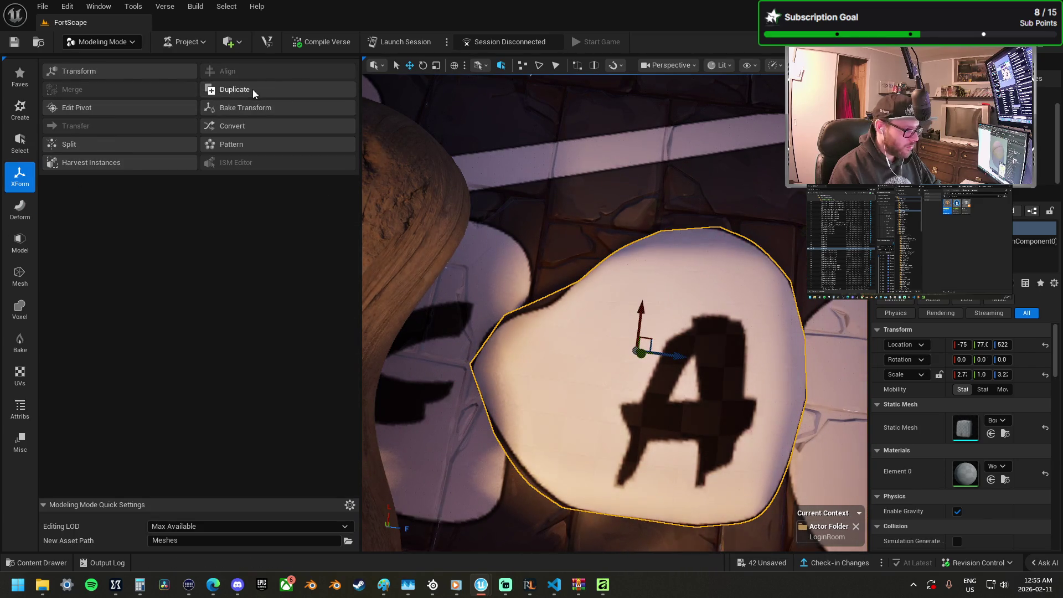
left_click(20, 241)
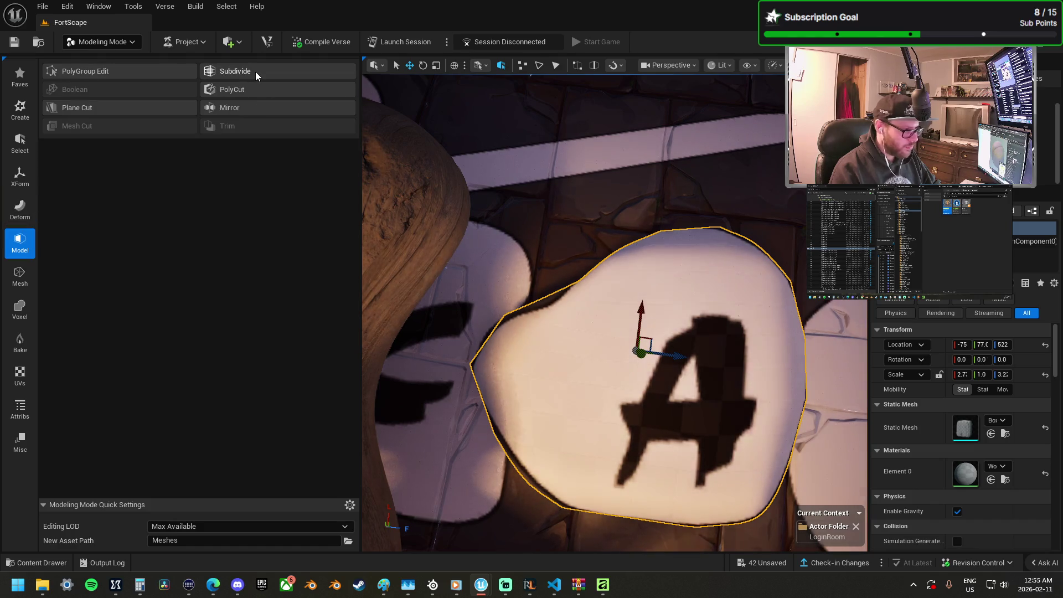
left_click(255, 71)
left_click(620, 533)
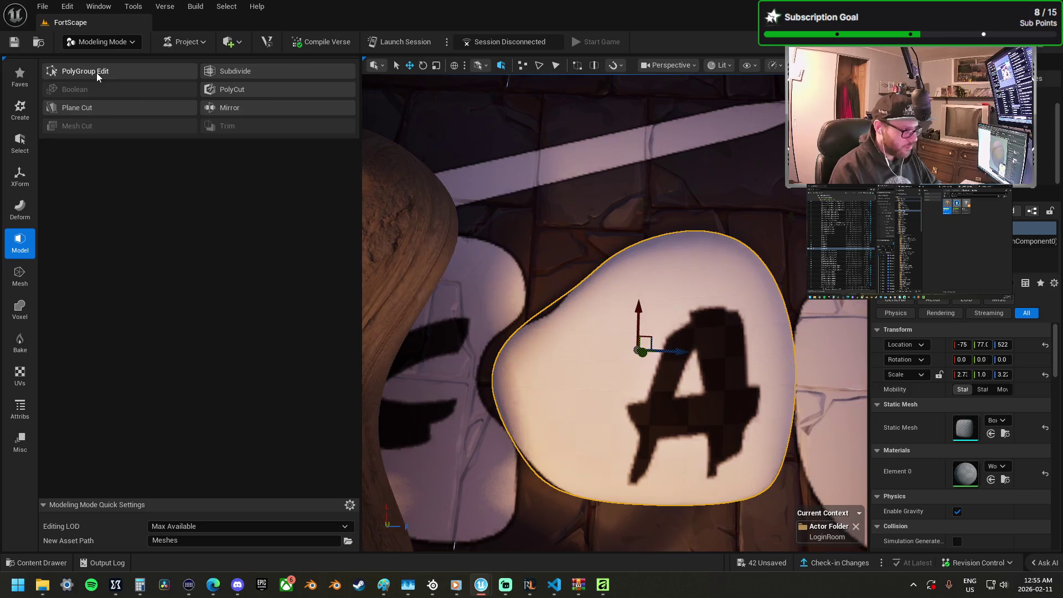
Step: Shift face strips along the stone's edge with PolyGroup Edit, then select the A-shaped cutter
left_click(97, 72)
left_click_drag(548, 251, 515, 333)
mouse_move(553, 285)
left_mouse_down()
mouse_move(545, 238)
mouse_move(553, 284)
left_mouse_up()
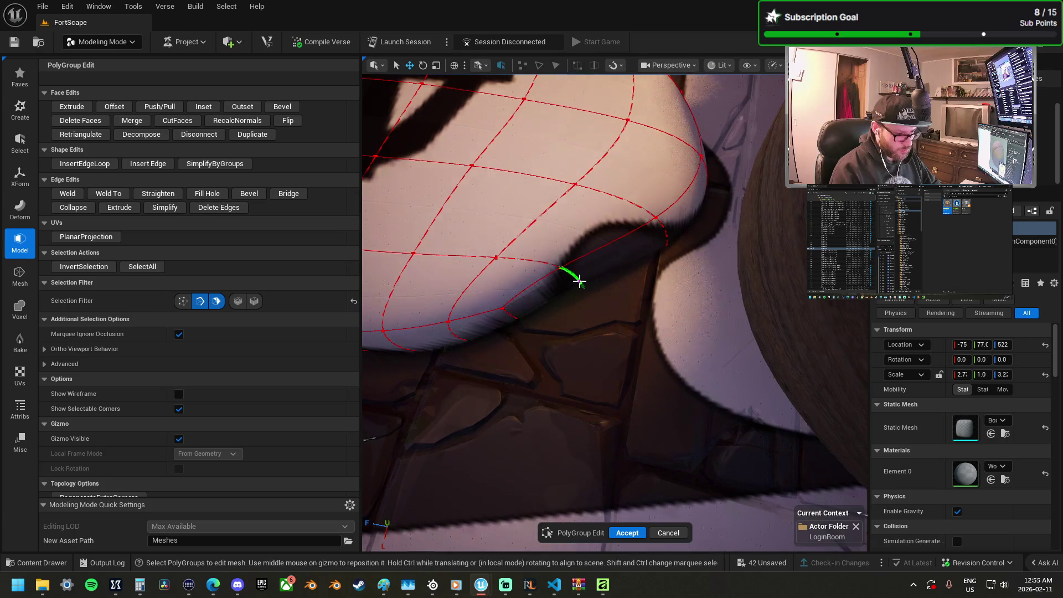
left_click(578, 281)
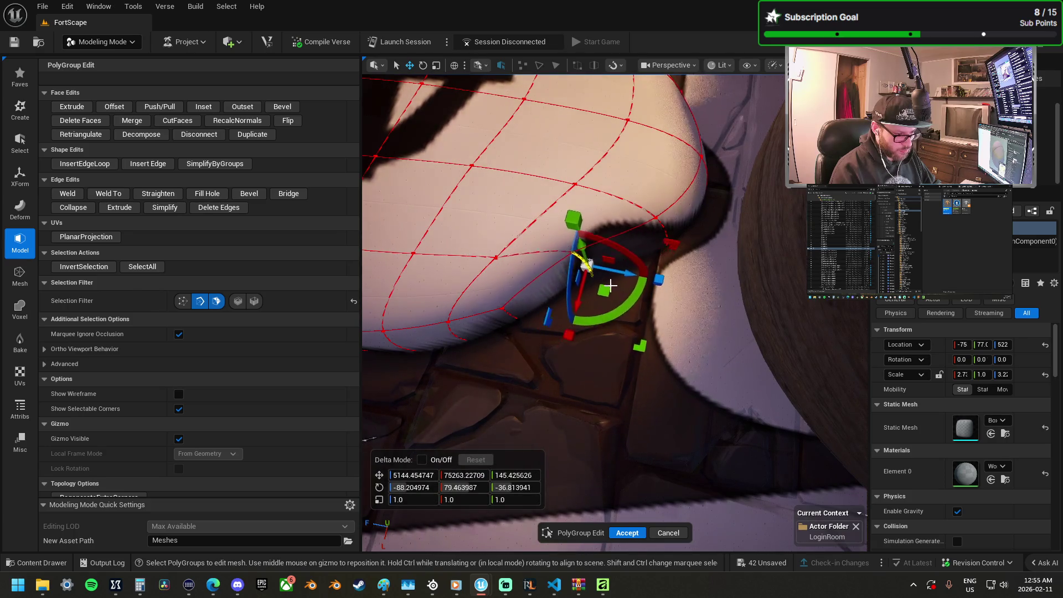
left_click_drag(591, 251, 586, 249)
left_click_drag(615, 286, 555, 307)
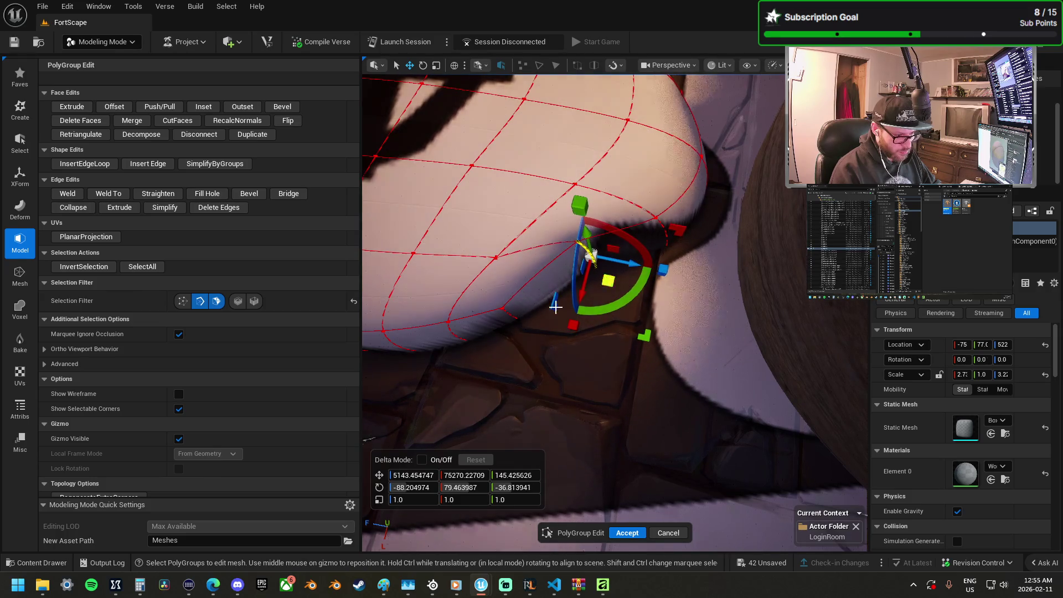
left_click(515, 319)
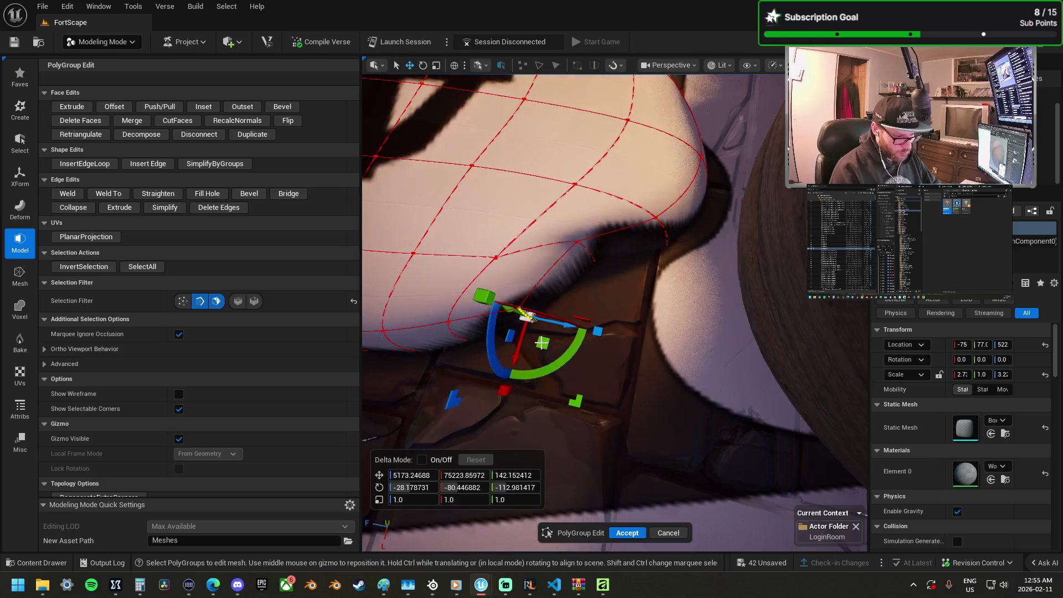
left_click_drag(615, 310, 504, 266)
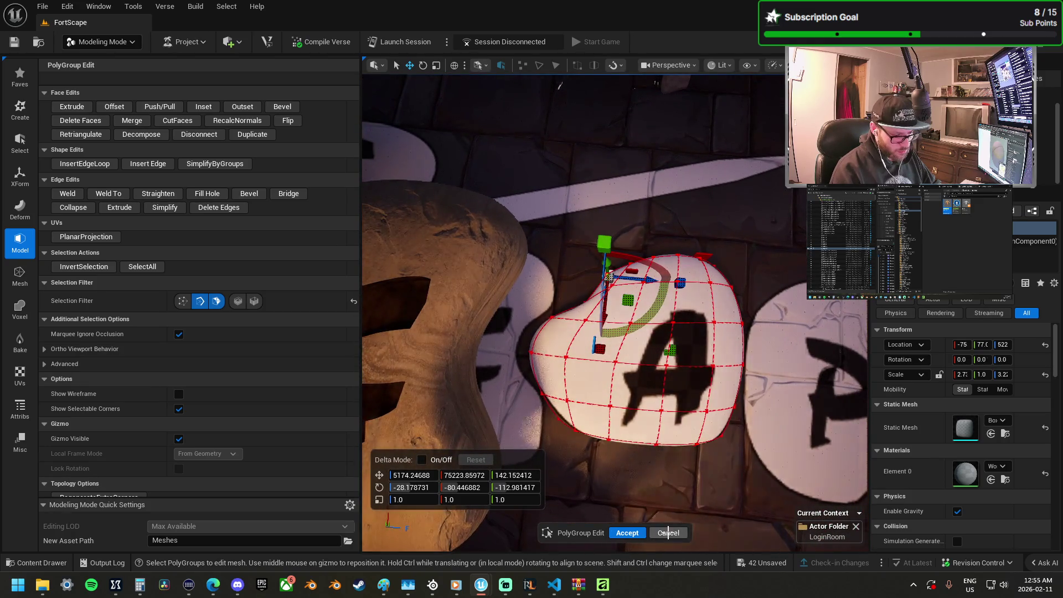
left_click(631, 531)
mouse_move(570, 366)
left_mouse_down()
mouse_move(603, 176)
mouse_move(611, 227)
left_mouse_up()
left_click(610, 189)
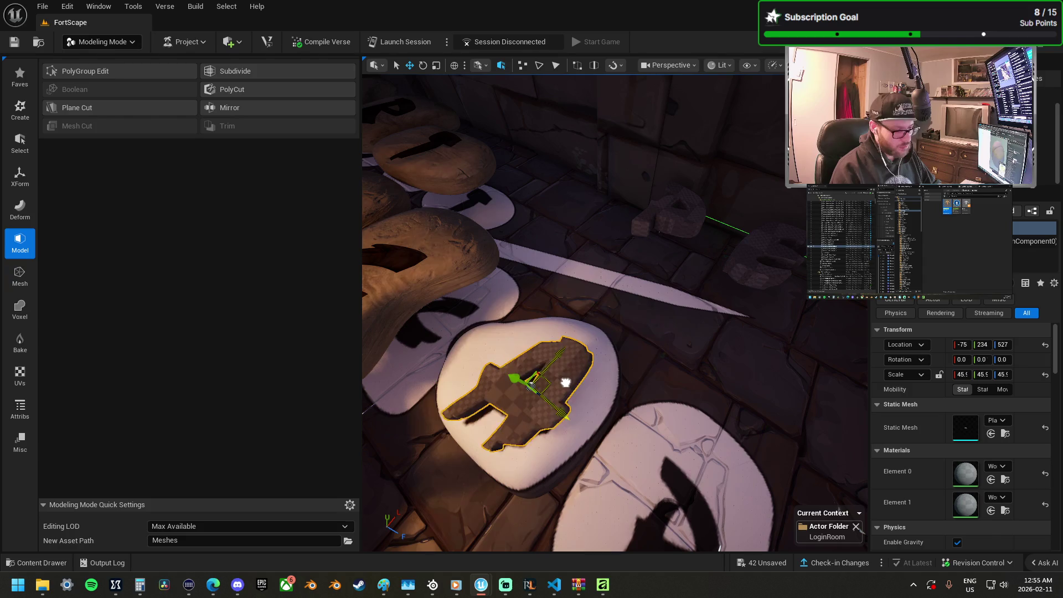
Step: Slide the A cutter along Y to the centre of the stone and check its placement
left_click_drag(498, 371, 493, 370)
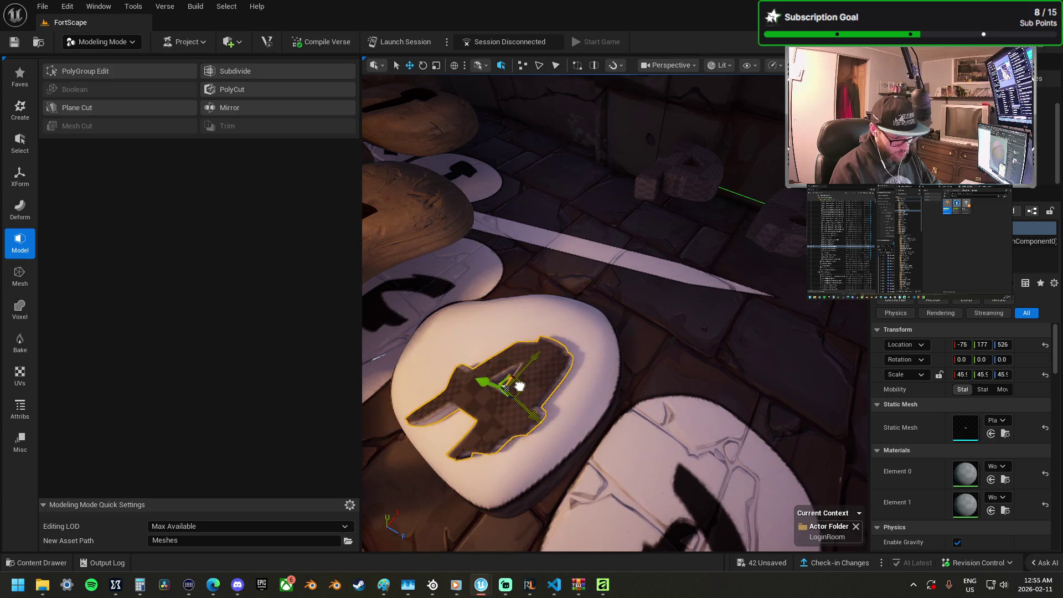
key("f")
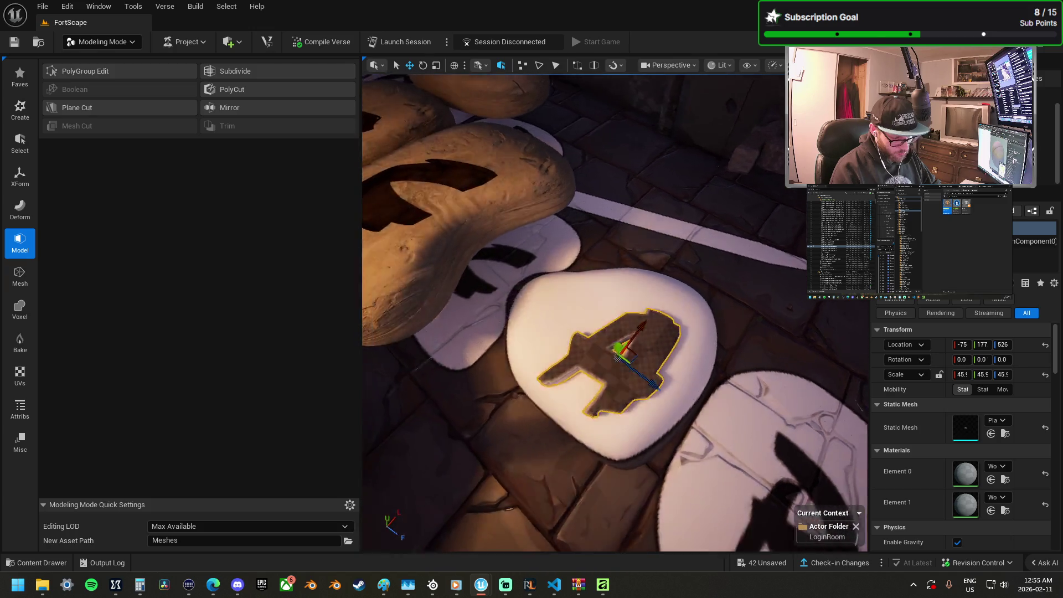
mouse_move(554, 333)
left_mouse_down()
mouse_move(583, 261)
mouse_move(643, 245)
left_mouse_up()
left_click_drag(667, 200, 670, 230)
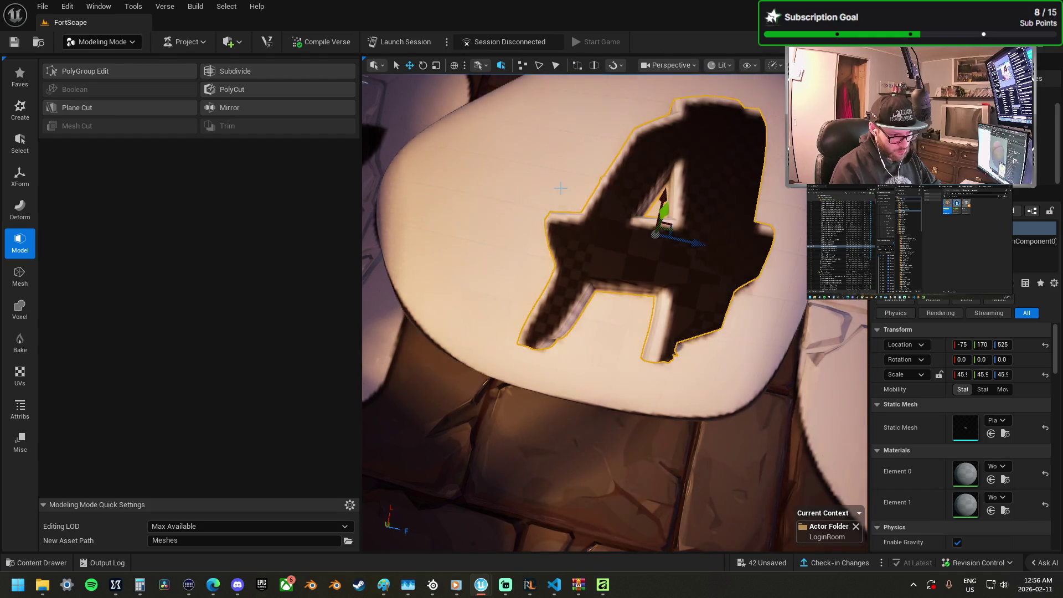
Step: Select the A stone together with the A cutter for the mesh cut
left_click(561, 189, "ctrl")
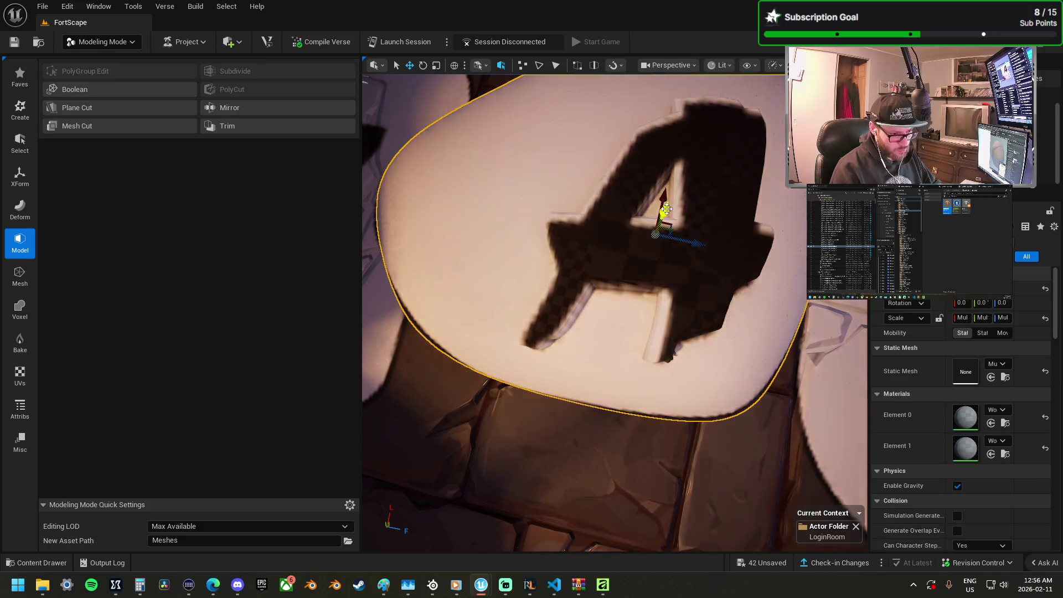
scroll(609, 219, "down", 5)
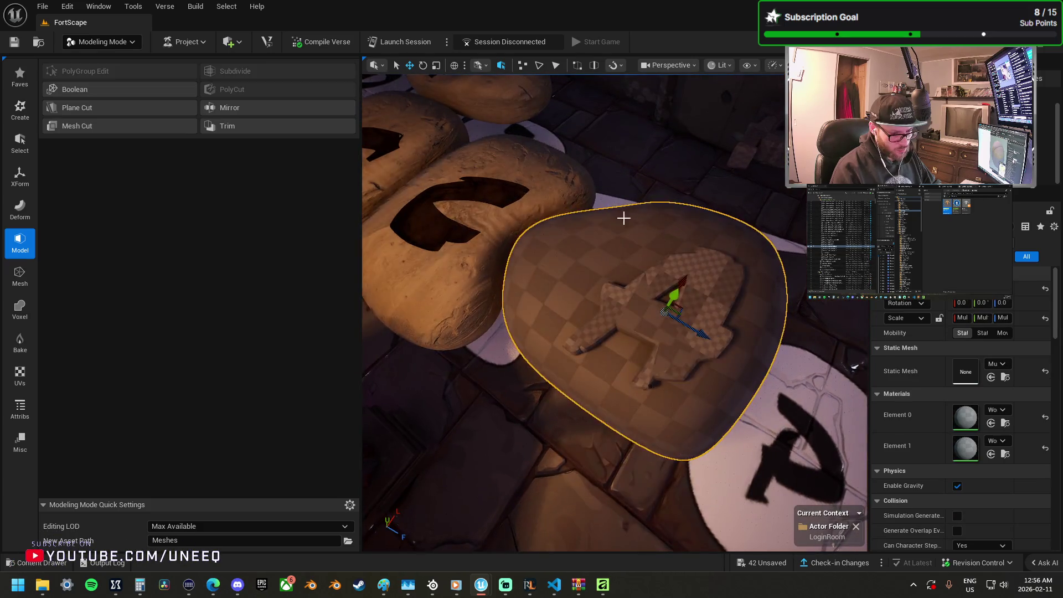
left_click(560, 210)
left_click(764, 286)
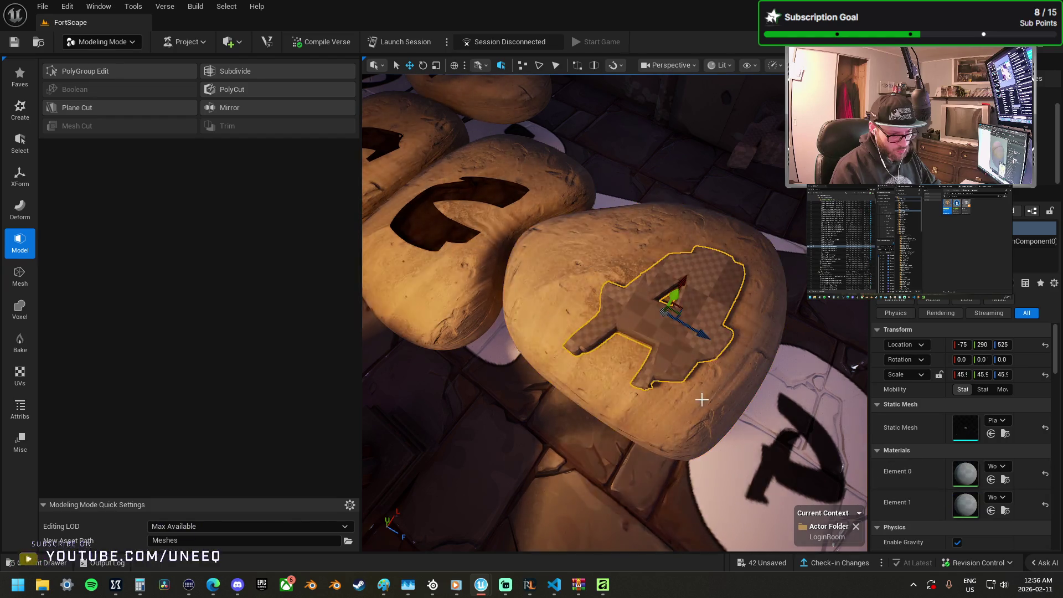
left_click(709, 321, "ctrl")
left_click(79, 126)
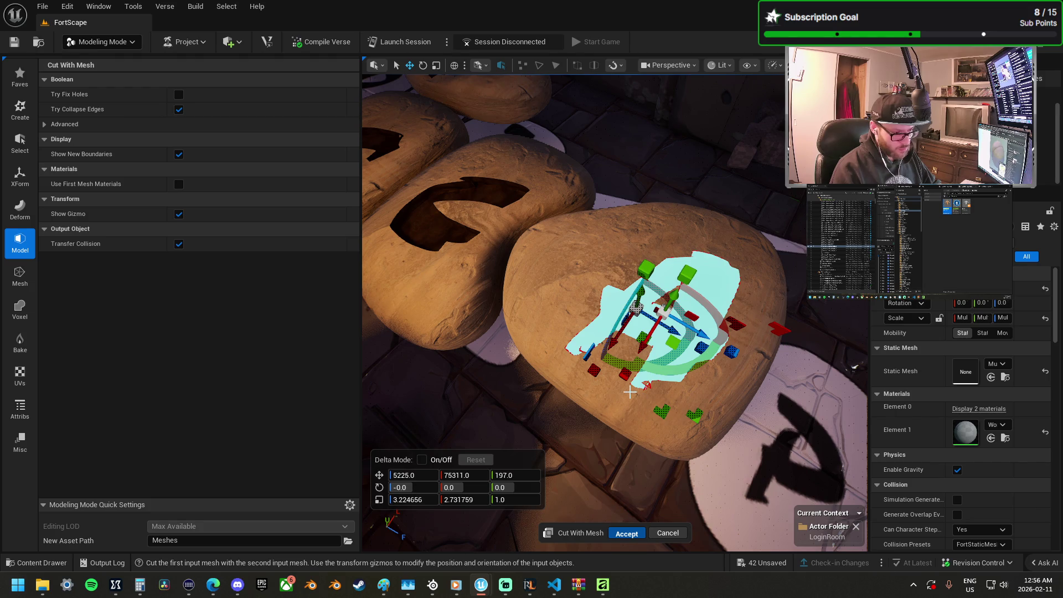
Step: Accept the A mesh cut, delete the leftover cutter mesh, and view the row of letter stones
key("Return")
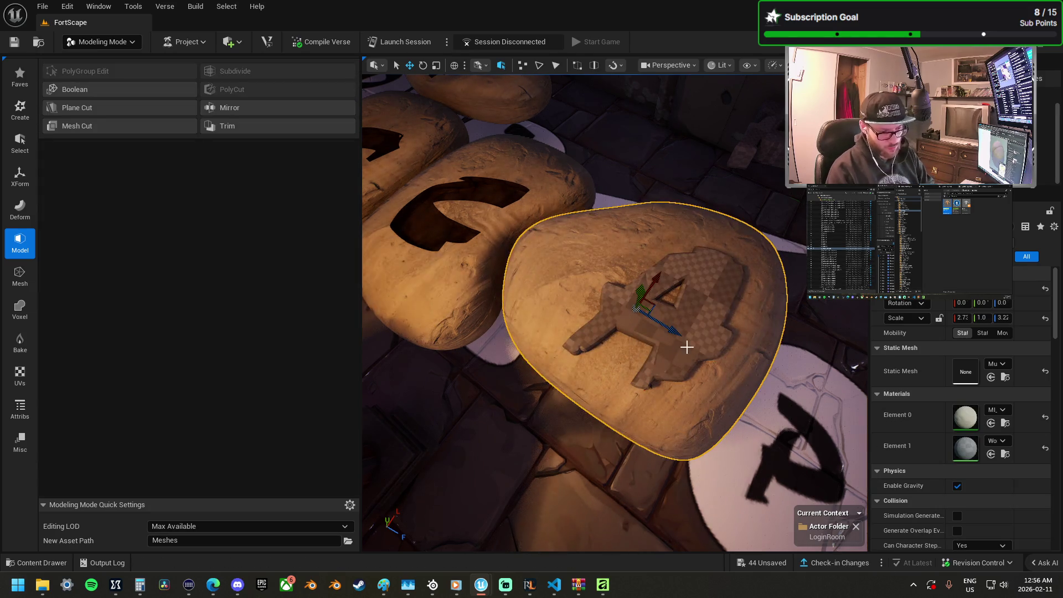
left_click(680, 349)
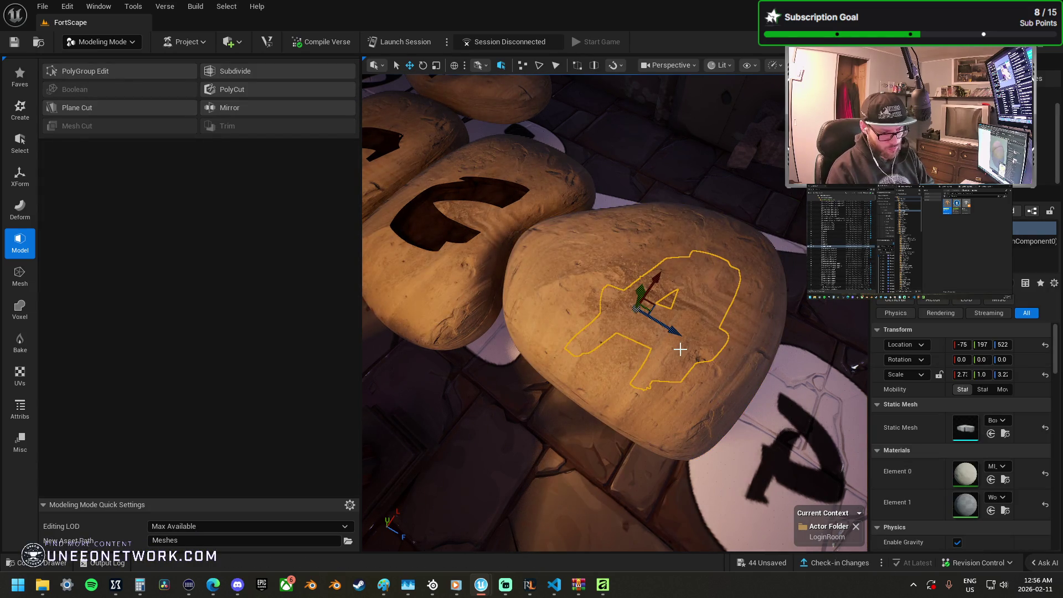
key("Delete")
left_click(681, 360)
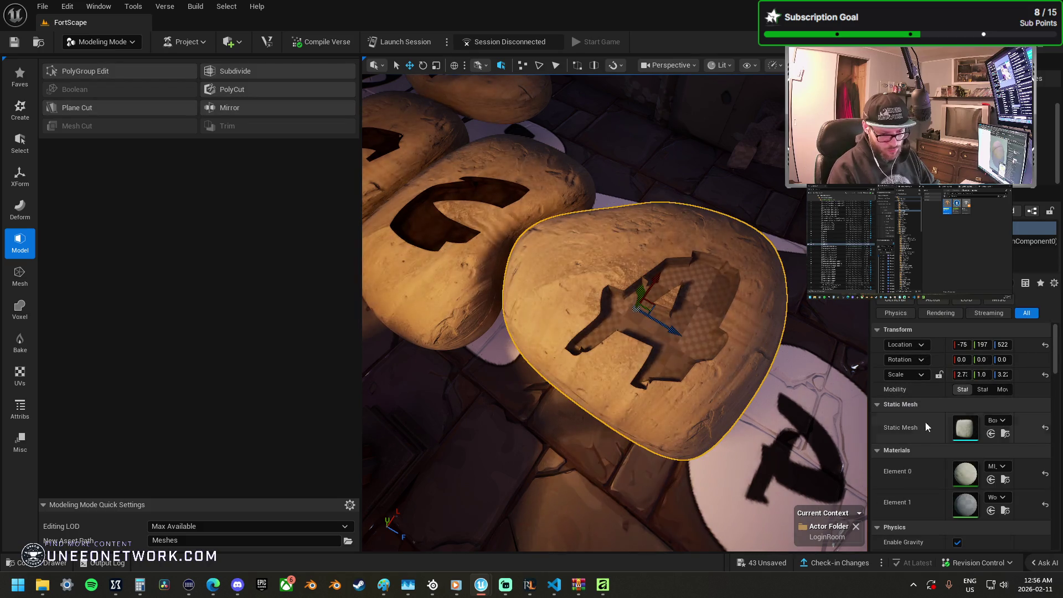
left_click(482, 255)
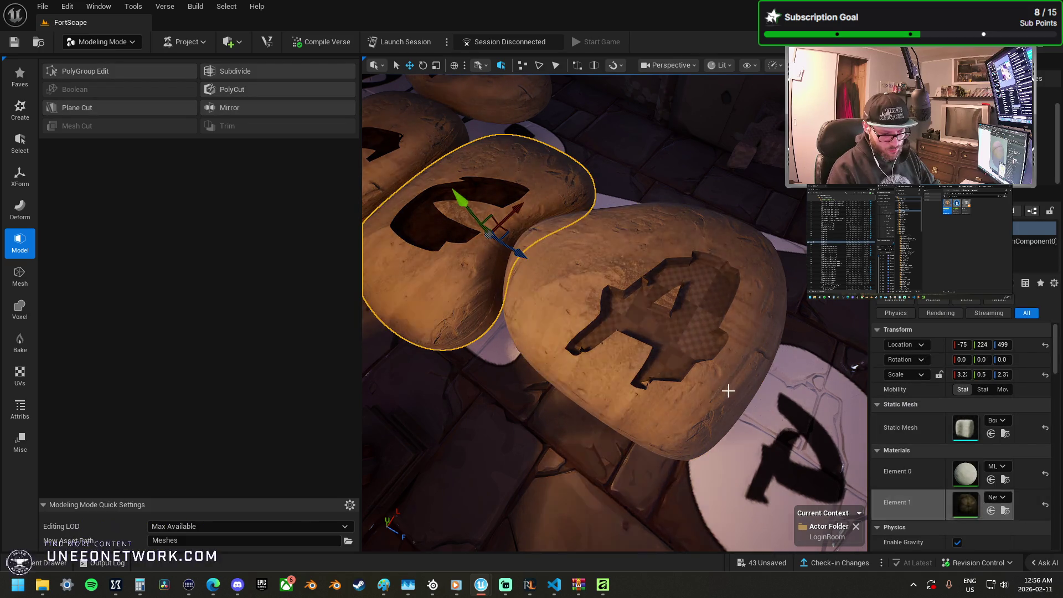
left_click(728, 391)
left_click_drag(460, 249, 435, 233)
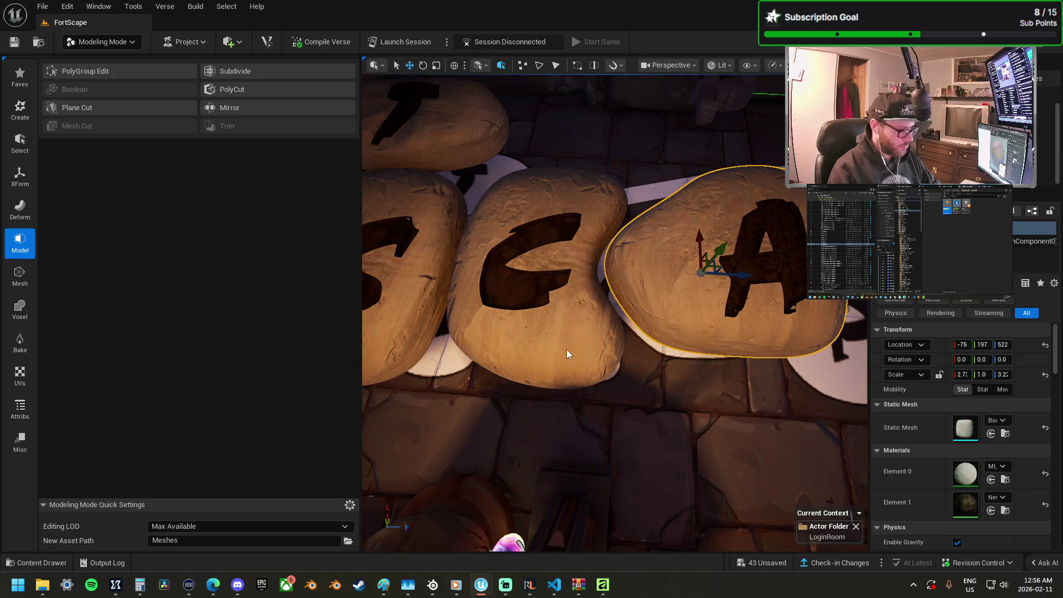
Step: Select the row of letter stones and start projecting new UVs
left_click(566, 354, "ctrl")
left_click_drag(421, 150, 488, 172)
left_click(532, 135, "ctrl")
left_click(465, 125, "ctrl")
left_click(413, 118, "ctrl")
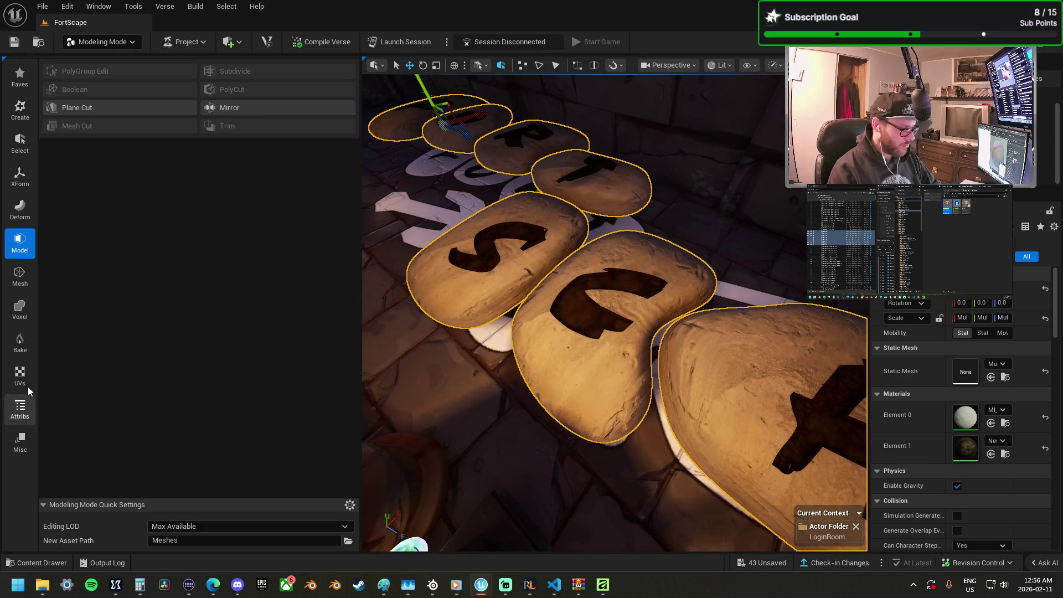
left_click(25, 382)
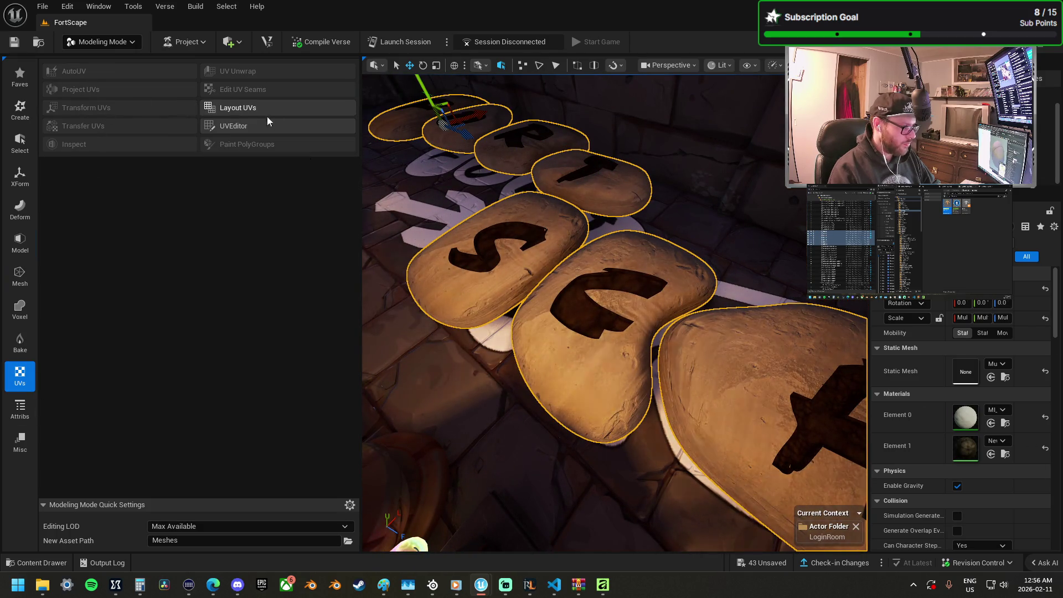
left_click(118, 89)
Step: Set the P stone's cylinder projection dimensions to 512 and accept it
left_click_drag(609, 277, 520, 322)
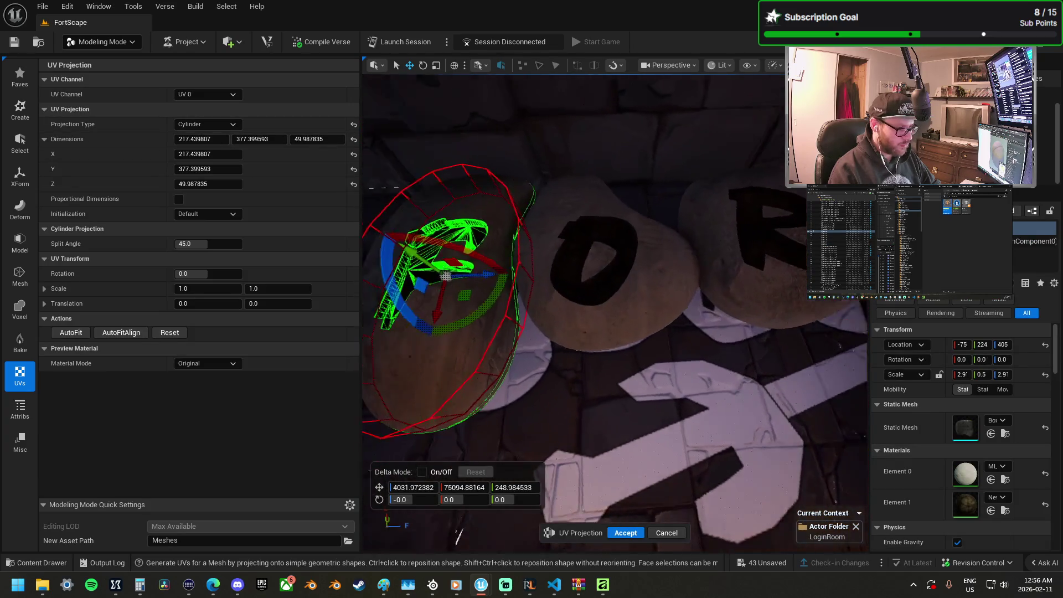
left_click(202, 139)
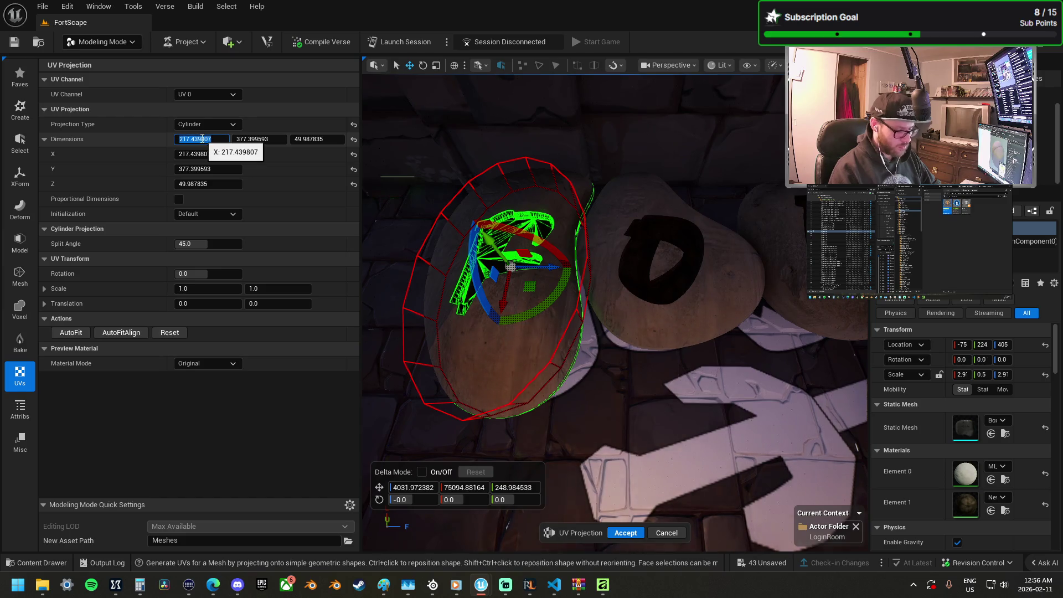
type("512")
key("Tab")
type("512")
key("Tab")
key("Tab")
left_click(626, 533)
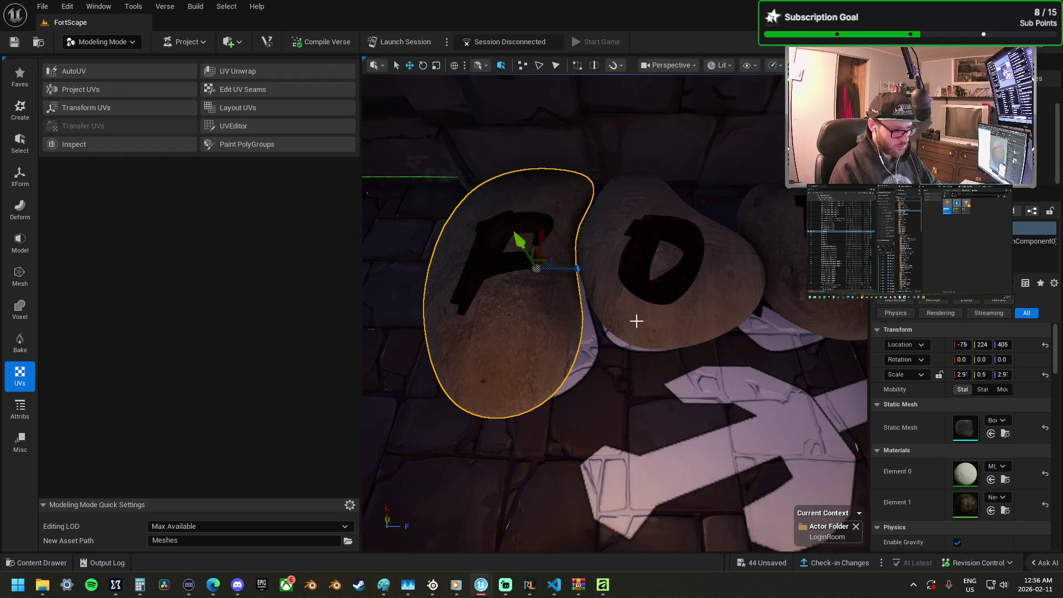
Step: Give the O stone a cylinder UV projection of 512 on X, Y and Z
left_click(635, 318)
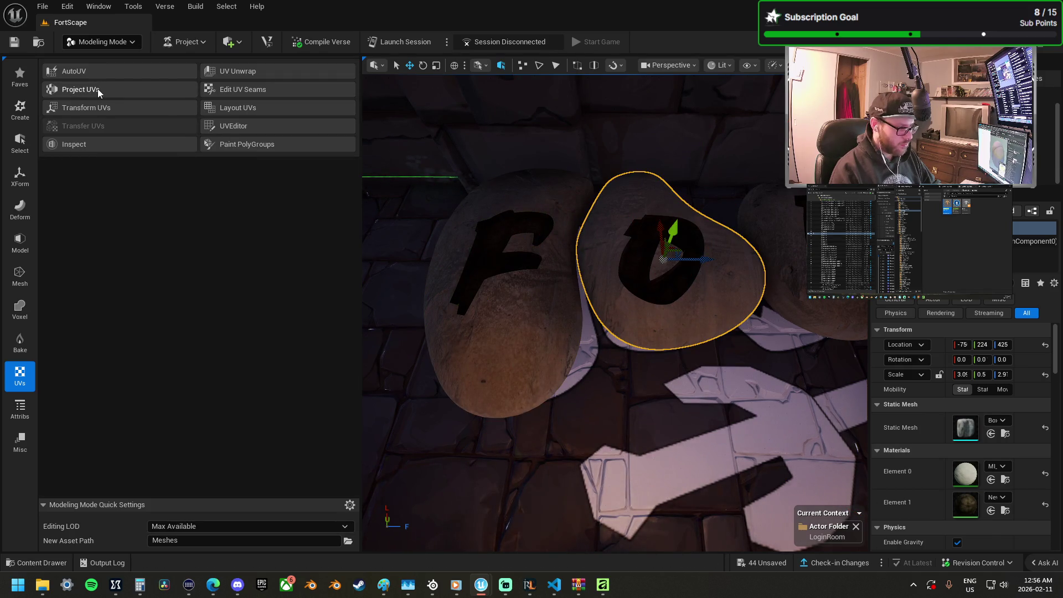
left_click(80, 89)
left_click(198, 140)
type("12")
key("Tab")
type("512")
key("Tab")
type("512")
key("Return")
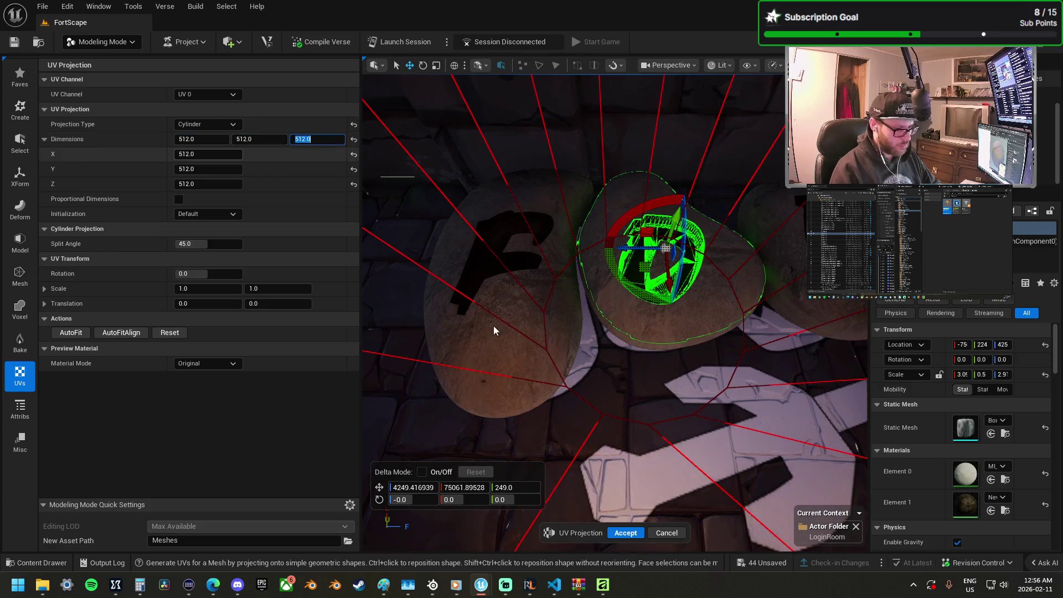
left_click(621, 530)
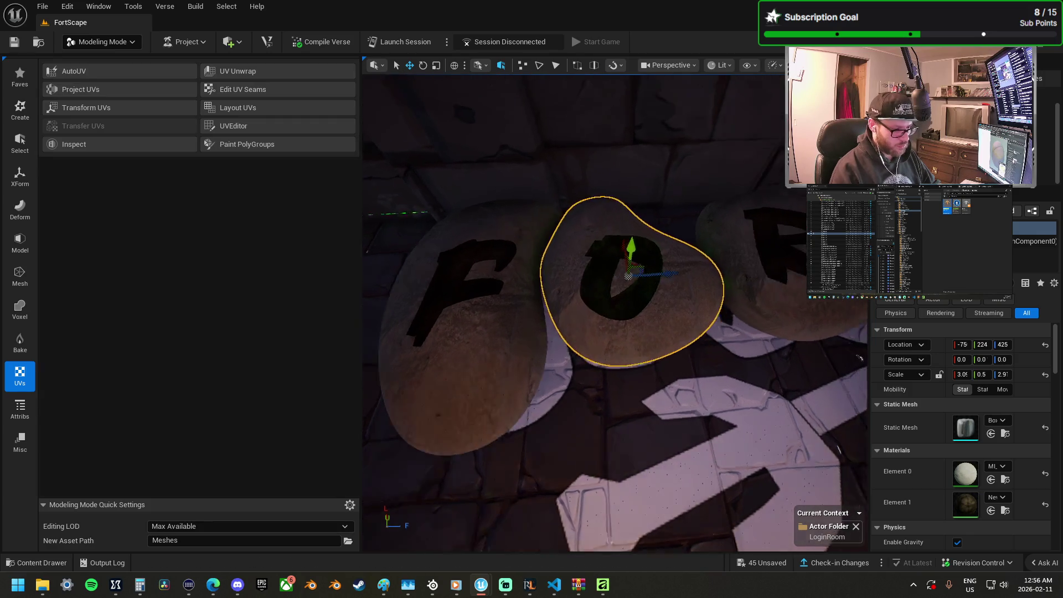
Step: Give the R stone a cylinder UV projection of 512 on all three dimensions
left_click(630, 322)
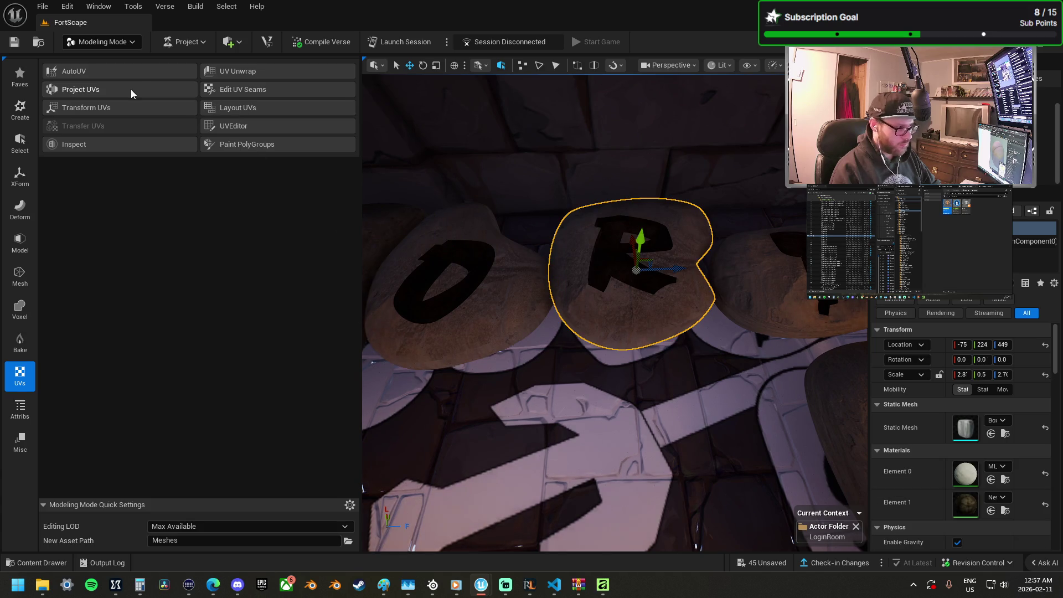
left_click(133, 90)
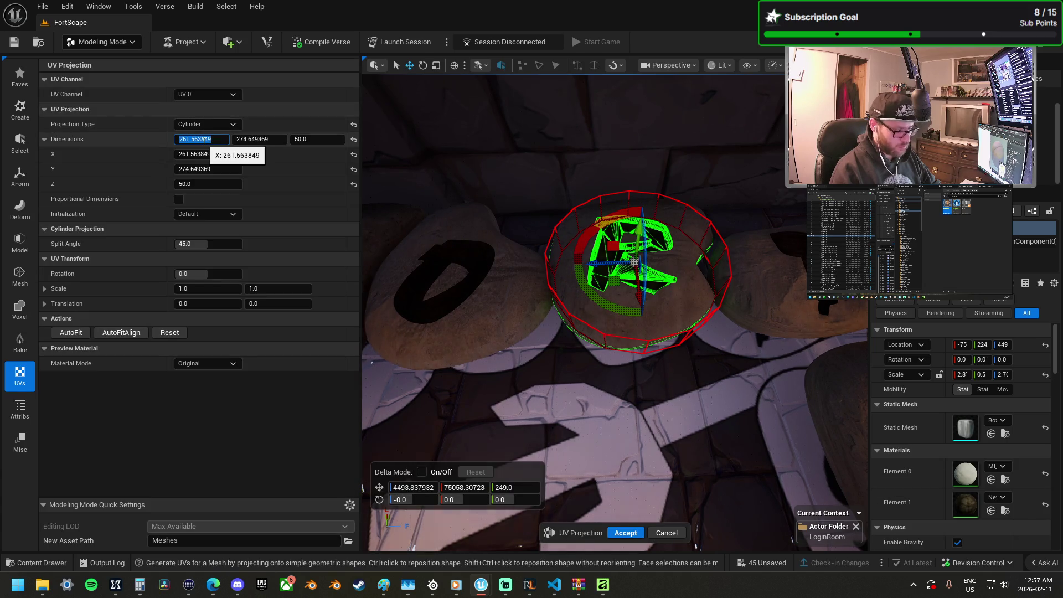
type("512")
key("Tab")
key("Tab")
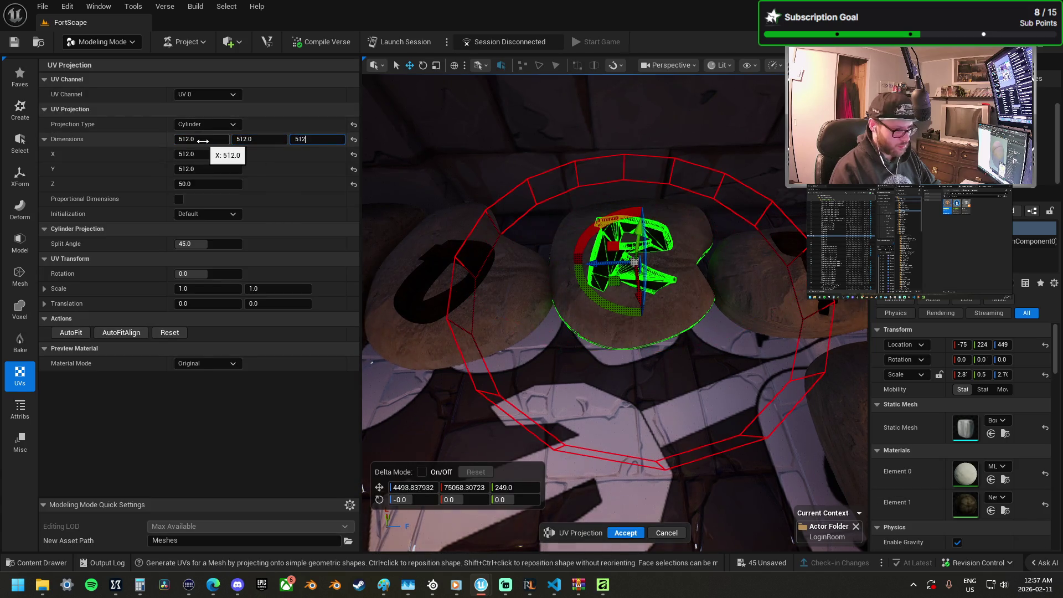
type("512")
key("Return")
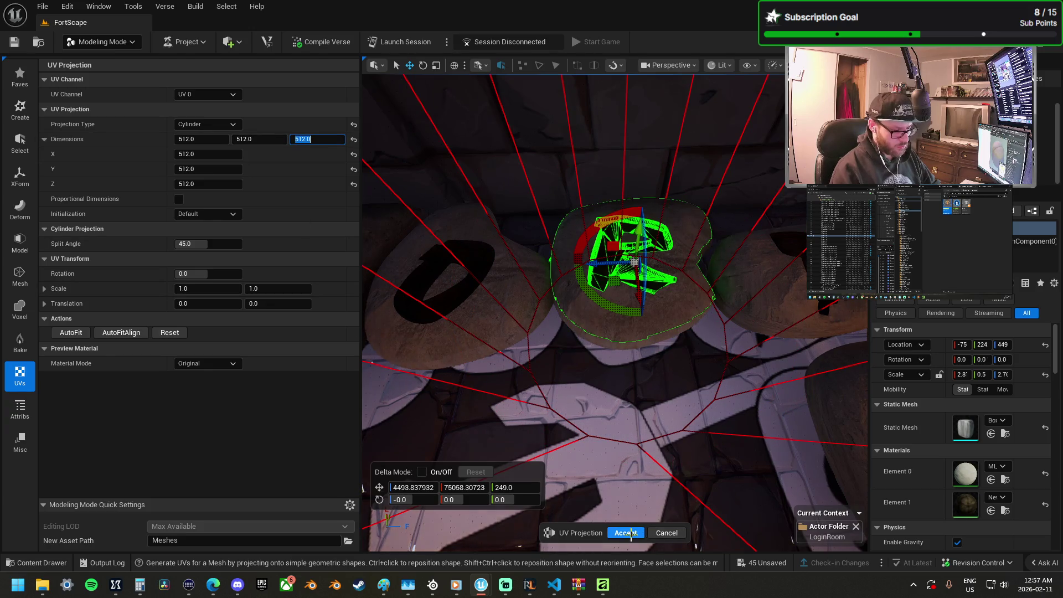
key("Return")
Step: Apply a 512 cylinder UV projection to the T stone on the right
left_click(765, 294)
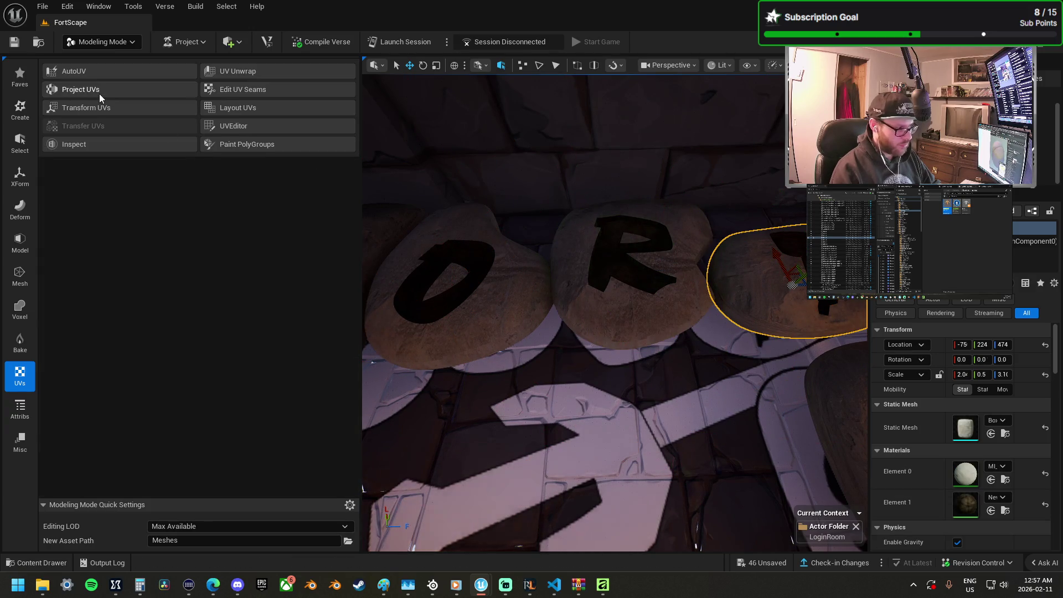
left_click(100, 93)
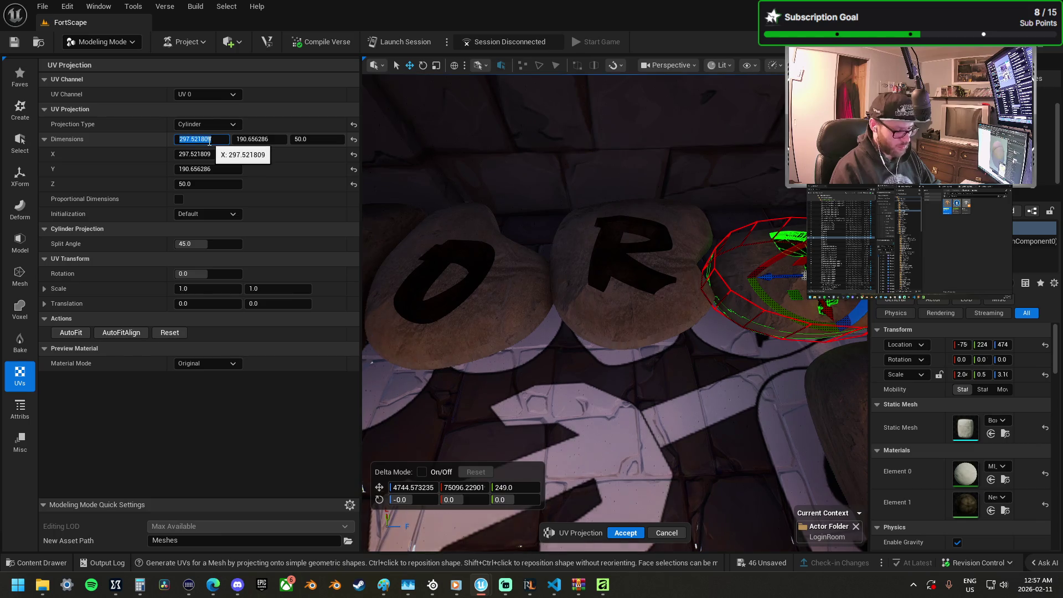
key("Tab")
type("512")
key("Return")
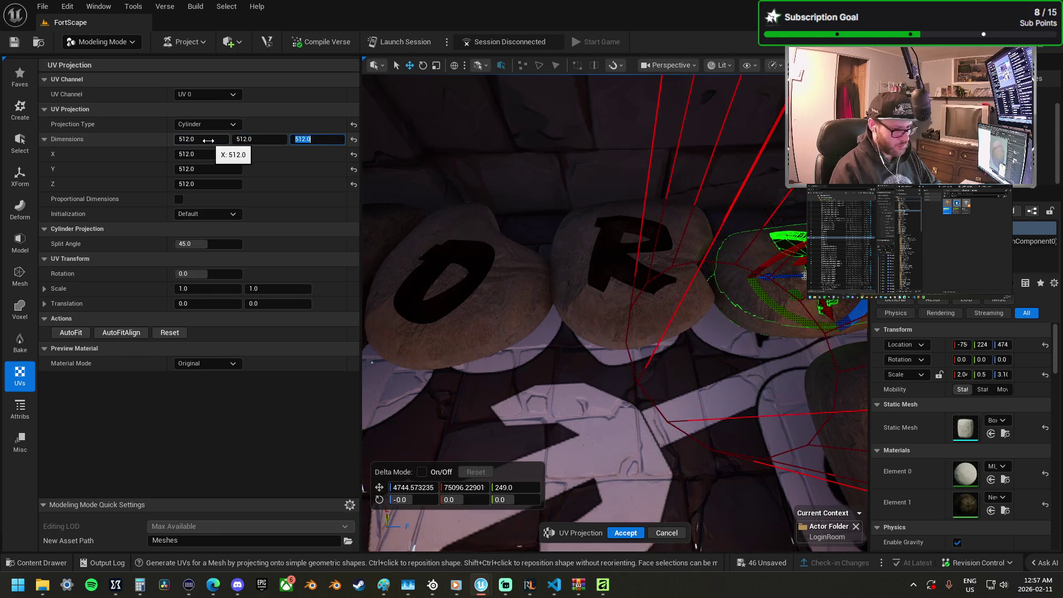
left_click(621, 533)
mouse_move(651, 367)
left_mouse_down()
mouse_move(687, 372)
mouse_move(701, 357)
left_mouse_up()
Step: Give the S stone a cylinder UV projection sized 512 and accept it
left_click(554, 366)
left_click(108, 90)
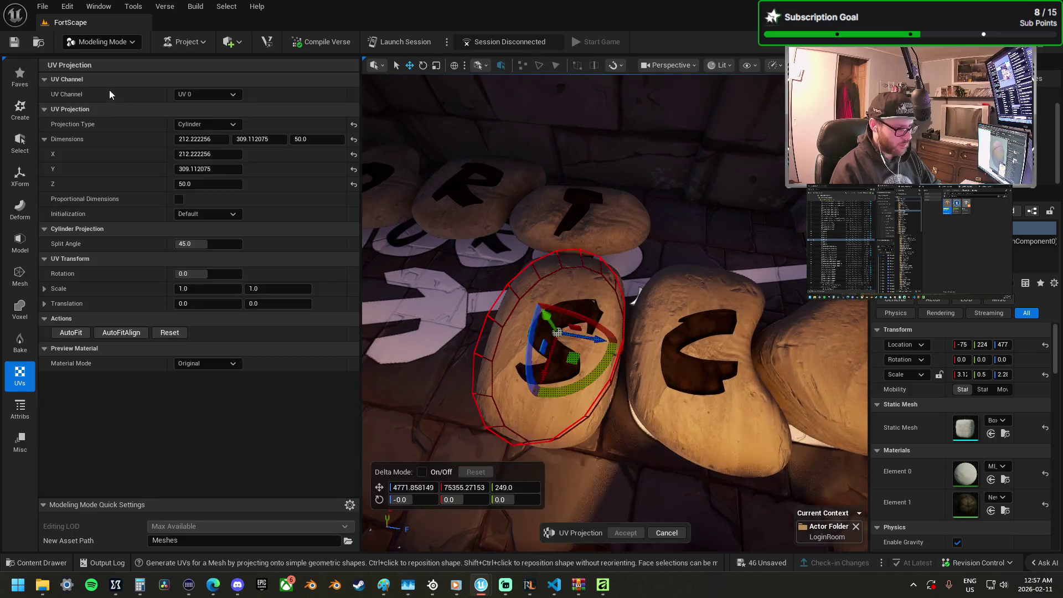
left_click(207, 138)
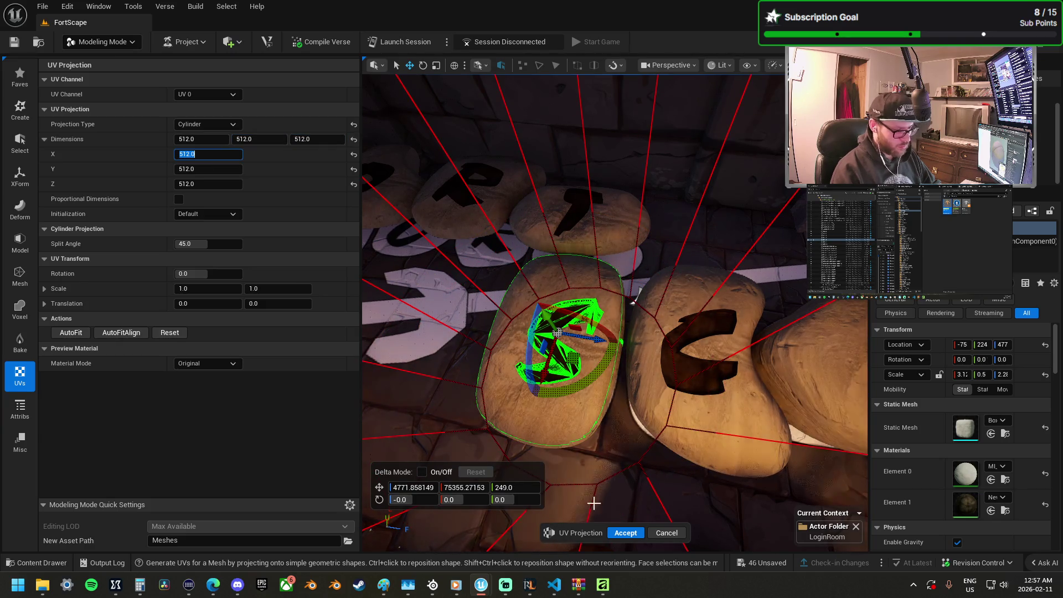
left_click(626, 534)
Step: Give the carved C stone a 512 cylinder UV projection and accept it
left_click(704, 355)
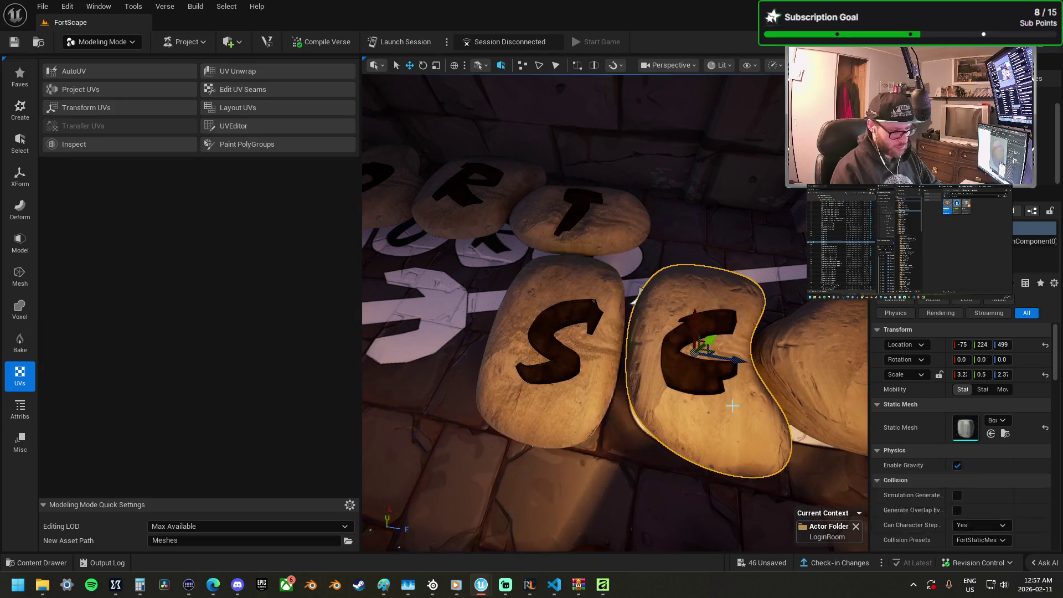
key("f")
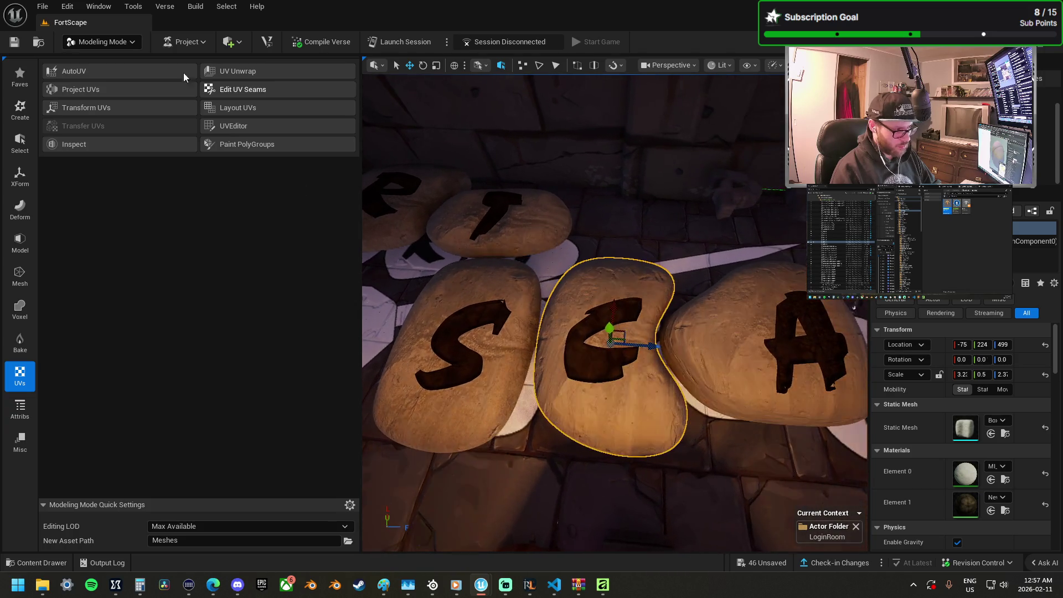
left_click(112, 91)
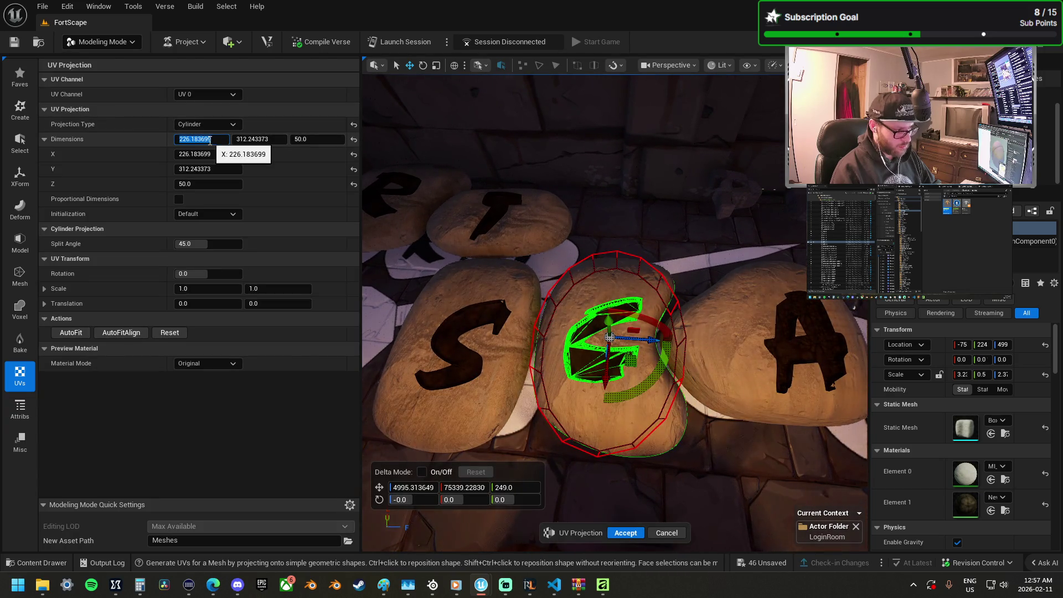
type("12")
key("Tab")
type("5")
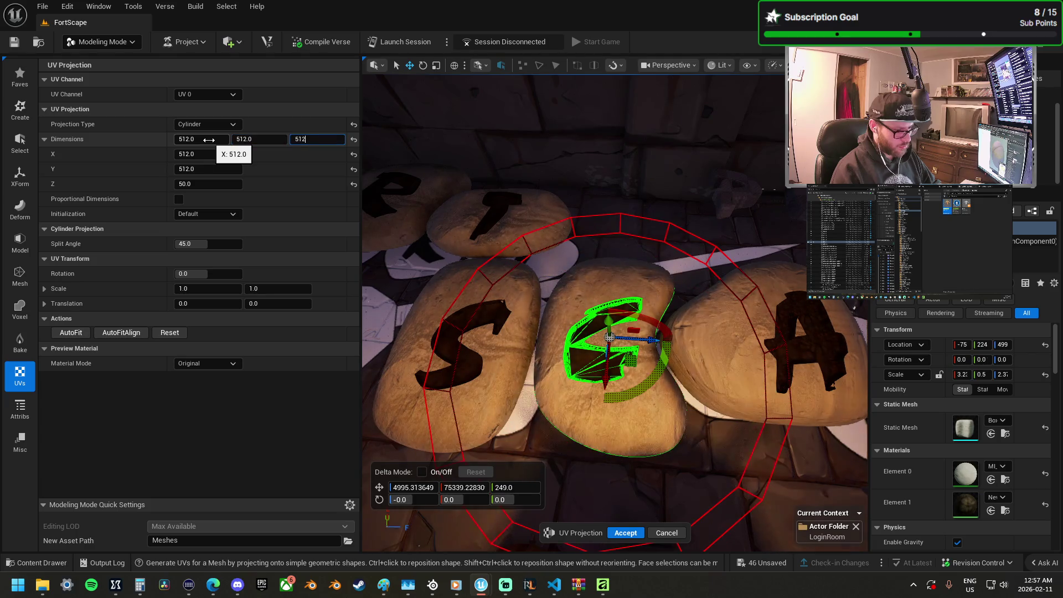
left_click(626, 532)
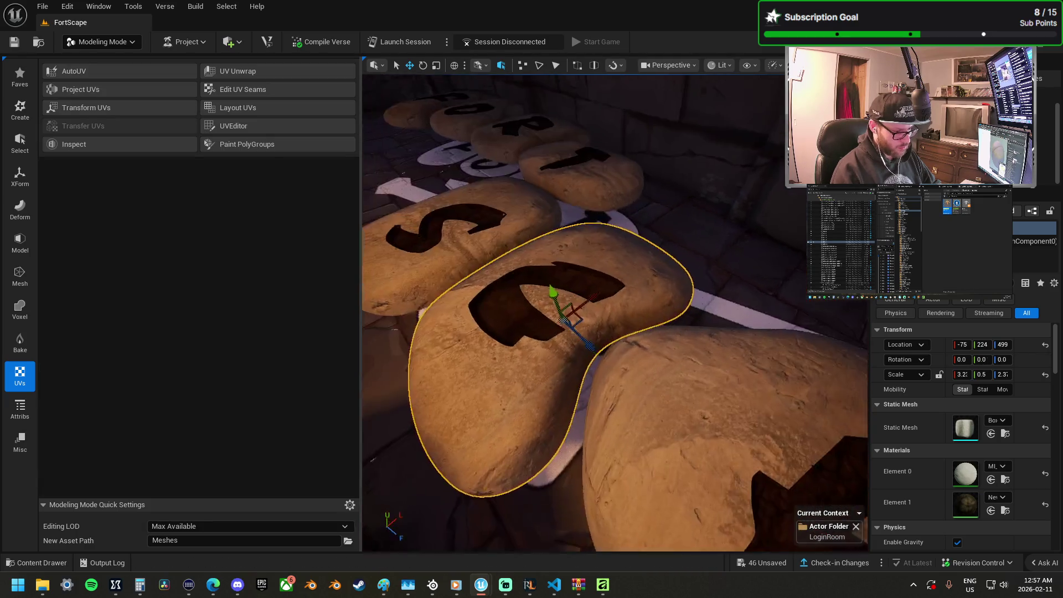
left_click_drag(614, 452, 614, 452)
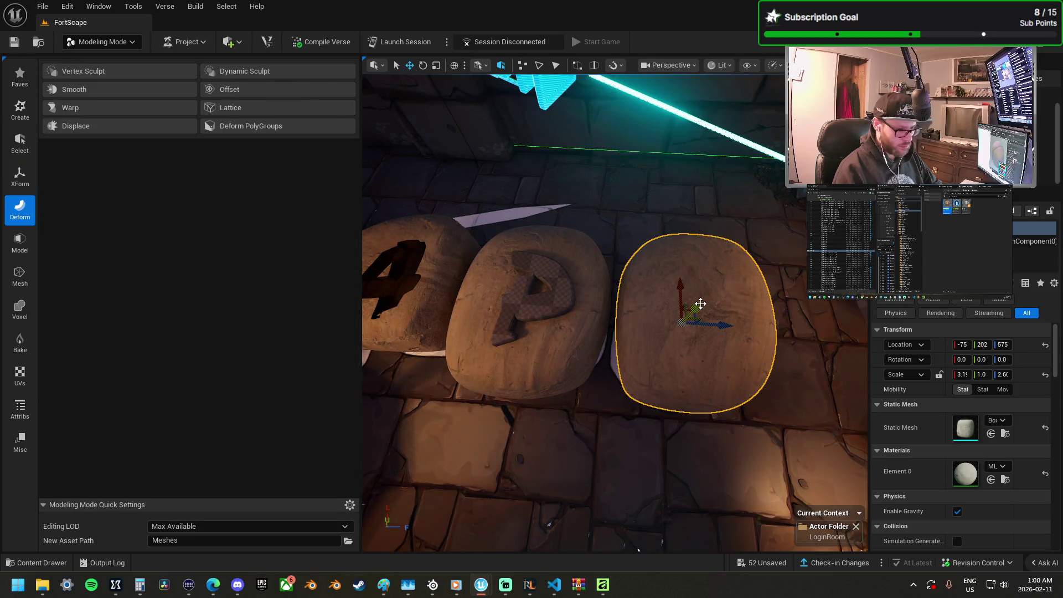
Step: Move the E stone to Location Y 84 and scale it up to about 3.5 by 2.9
mouse_move(687, 318)
left_mouse_down()
mouse_move(677, 327)
mouse_move(673, 307)
left_mouse_up()
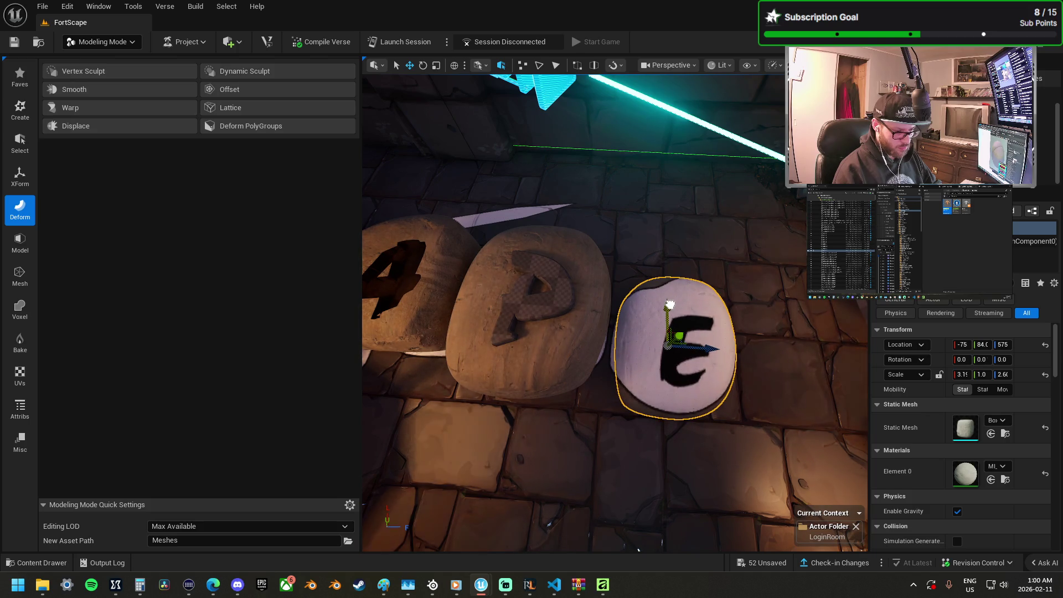
scroll(670, 304, "up", 5)
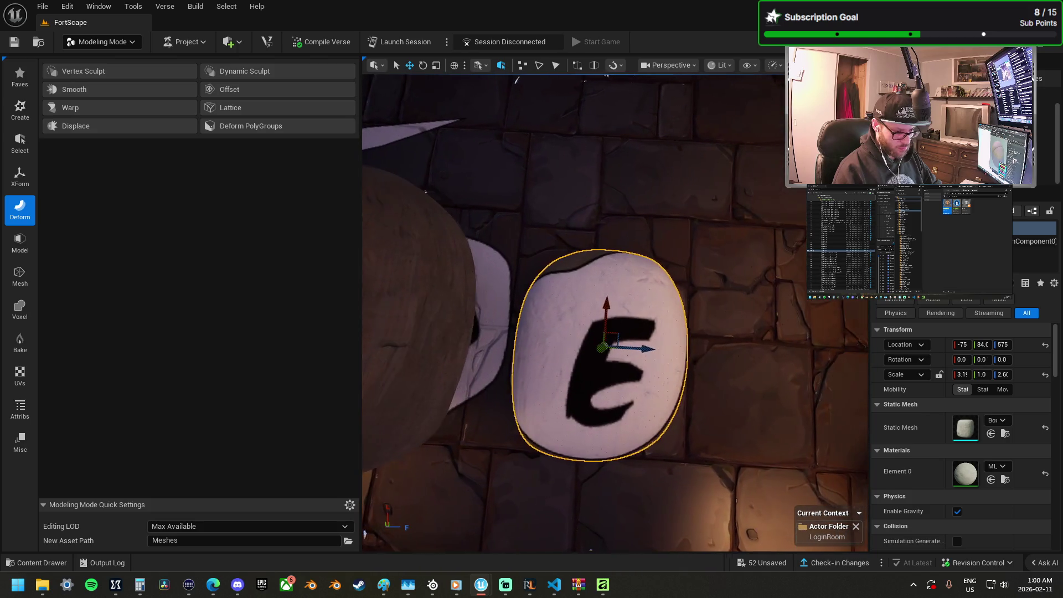
key("r")
left_click_drag(596, 348, 604, 344)
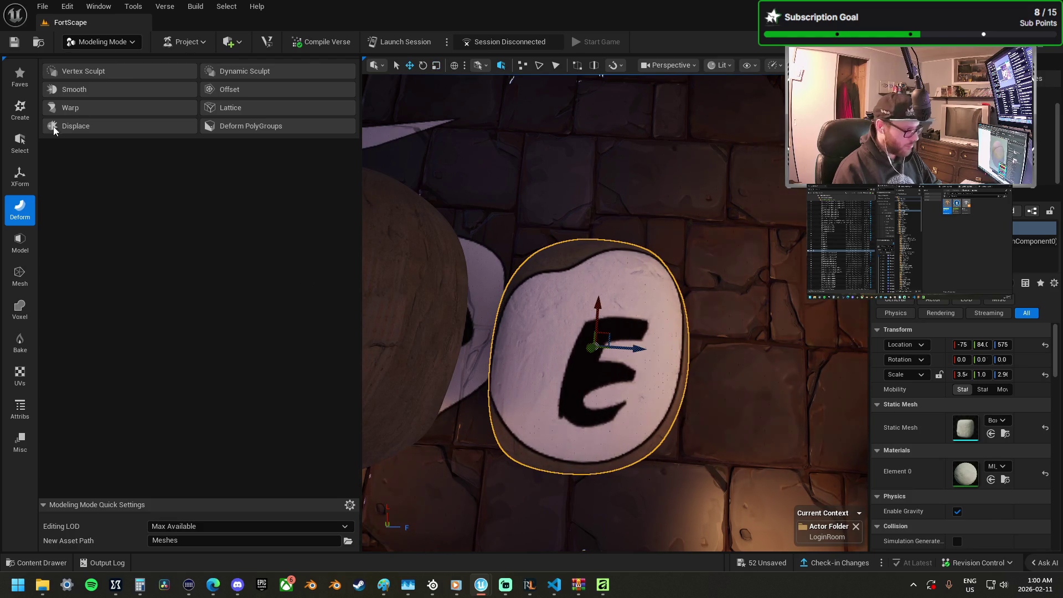
Step: Start a Lattice deformation on the E stone
left_click(20, 143)
left_click(25, 252)
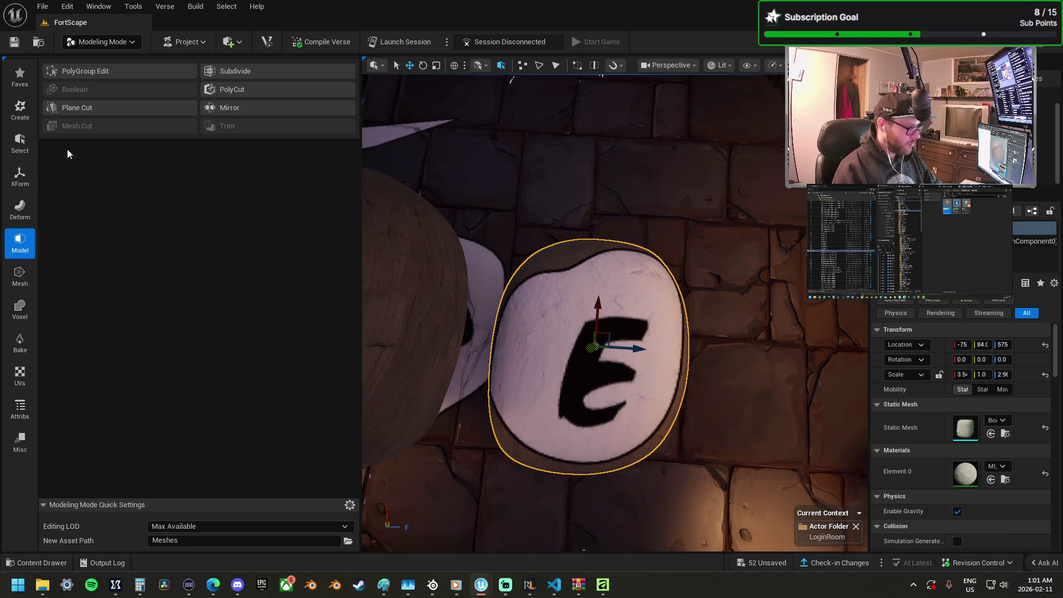
left_click(22, 215)
left_click(231, 110)
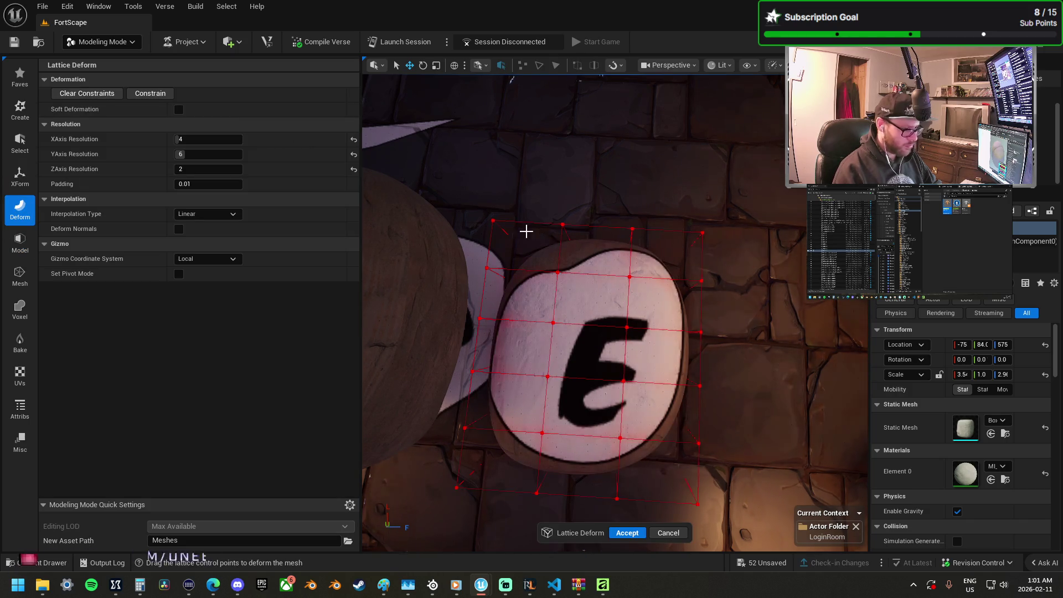
Step: Set the E stone's lattice Y resolution to 5 from a top-down view
left_click_drag(534, 201, 579, 227)
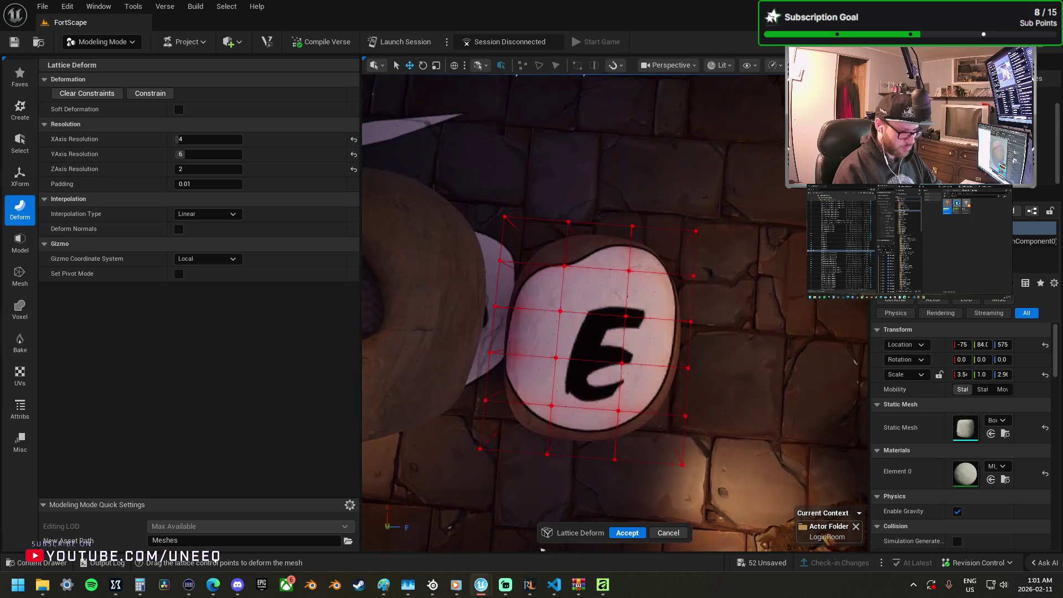
left_click(203, 153)
type("5")
key("Return")
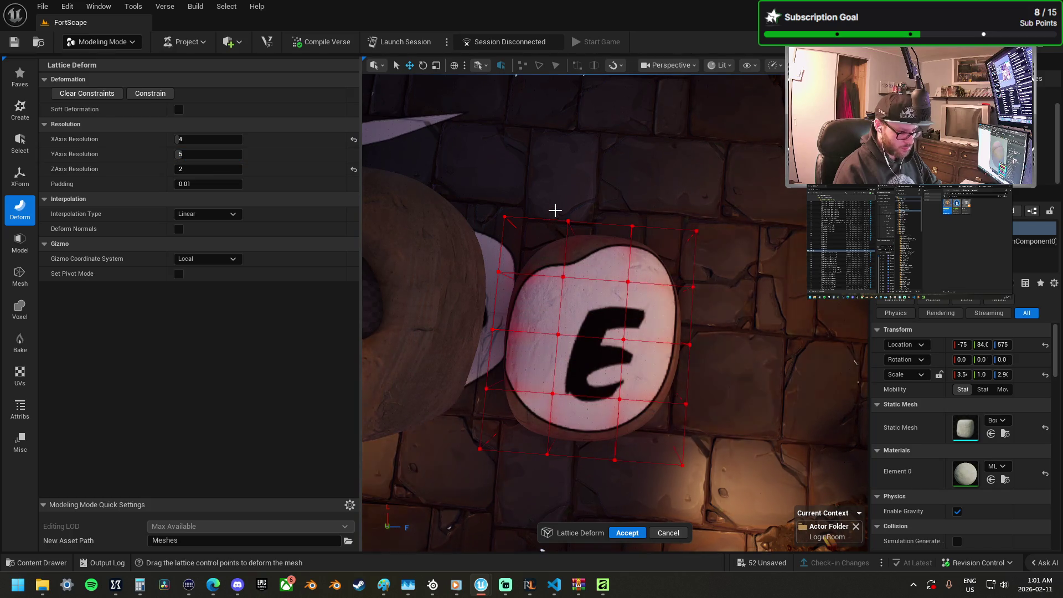
Step: Push the lower-left lattice points up and right to round the E stone's outline
mouse_move(593, 308)
left_mouse_down()
mouse_move(594, 291)
mouse_move(596, 310)
left_mouse_up()
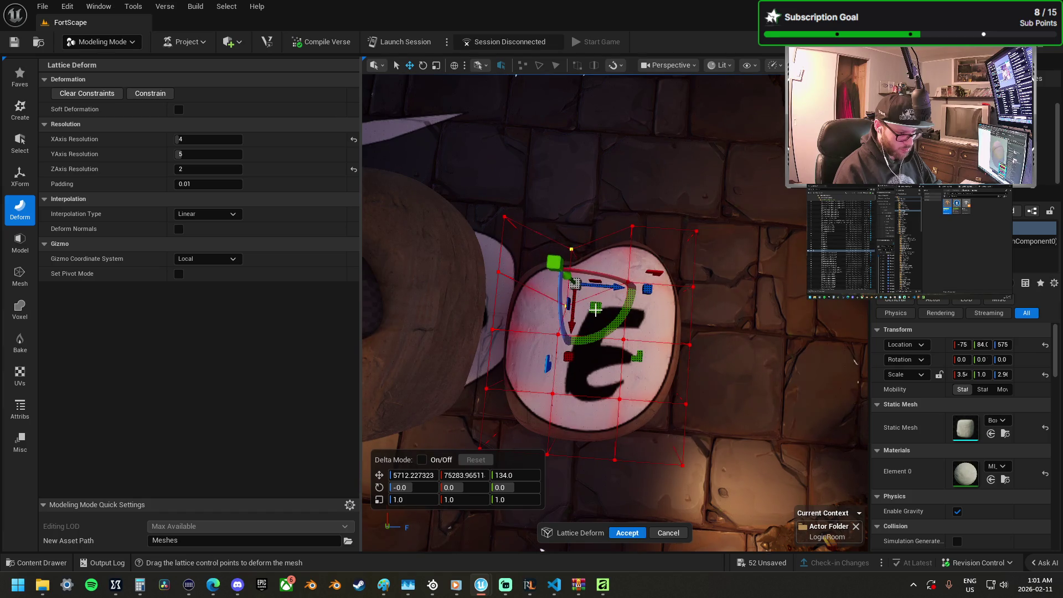
left_click(545, 212)
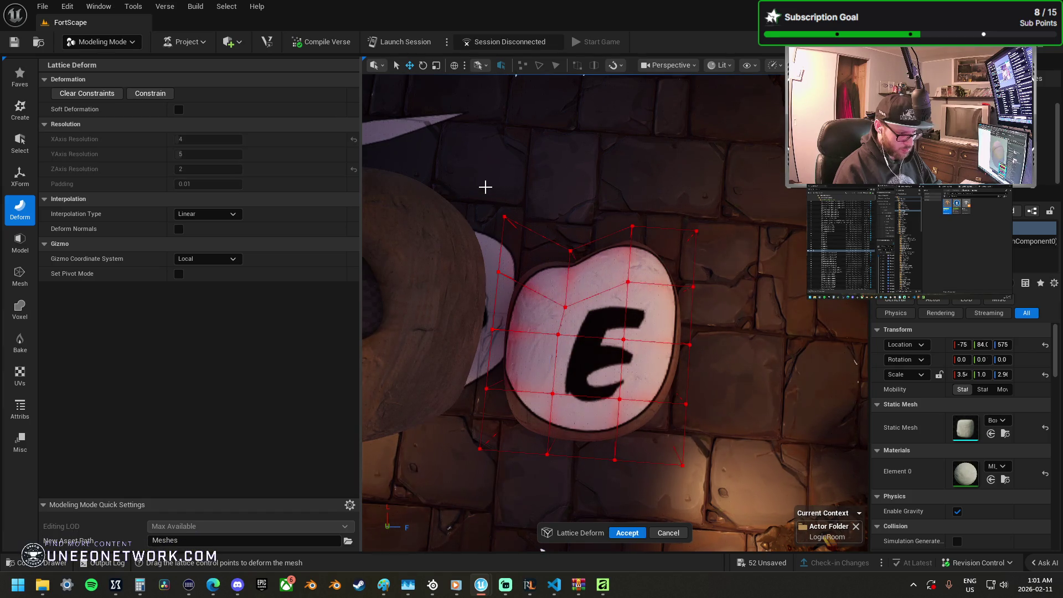
mouse_move(481, 183)
left_mouse_down()
mouse_move(538, 261)
mouse_move(546, 289)
mouse_move(534, 289)
left_mouse_up()
left_click(504, 363)
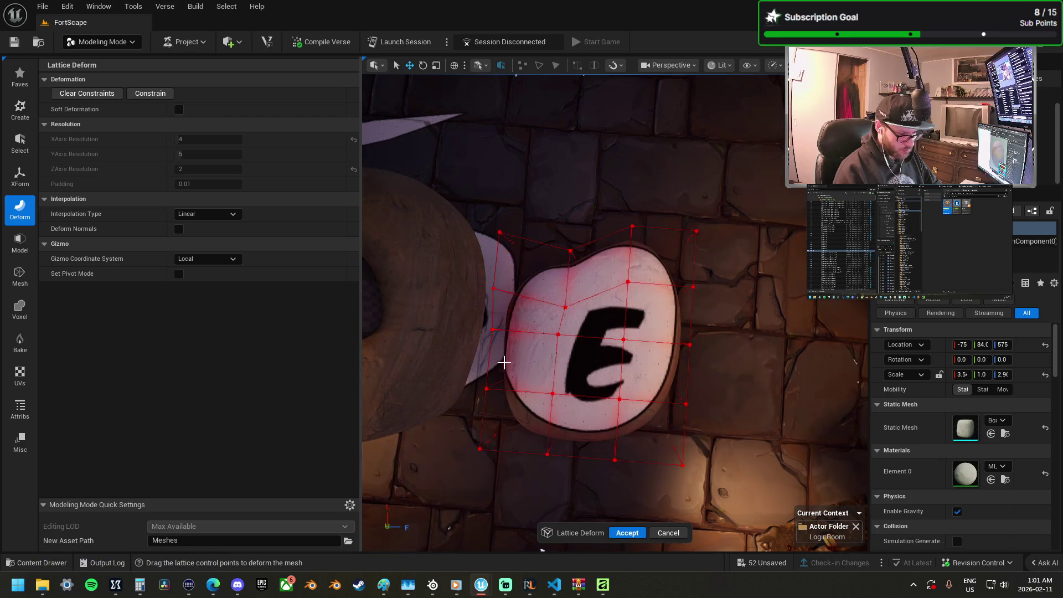
left_click_drag(456, 431, 497, 464)
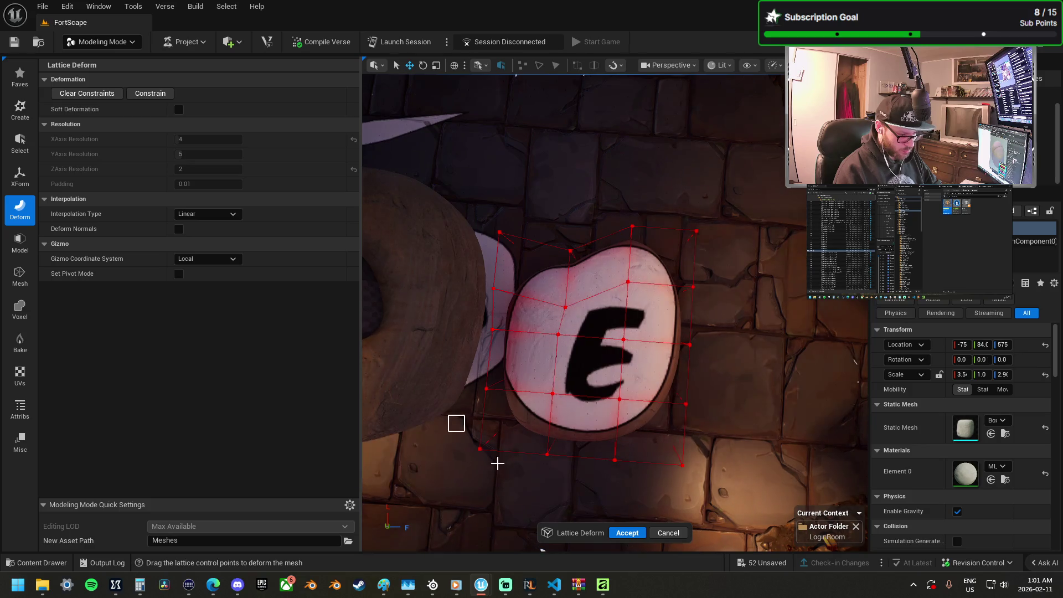
left_click_drag(578, 511, 559, 477)
left_click_drag(547, 412, 562, 399)
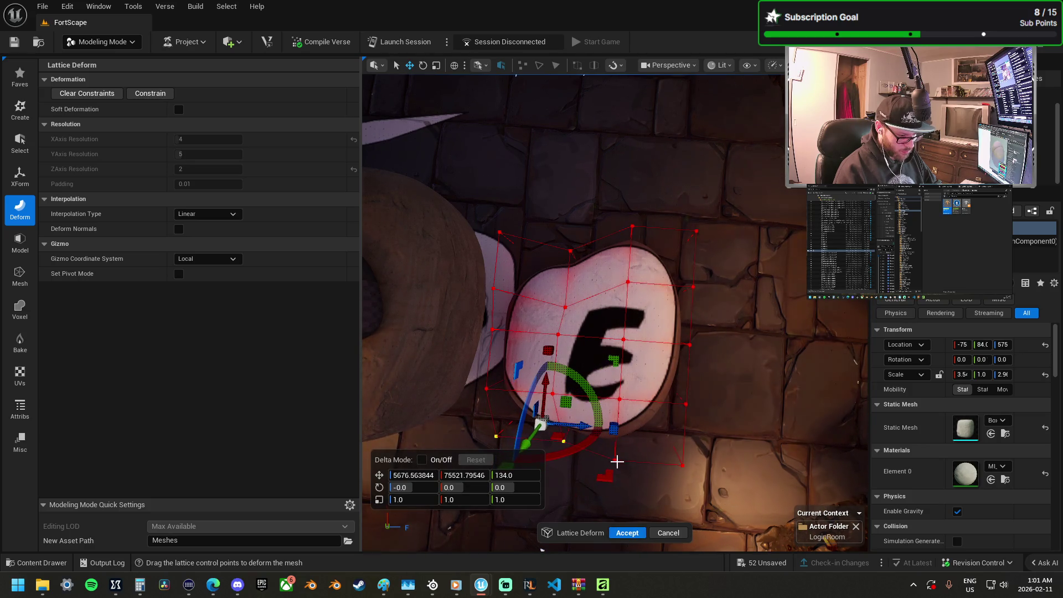
left_click(719, 504)
left_click_drag(608, 431, 623, 408)
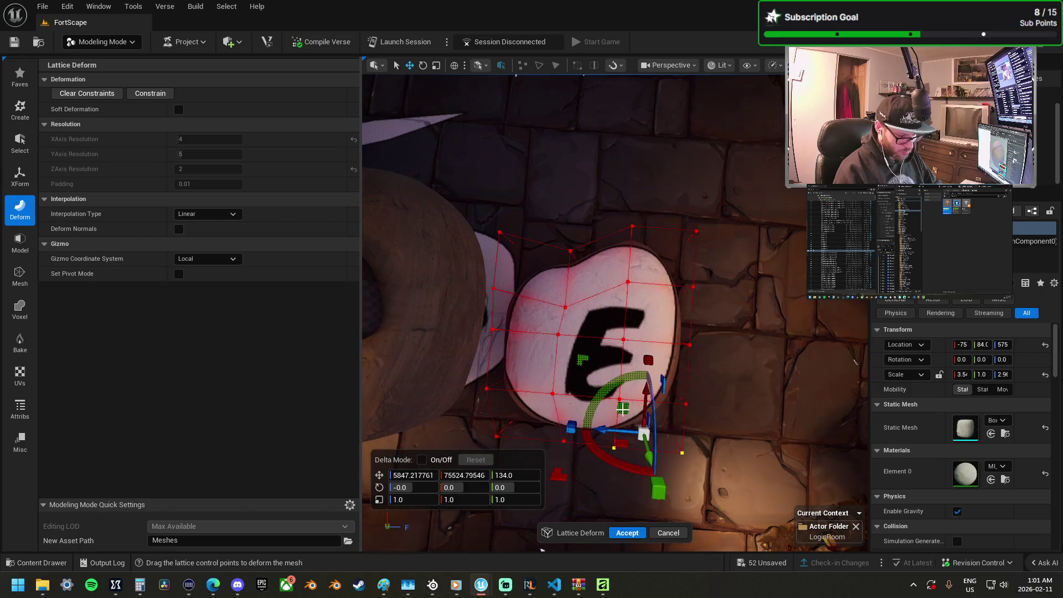
Step: Adjust the lower-right and right-edge lattice points, then accept the deformation
left_click(719, 435)
left_click_drag(731, 433, 659, 491)
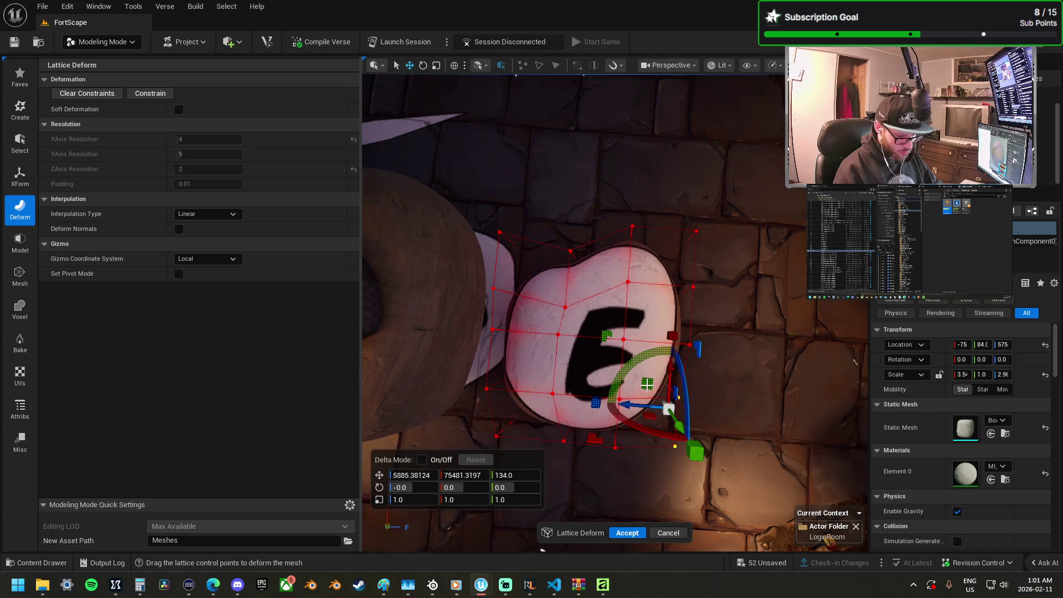
left_click(742, 375)
left_click_drag(674, 333, 655, 316)
left_click(718, 370)
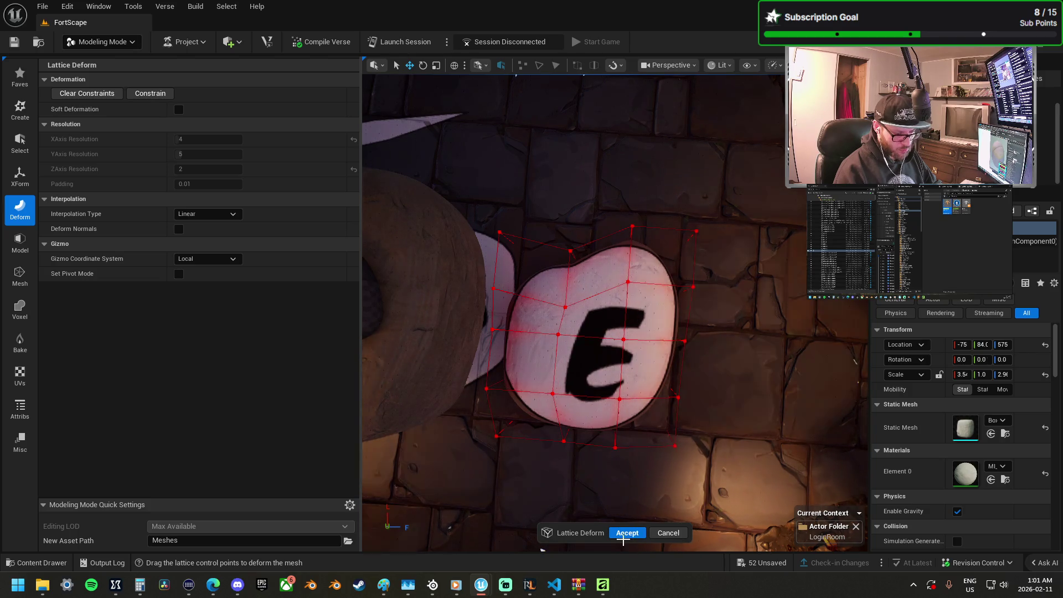
left_click_drag(509, 414, 491, 399)
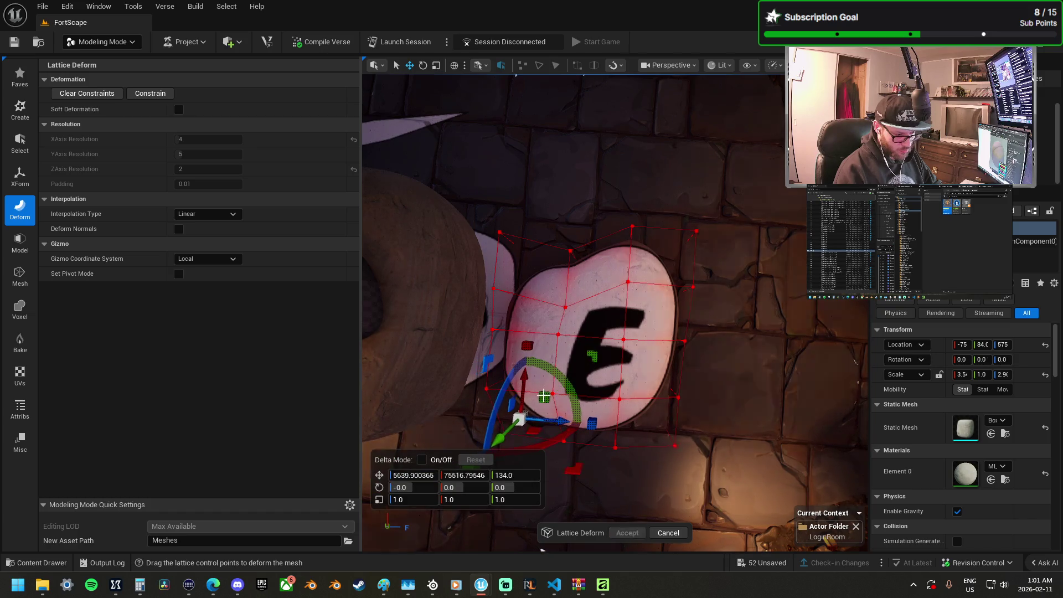
left_click(480, 366)
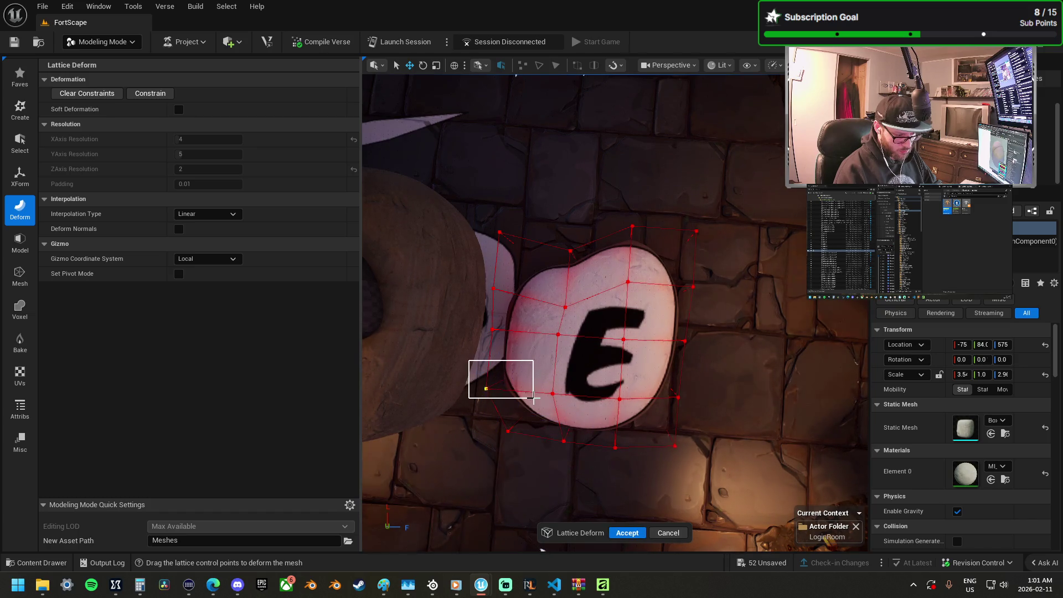
left_click_drag(534, 398, 534, 398)
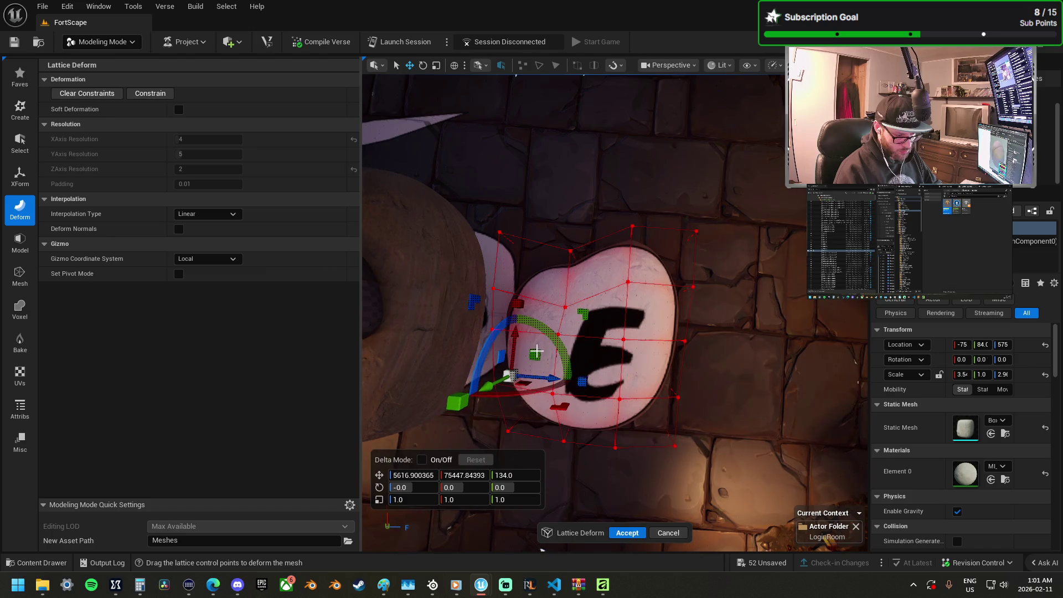
left_click(691, 439)
left_click_drag(717, 489, 646, 382)
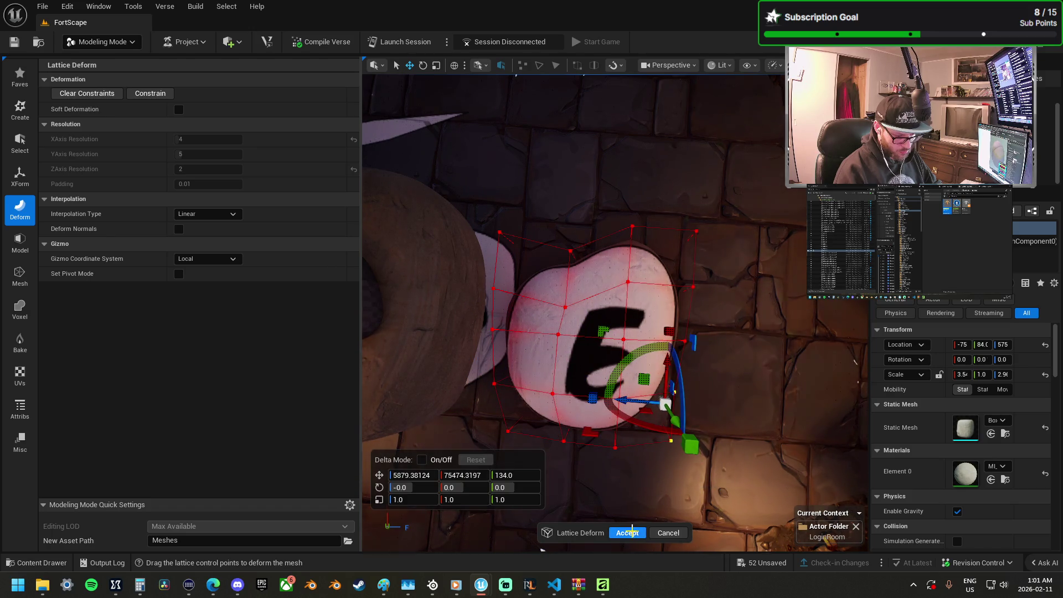
key("Return")
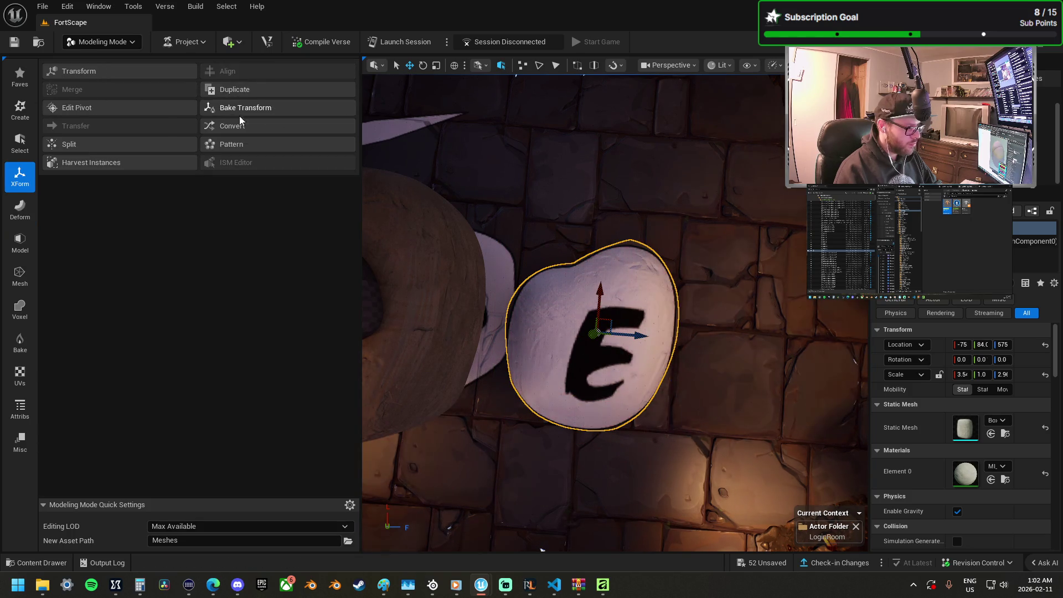
Step: Subdivide the reshaped E stone mesh from the Model tools
left_click(25, 240)
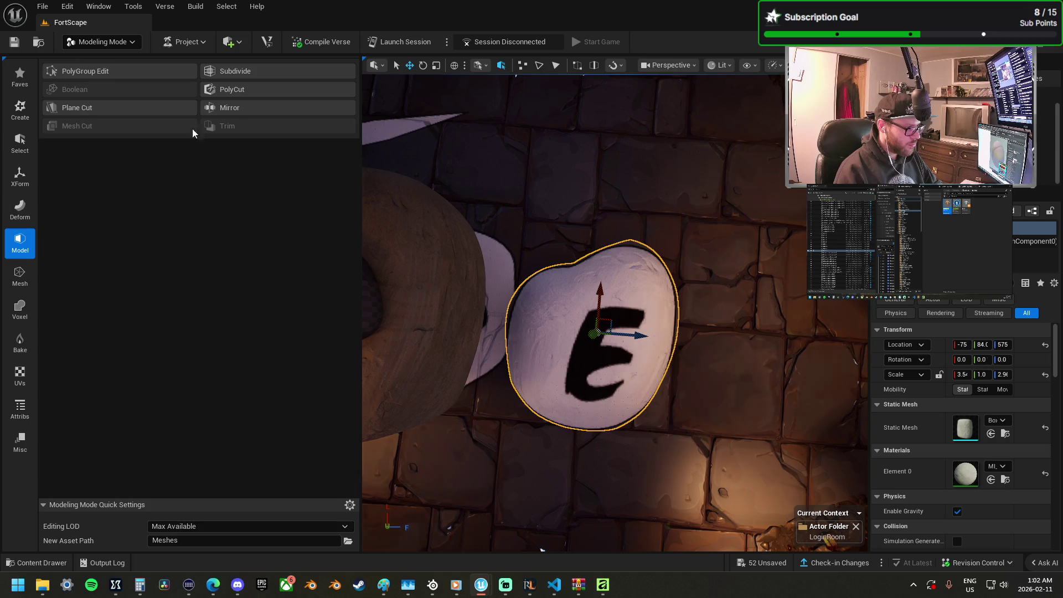
left_click(261, 70)
left_click(620, 534)
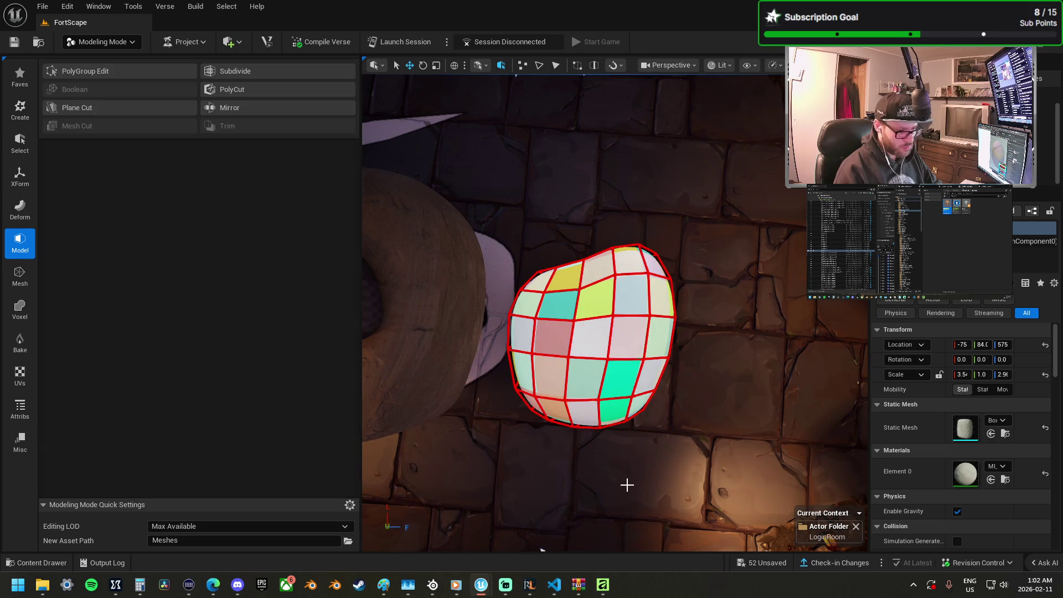
Step: Check the P letter cutter on the middle stone and undo its accidental move
mouse_move(654, 410)
left_mouse_down()
mouse_move(696, 306)
mouse_move(677, 321)
left_mouse_up()
left_click(732, 226)
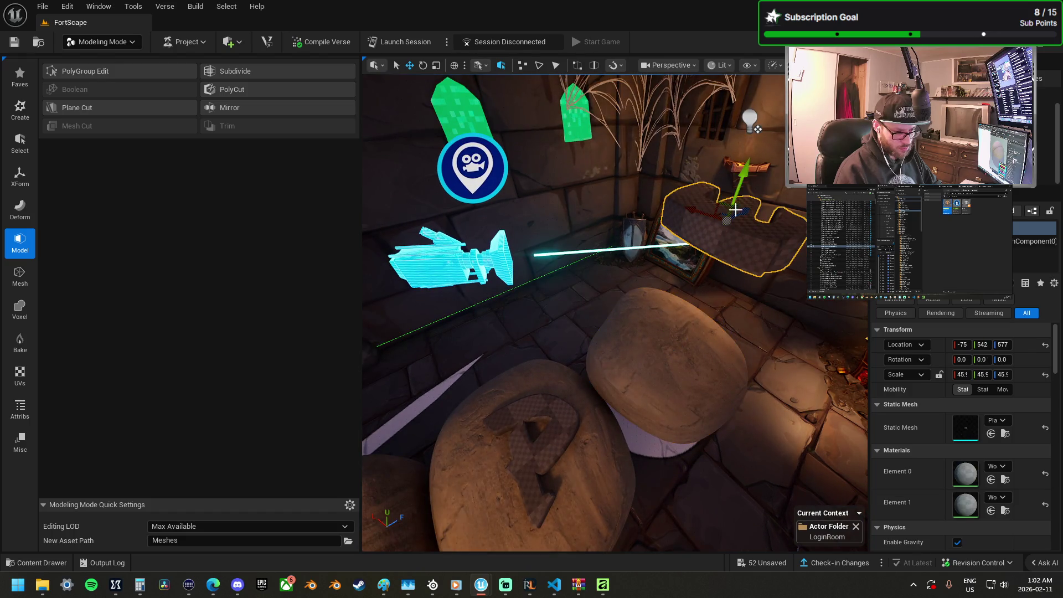
mouse_move(731, 238)
left_mouse_down()
mouse_move(670, 320)
mouse_move(696, 315)
mouse_move(653, 305)
mouse_move(590, 343)
mouse_move(590, 322)
left_mouse_up()
left_click(594, 322)
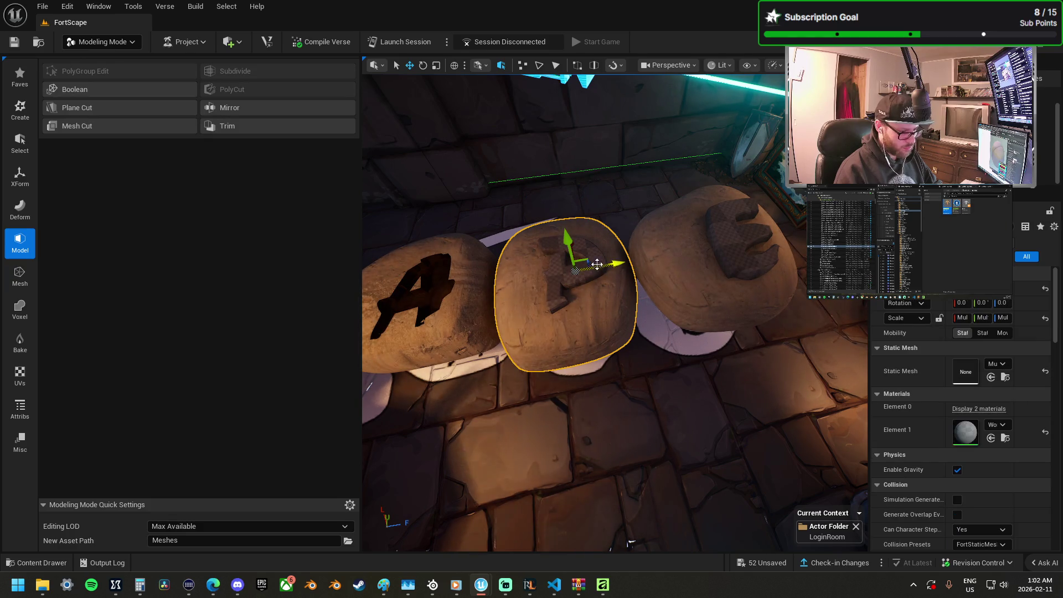
left_click(598, 266)
left_click(586, 271)
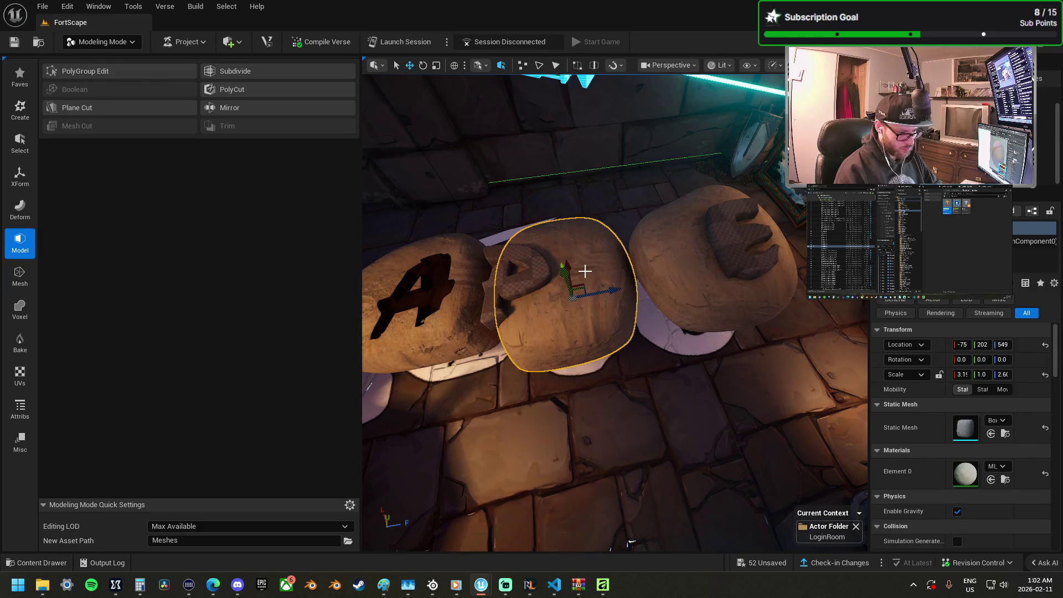
key("ctrl+z")
key("ctrl+z")
key("ctrl+z")
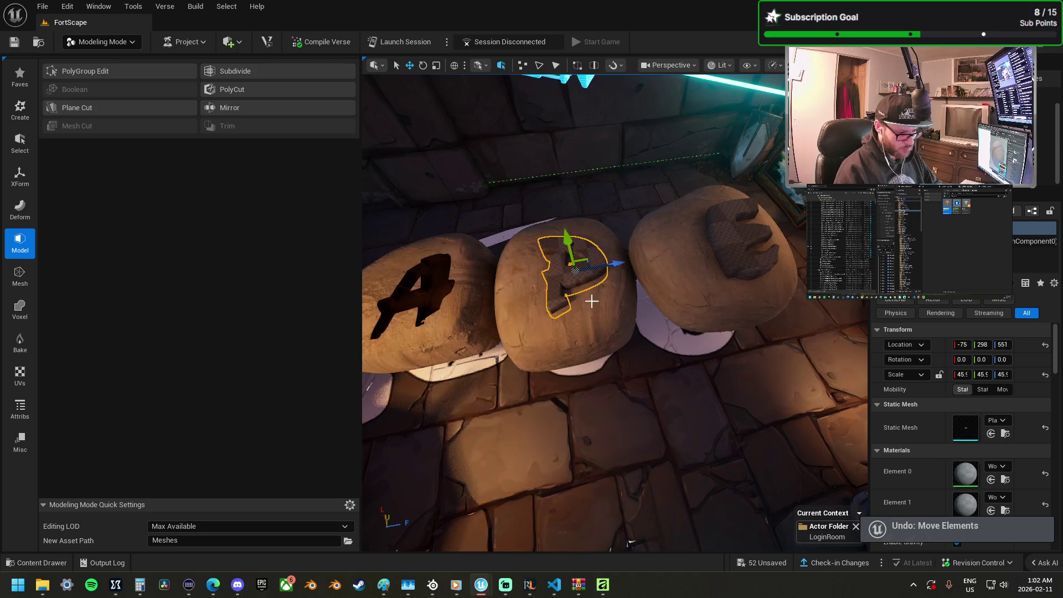
Step: Mesh Cut the P letter into the middle stone and delete the P cutter
left_click(597, 274, "ctrl")
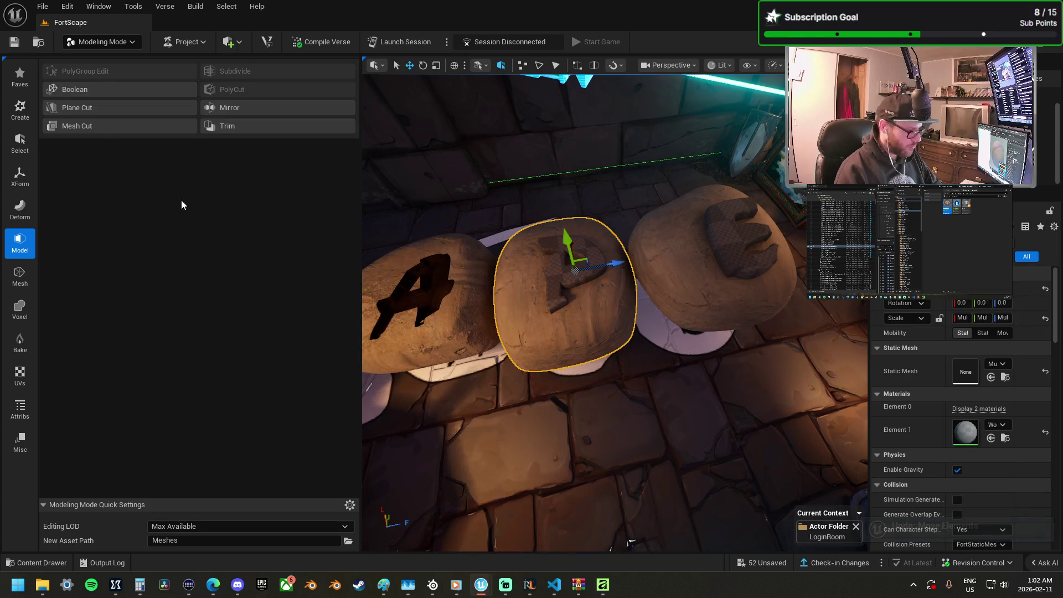
left_click(113, 128)
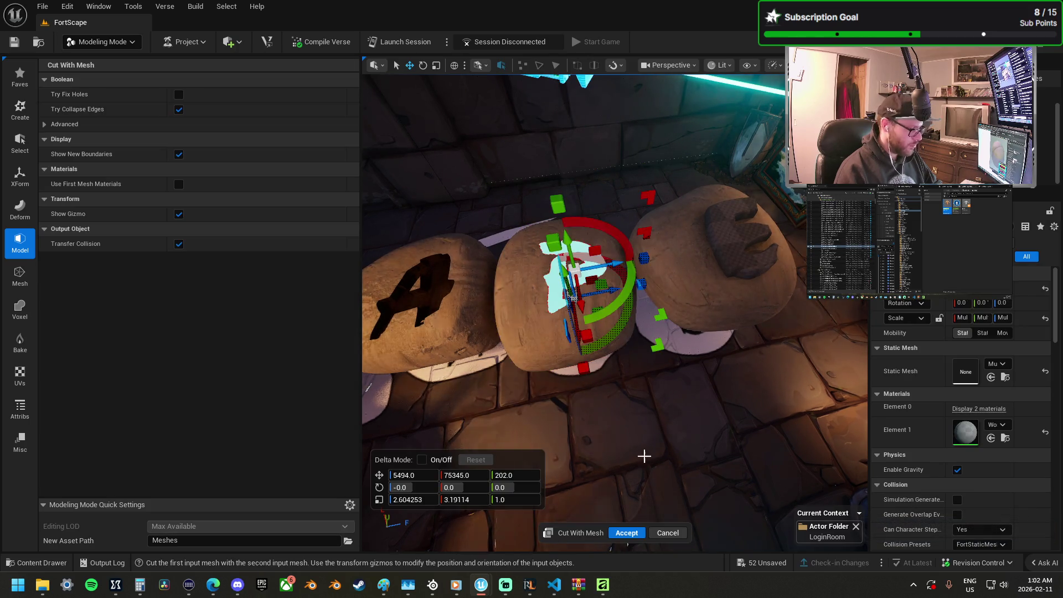
left_click(628, 534)
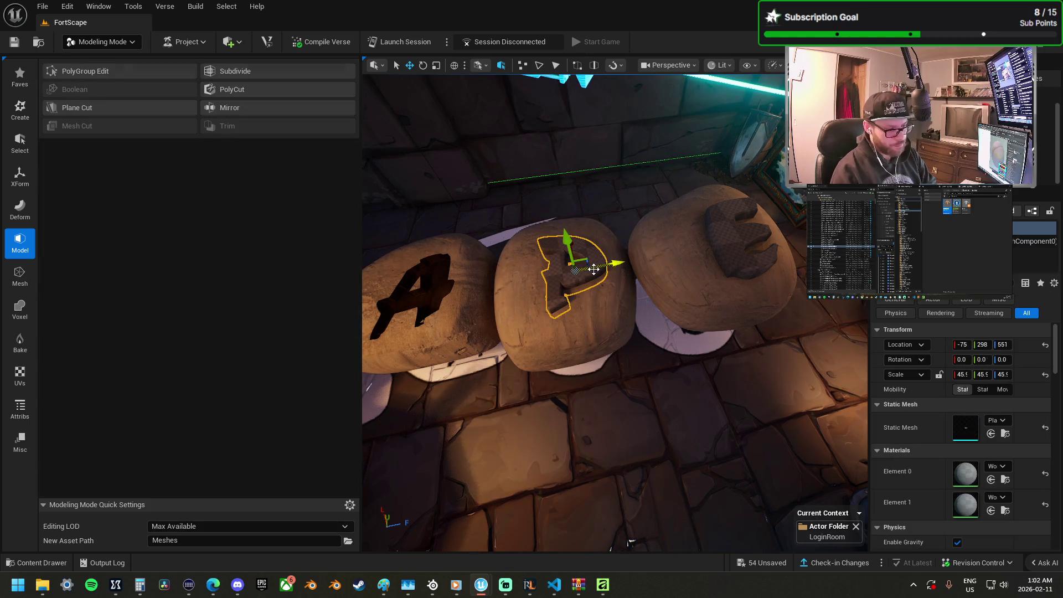
key("Delete")
key("ctrl+z")
key("Delete")
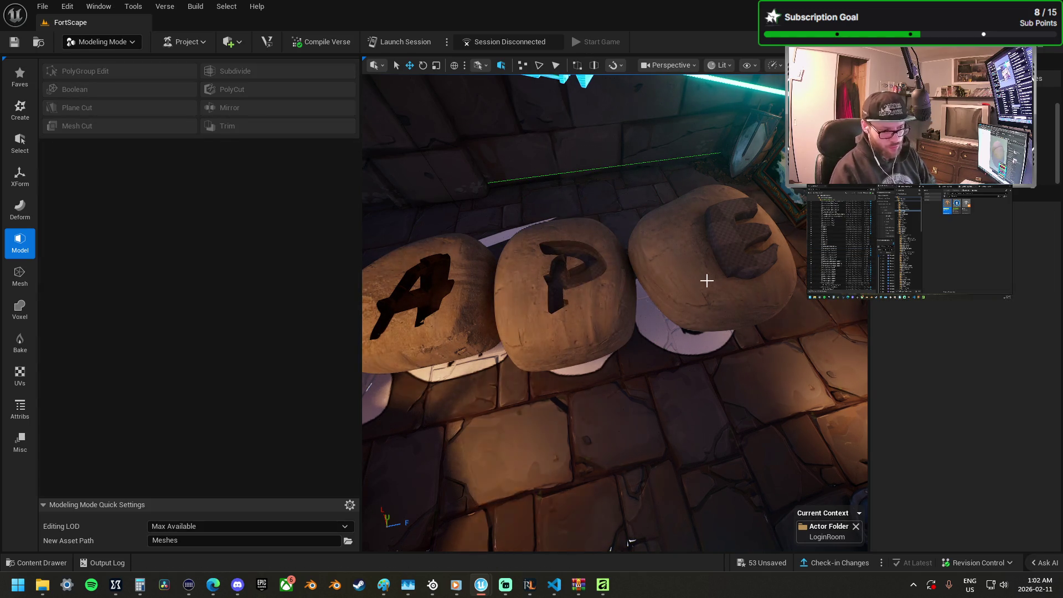
Step: Mesh Cut the E letter piece into the E stone
left_click(707, 281)
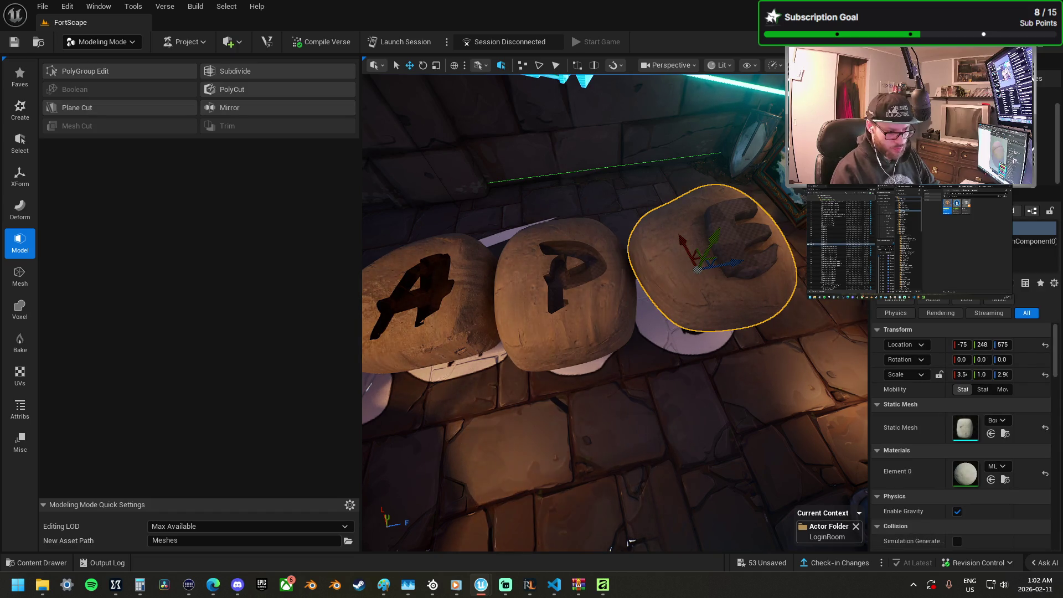
left_click(744, 228)
left_click(728, 191, "ctrl")
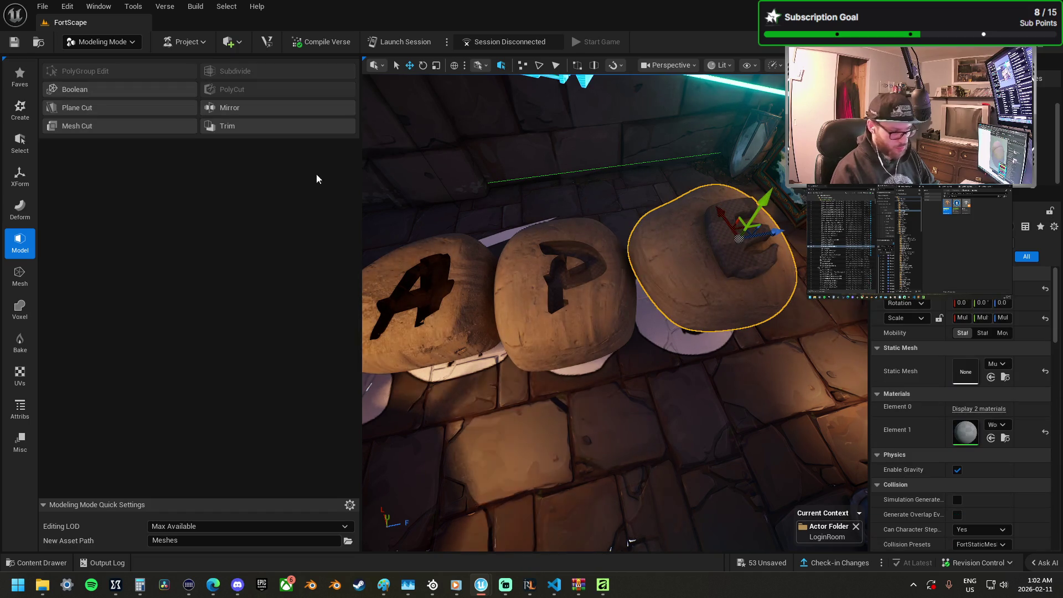
left_click(128, 125)
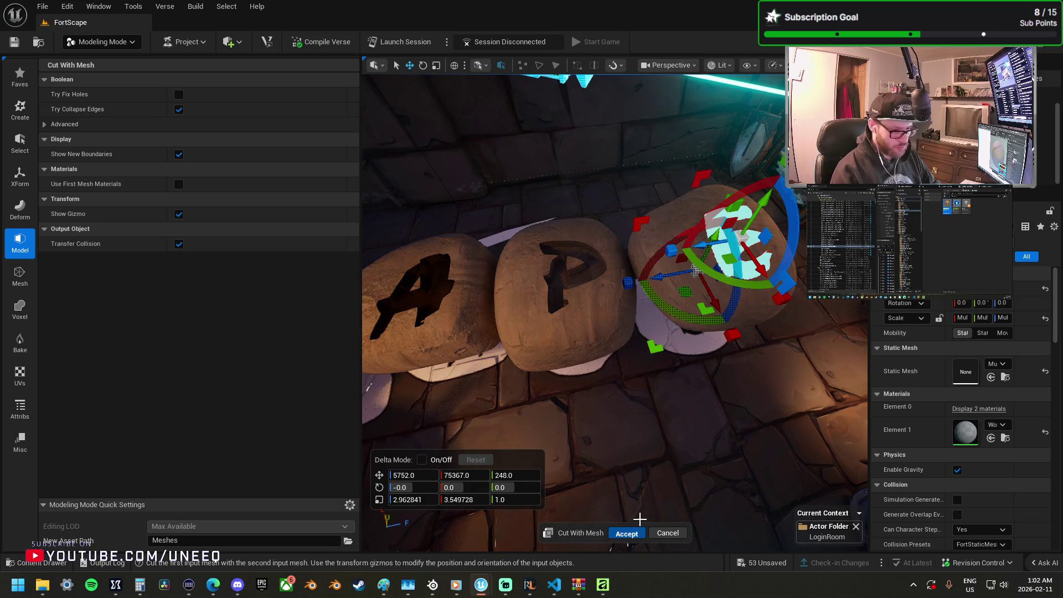
key("Return")
Step: Delete the leftover E cutter mesh and reselect the E stone
left_click(726, 268)
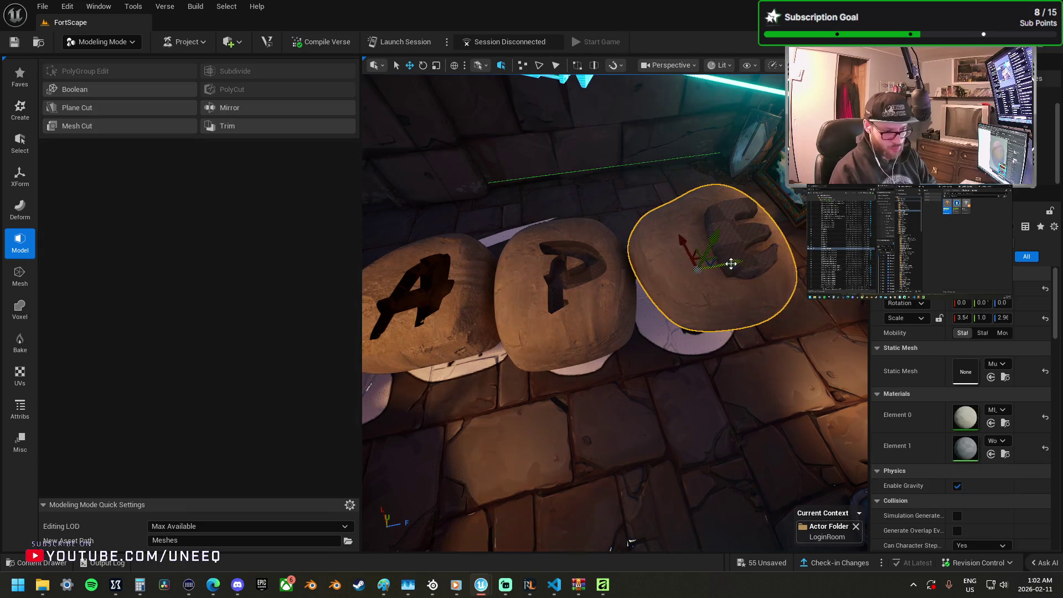
left_click(730, 265)
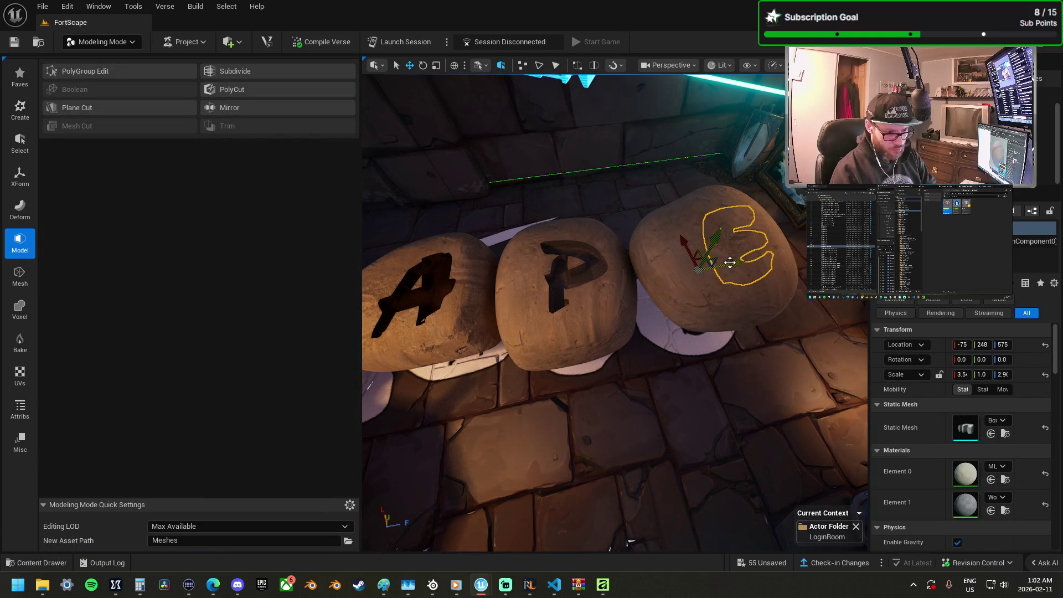
key("Delete")
left_click(704, 273)
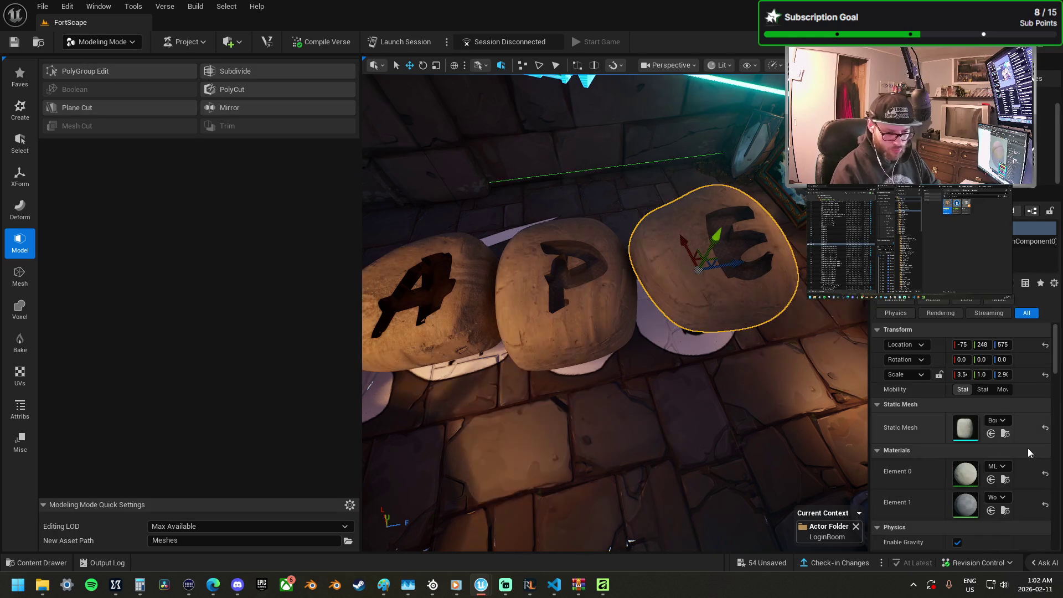
left_click(611, 321, "ctrl")
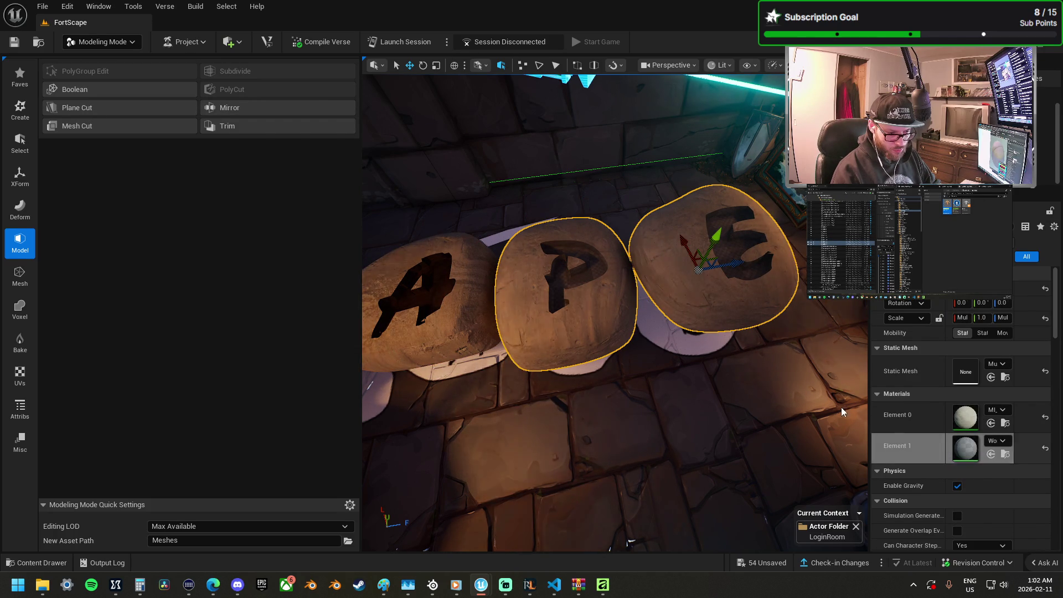
left_click(669, 331, "ctrl")
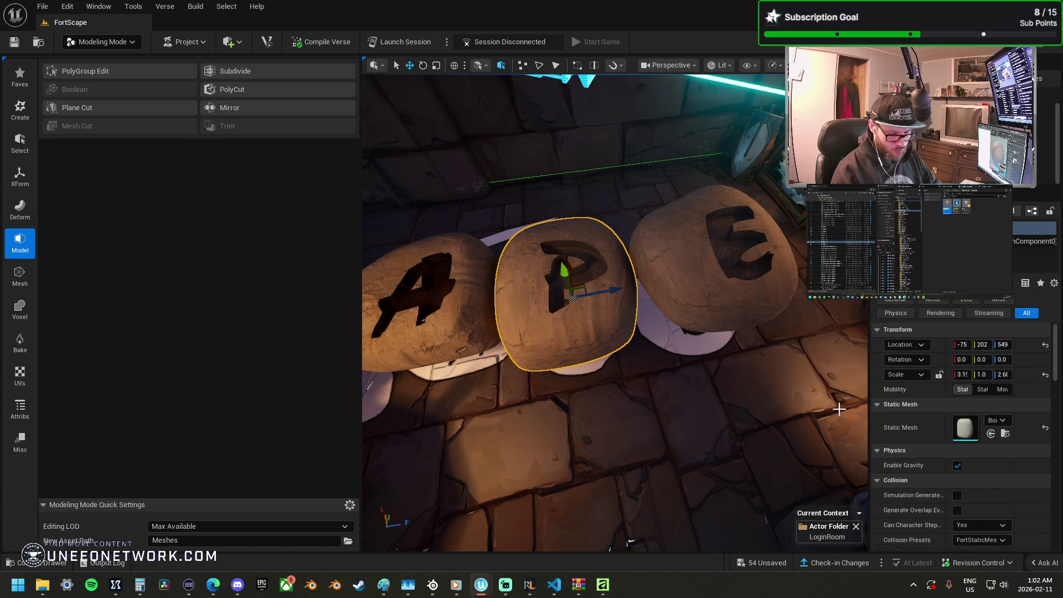
left_click(764, 294)
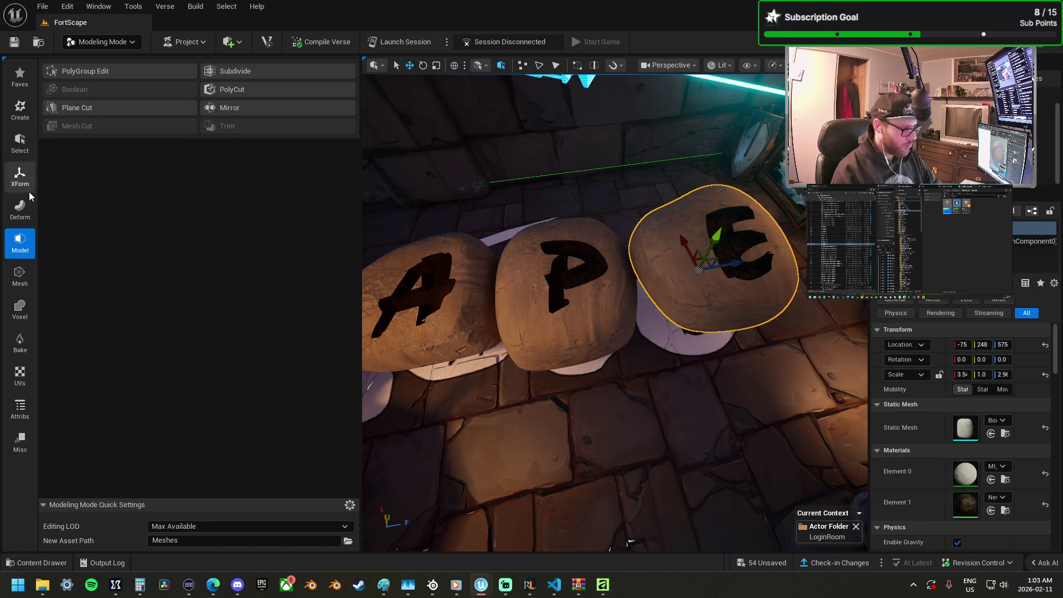
Step: Project cylinder UVs onto the E stone with dimensions 512 × 512 × 512
left_click(20, 374)
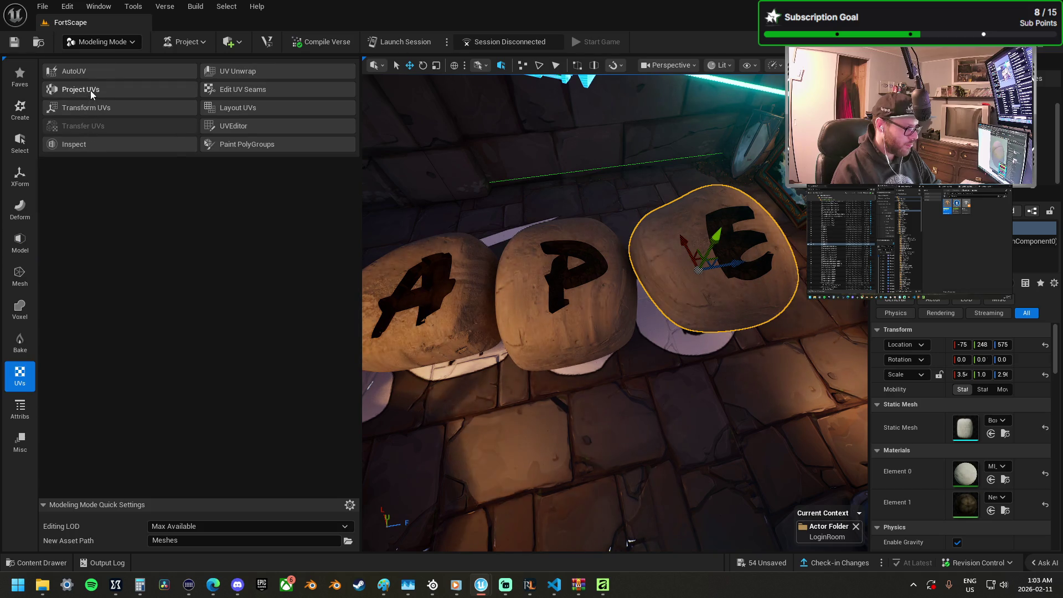
left_click(92, 94)
left_click(210, 139)
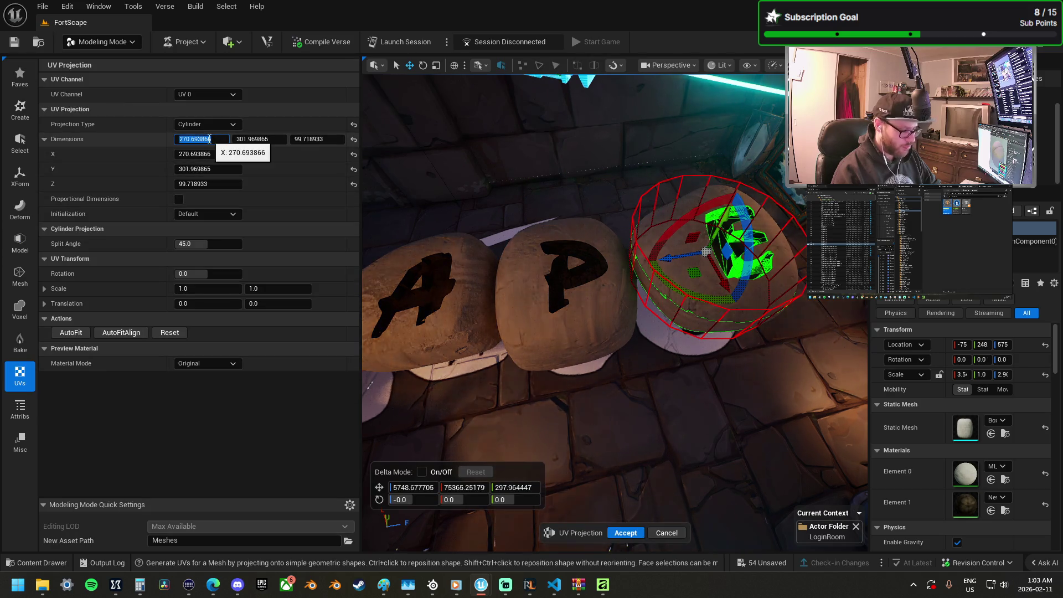
type("512")
key("Tab")
type("512")
key("Tab")
type("512")
key("Return")
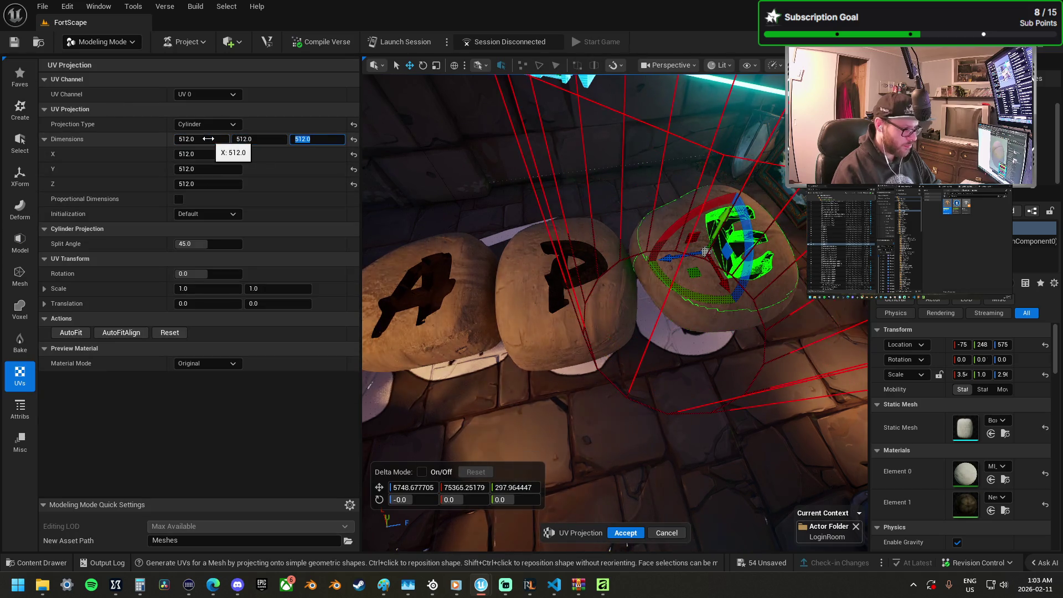
left_click(511, 324)
Step: Project 512-unit cylinder UVs onto the P stone as well
left_click(91, 92)
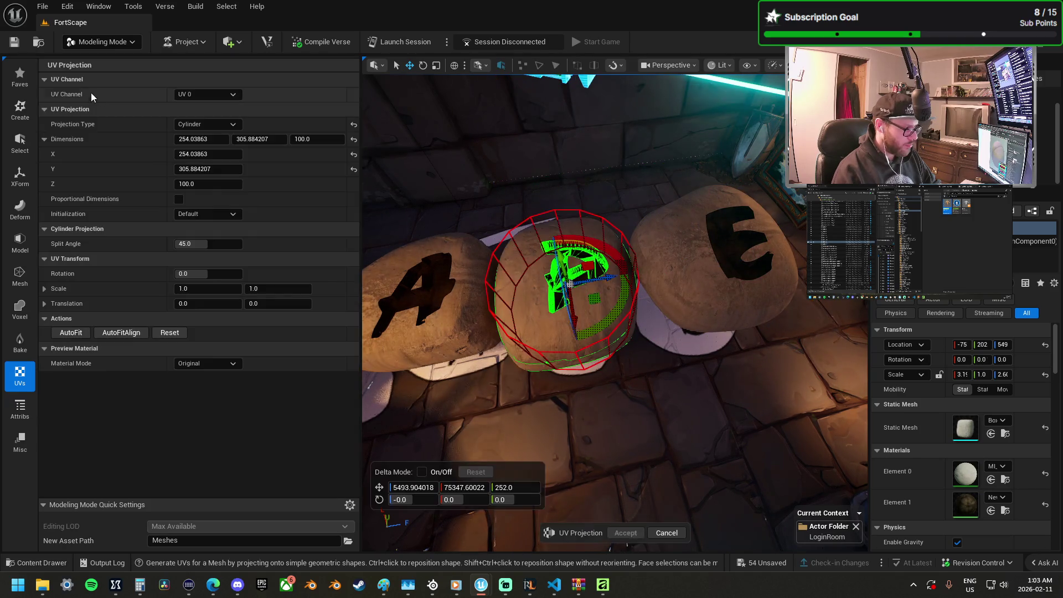
left_click(210, 140)
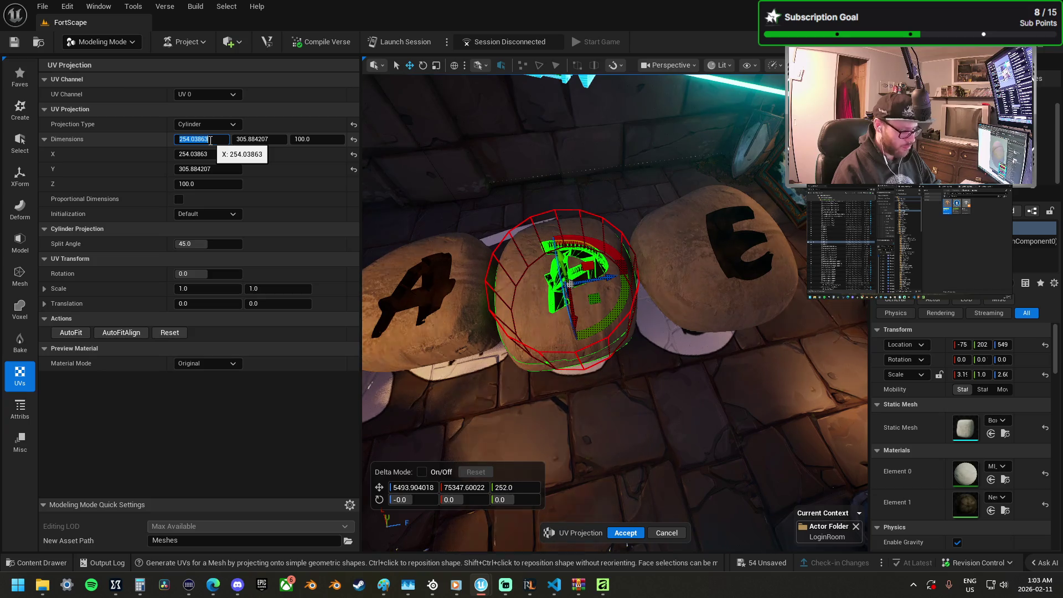
key("Tab")
type("512")
key("Tab")
type("512")
key("Return")
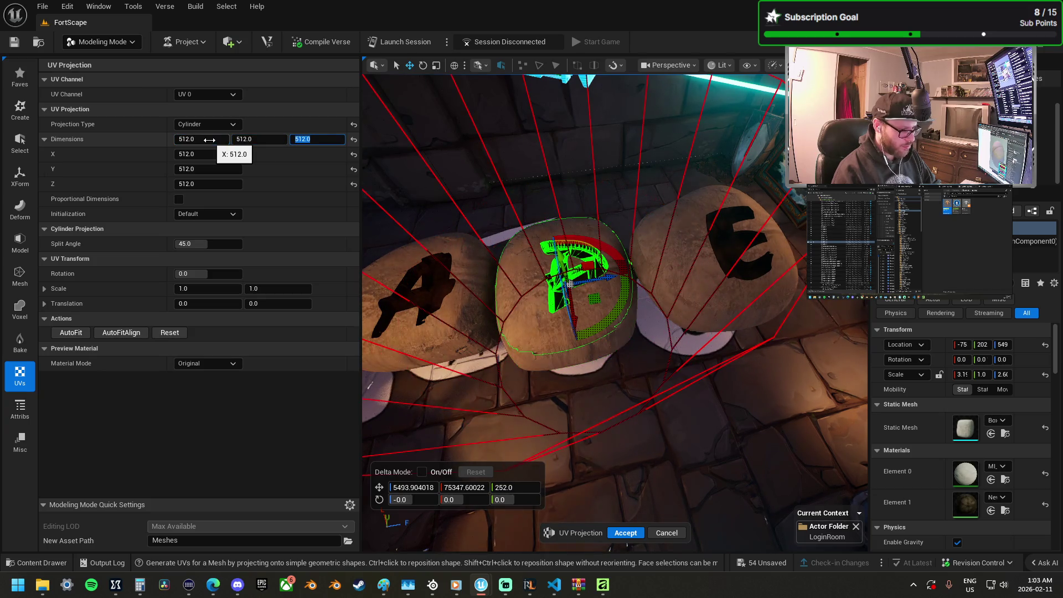
left_click(637, 531)
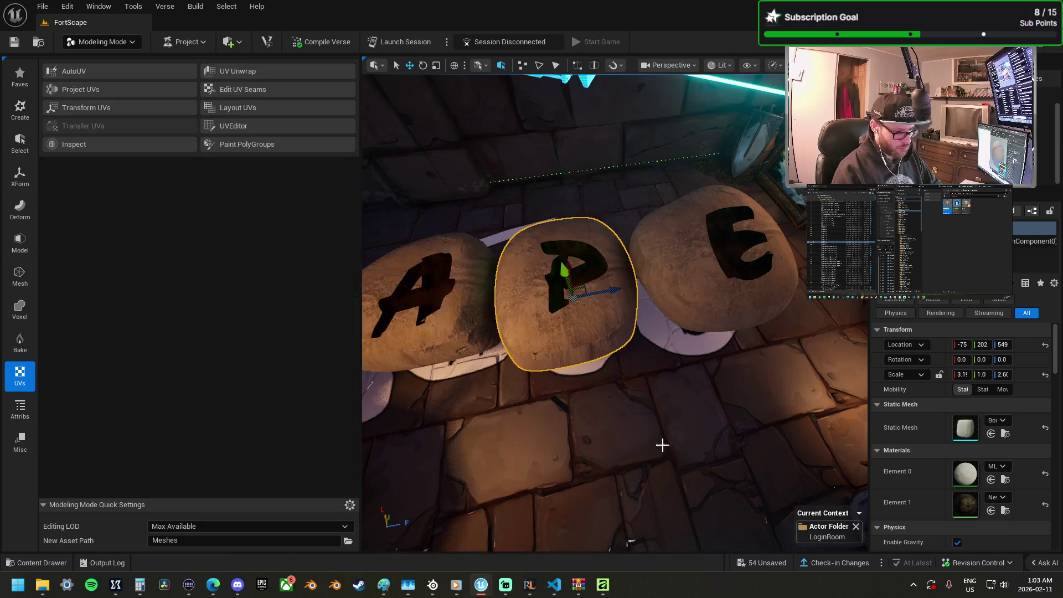
Step: Set P and E stones' Y scale to 0.5 and move the E stone to Y 224
left_click(981, 375)
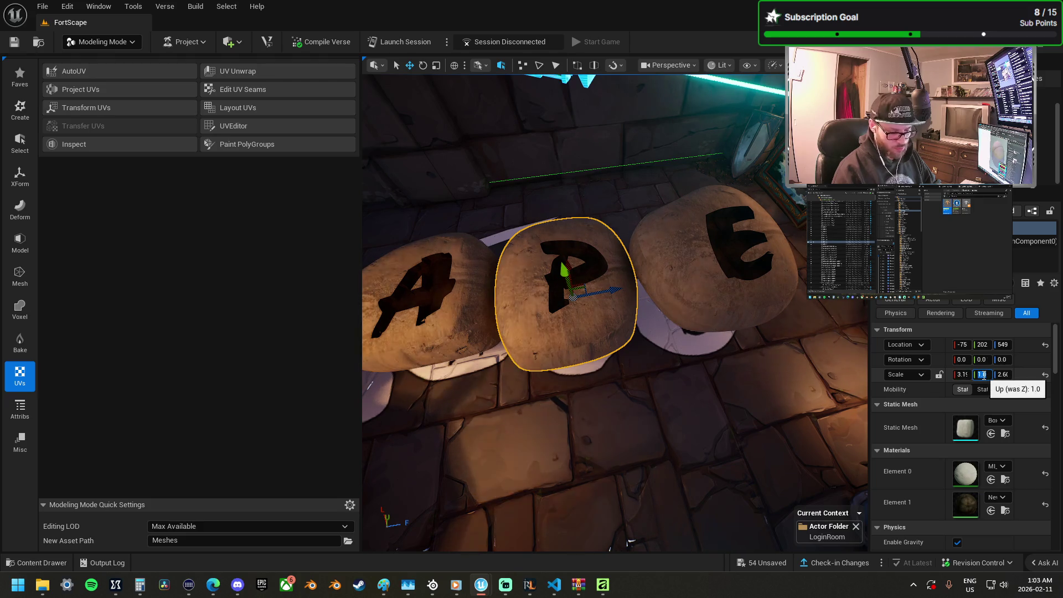
type("0.5")
key("Return")
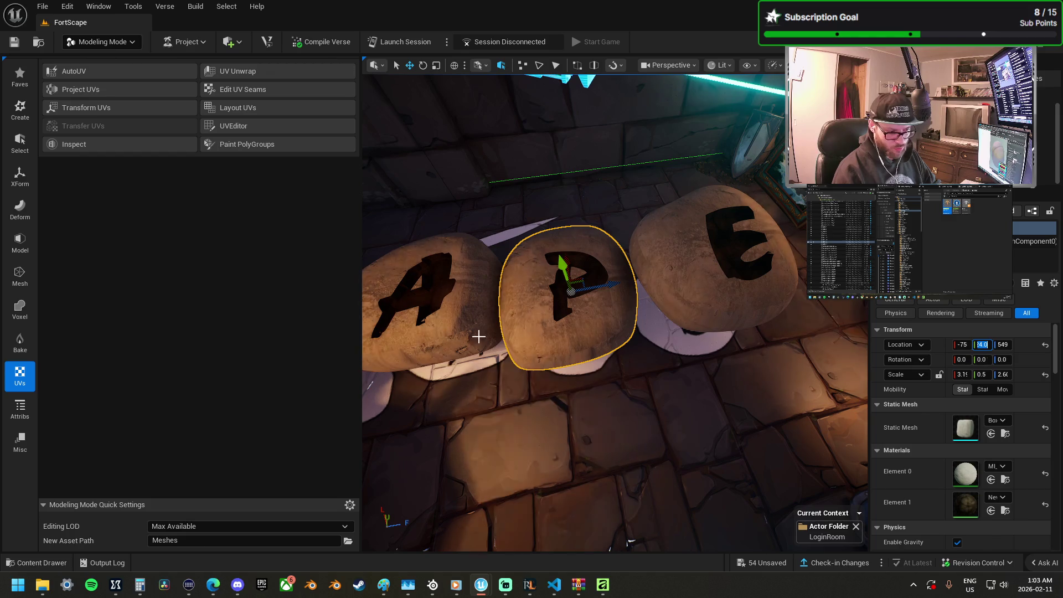
left_click(446, 332)
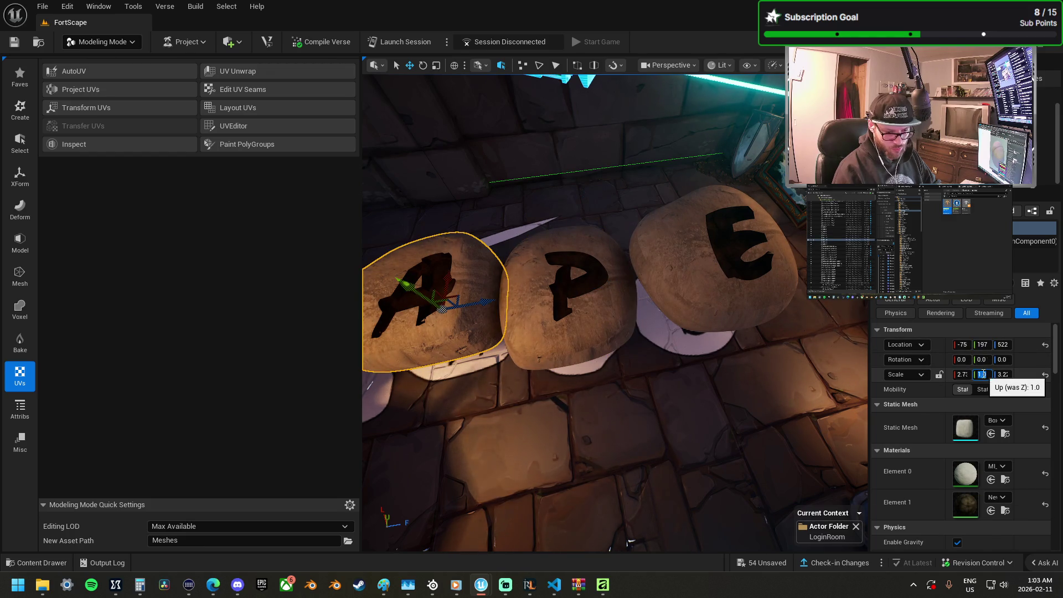
left_click(984, 344)
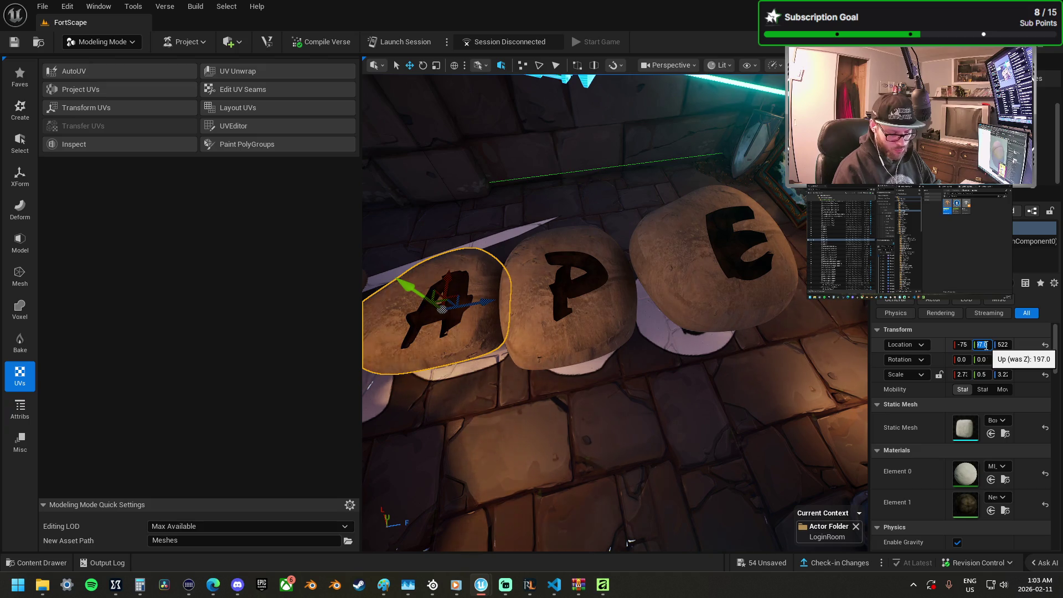
left_click(606, 304)
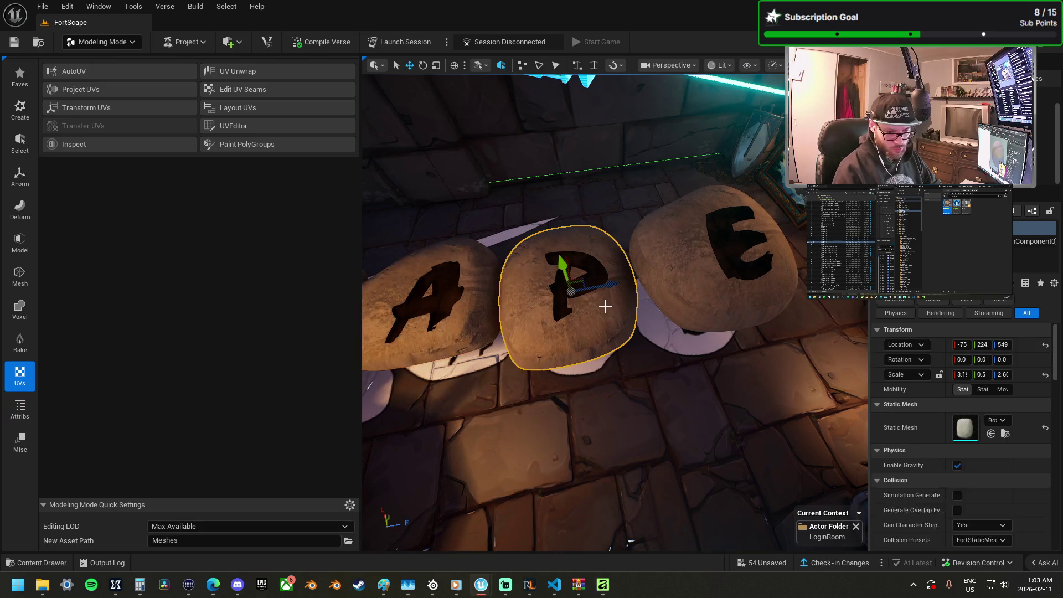
left_click(720, 255)
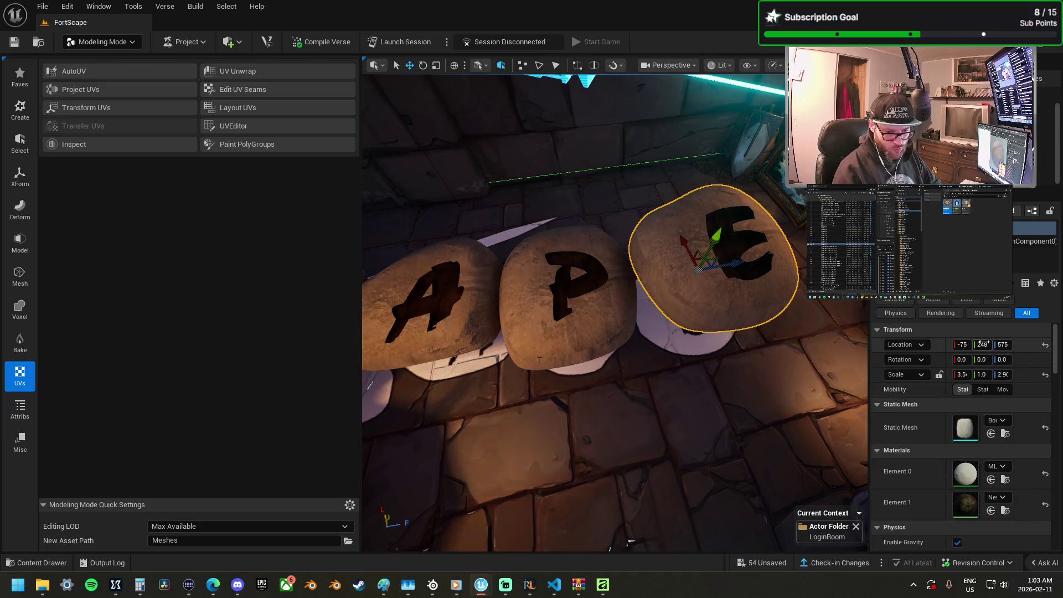
type("24")
key("Return")
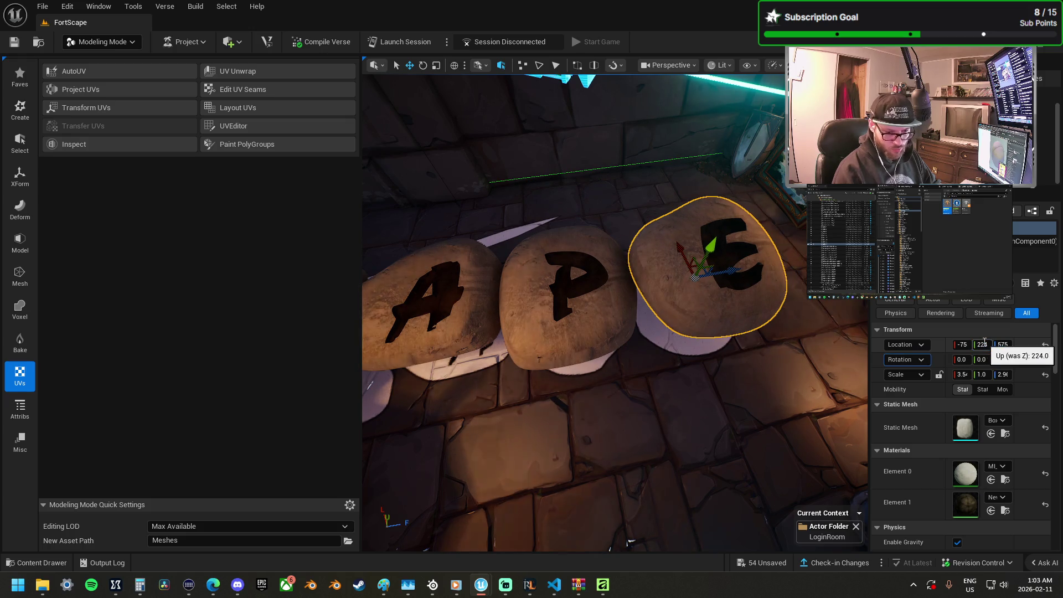
key("Tab")
type("0.5")
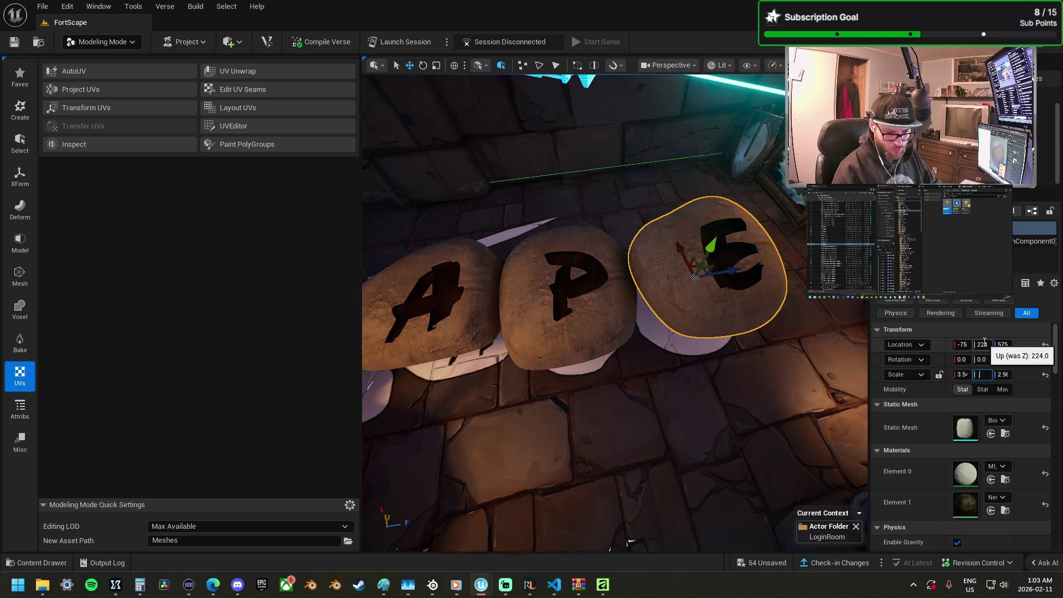
key("Return")
scroll(556, 310, "down", 3)
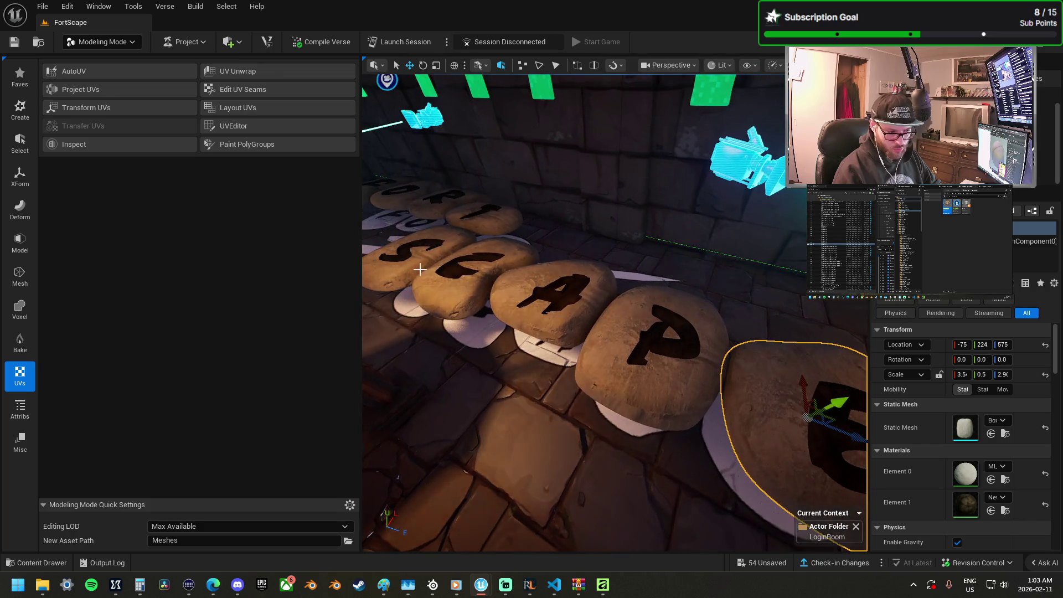
Step: Bake the F stone's scale into its mesh with XForm > Bake Transform
left_click(557, 310)
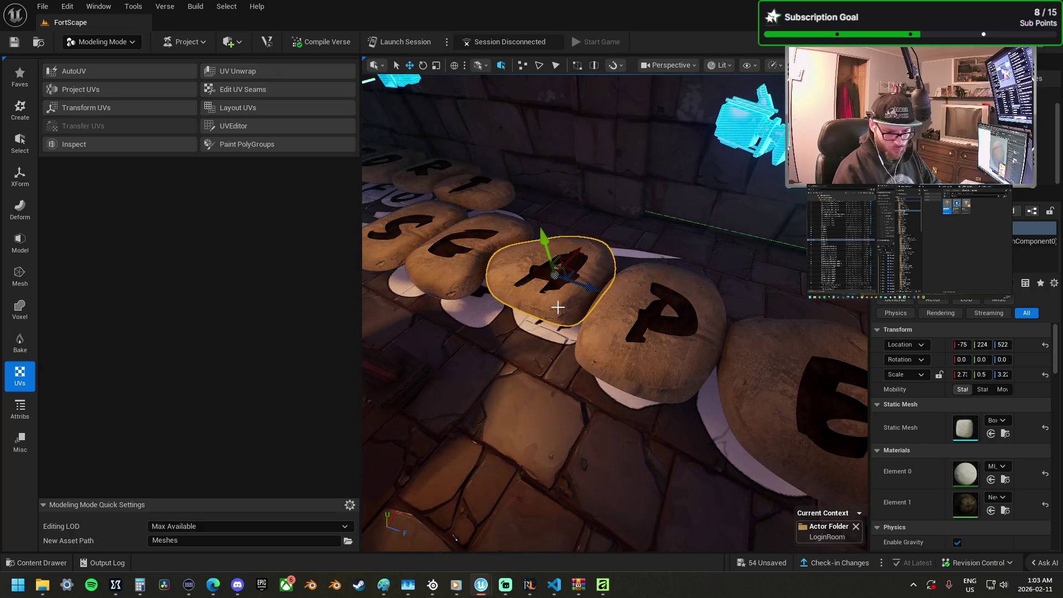
left_click(638, 353)
mouse_move(638, 353)
left_mouse_down()
mouse_move(571, 399)
mouse_move(504, 388)
mouse_move(411, 289)
left_mouse_up()
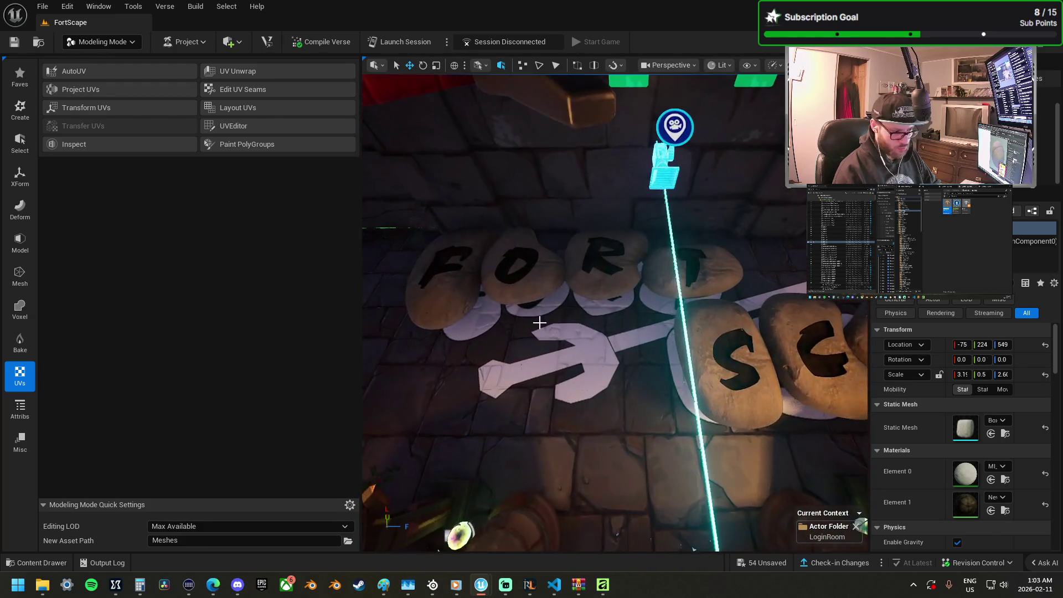
left_click(430, 288)
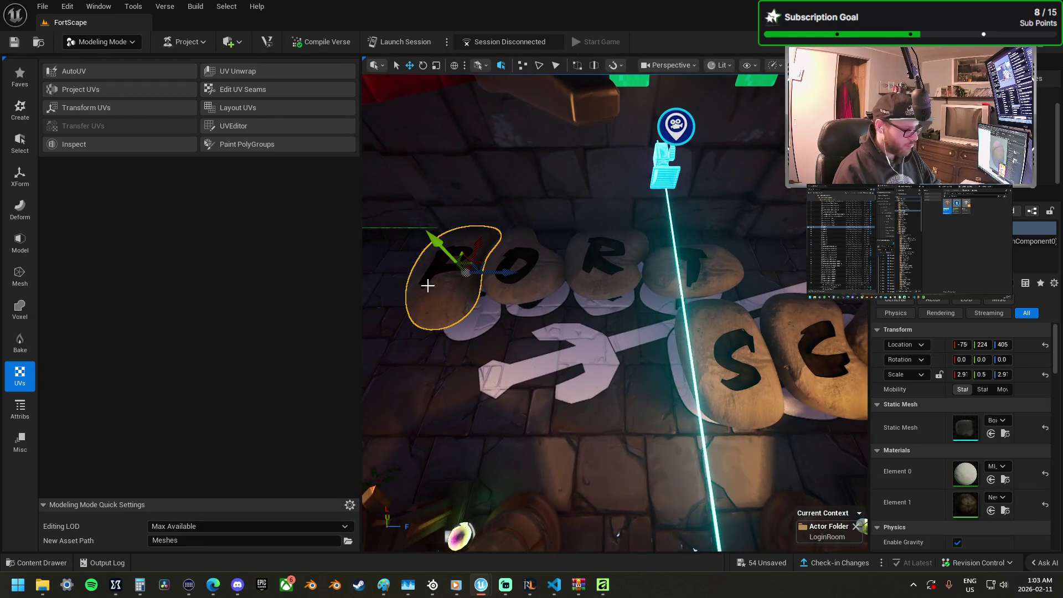
left_click(29, 176)
left_click(28, 217)
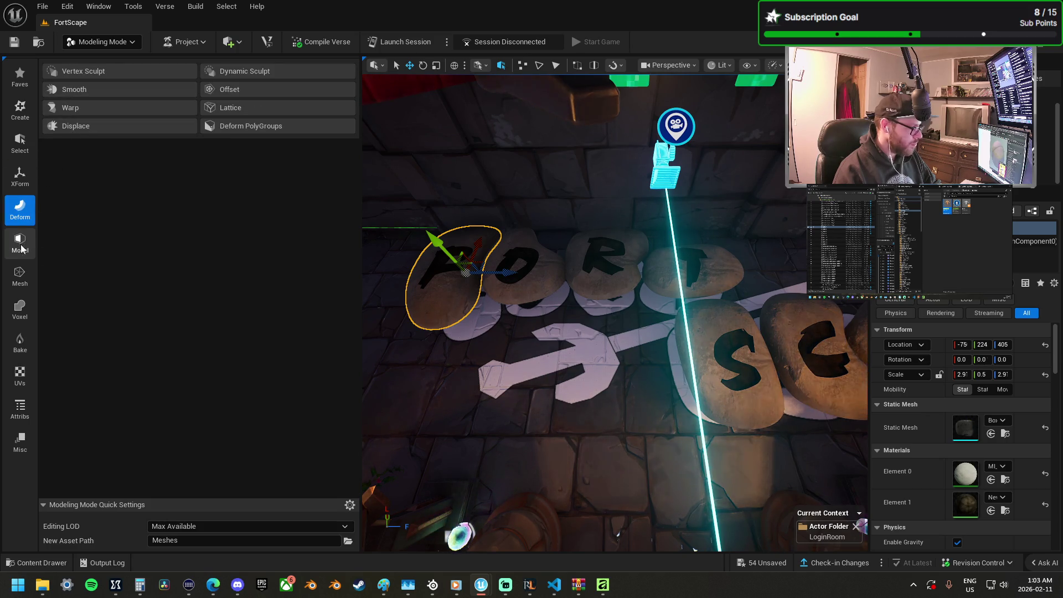
left_click(21, 183)
left_click(216, 109)
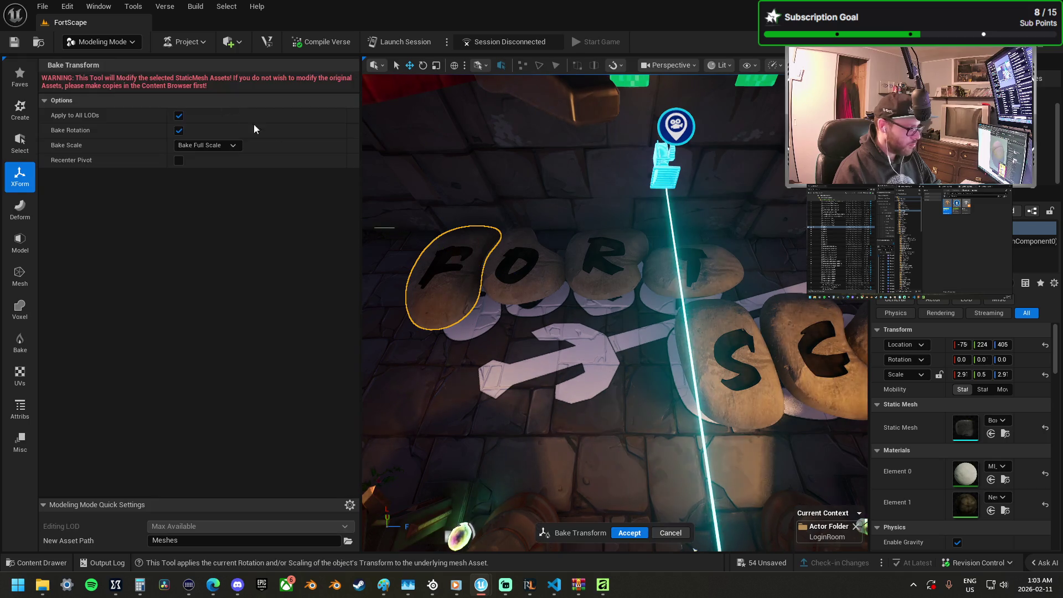
left_click(632, 533)
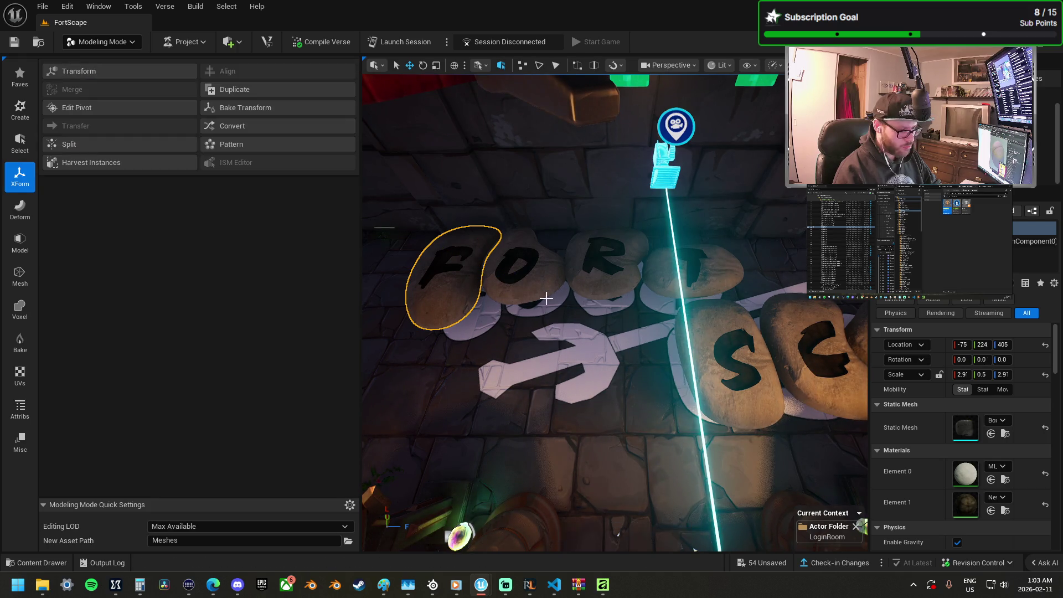
Step: Bake the transforms of the O, R, T and S stones in turn
left_click(540, 269)
left_click(252, 110)
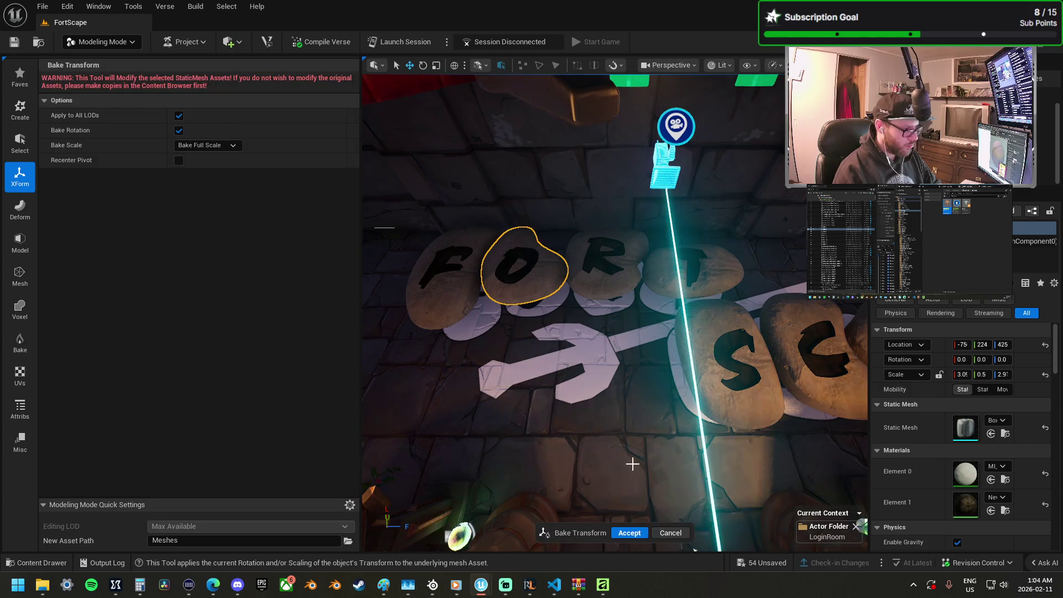
key("Return")
left_click(607, 266)
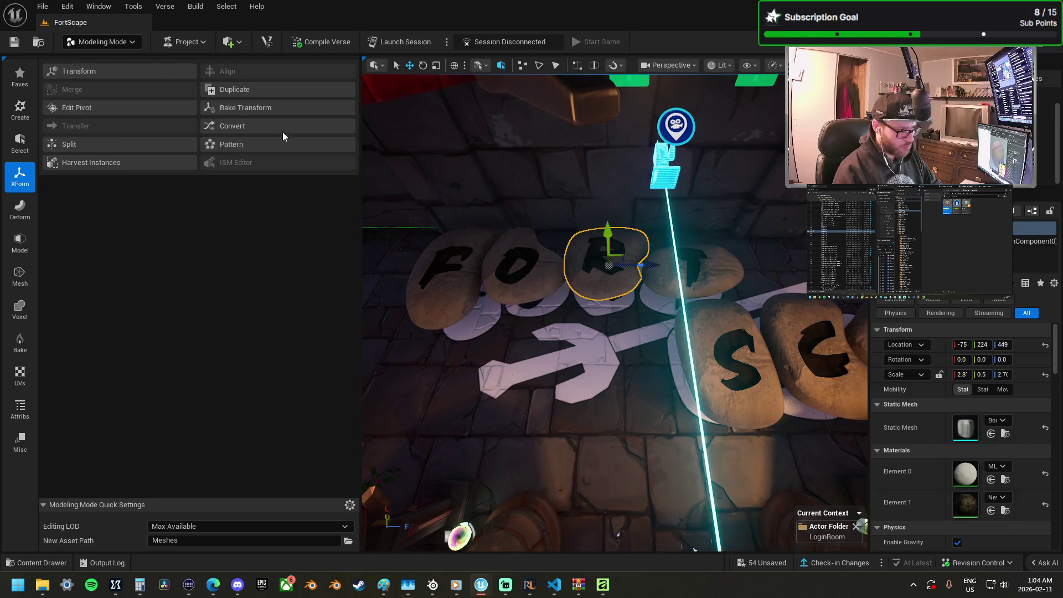
left_click(268, 111)
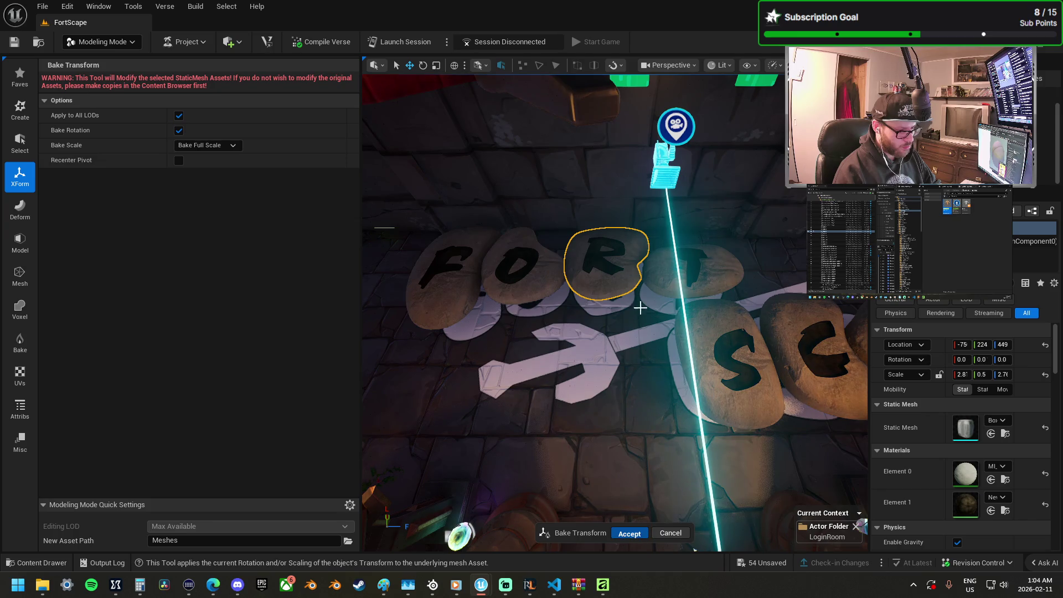
key("Return")
left_click(693, 270)
left_click(261, 110)
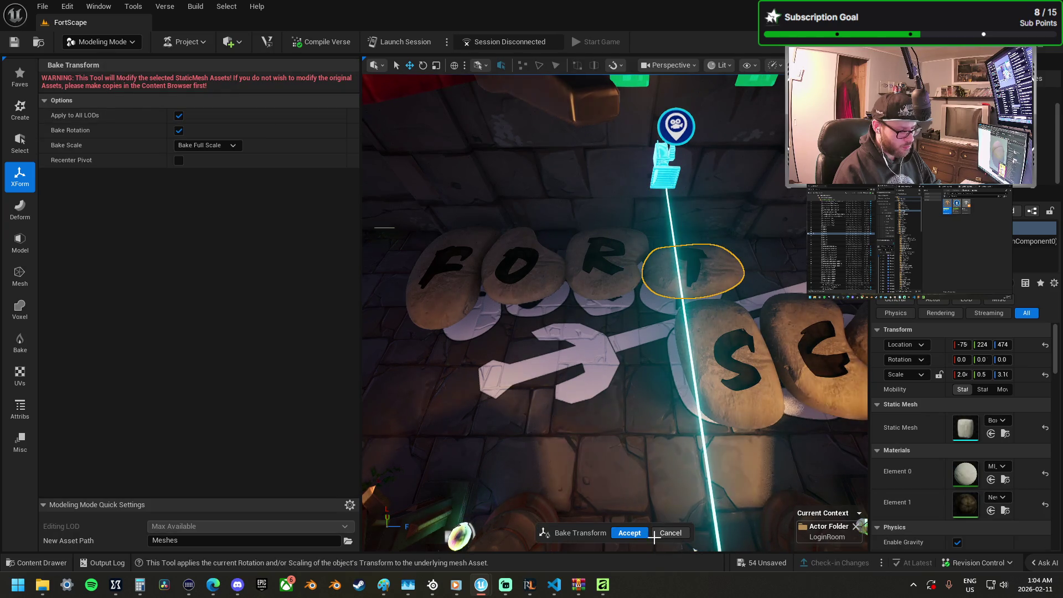
key("Return")
left_click(720, 388)
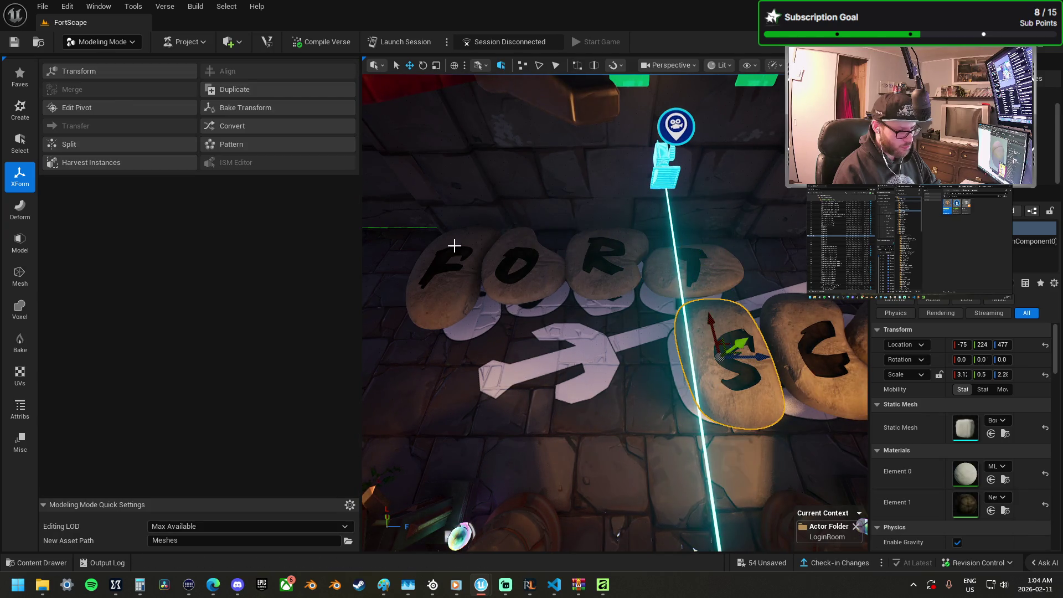
left_click(264, 108)
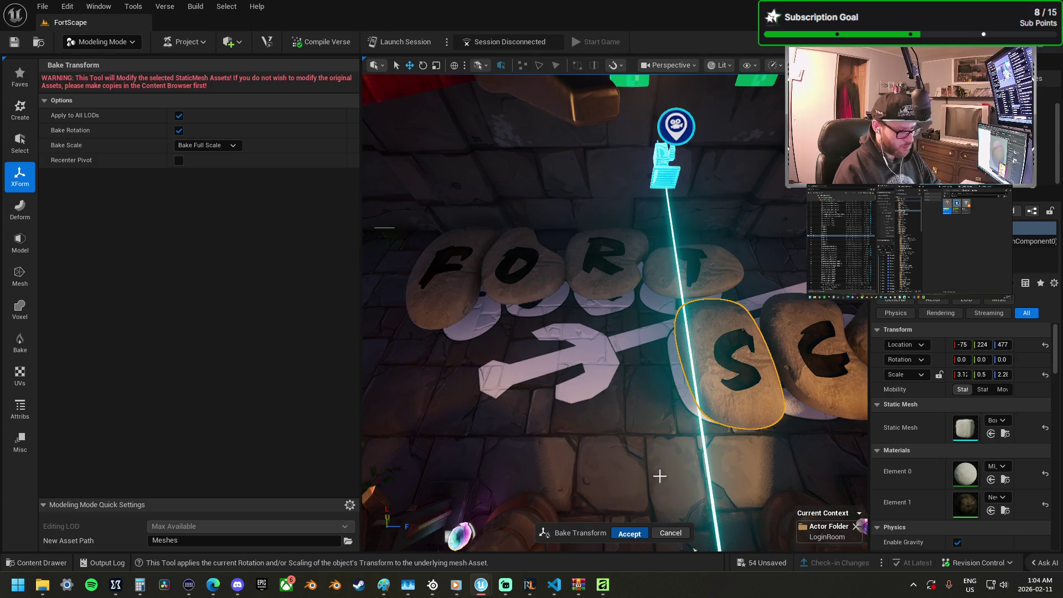
left_click(629, 533)
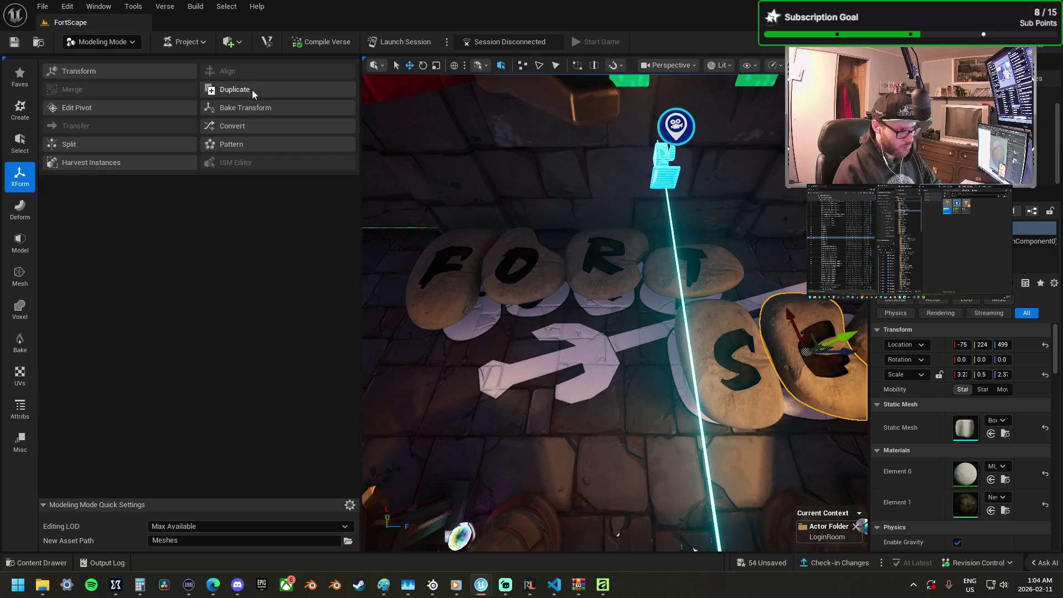
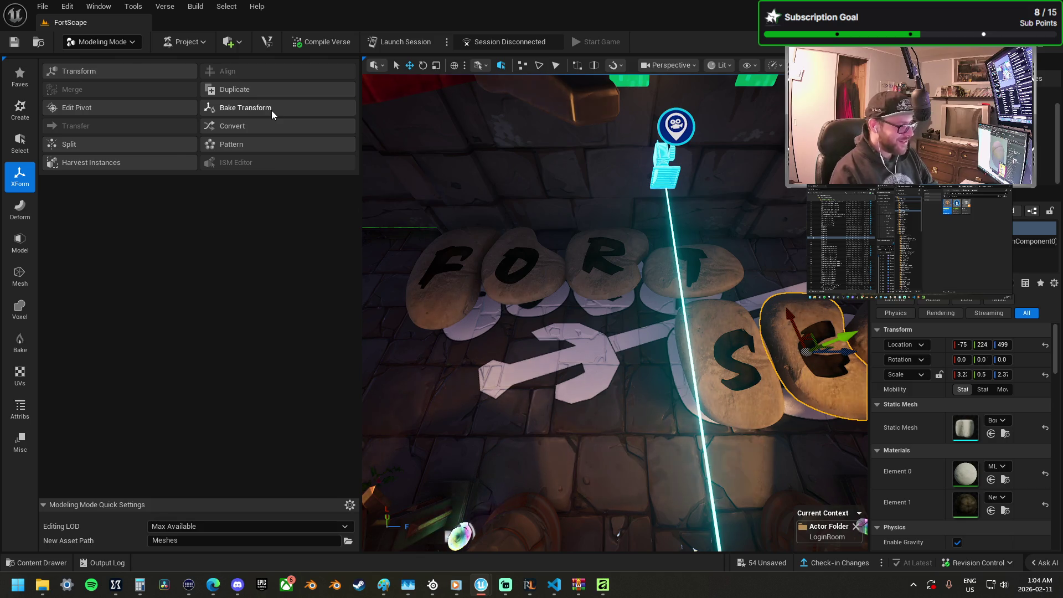
Step: Bake the scale of the C and A letter stones into their meshes
left_click(271, 109)
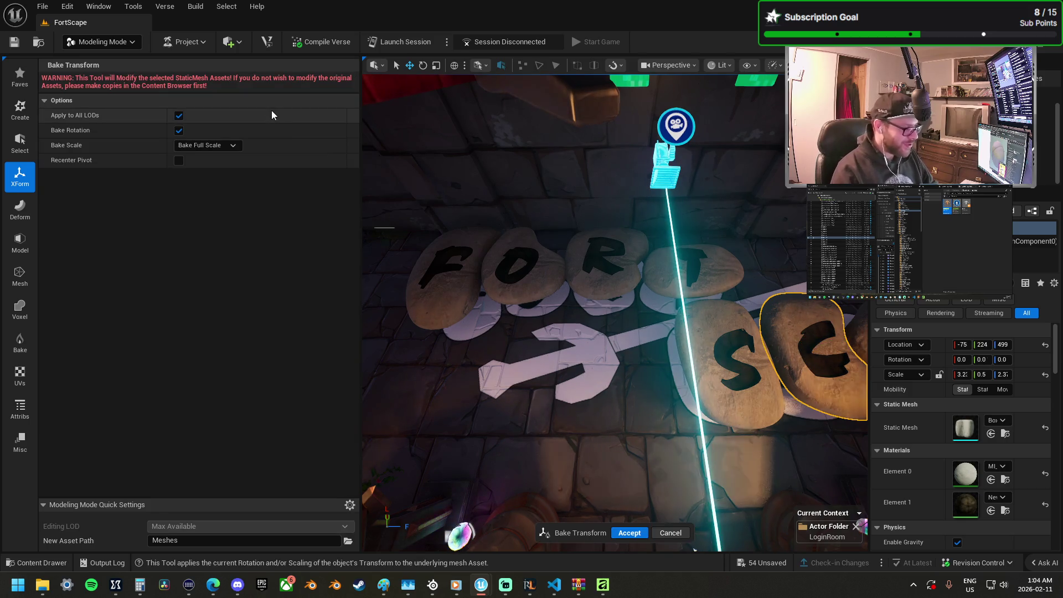
left_click(629, 534)
key("f")
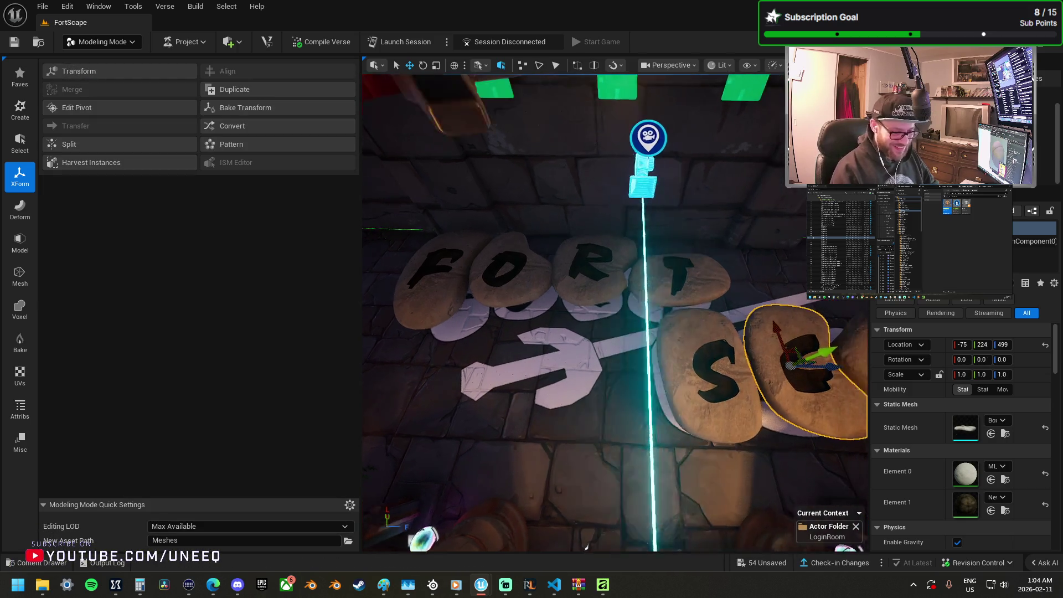
left_click(688, 361)
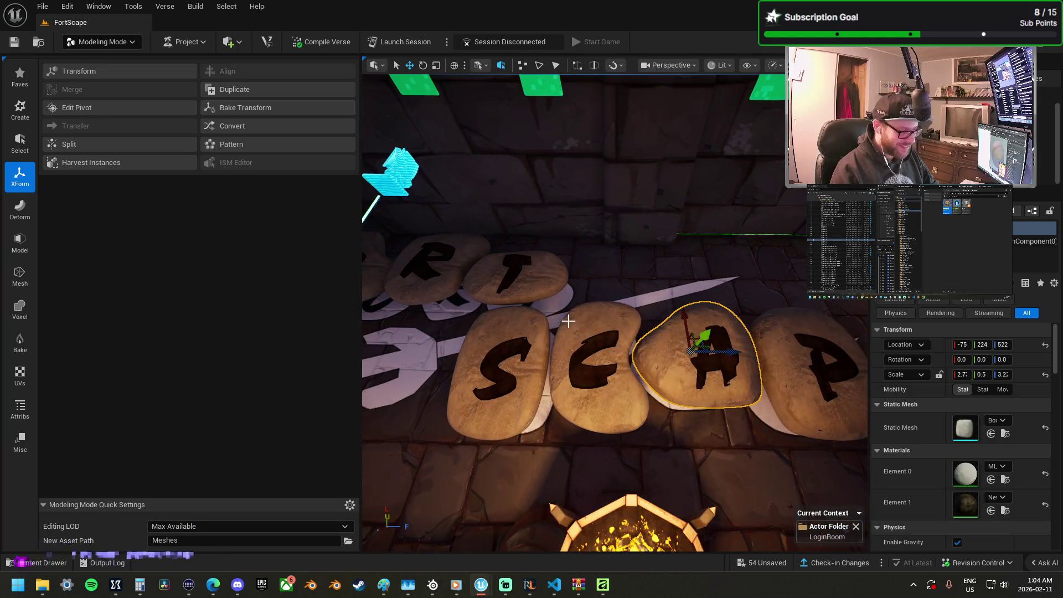
left_click(271, 107)
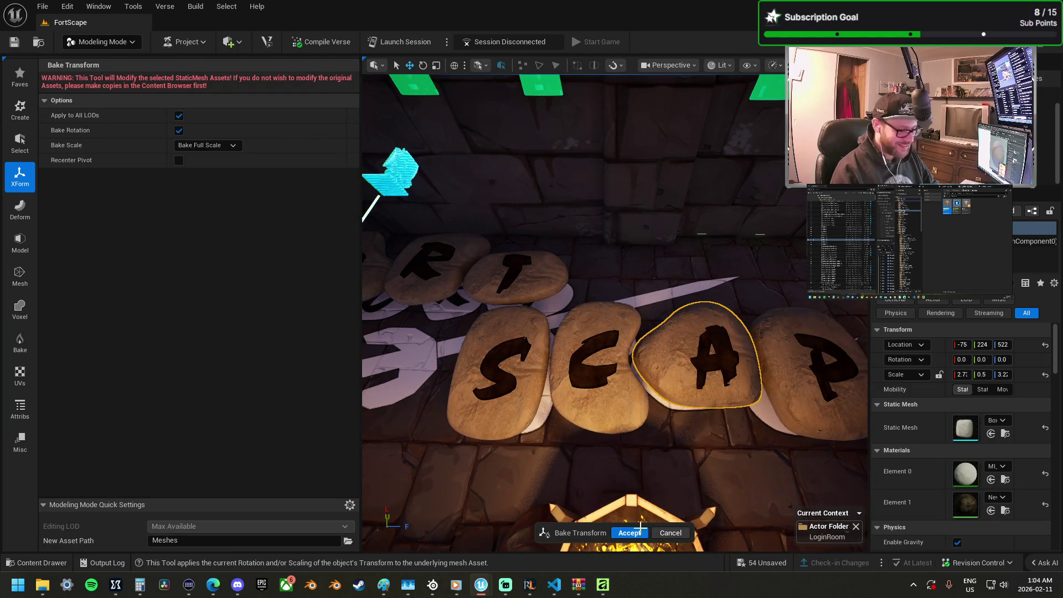
key("Return")
Step: Bake the scale of the P and E letter stones into their meshes
left_click(809, 377)
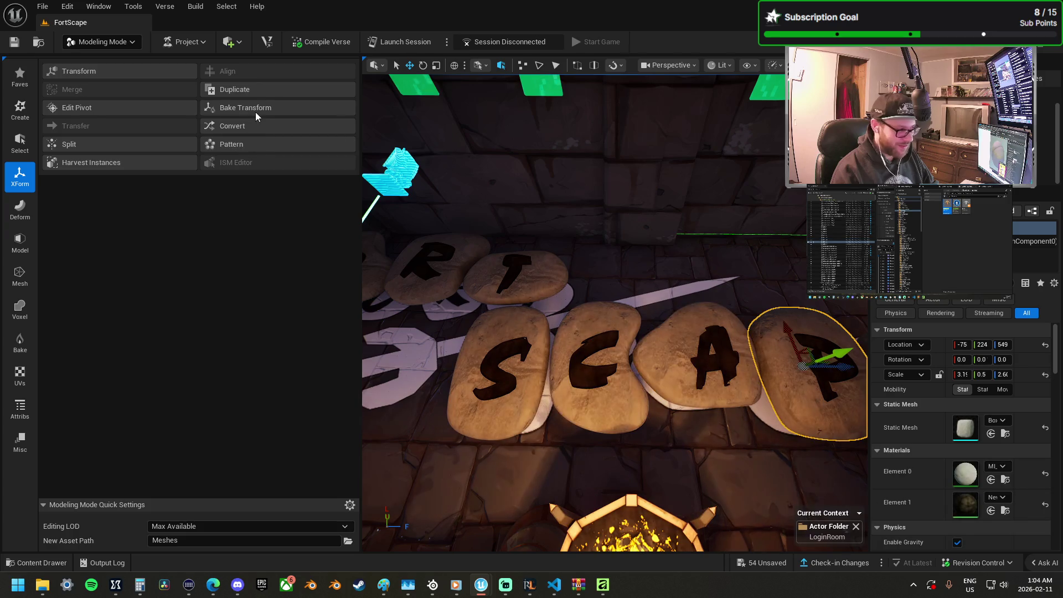
left_click(257, 109)
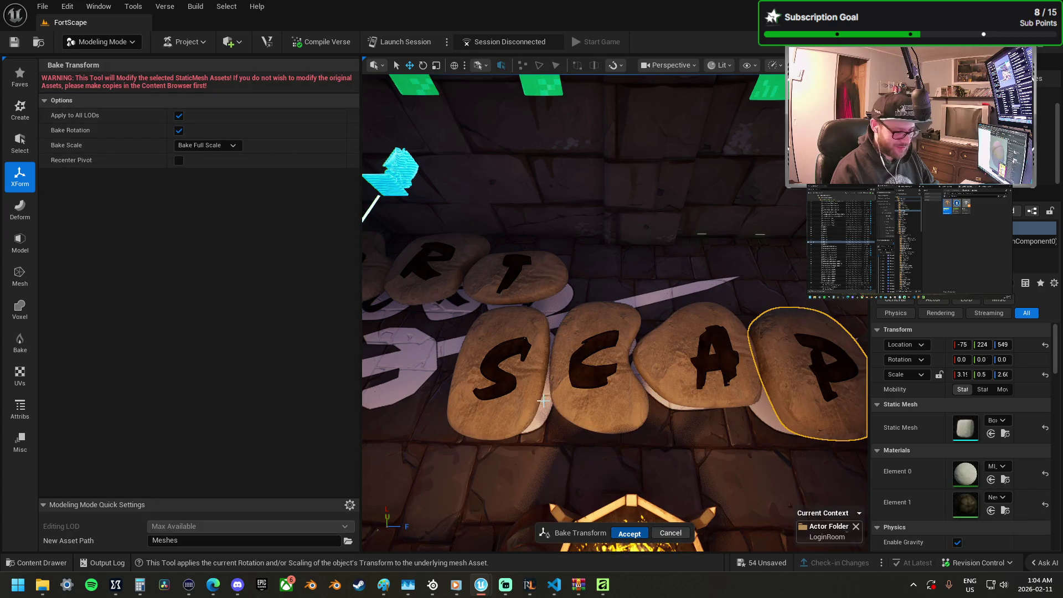
key("Return")
key("f")
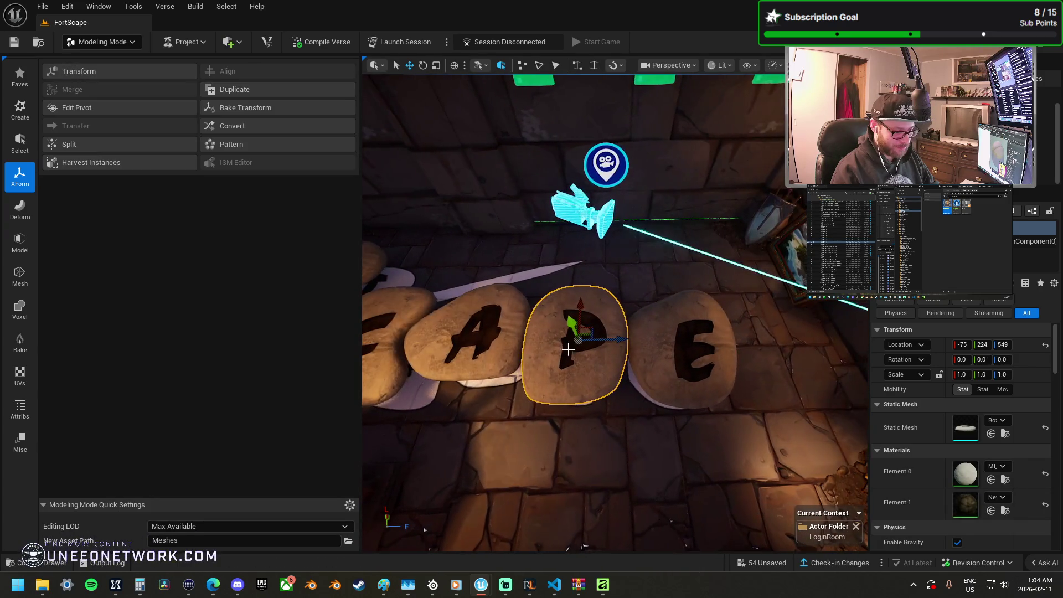
left_click(274, 107)
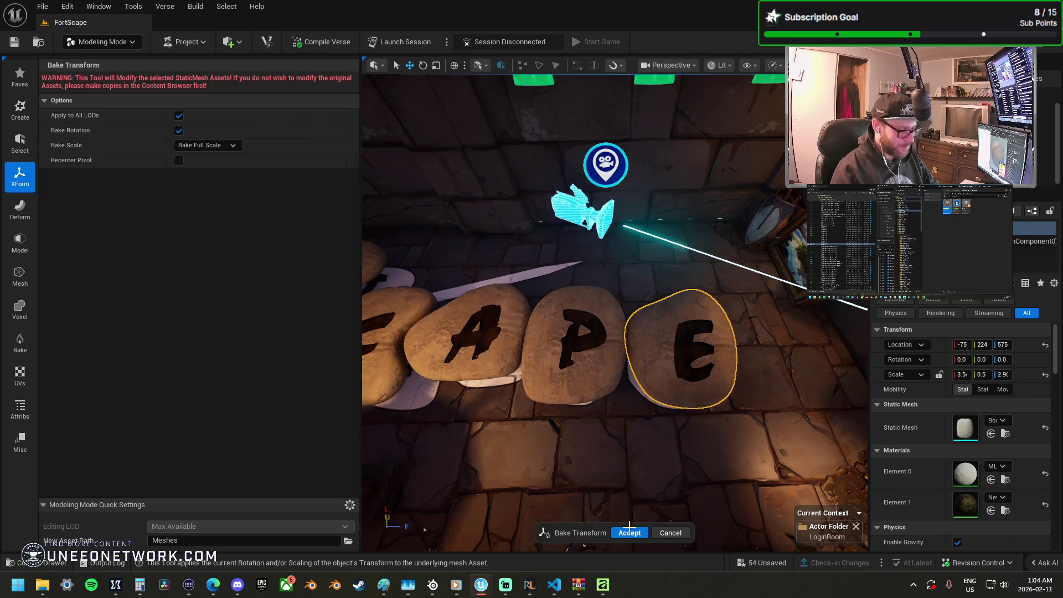
key("Return")
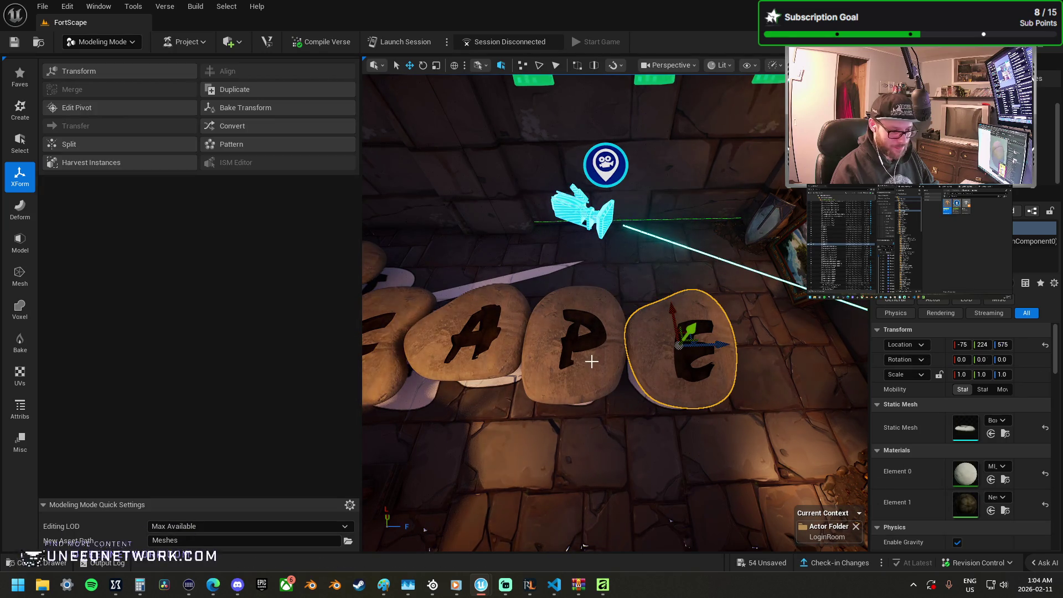
Step: Multi-select the C, A, P and S letter stones together
left_click(681, 360, "ctrl")
left_click(460, 343, "ctrl")
left_click(382, 338, "ctrl")
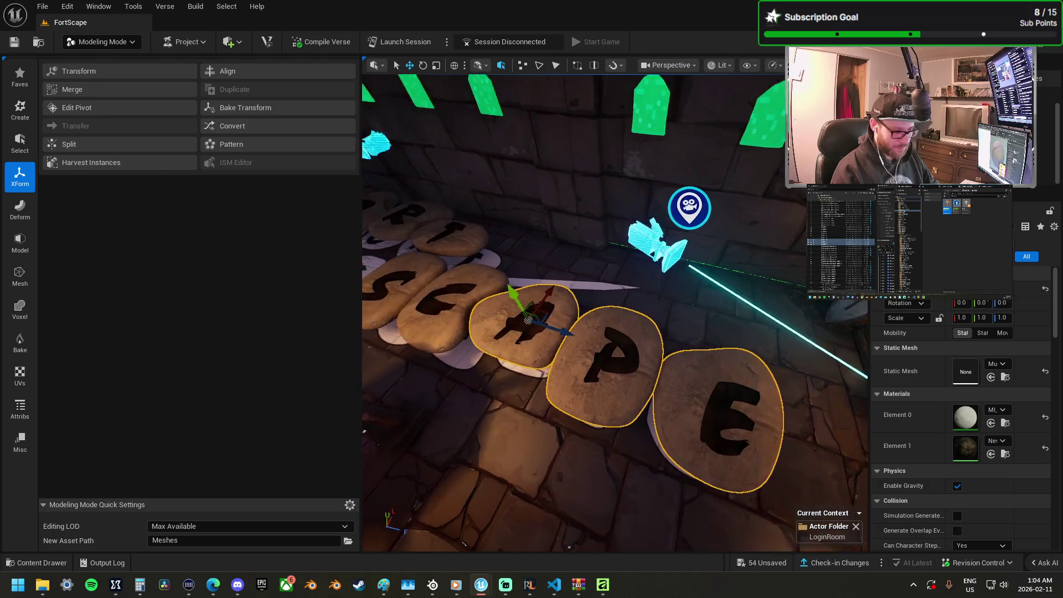
left_click(459, 269, "ctrl")
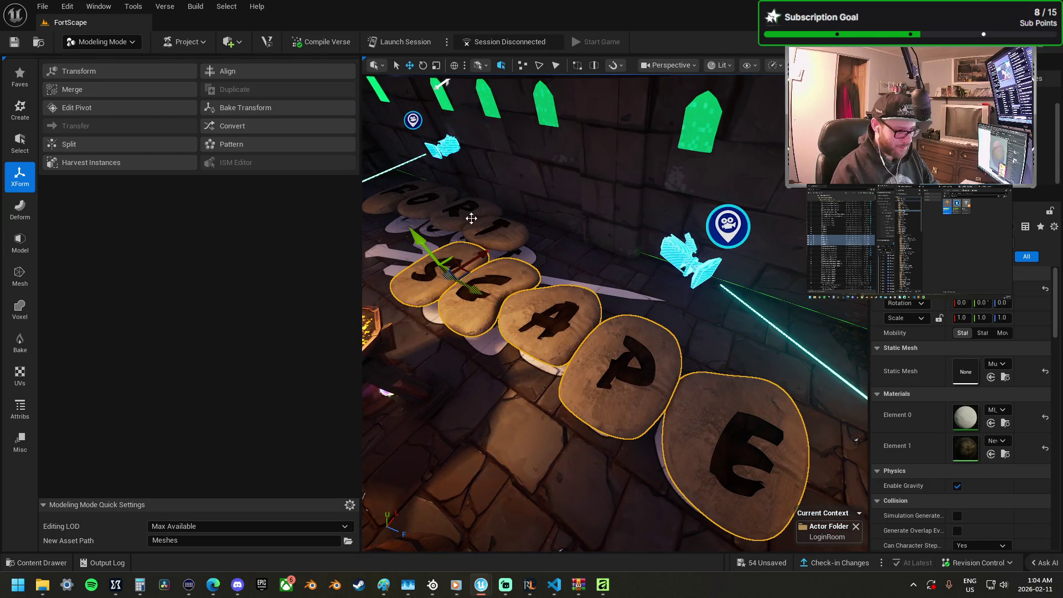
Step: Lower the sword prop from the ceiling onto the letter stones at -75, 214, 415
scroll(407, 193, "down", 5)
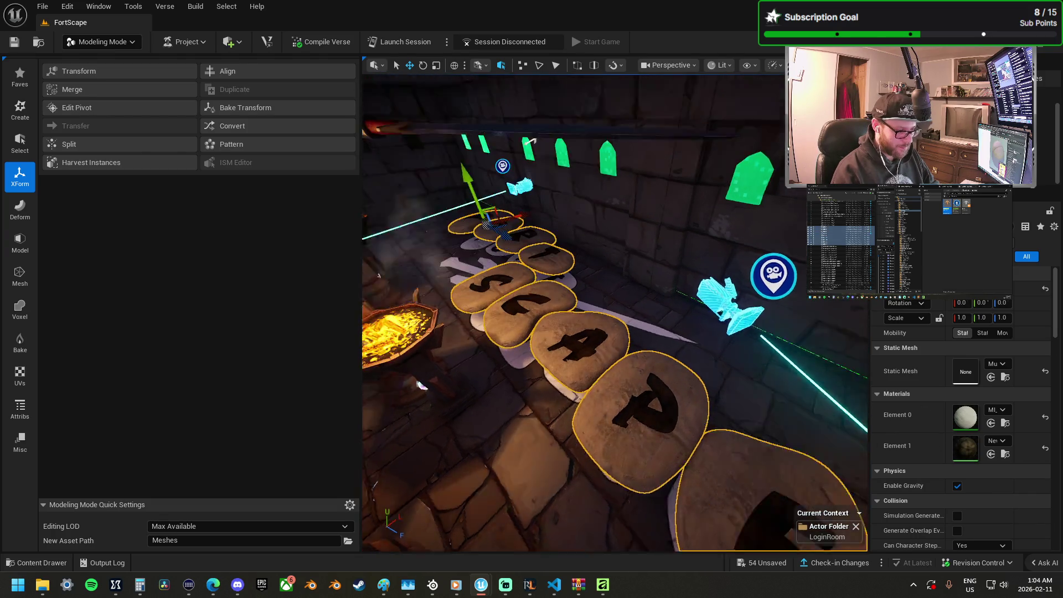
left_click(512, 191)
mouse_move(468, 166)
left_mouse_down()
mouse_move(470, 236)
mouse_move(499, 296)
mouse_move(622, 286)
left_mouse_up()
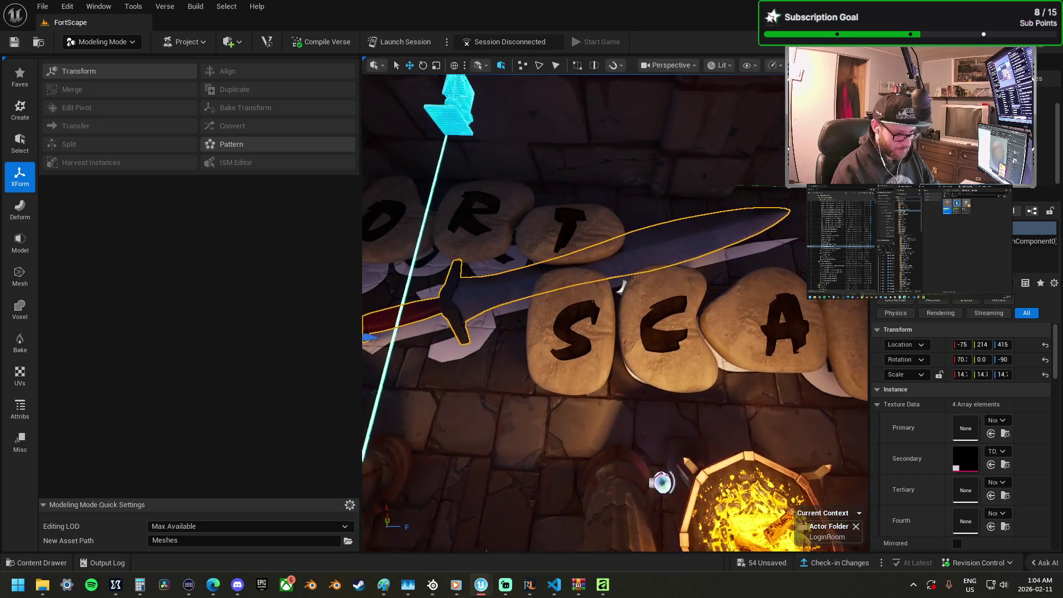
Step: Add the S, C, A and P stones to the selection alongside the sword
left_click(616, 290, "ctrl")
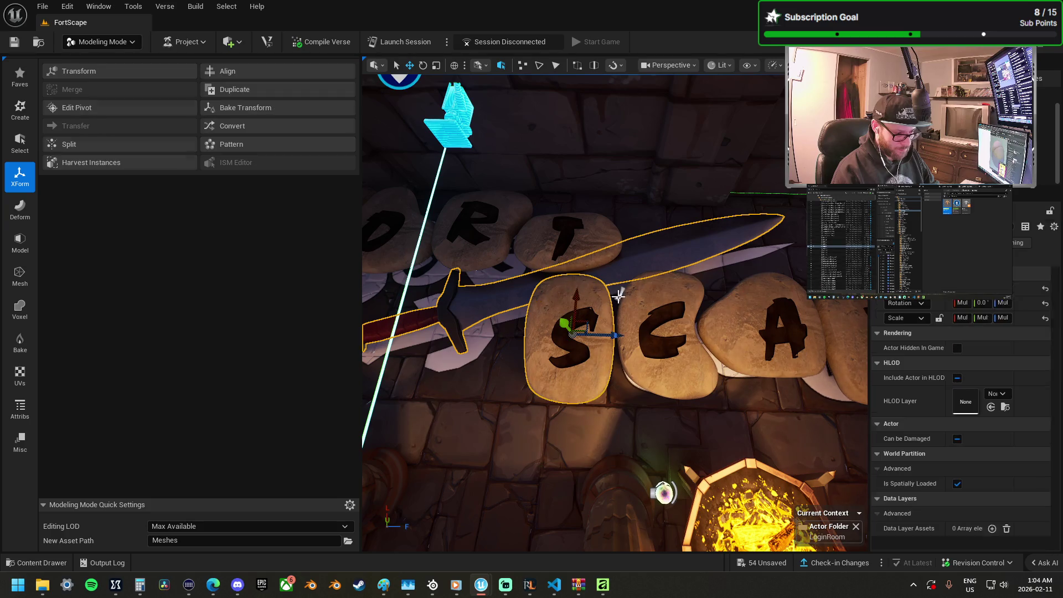
left_click(665, 332, "ctrl")
left_click(781, 332, "ctrl")
left_click(845, 315, "ctrl")
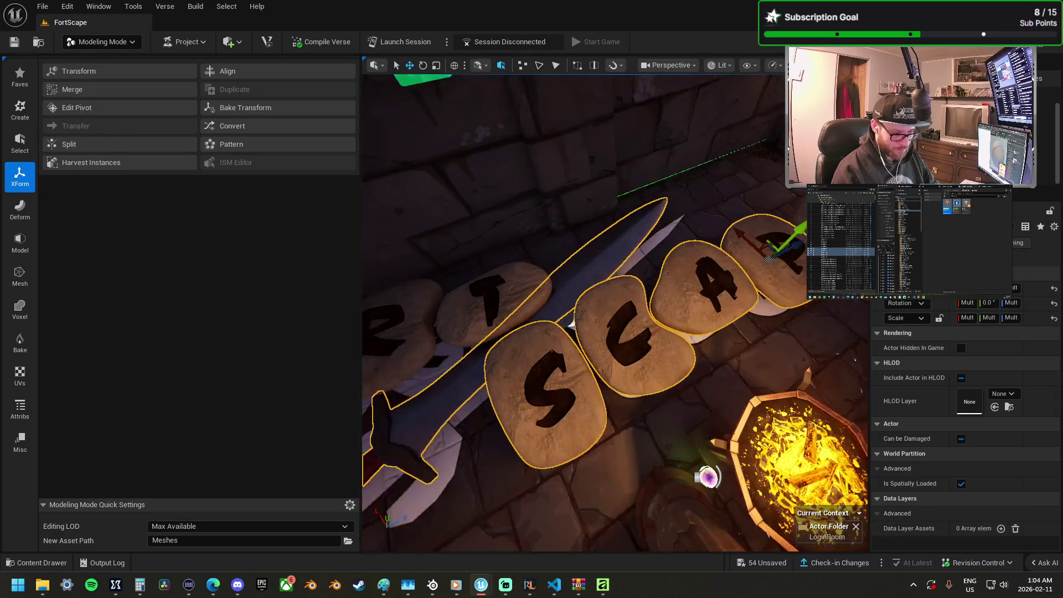
Step: Move the pivot onto a stone edge and lift the selected stones above the floor
left_click_drag(720, 261, 735, 255)
left_click_drag(612, 288, 604, 336)
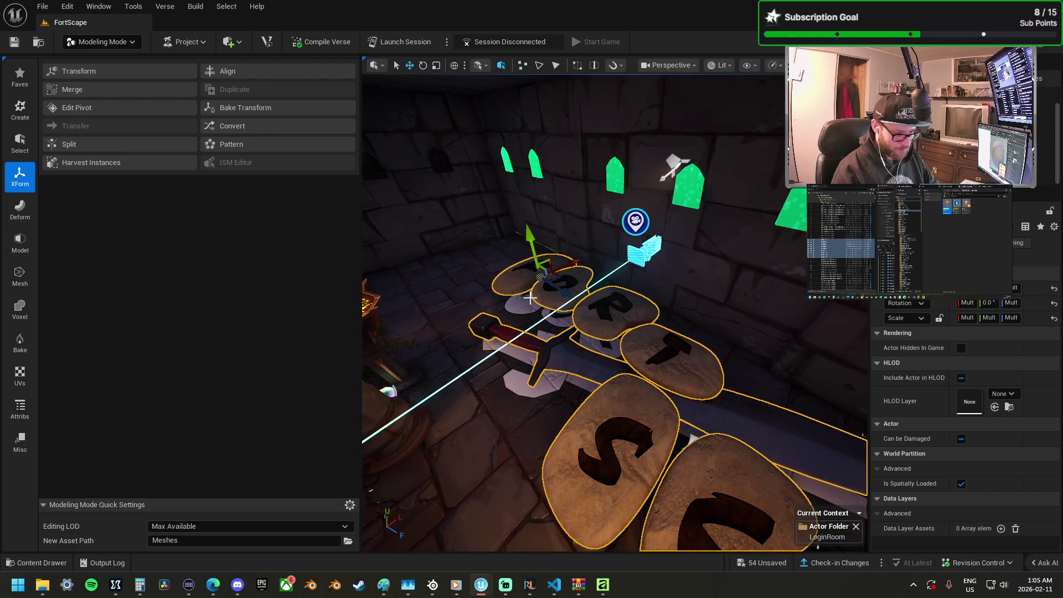
mouse_move(520, 327)
left_mouse_down()
mouse_move(614, 337)
mouse_move(639, 362)
left_mouse_up()
middle_click(634, 329)
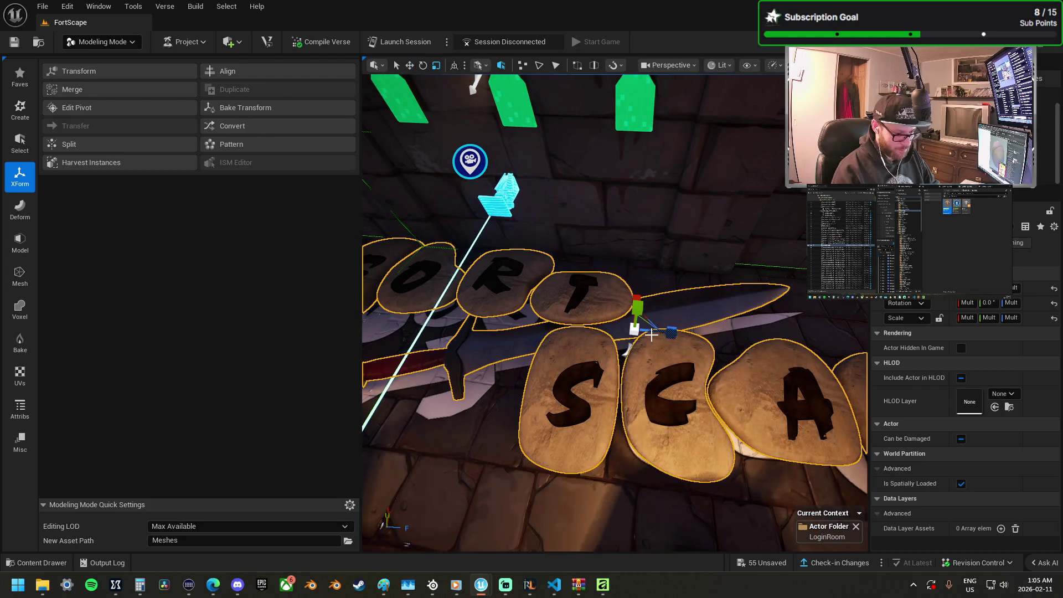
left_click_drag(635, 330, 634, 328)
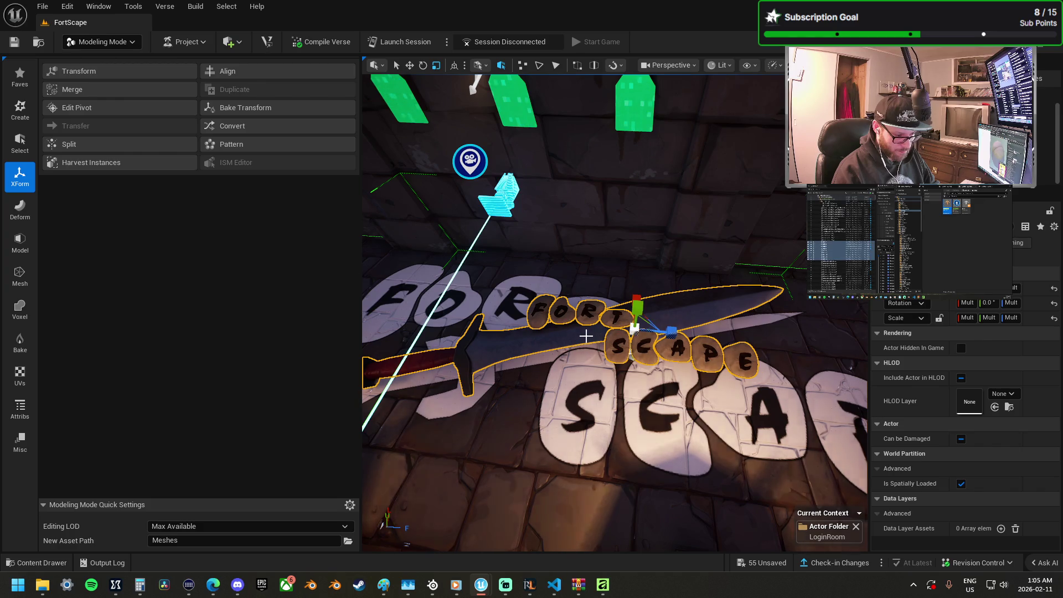
Step: Nudge the sword upward along its local Z axis and scale it down to about 5.6
key("f")
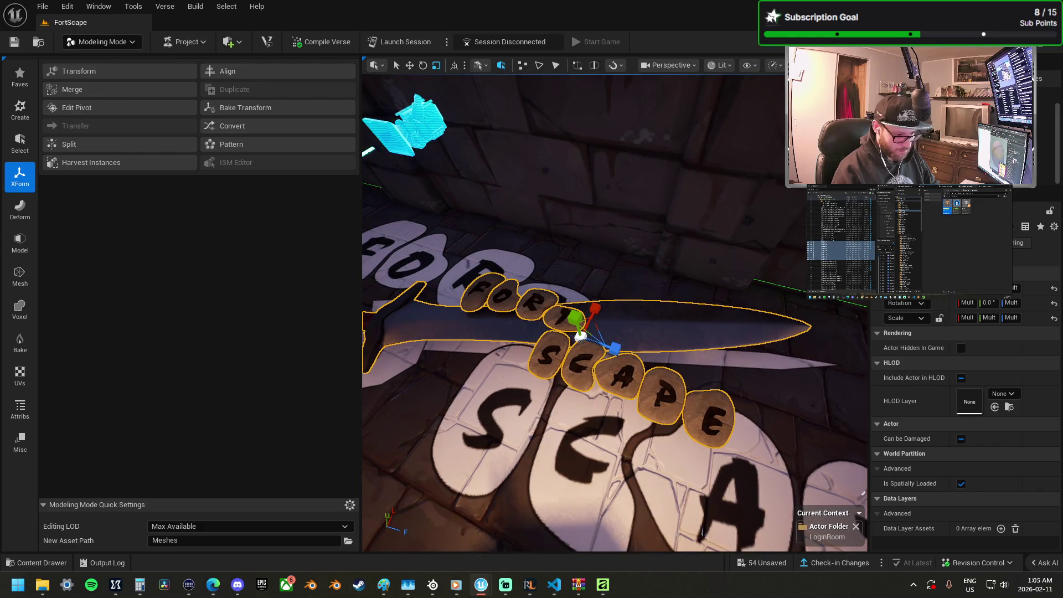
left_click(617, 332)
key("f")
left_click_drag(432, 239, 431, 240)
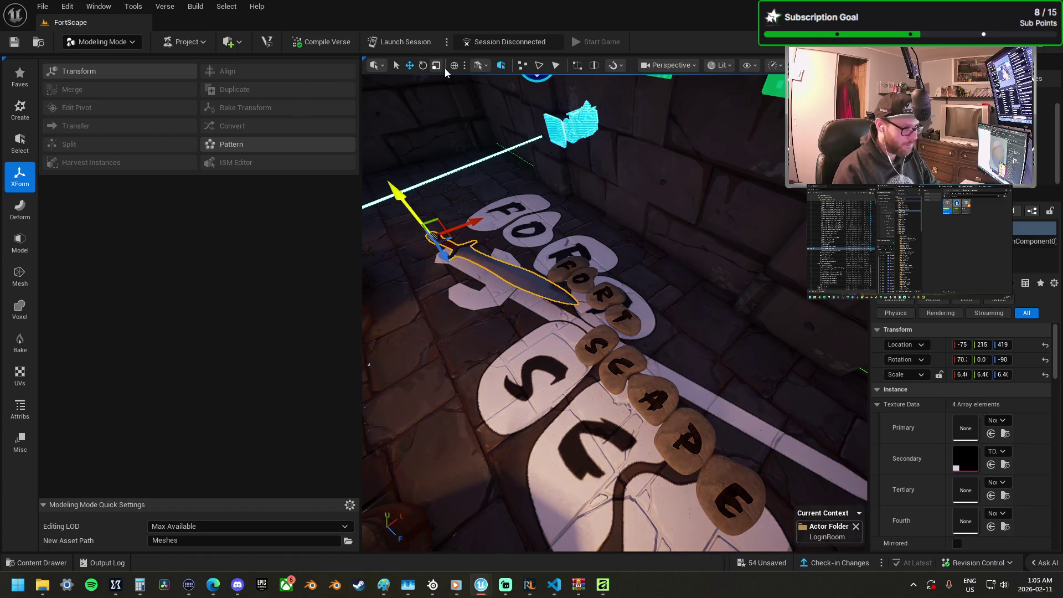
key("ctrl+grave")
mouse_move(554, 317)
left_mouse_down()
mouse_move(582, 313)
mouse_move(605, 278)
left_mouse_up()
key("f")
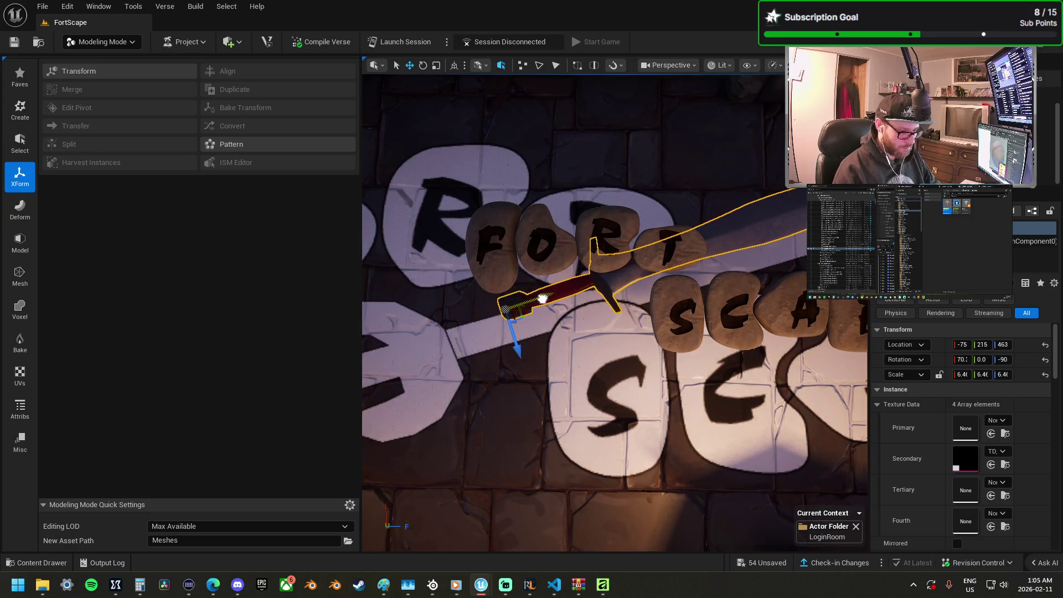
mouse_move(501, 357)
left_mouse_down()
mouse_move(540, 362)
mouse_move(598, 337)
mouse_move(461, 372)
mouse_move(432, 365)
mouse_move(446, 363)
left_mouse_up()
key("r")
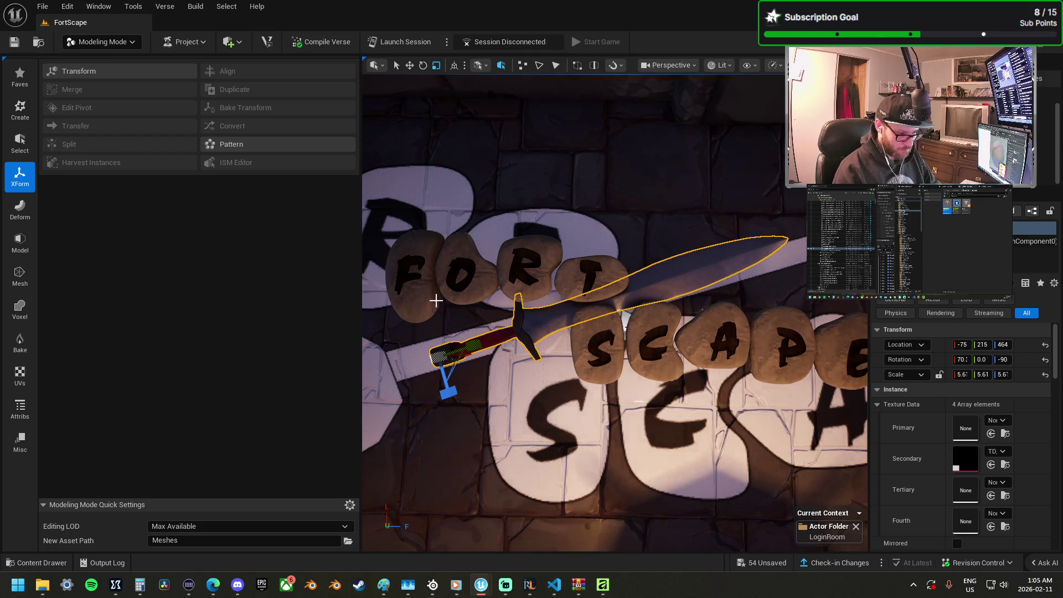
Step: Select all the F, O, T, S, C, A, P and E stones together
left_click(436, 301, "ctrl")
left_click(470, 277, "ctrl")
left_click(583, 275, "ctrl")
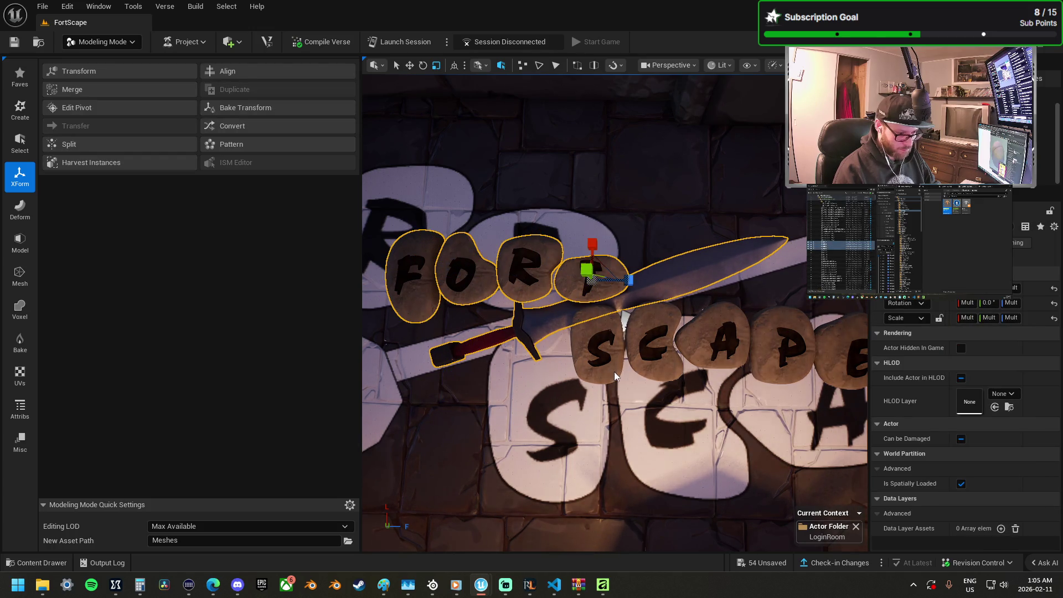
left_click(599, 344, "ctrl")
left_click(656, 339, "ctrl")
left_click(720, 340, "ctrl")
left_click(787, 343, "ctrl")
left_click(838, 361, "ctrl")
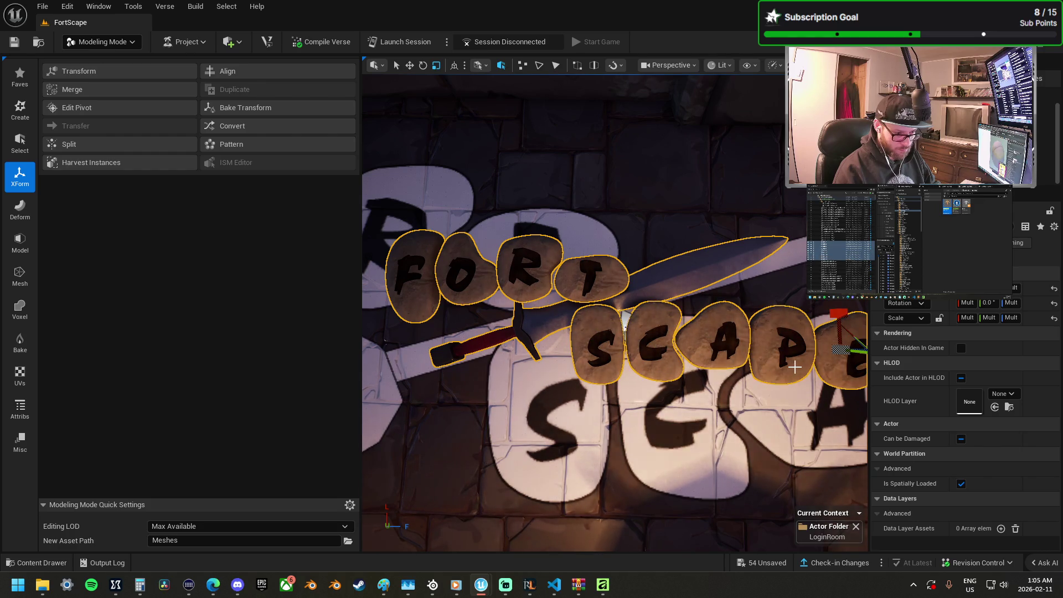
mouse_move(624, 319)
left_mouse_down()
mouse_move(510, 313)
mouse_move(579, 347)
mouse_move(557, 317)
mouse_move(558, 287)
mouse_move(595, 285)
mouse_move(560, 315)
mouse_move(645, 338)
mouse_move(688, 323)
mouse_move(576, 333)
mouse_move(603, 322)
mouse_move(608, 173)
left_mouse_up()
Step: Move the selected sign and sword above the corridor archway, checking from several angles
key("w")
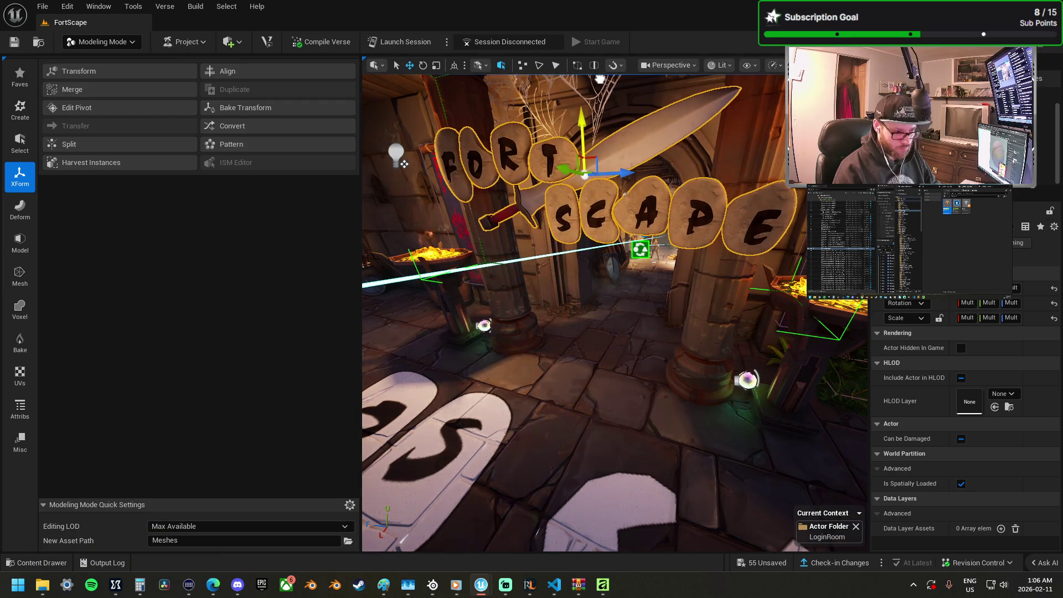
left_click_drag(582, 164, 154, 378)
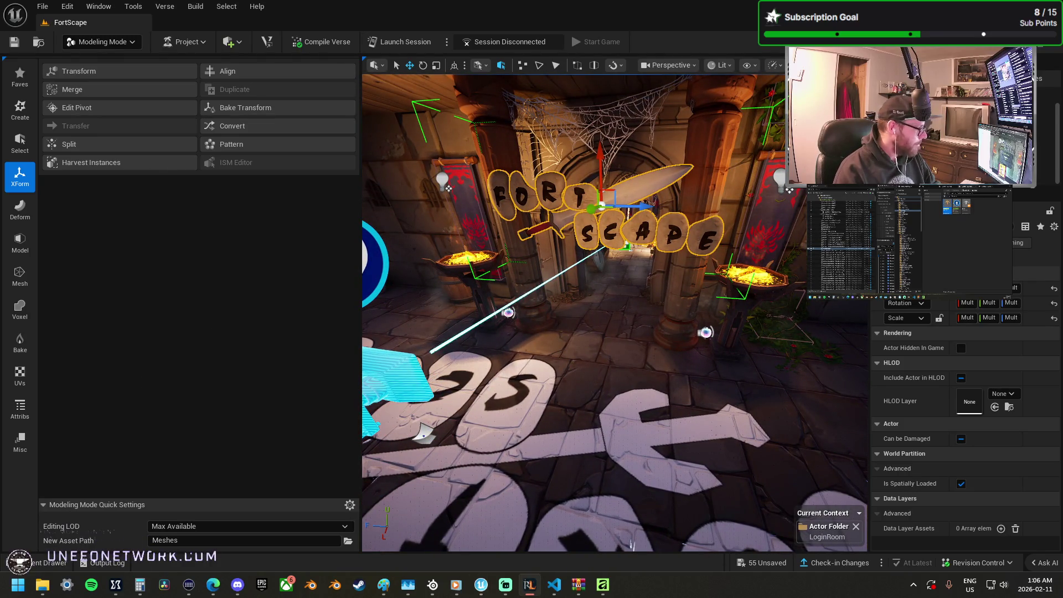
left_click_drag(570, 281, 591, 245)
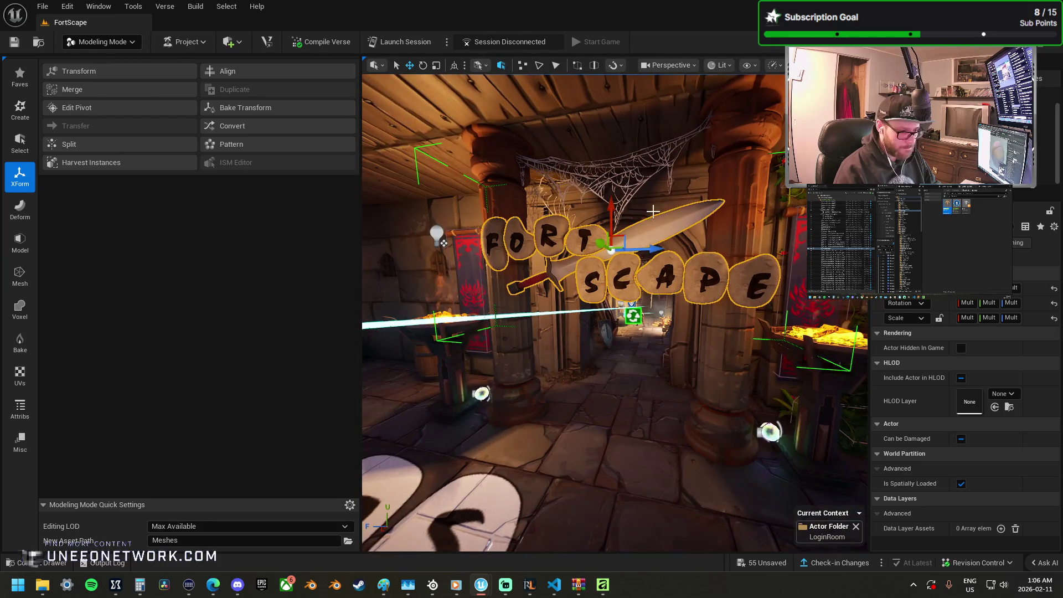
left_click_drag(613, 204, 507, 119)
Step: Leave Modeling Mode and return to Selection Mode
left_click(102, 42)
left_click(283, 246)
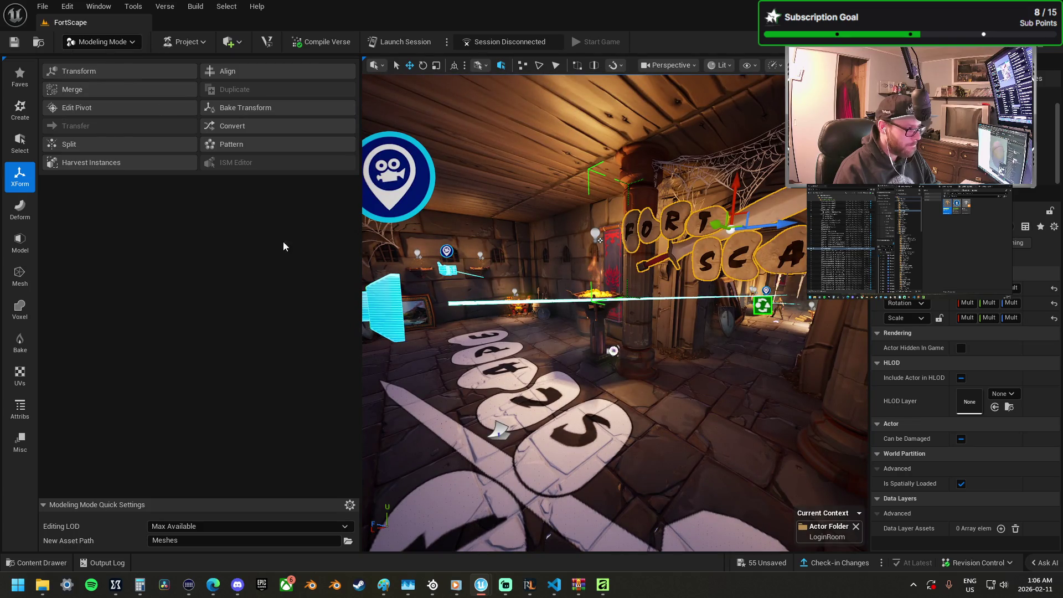
key("shift+1")
Step: Select the FortScape letters and sword and nudge the sign slightly left
left_click(55, 116)
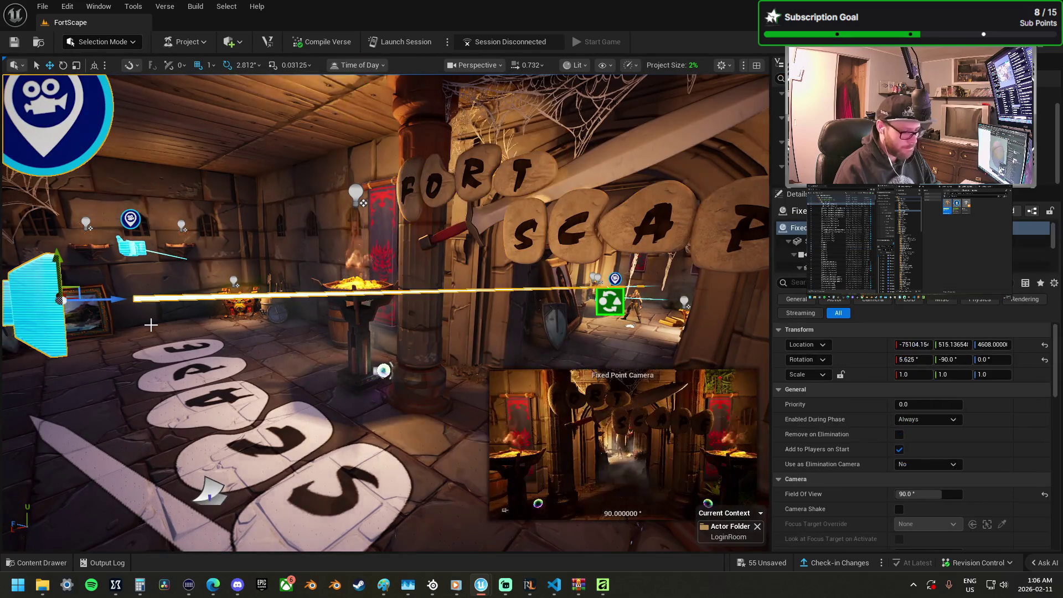
left_click_drag(278, 370, 295, 321)
mouse_move(366, 283)
left_mouse_down()
mouse_move(357, 307)
mouse_move(365, 284)
left_mouse_up()
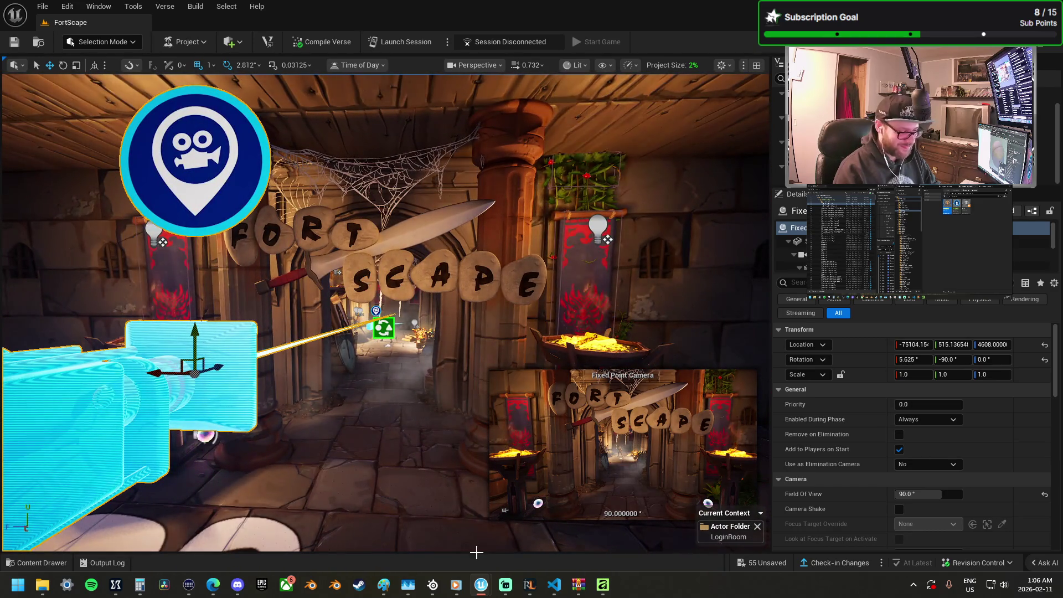
left_click(406, 273)
left_click_drag(420, 245, 404, 241)
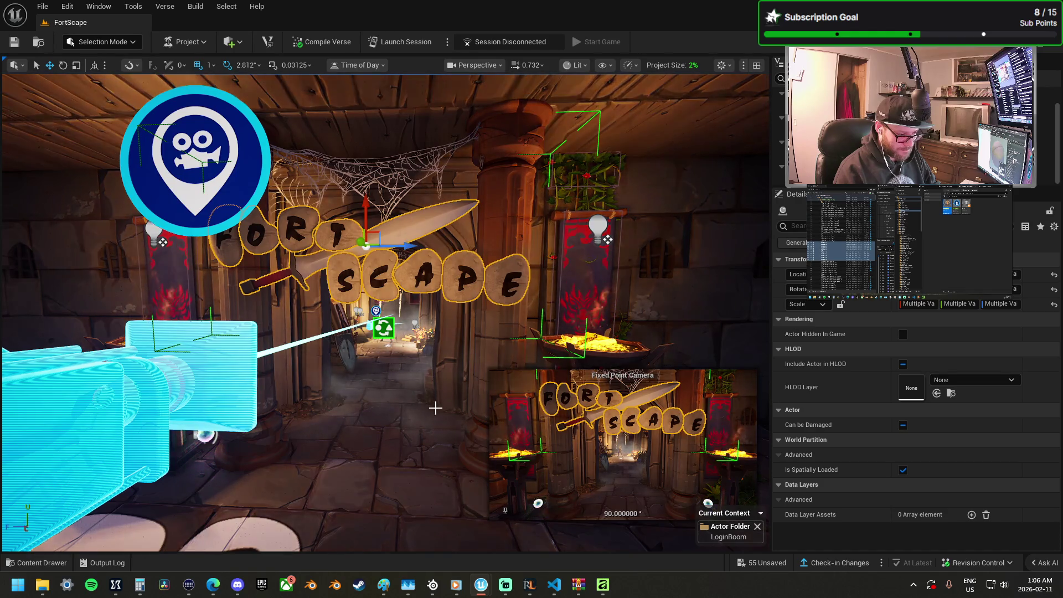
Step: Reselect the Fixed Point Camera, undo its accidental move, and scroll Details to Transition
mouse_move(431, 387)
left_mouse_down()
mouse_move(344, 317)
mouse_move(616, 285)
mouse_move(358, 304)
left_mouse_up()
left_click(366, 314)
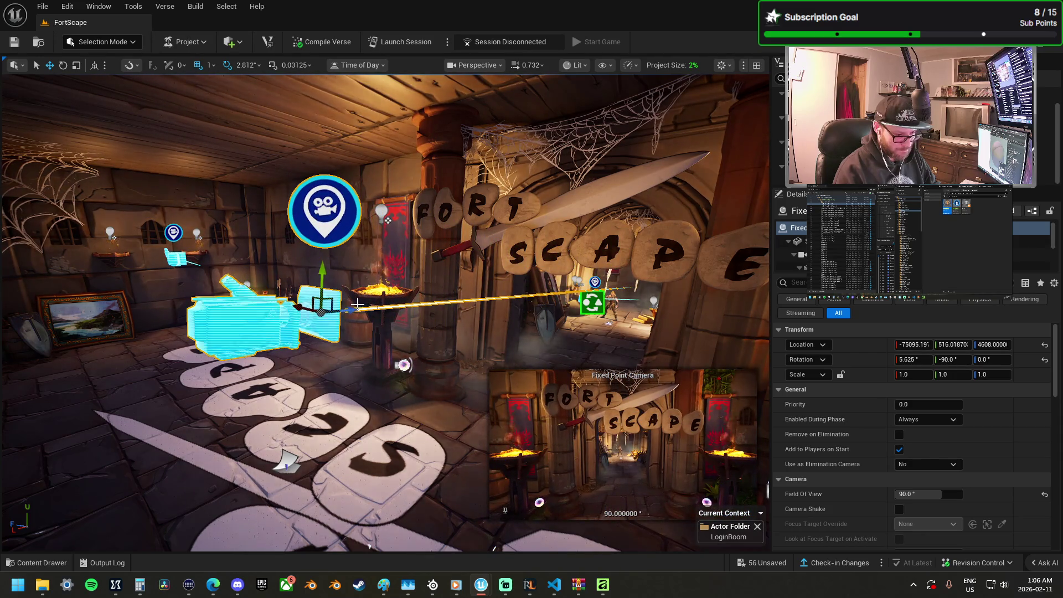
key("ctrl+z")
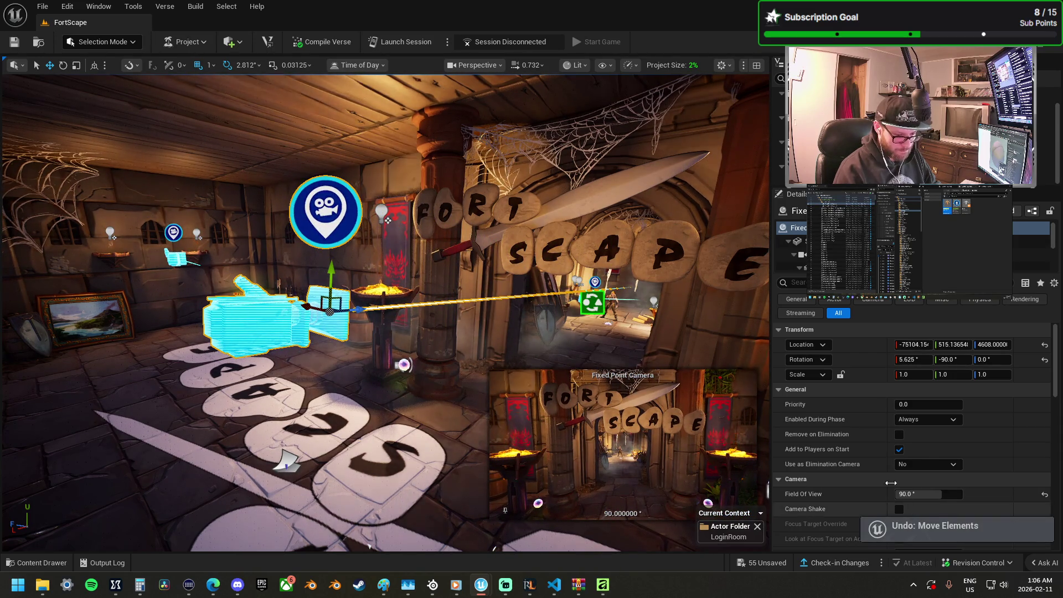
scroll(872, 468, "down", 5)
scroll(872, 465, "down", 5)
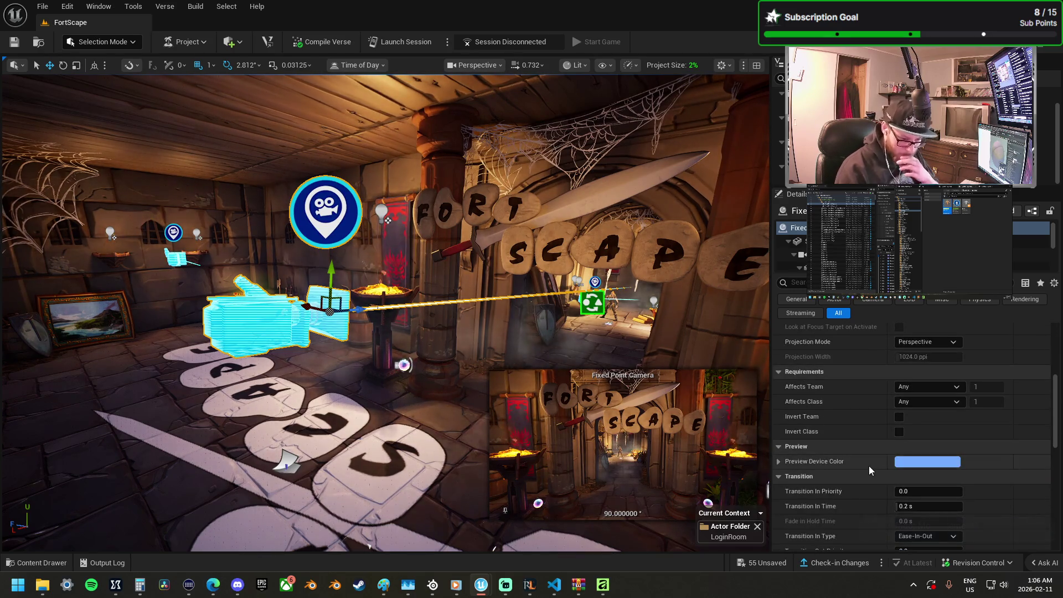
Step: Review the camera's Transition In type choices in the Details panel
left_click(921, 468)
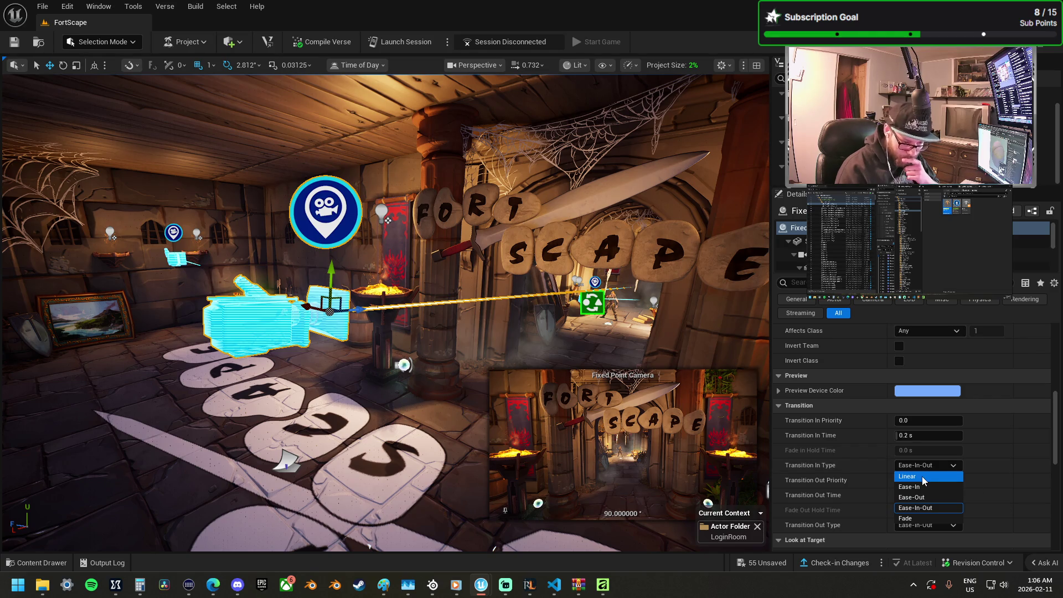
left_click(911, 519)
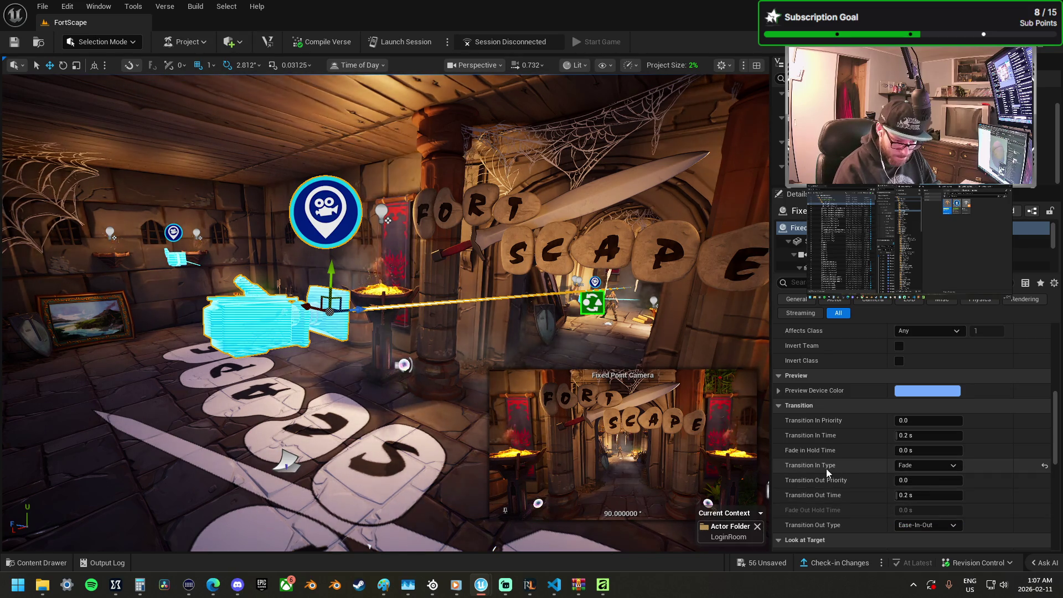
mouse_move(826, 470)
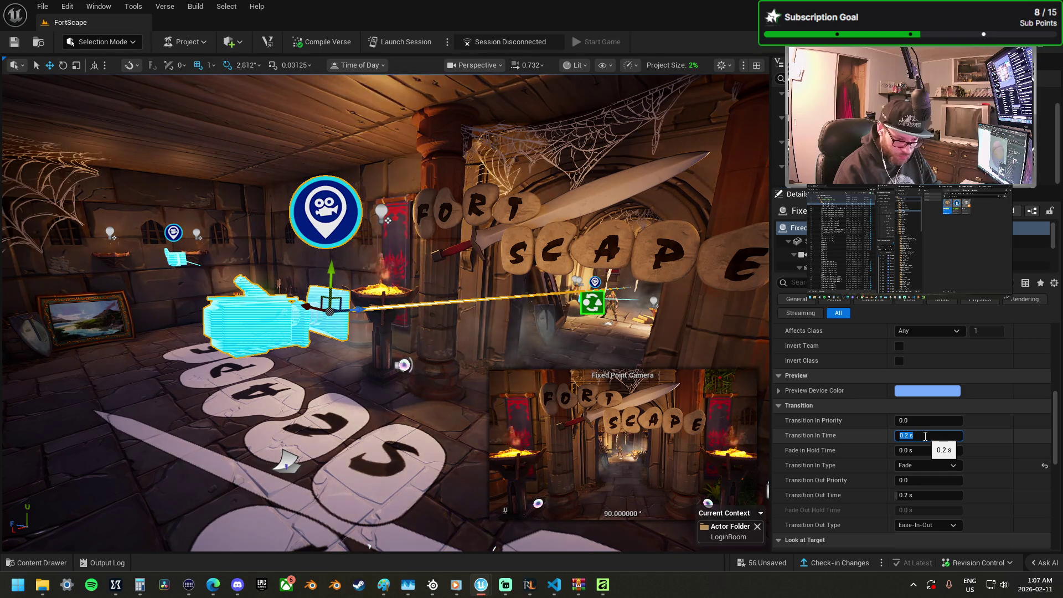
left_click(919, 468)
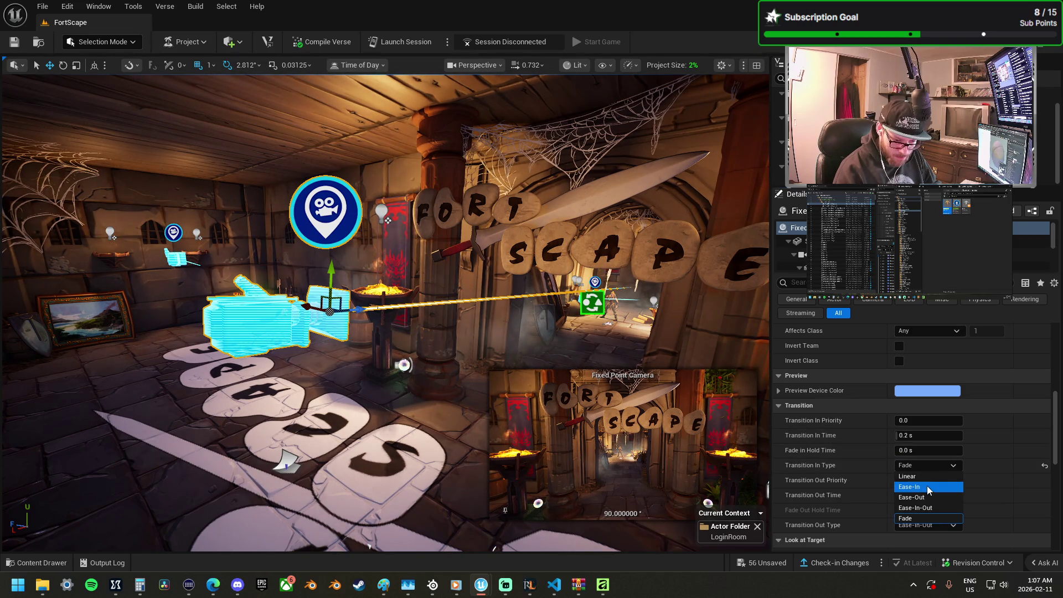
key("Escape")
type("2")
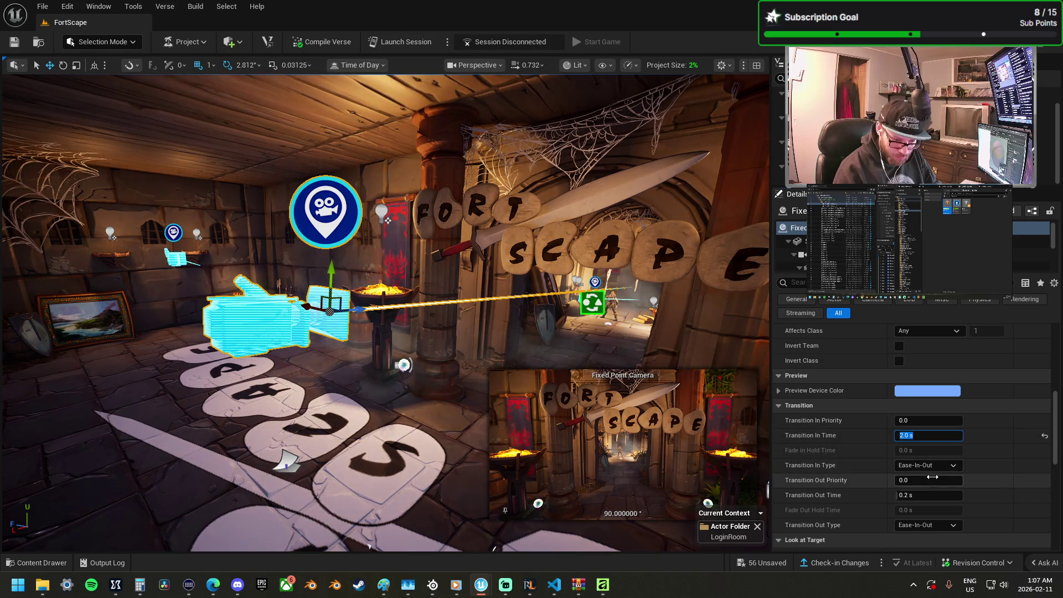
Step: Set the camera's Transition In Time to 2.0 s and move to Transition Out Time
left_click(936, 495)
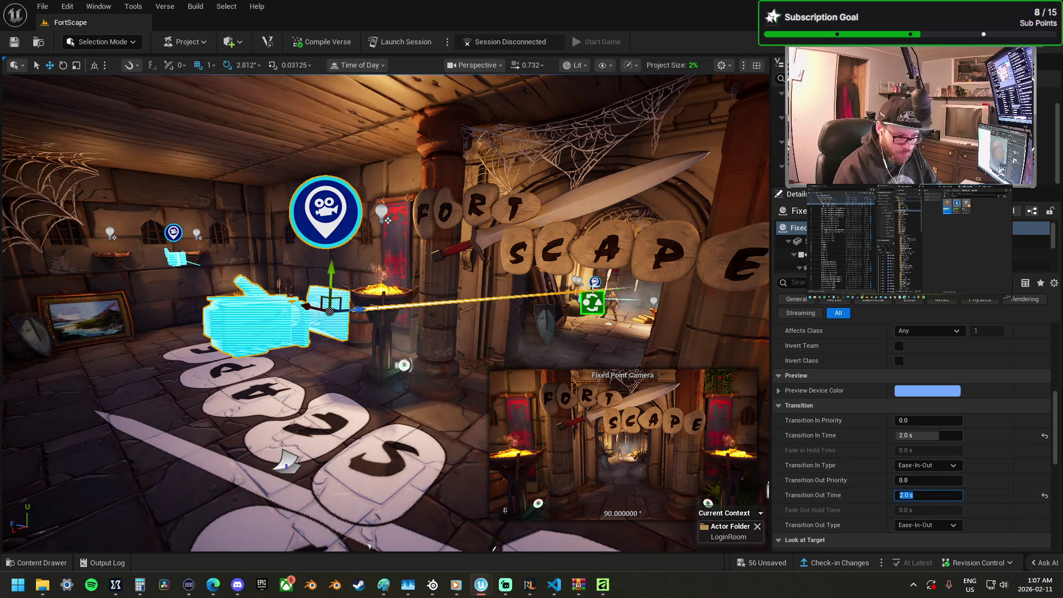
type("0.2")
left_click(926, 436)
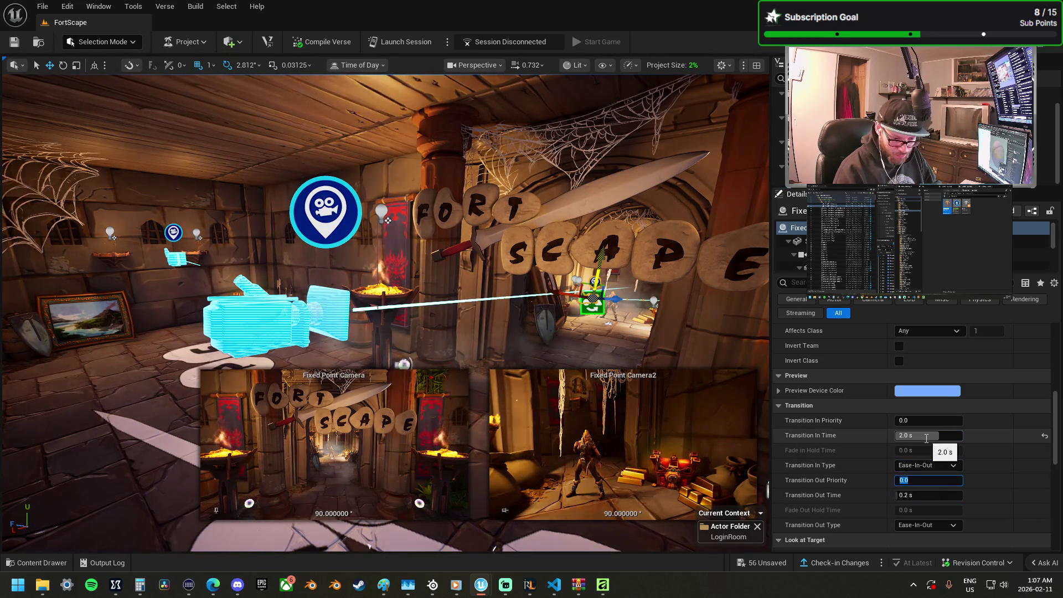
key("Tab")
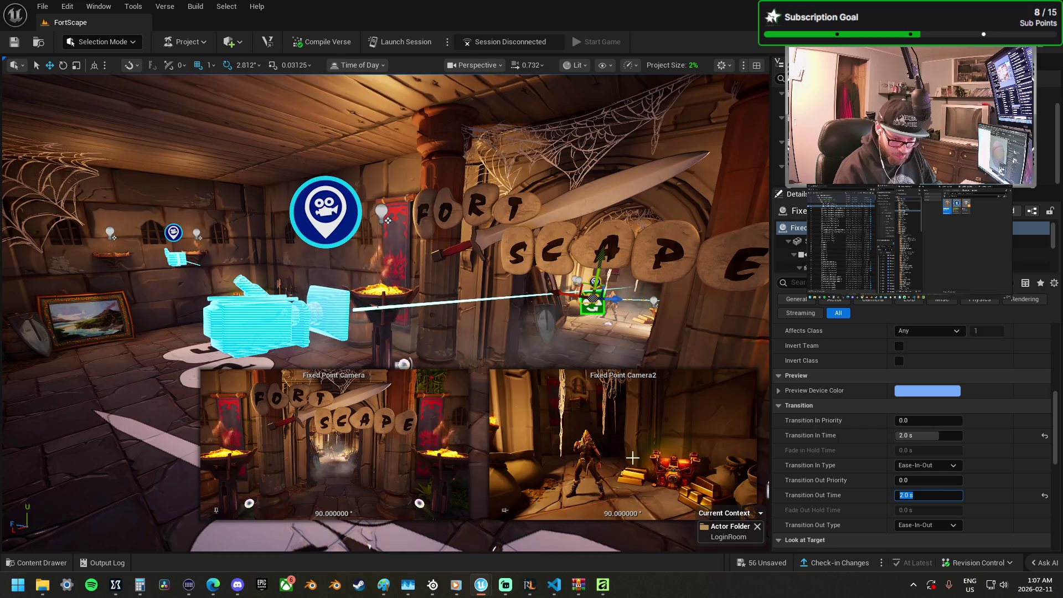
Step: Give the third Fixed Point Camera a 2.0 s transition time
left_click_drag(277, 342, 272, 342)
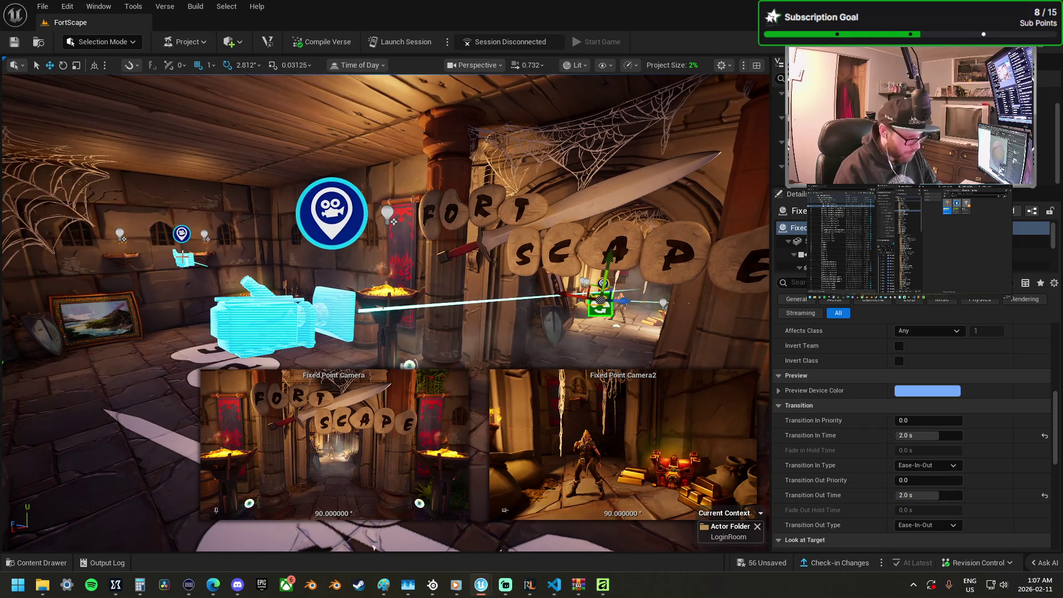
left_click(182, 233)
left_click(938, 436)
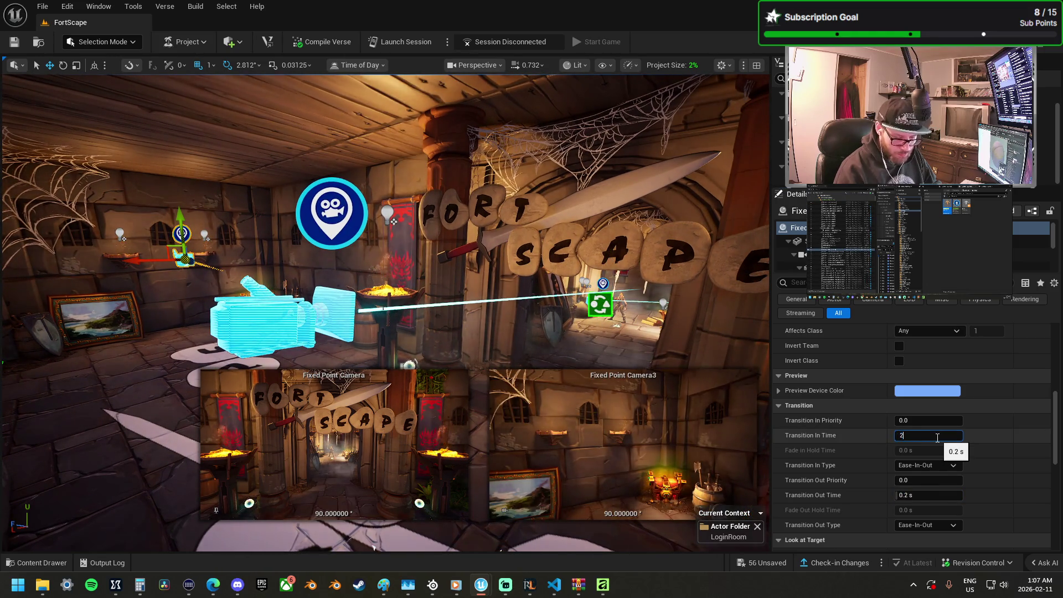
type("2")
key("Return")
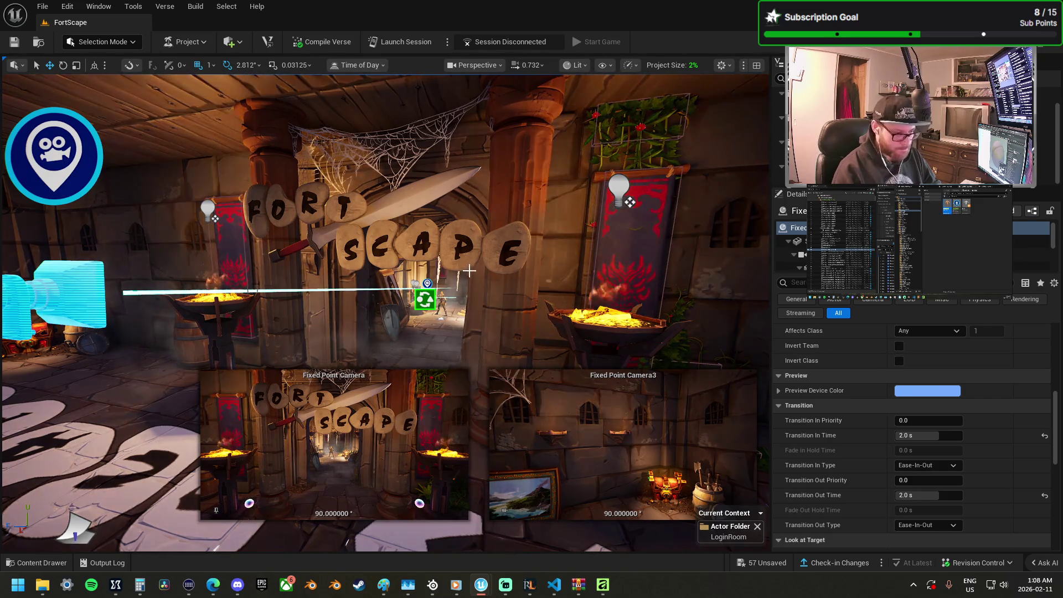
left_click_drag(385, 249, 385, 316)
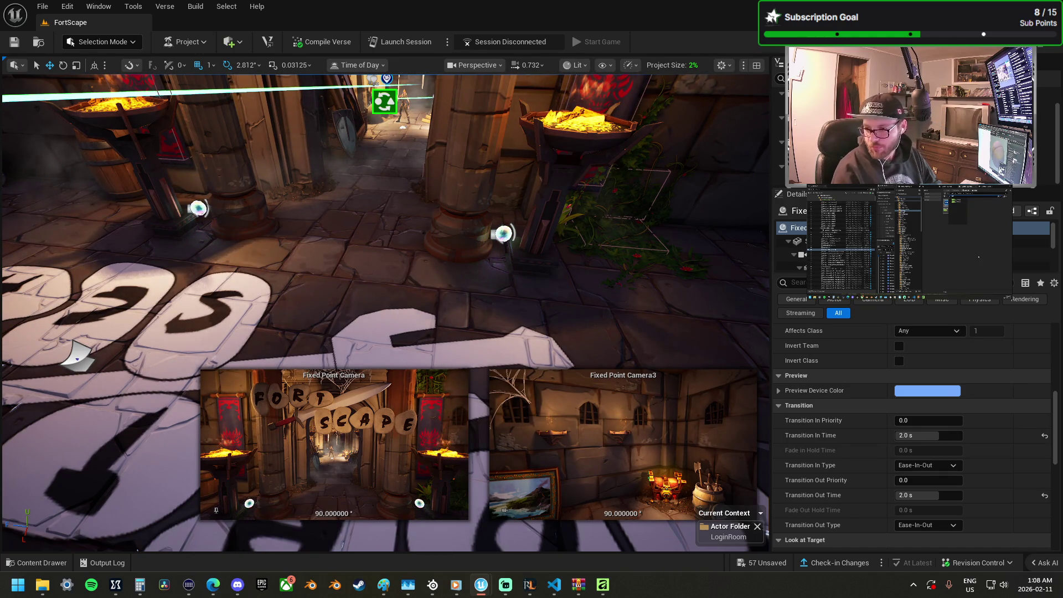
Step: Drop a PID_Device_PopupDialog between the pillars and lift it above the floor
mouse_move(368, 256)
left_mouse_down()
mouse_move(340, 240)
mouse_move(346, 246)
left_mouse_up()
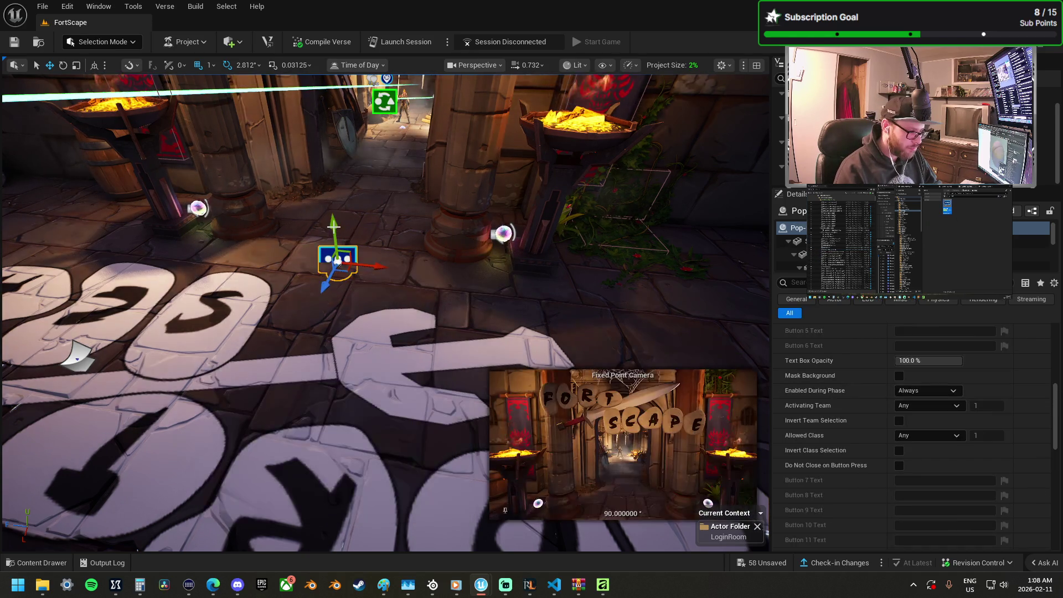
left_click_drag(319, 160, 305, 123)
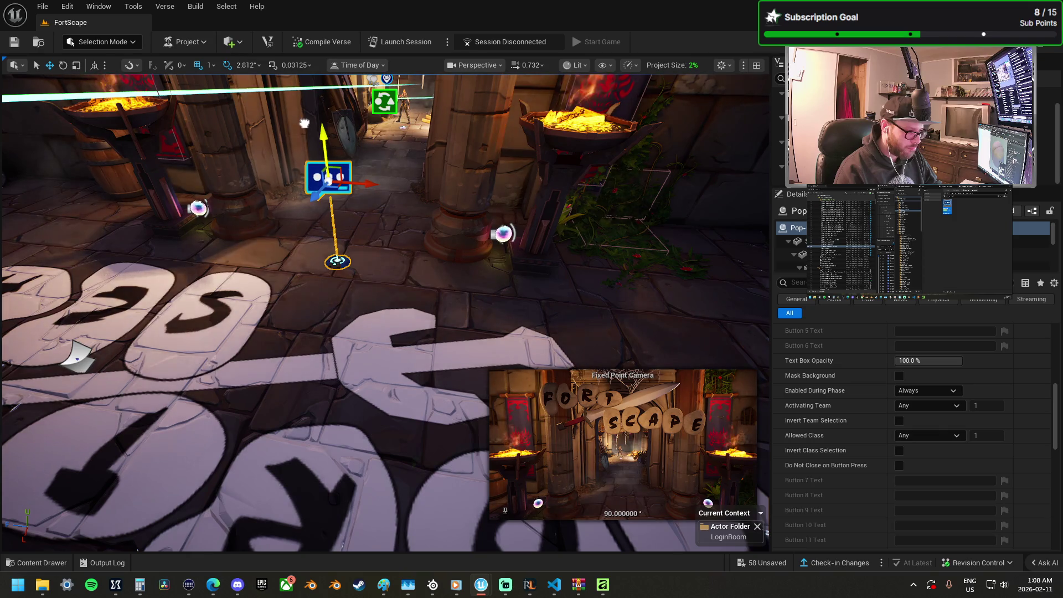
left_click_drag(316, 211, 317, 212)
scroll(872, 435, "up", 5)
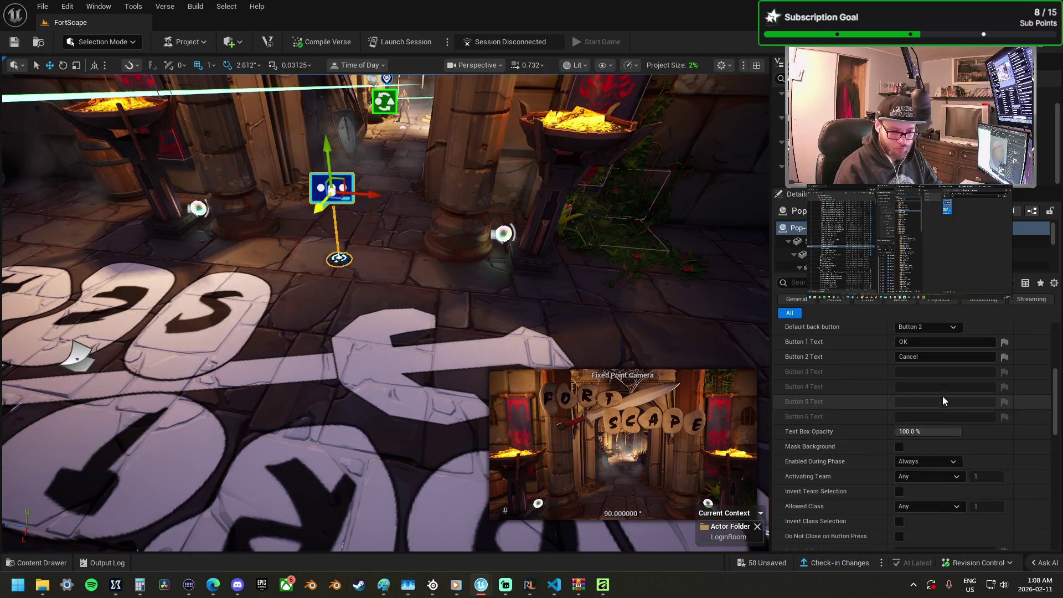
Step: Label Button 1 'Play Now' and Button 2 'Options'
left_click(901, 395)
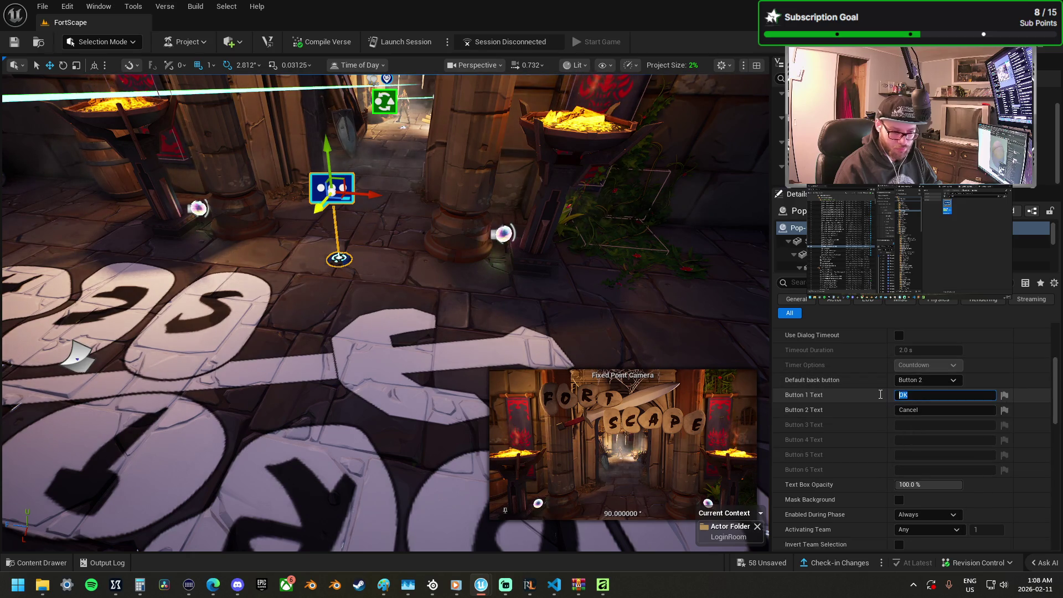
type("PLAY")
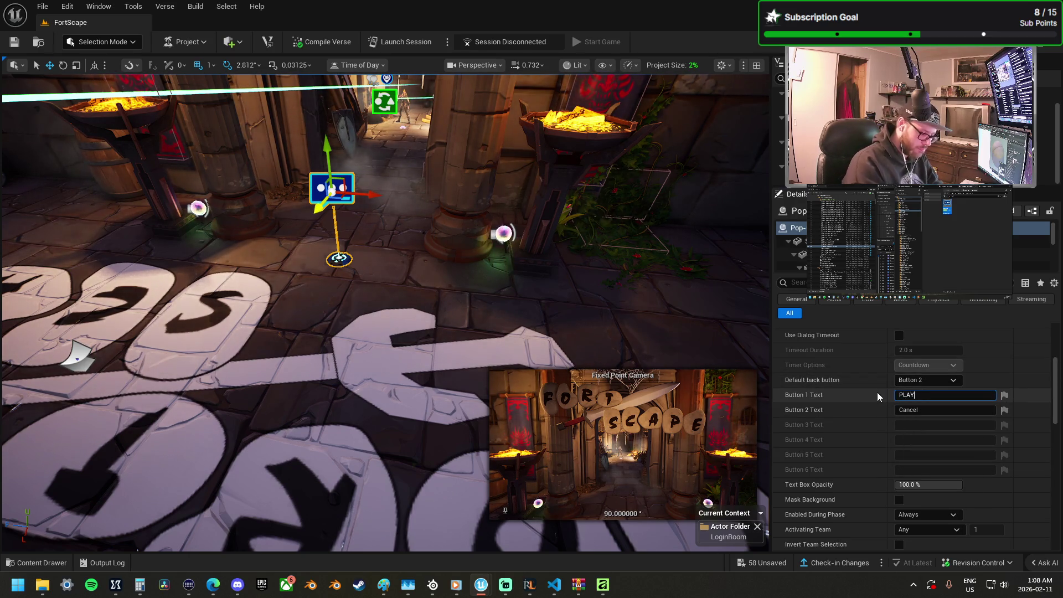
type(" GAME")
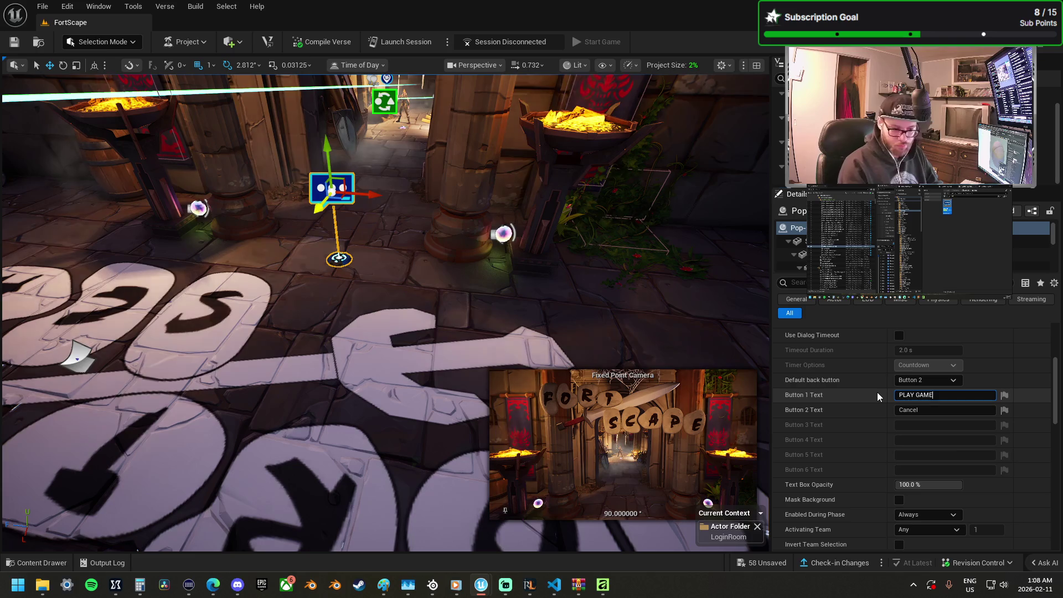
left_click(893, 414)
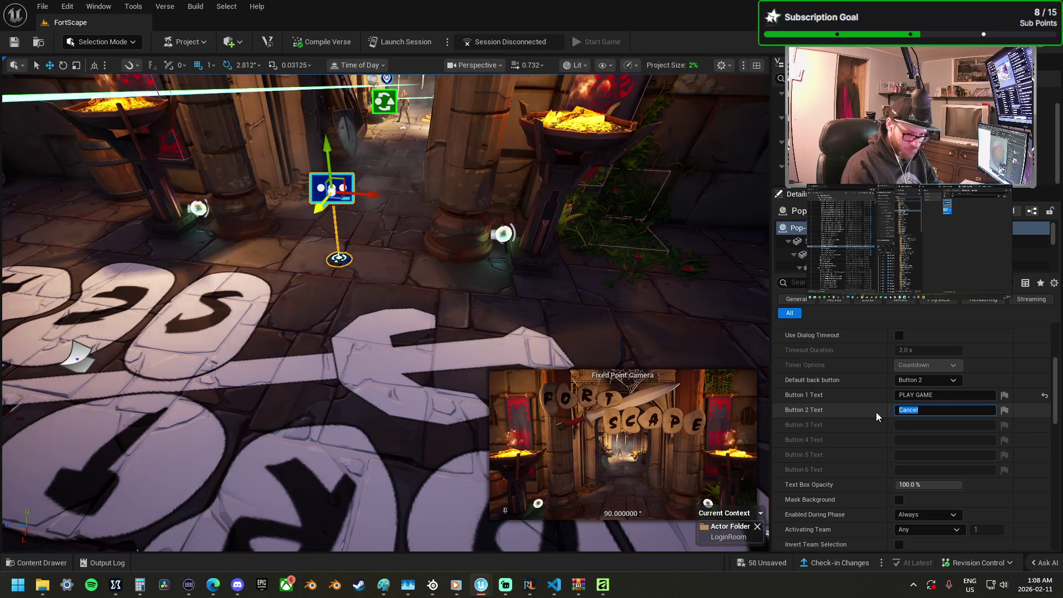
type("OPT")
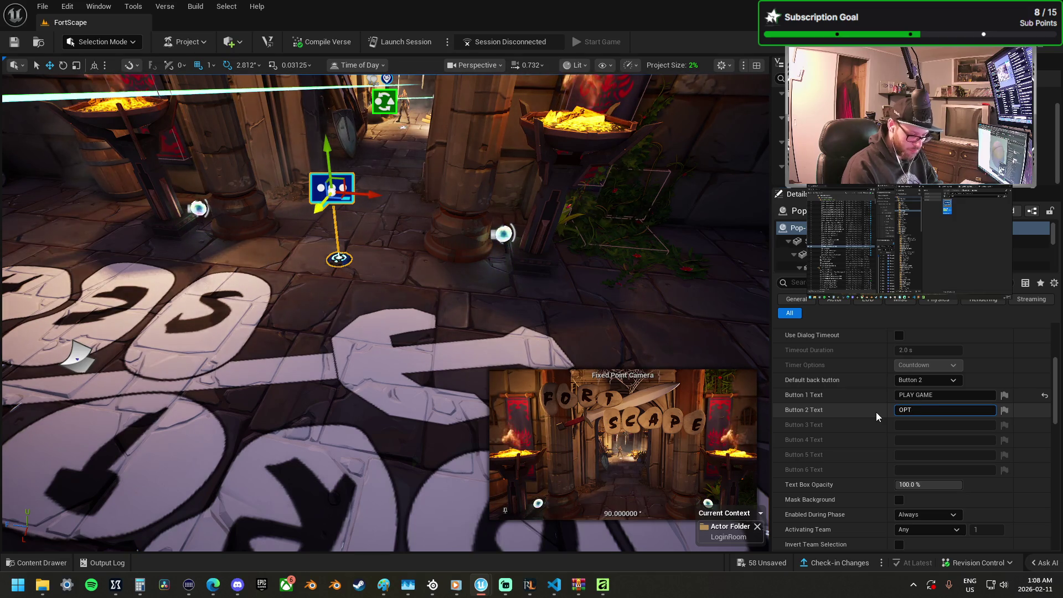
key("BackSpace")
key("BackSpace")
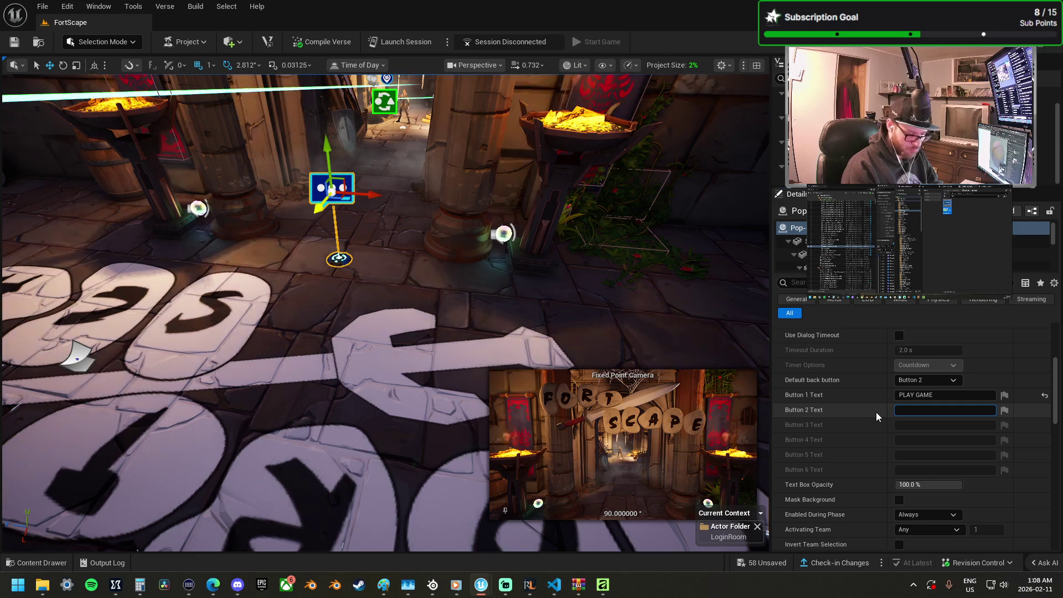
left_click(935, 396)
type("Pla")
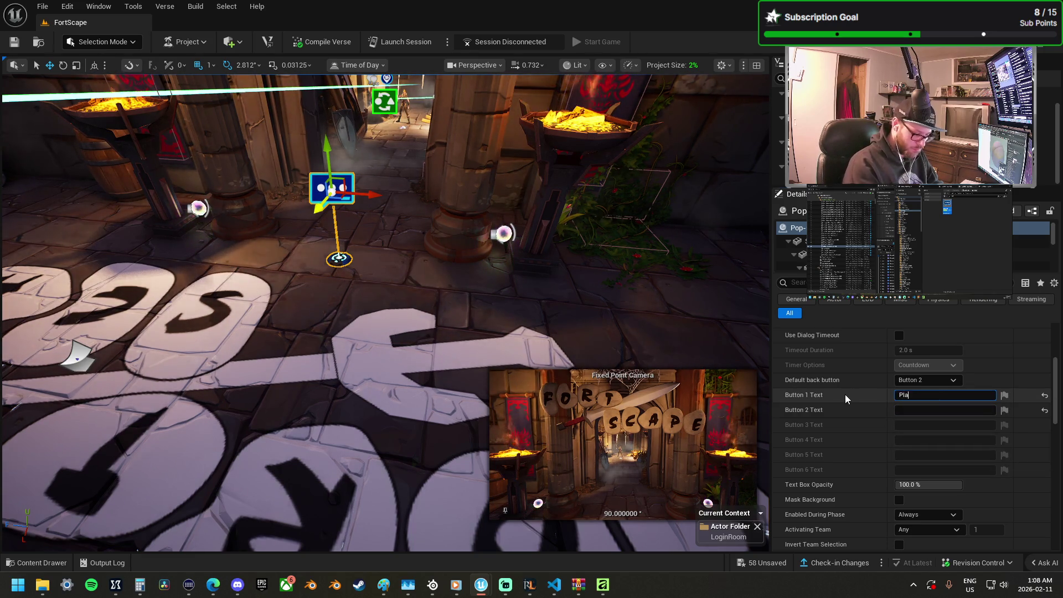
type("y Game")
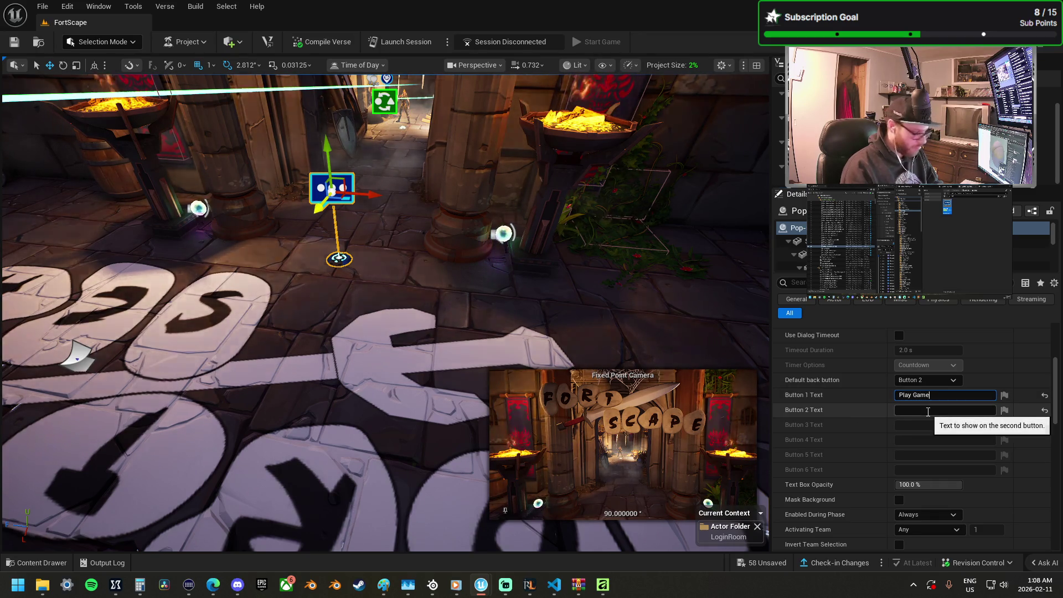
key("alt+Tab")
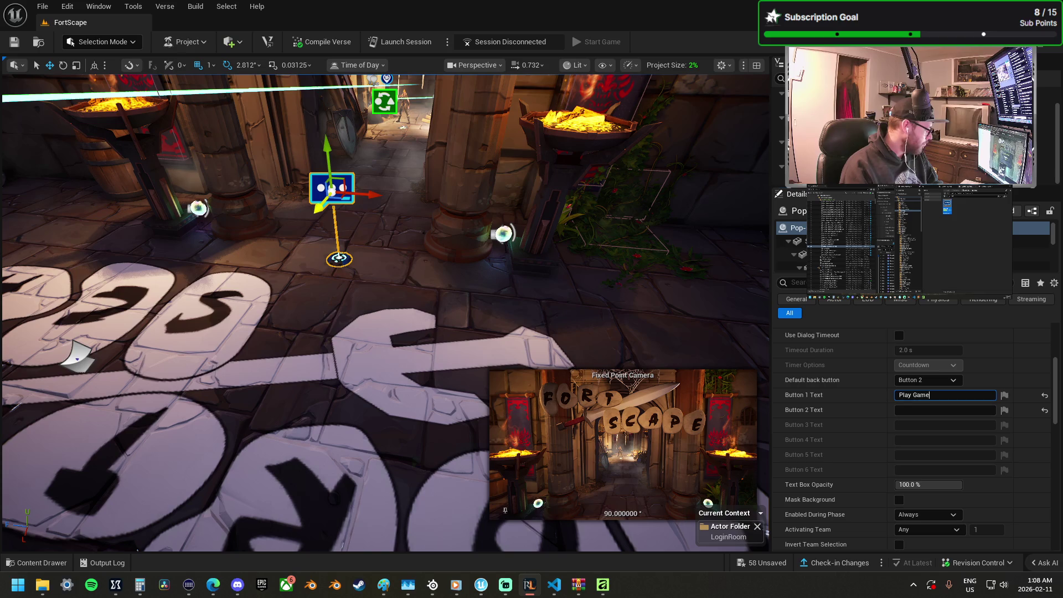
double_click(916, 395)
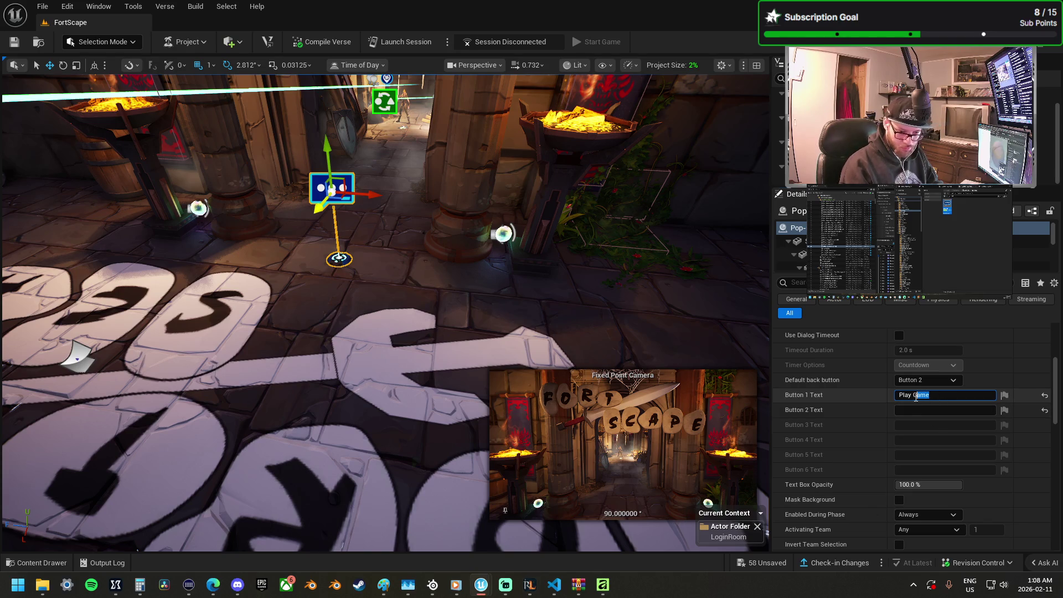
type("Now")
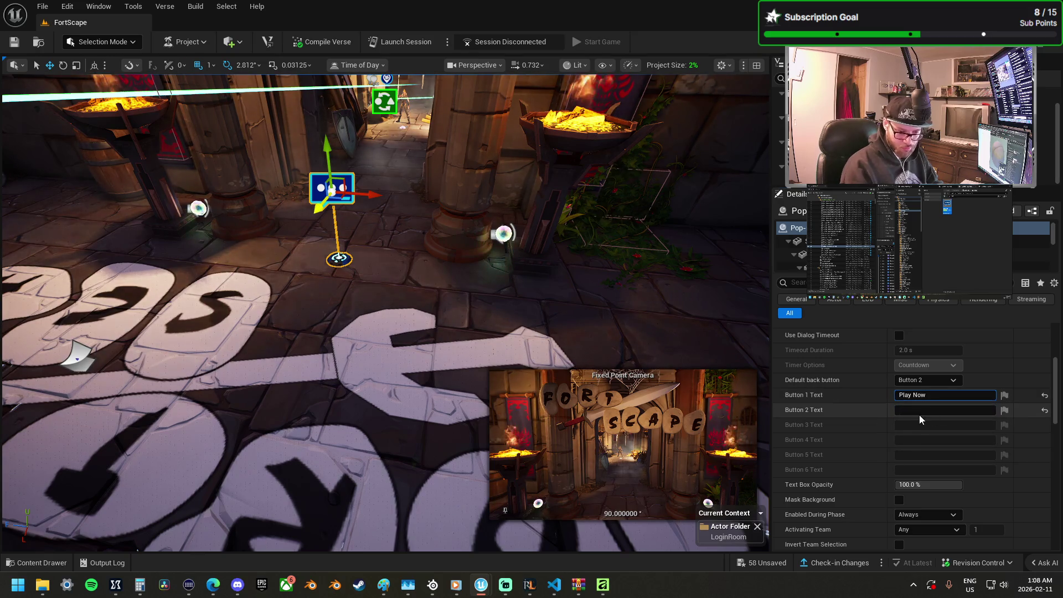
left_click(922, 411)
type("Op")
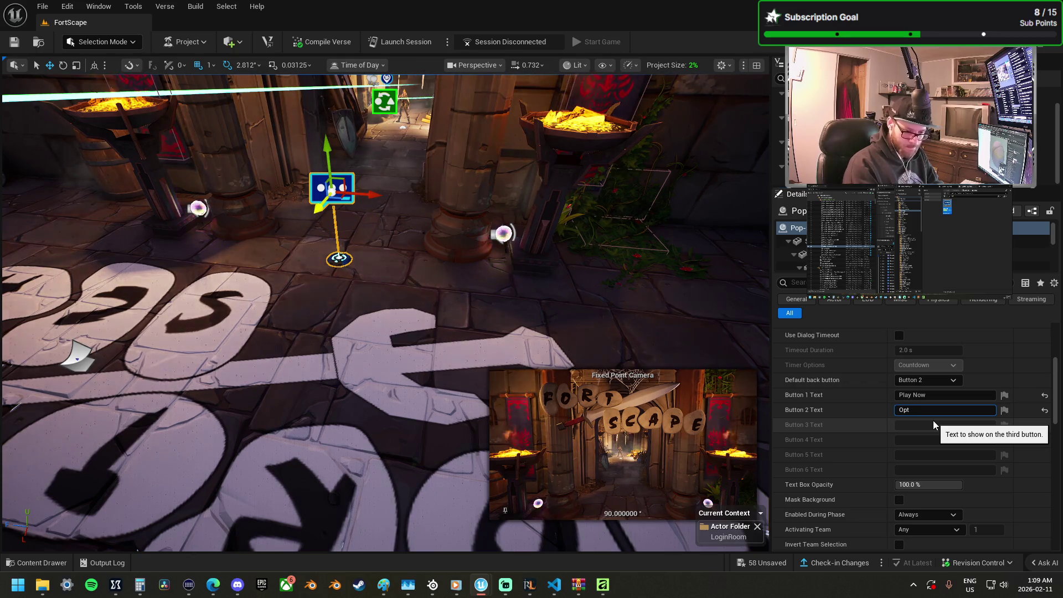
type("tions")
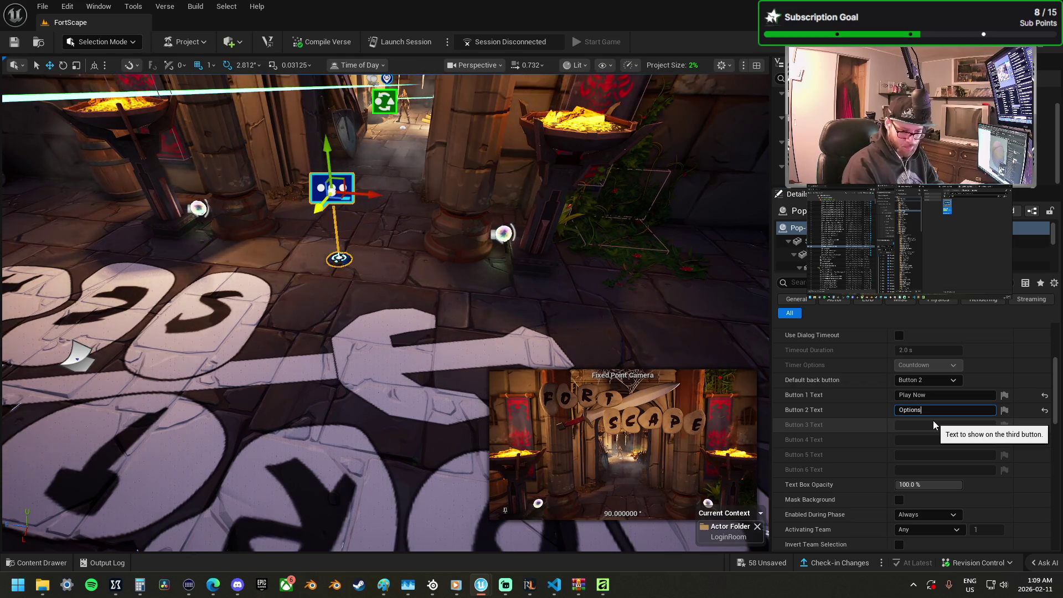
key("Return")
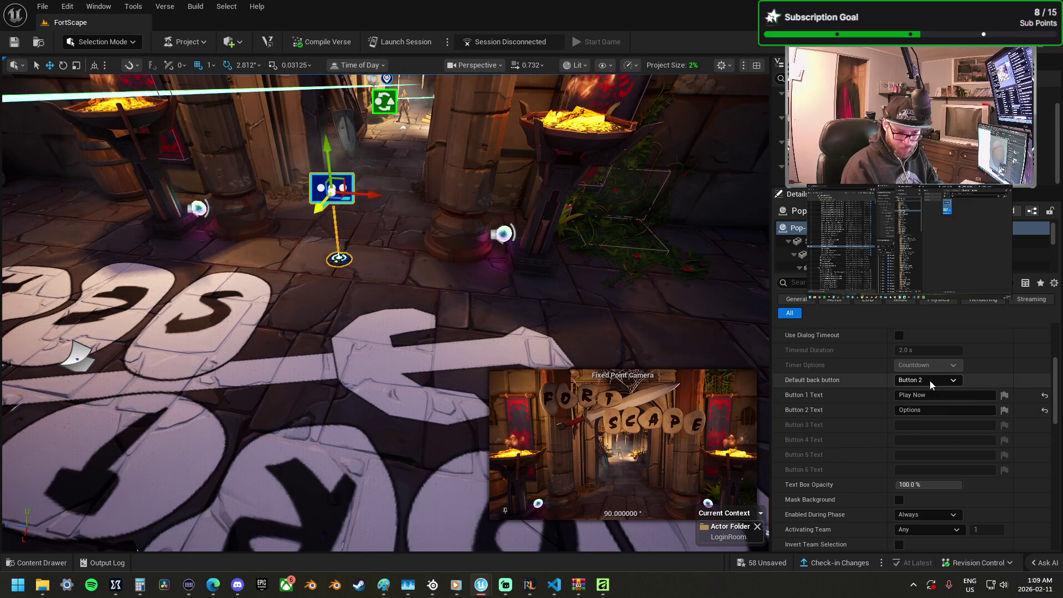
Step: Switch to 3 Buttons, set default back button to None, and label Button 3 'Shop'
left_click(929, 380)
left_click(930, 431)
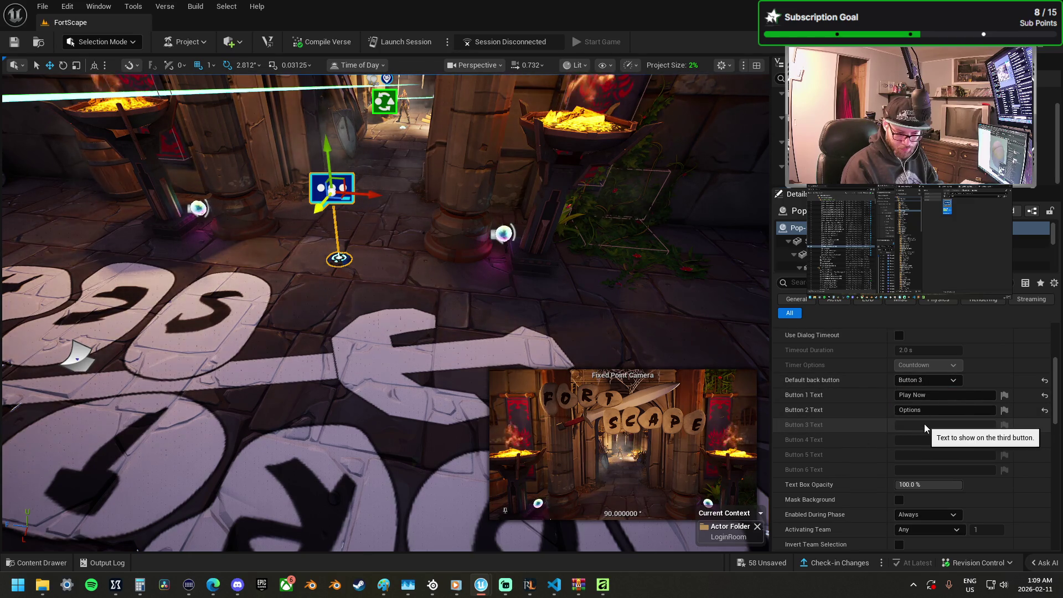
scroll(933, 386, "up", 2)
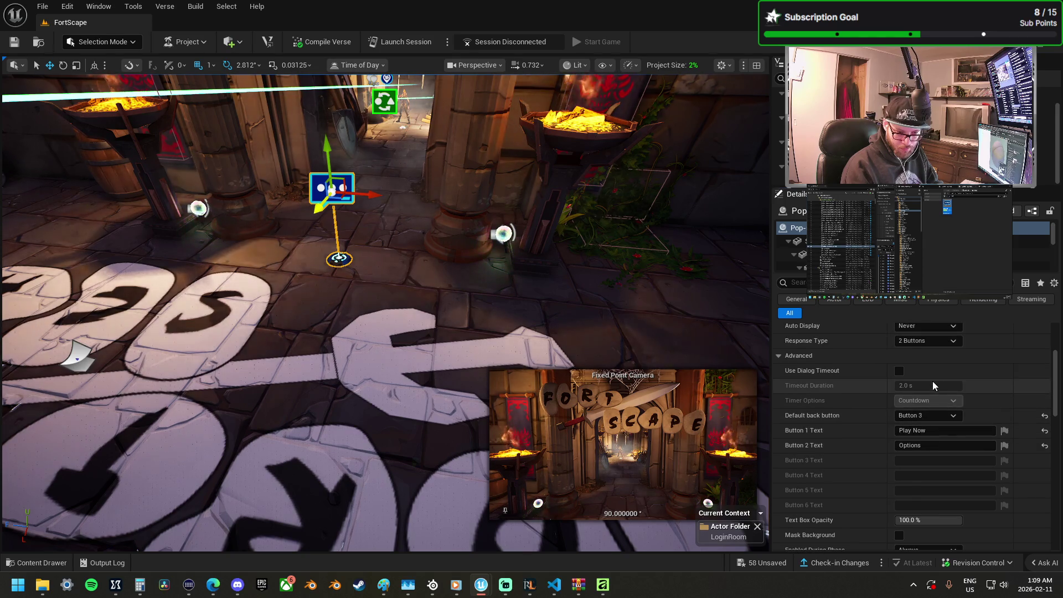
left_click(930, 341)
left_click(930, 375)
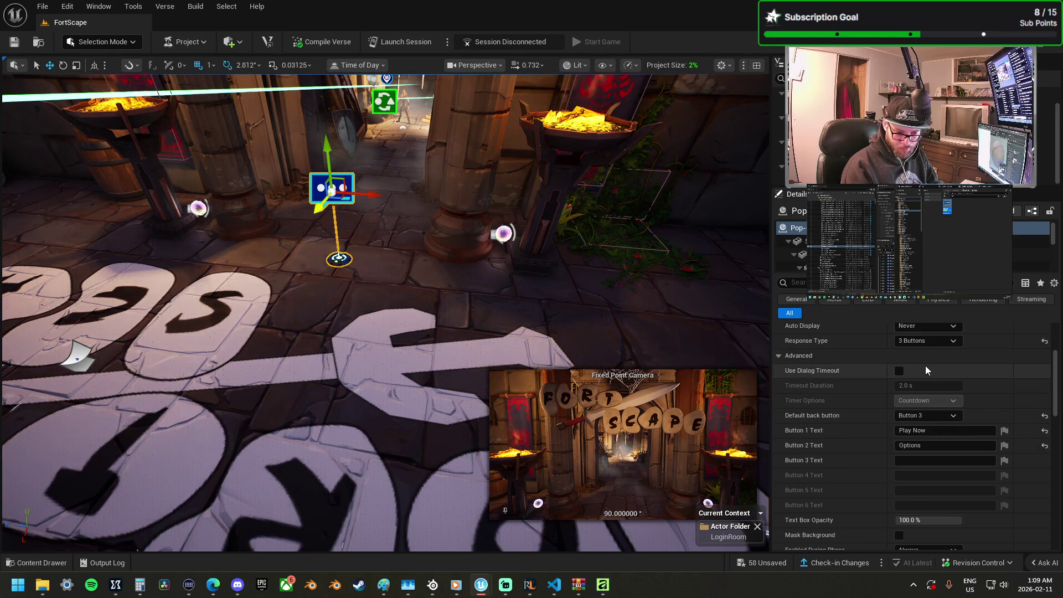
left_click(928, 419)
left_click(920, 429)
left_click(931, 462)
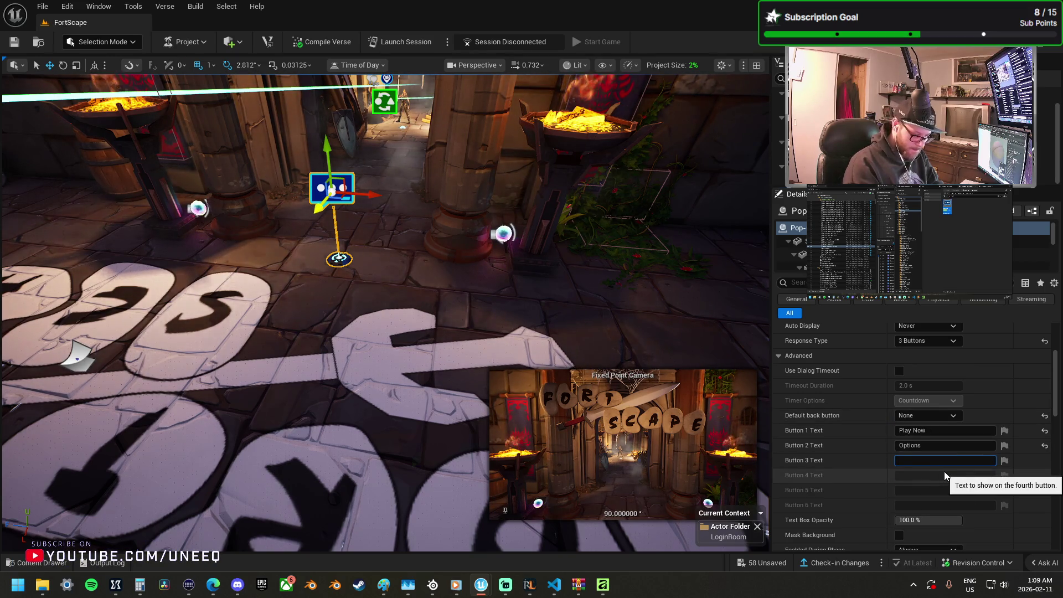
type("Shop")
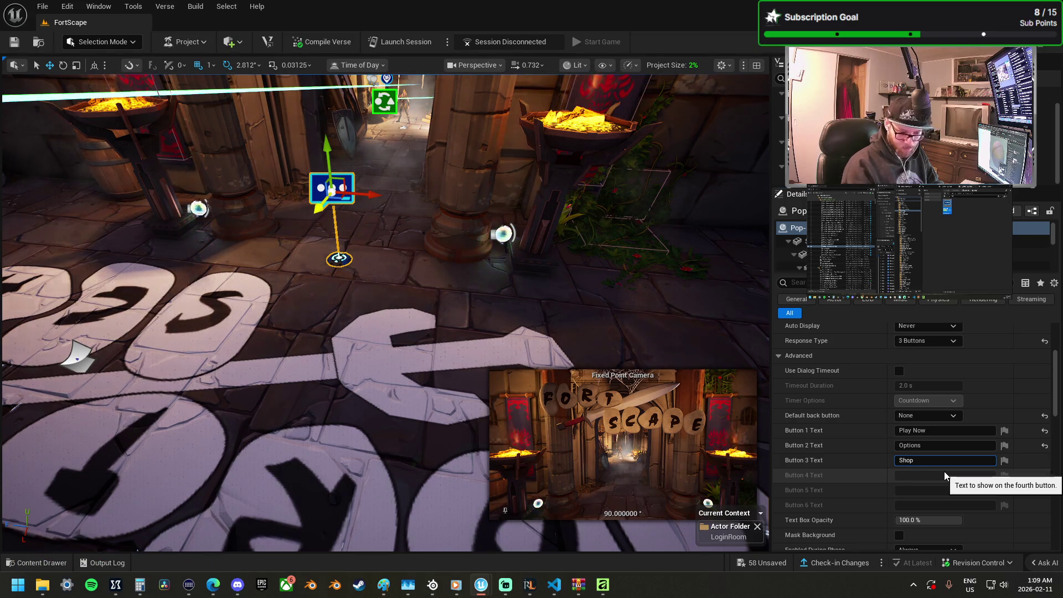
scroll(891, 497, "down", 2)
Step: Title the popup 'Main Menu' with the description 'Main 01'
scroll(892, 497, "up", 4)
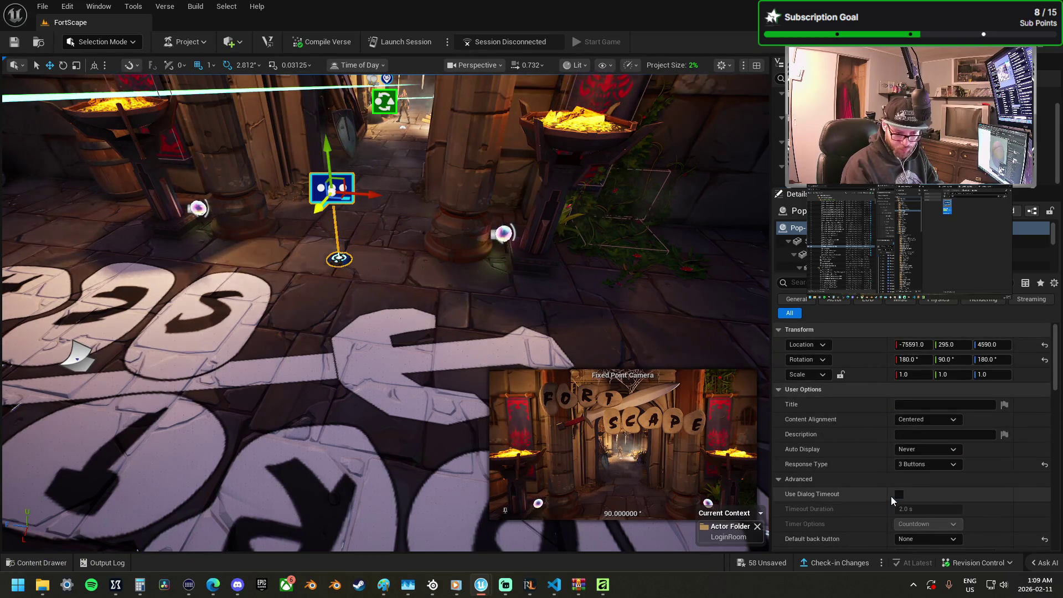
left_click(916, 406)
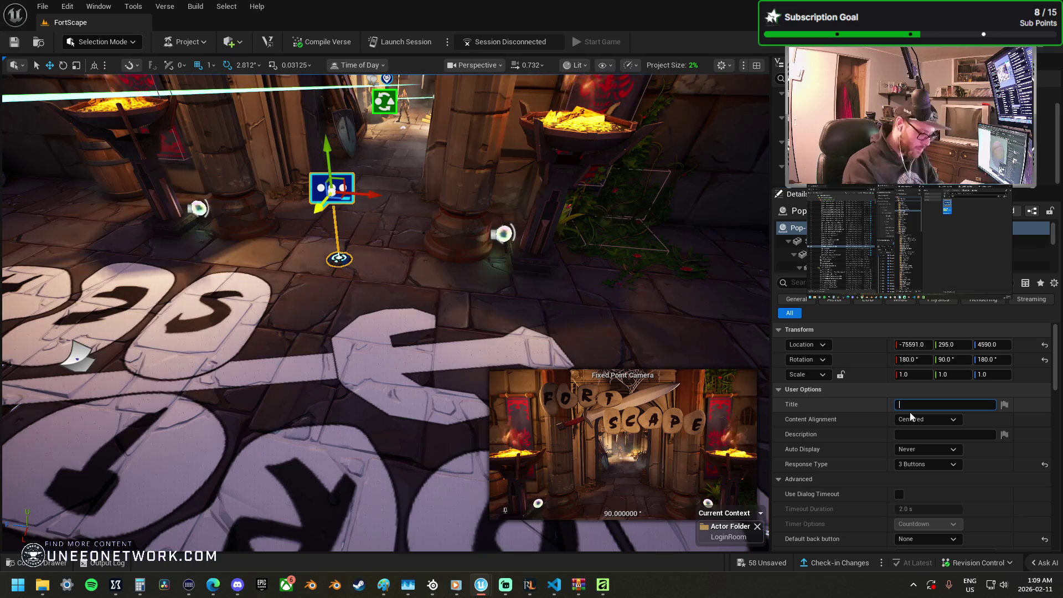
type("Main Menu")
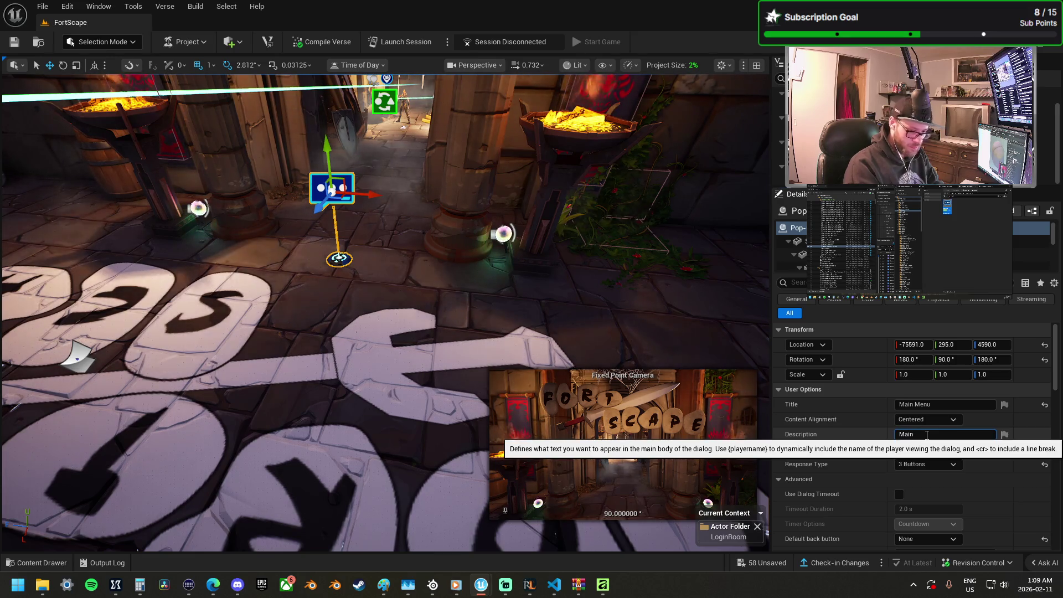
type("01")
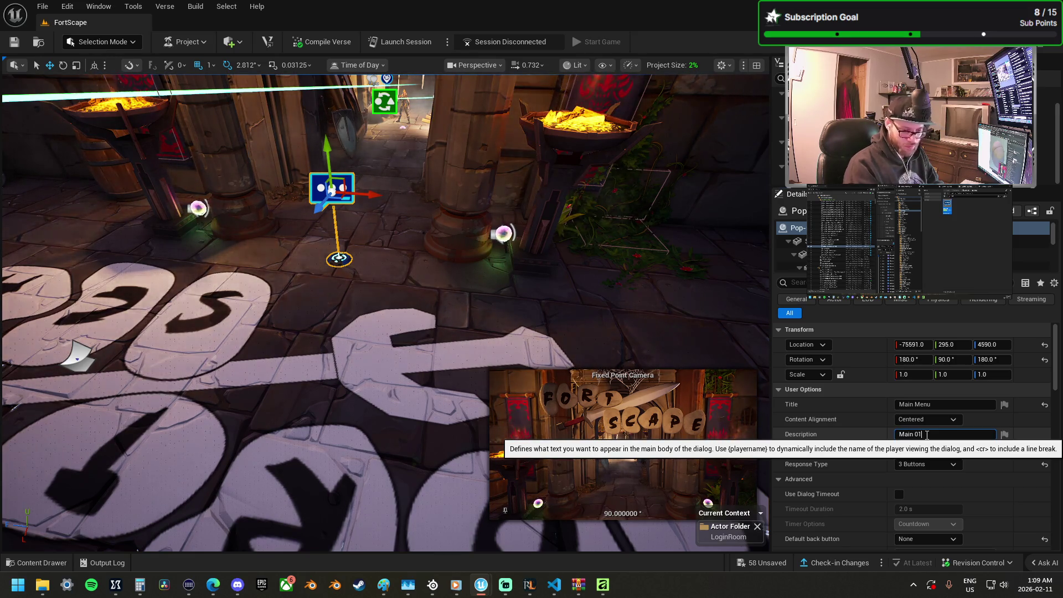
Step: Change the other Main Menu popup's description to 'Options'
left_click_drag(469, 288, 469, 260)
mouse_move(554, 222)
left_mouse_down()
mouse_move(14, 184)
mouse_move(161, 188)
left_mouse_up()
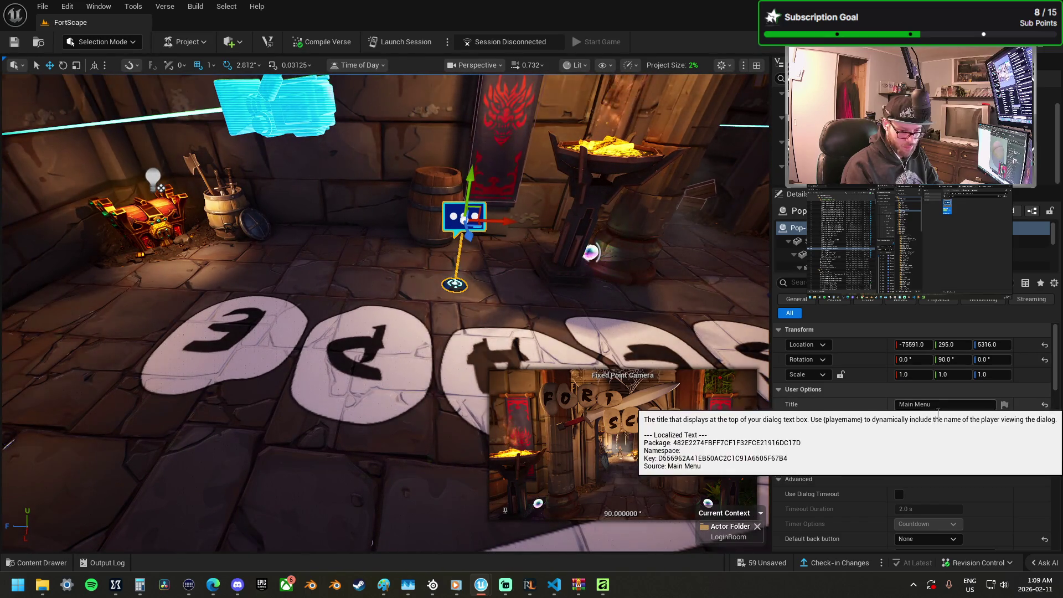
left_click(935, 433)
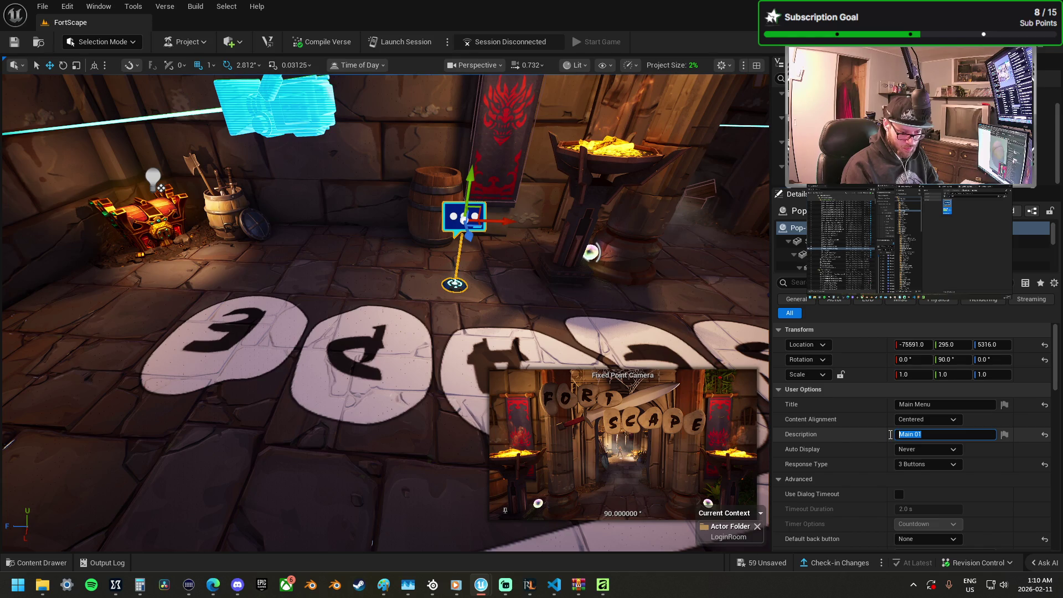
type("0")
type("ptions")
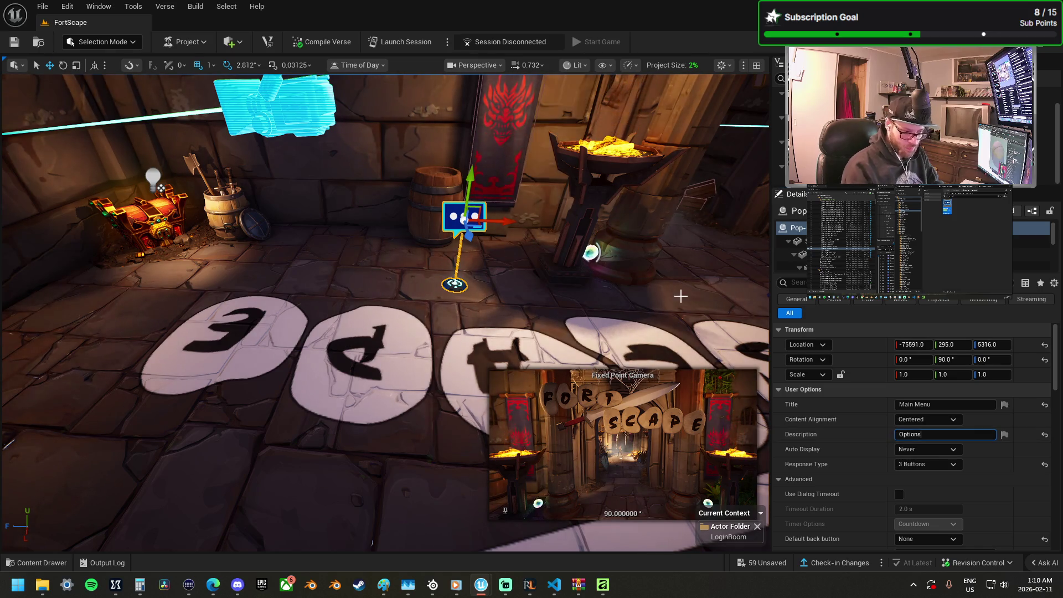
mouse_move(680, 297)
left_mouse_down()
mouse_move(731, 246)
mouse_move(577, 284)
left_mouse_up()
Step: Duplicate the centre popup device upward and change its description to 'Character Screen'
left_click(529, 246)
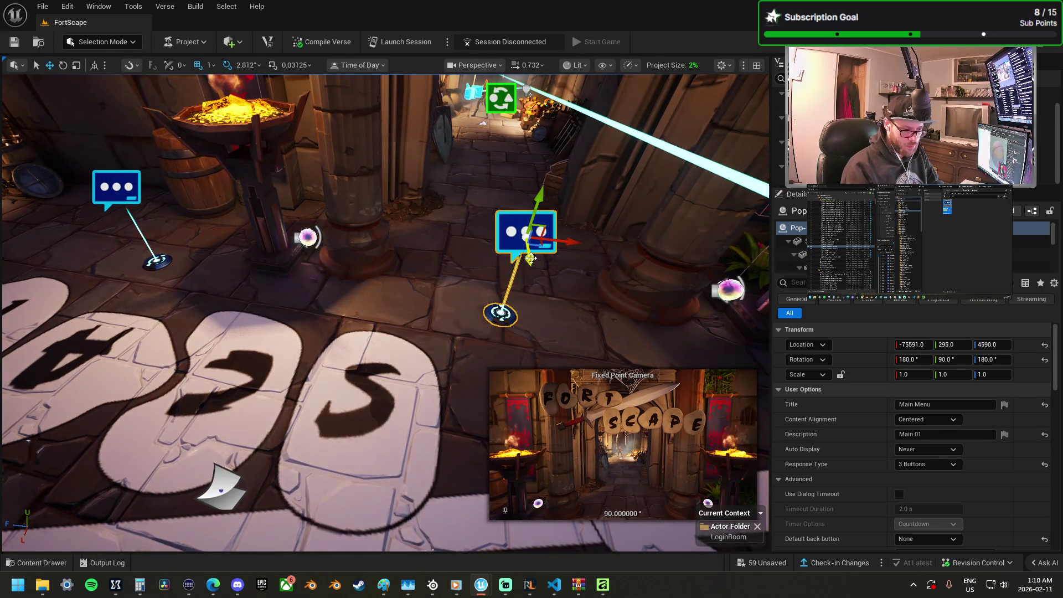
left_click_drag(530, 259, 515, 181)
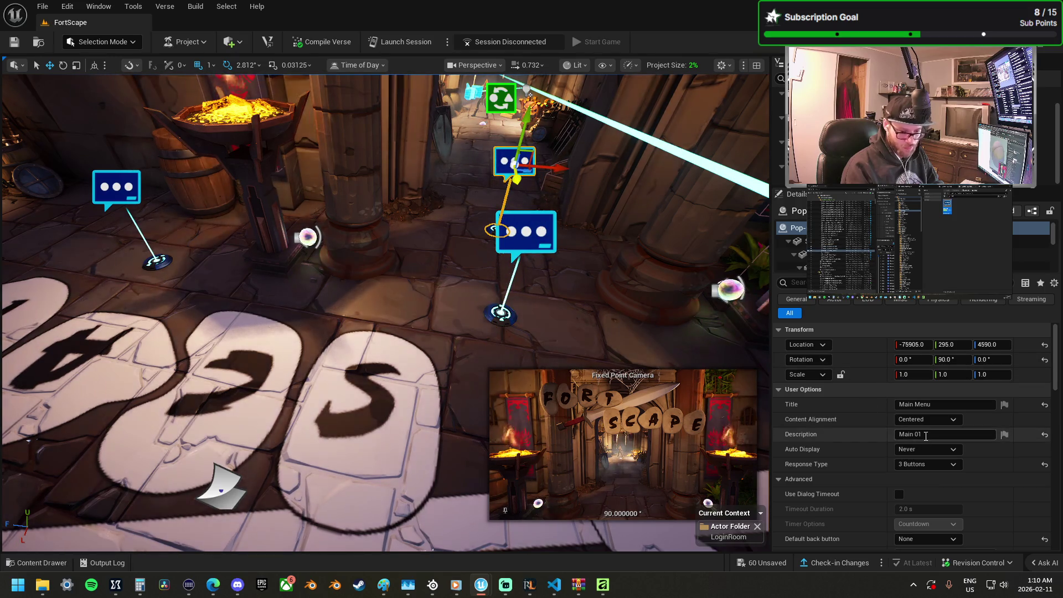
left_click(926, 436)
type("Lo")
key("BackSpace")
key("BackSpace")
type("C")
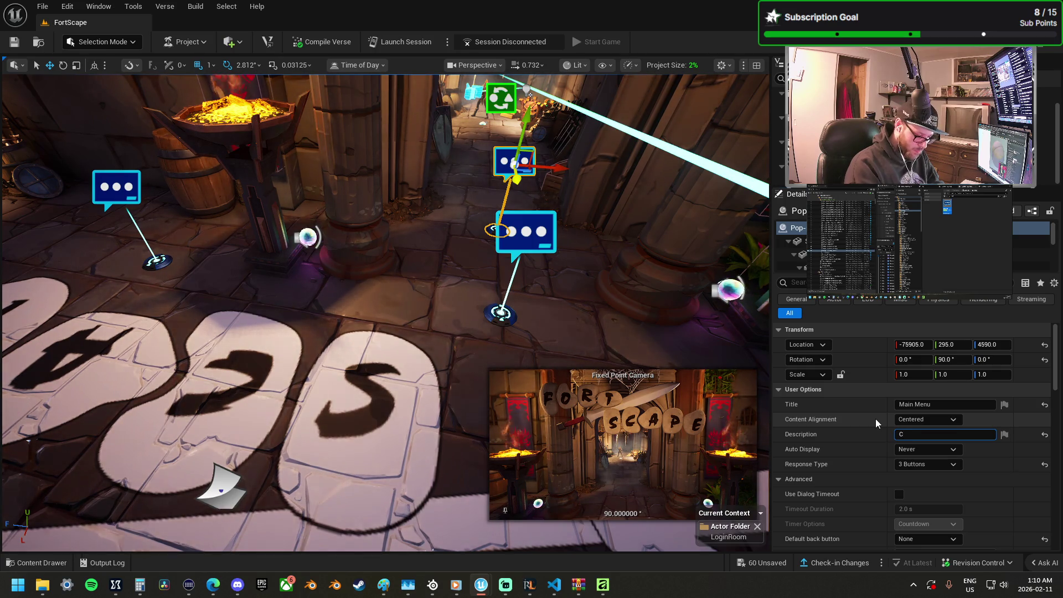
type("haracter")
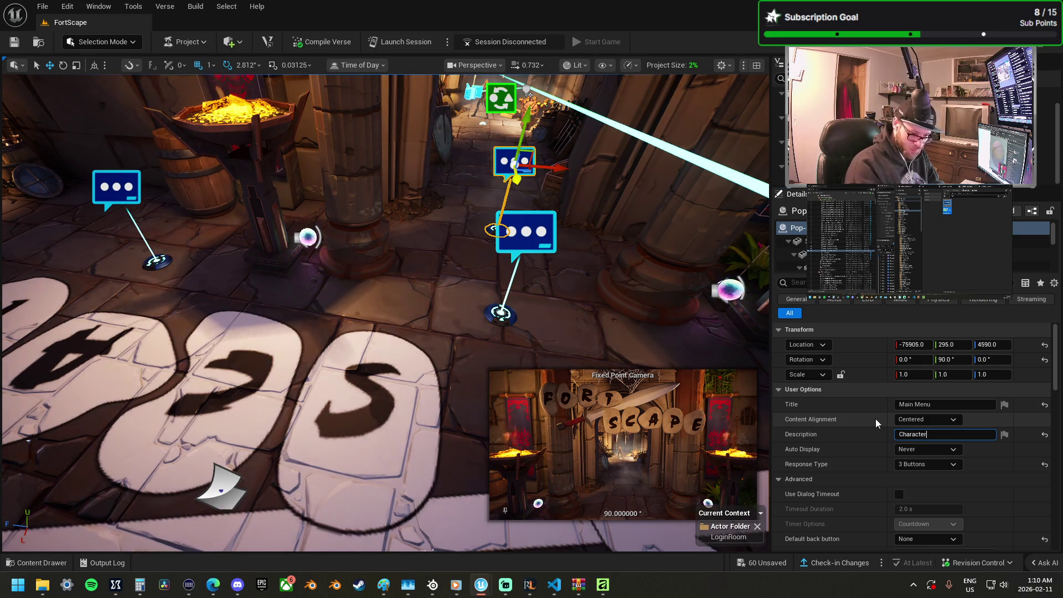
type(" Sc")
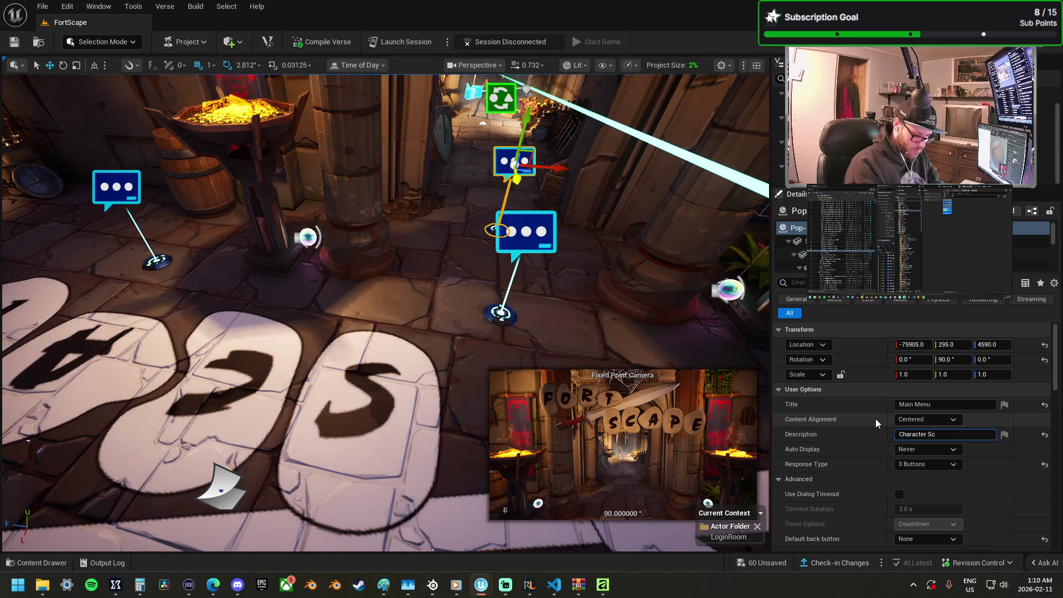
type("reen")
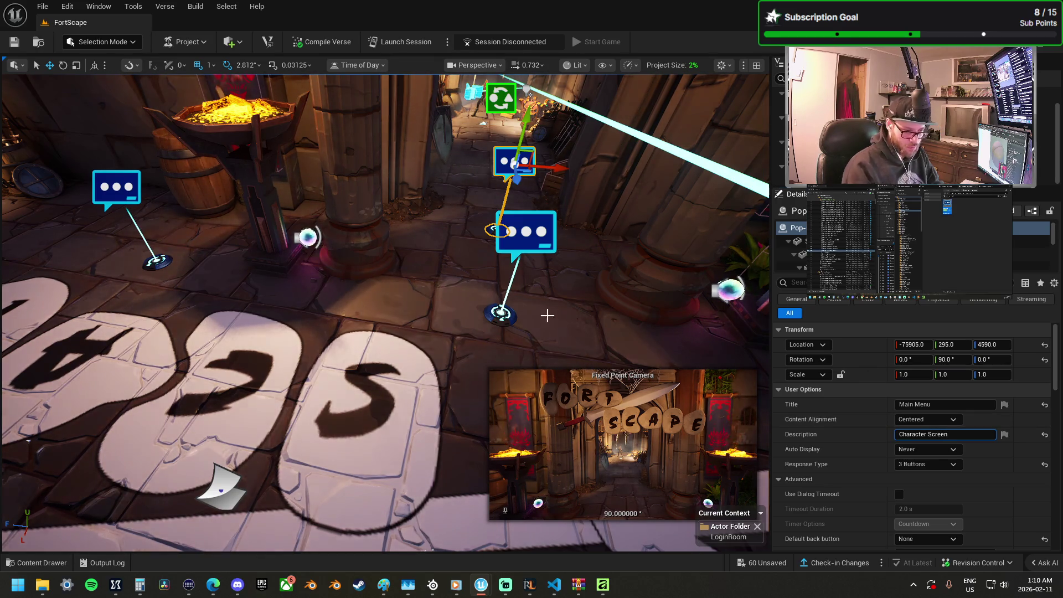
Step: Duplicate the lower popup sideways, lower it beside the plants, and describe it 'Shop'
left_click(527, 232)
key("f")
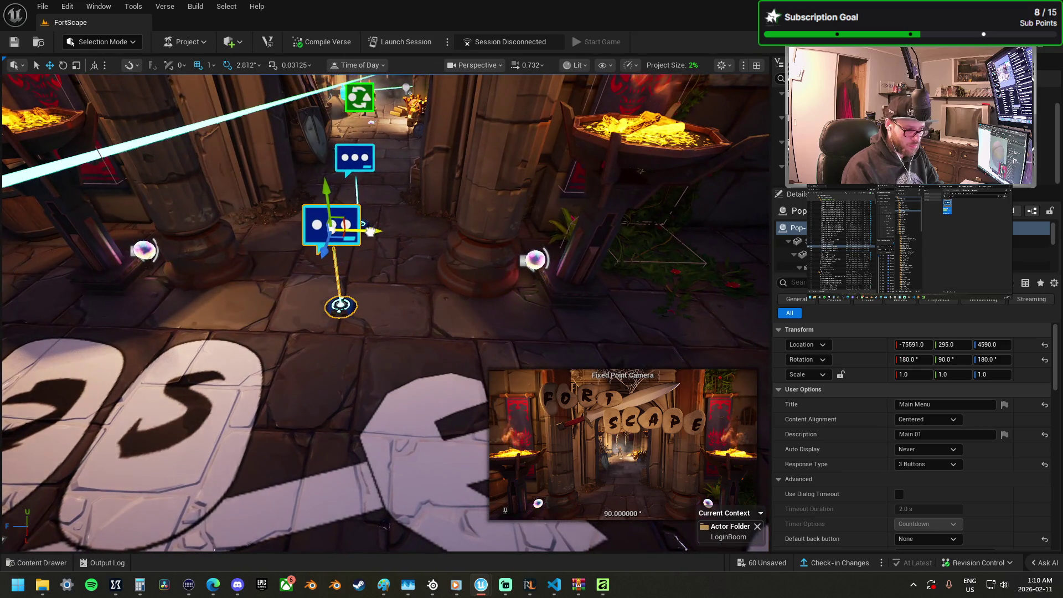
left_click_drag(368, 230, 549, 234)
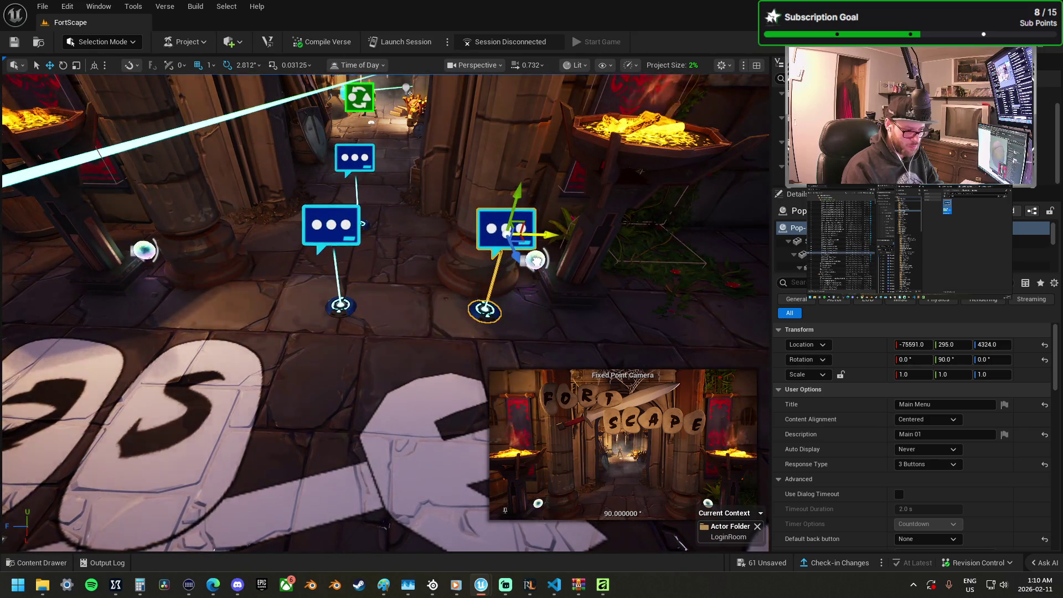
mouse_move(617, 316)
left_mouse_down()
mouse_move(499, 315)
mouse_move(559, 316)
left_mouse_up()
mouse_move(409, 244)
left_mouse_down()
mouse_move(399, 245)
mouse_move(410, 244)
left_mouse_up()
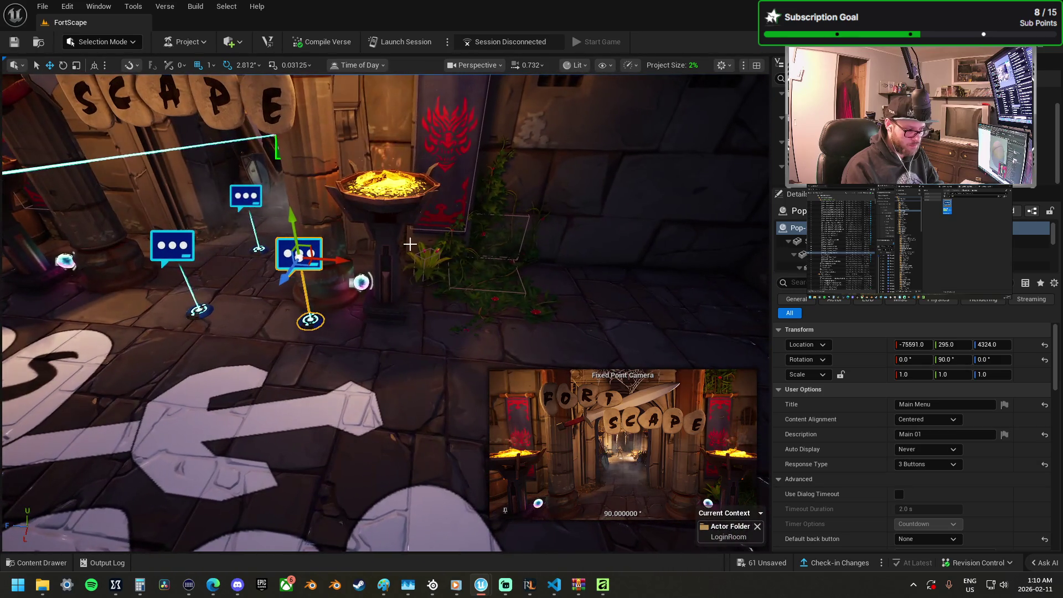
left_click_drag(339, 260, 521, 272)
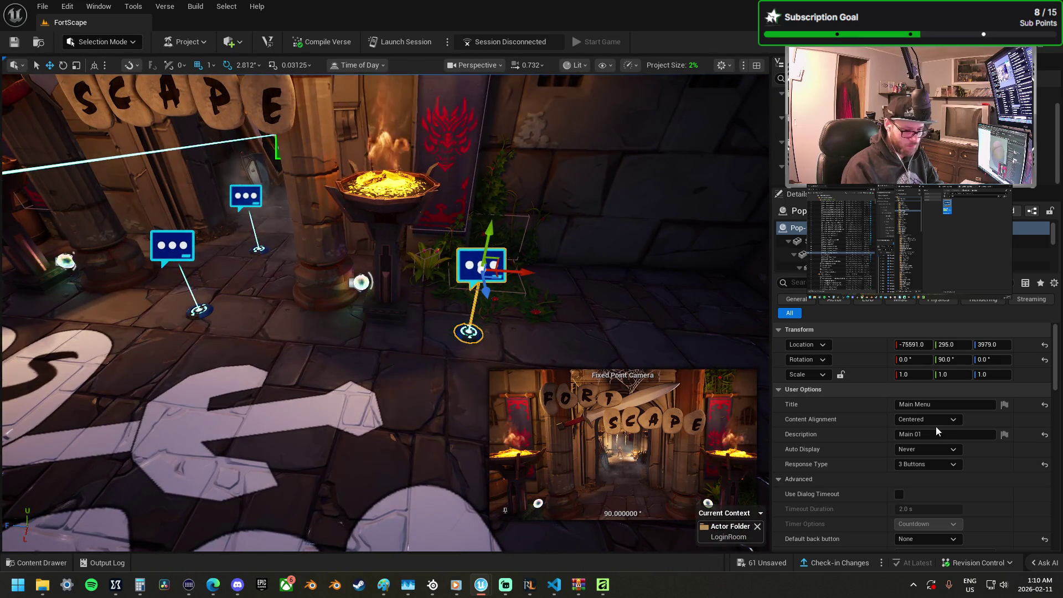
left_click(930, 434)
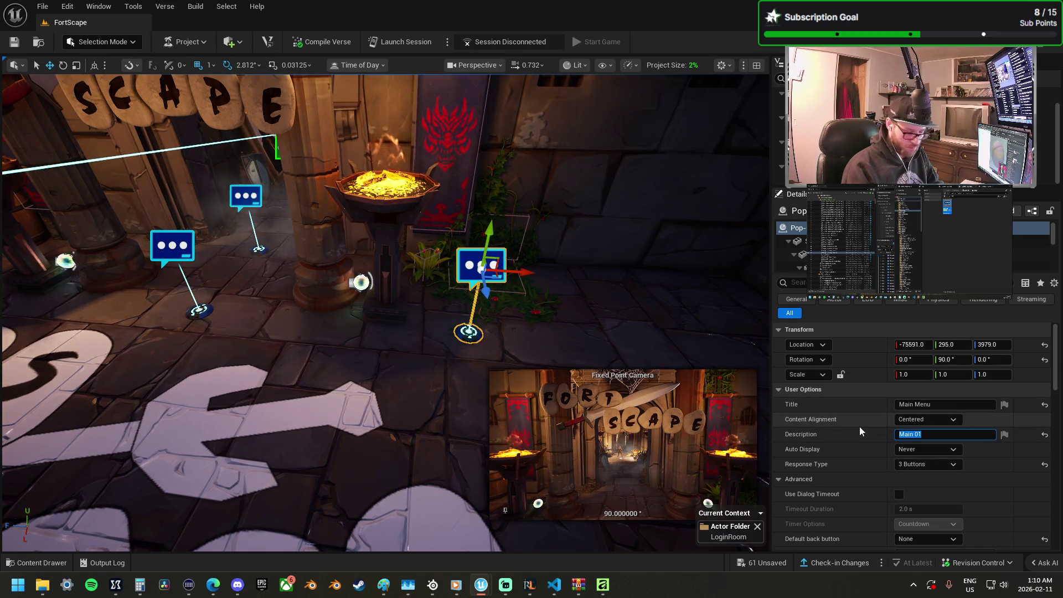
type("Shop")
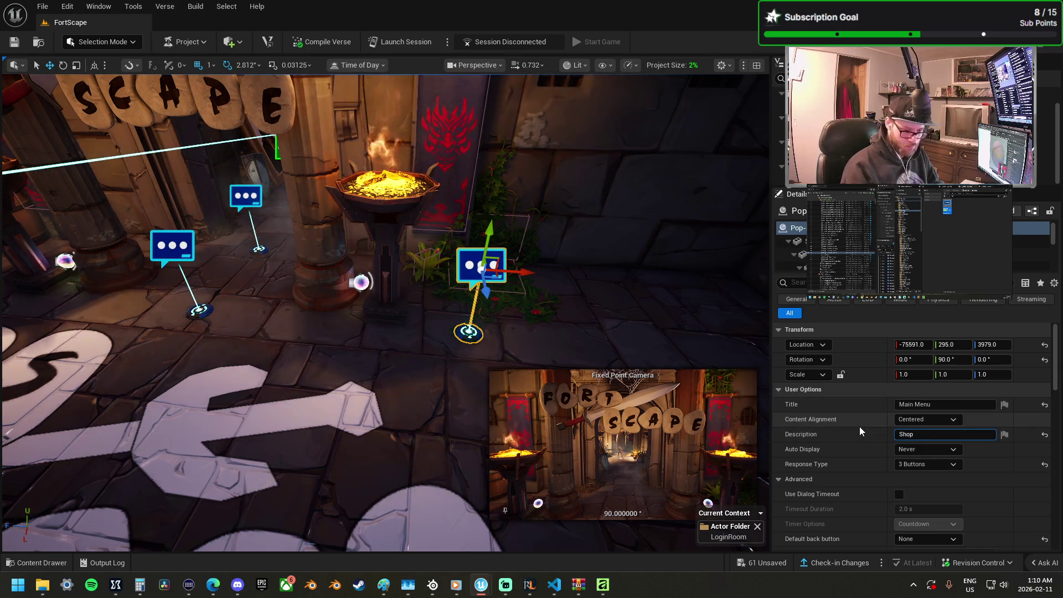
Step: Delete the FORTSCAPE floor decal
mouse_move(407, 398)
left_mouse_down()
mouse_move(407, 463)
mouse_move(455, 432)
mouse_move(392, 363)
left_mouse_up()
left_click(411, 294)
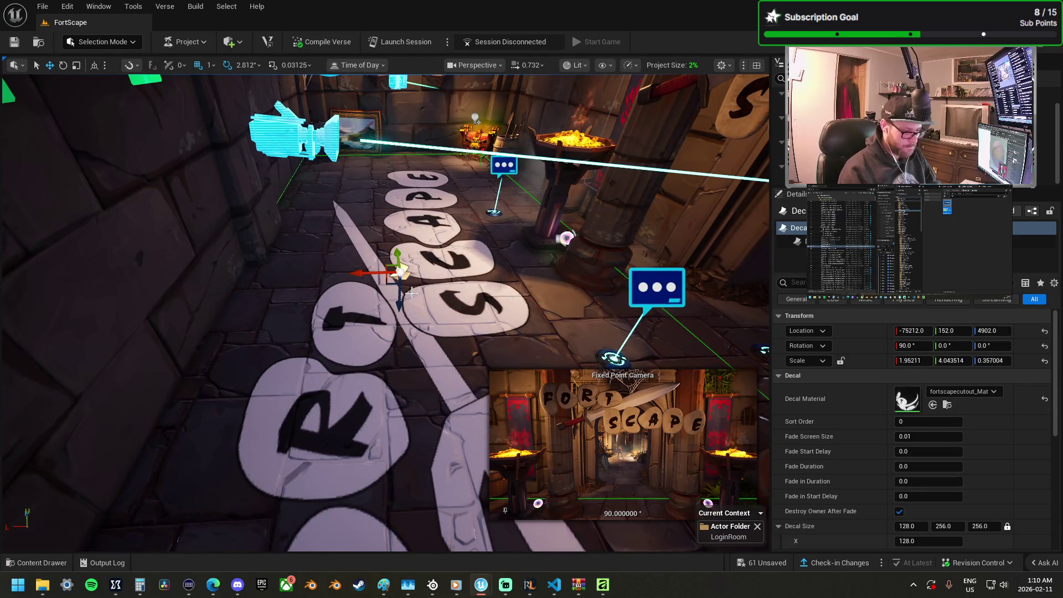
key("Delete")
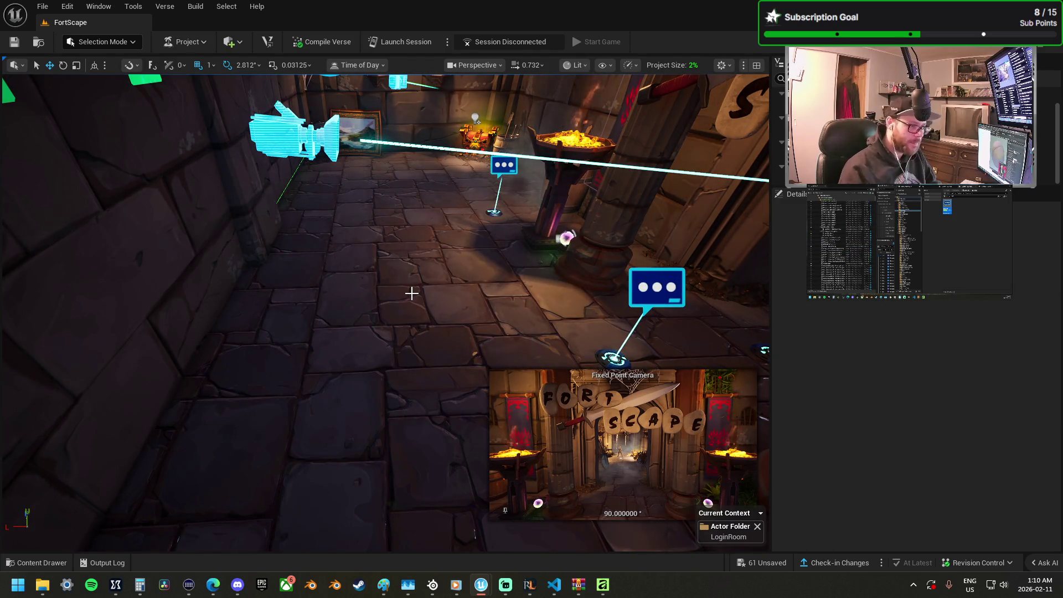
Step: Move the pop-up dialog devices into place between the pillars in front of the SCAPE arch
mouse_move(392, 255)
left_mouse_down()
mouse_move(393, 302)
mouse_move(392, 288)
mouse_move(441, 298)
left_mouse_up()
left_click(439, 319)
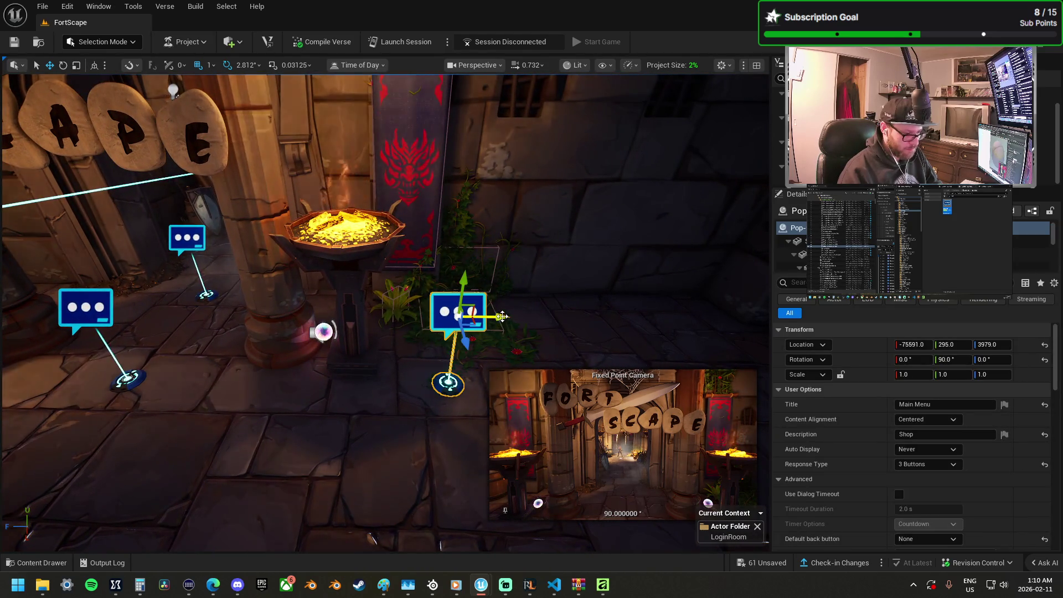
left_click_drag(462, 324, 638, 306)
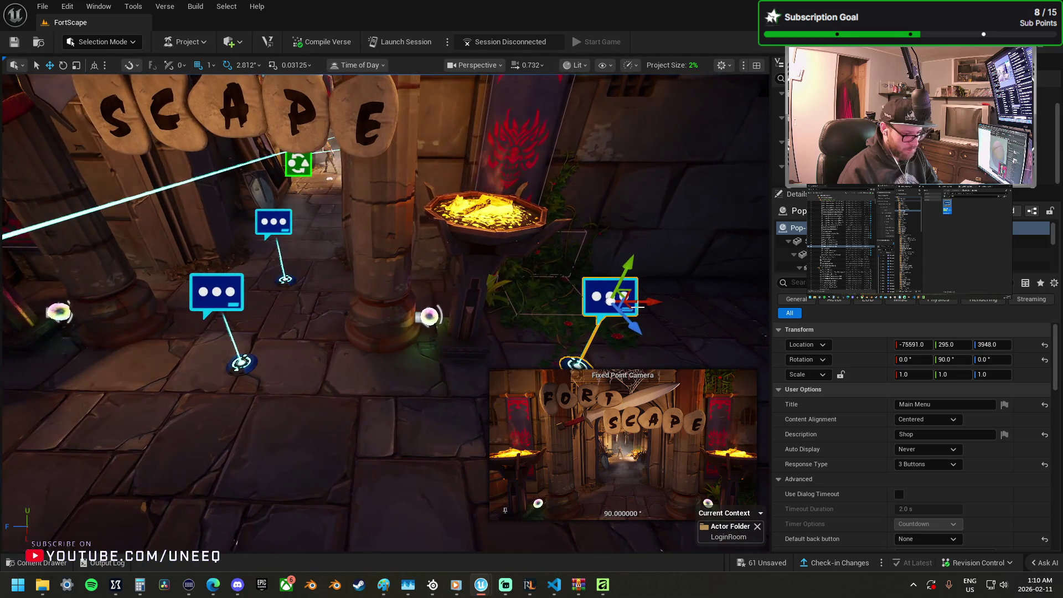
left_click_drag(358, 298, 69, 291)
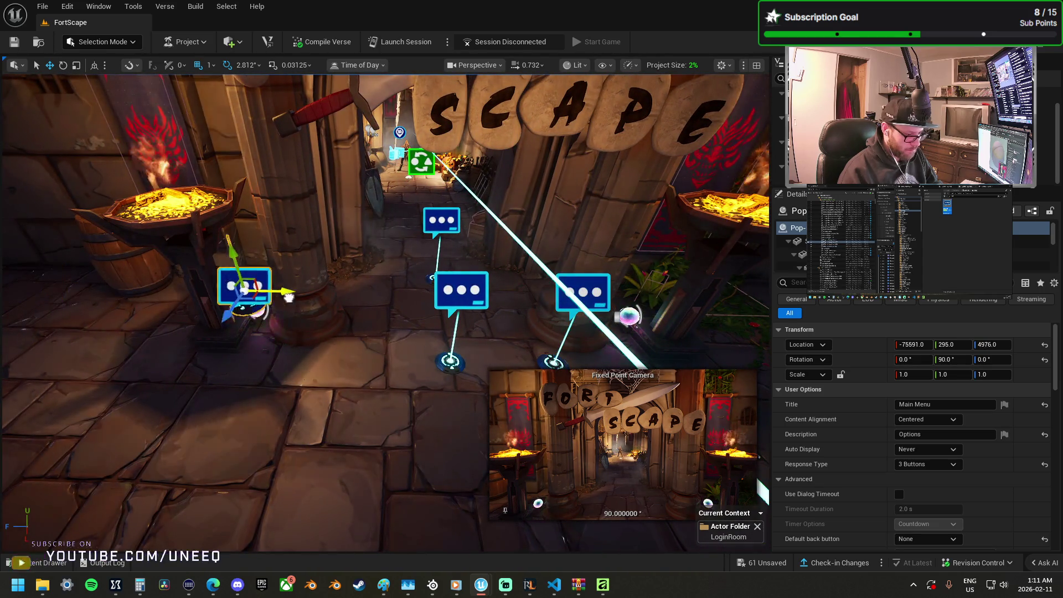
left_click_drag(289, 298, 403, 296)
left_click(445, 238)
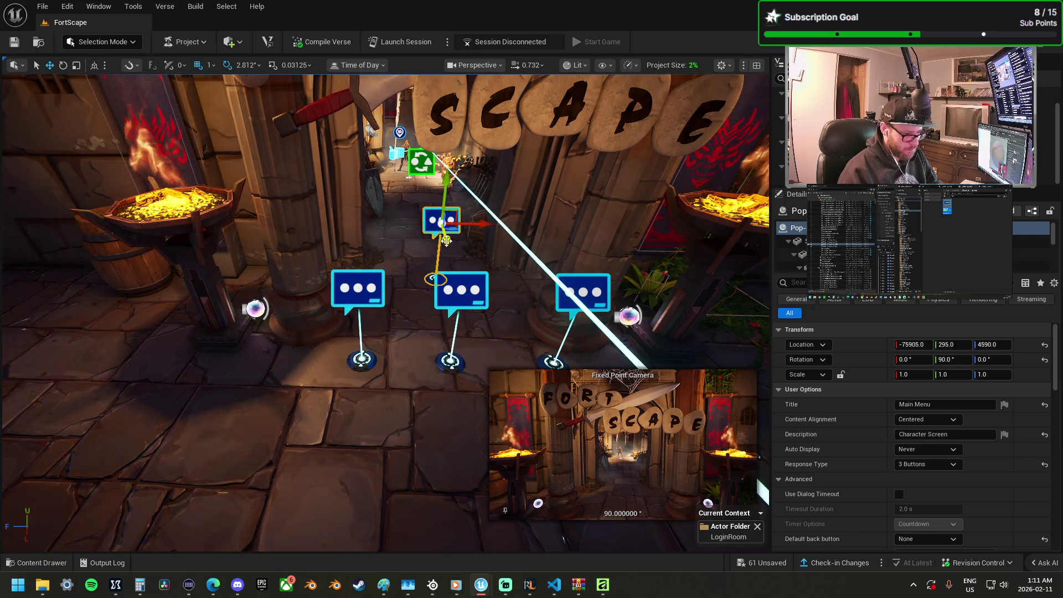
scroll(444, 238, "up", 5)
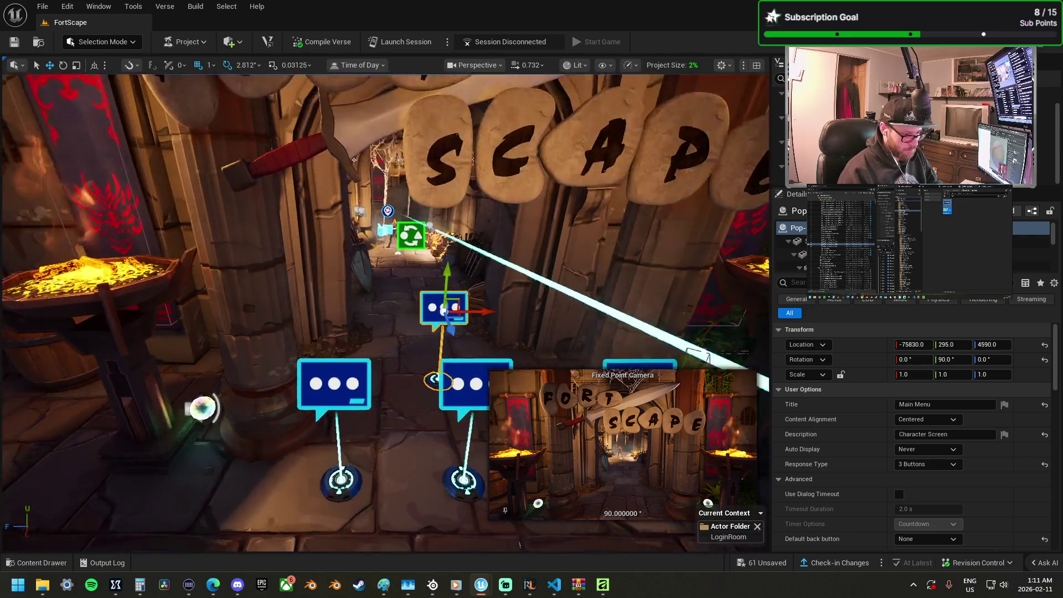
left_click(362, 297)
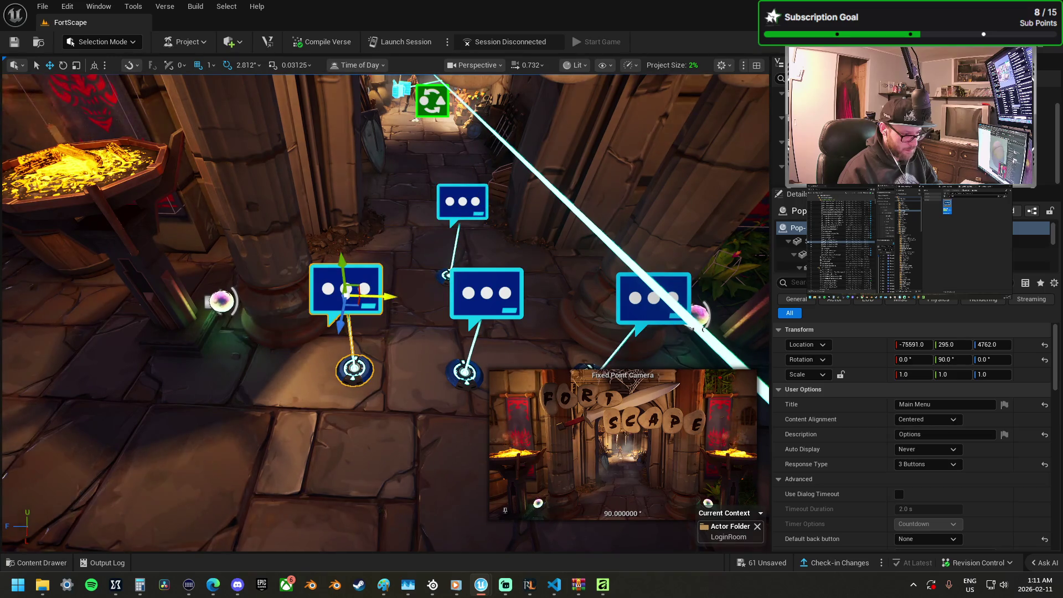
left_click_drag(409, 298, 408, 299)
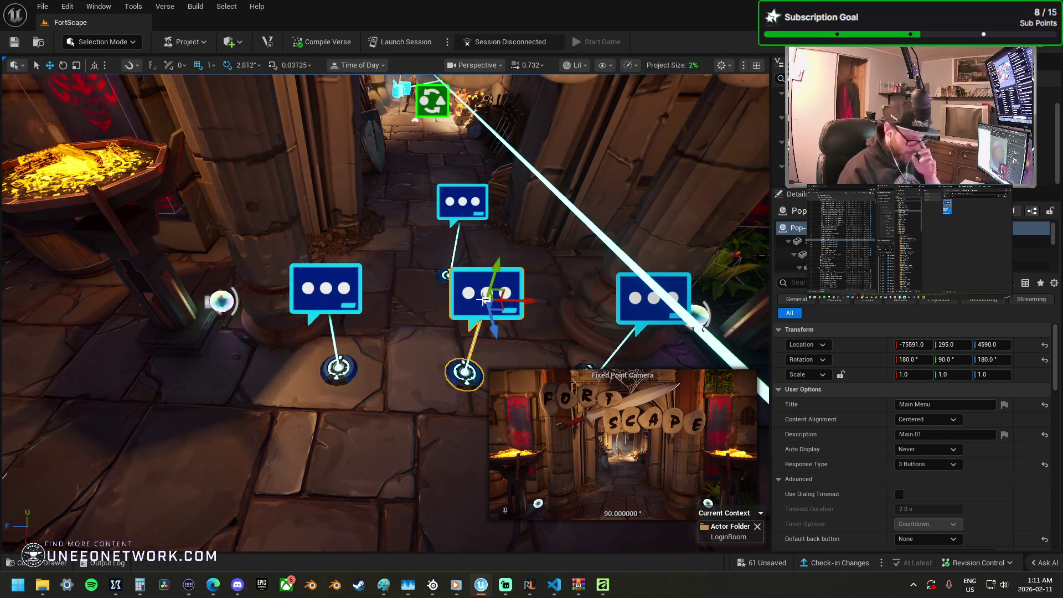
scroll(941, 456, "down", 5)
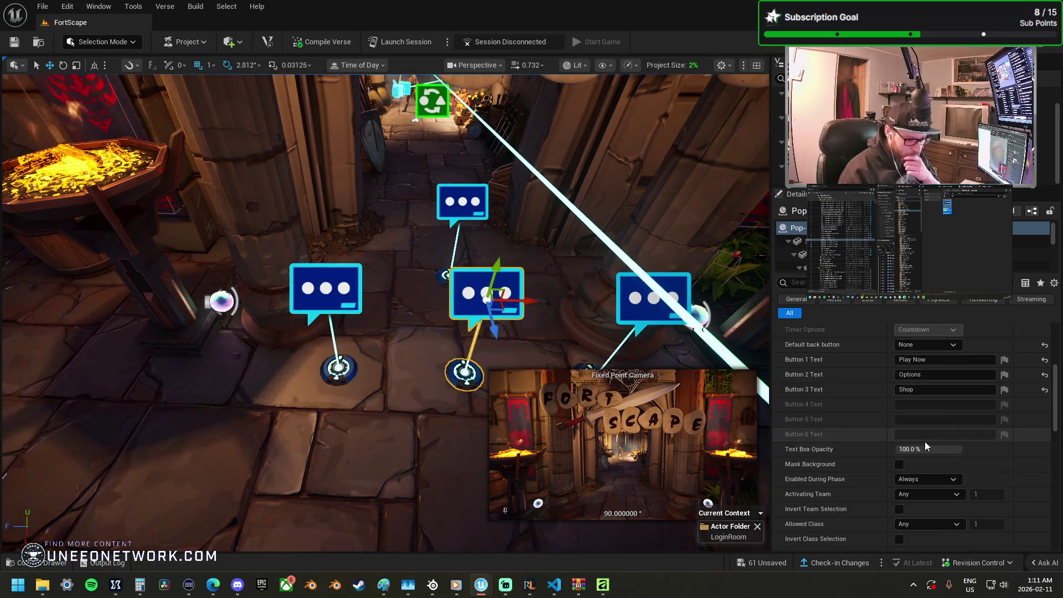
left_click_drag(465, 309, 740, 547)
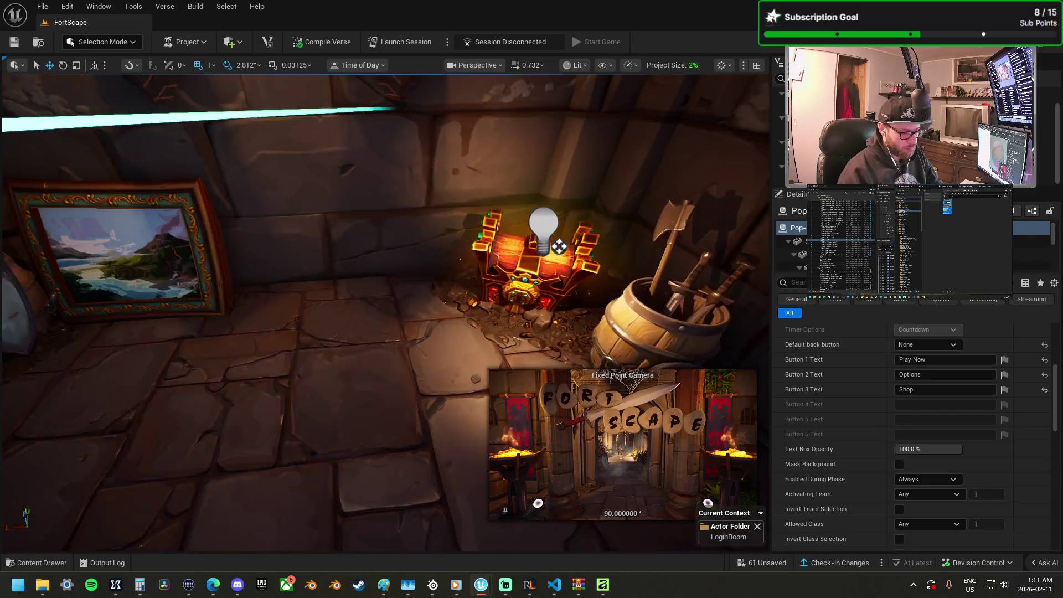
Step: Preview Fixed Point Camera3 and bring the treasure chest and weapon barrel corner into view
left_click_drag(628, 548, 312, 274)
left_click(164, 277)
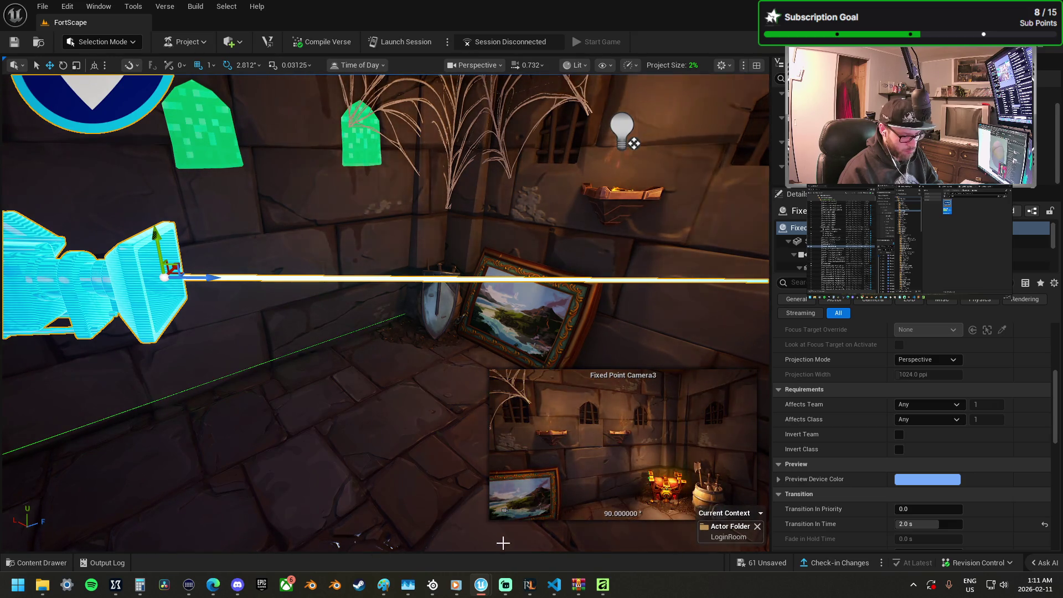
mouse_move(424, 453)
left_mouse_down()
mouse_move(376, 387)
mouse_move(383, 395)
left_mouse_up()
left_click(371, 381)
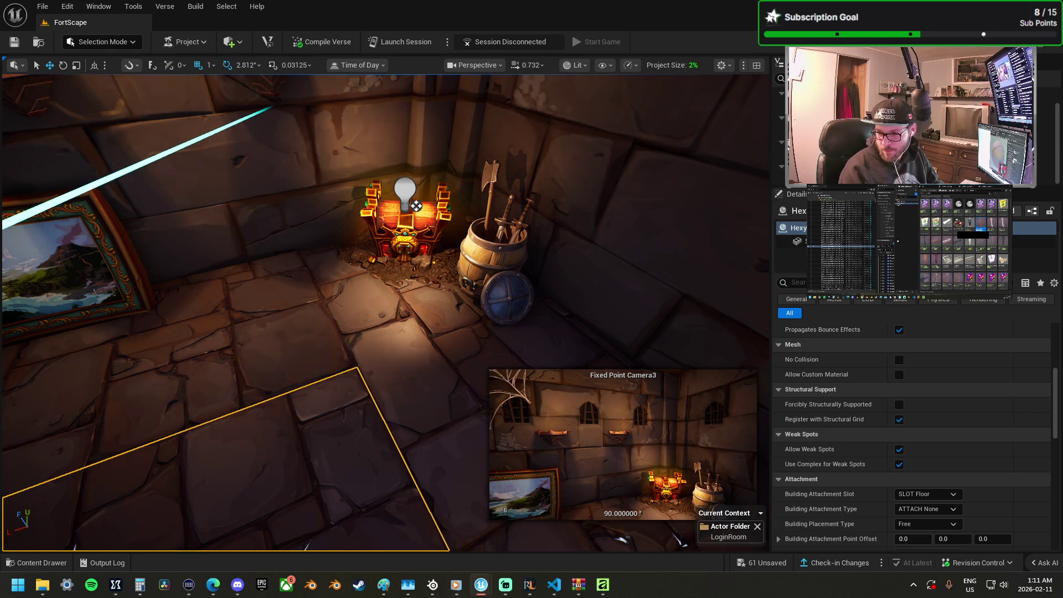
Step: Place an upright wooden post in the chest corner, then add BeefJerky DeckPost B beside it
mouse_move(399, 355)
left_mouse_down()
mouse_move(330, 357)
mouse_move(346, 410)
mouse_move(340, 379)
left_mouse_up()
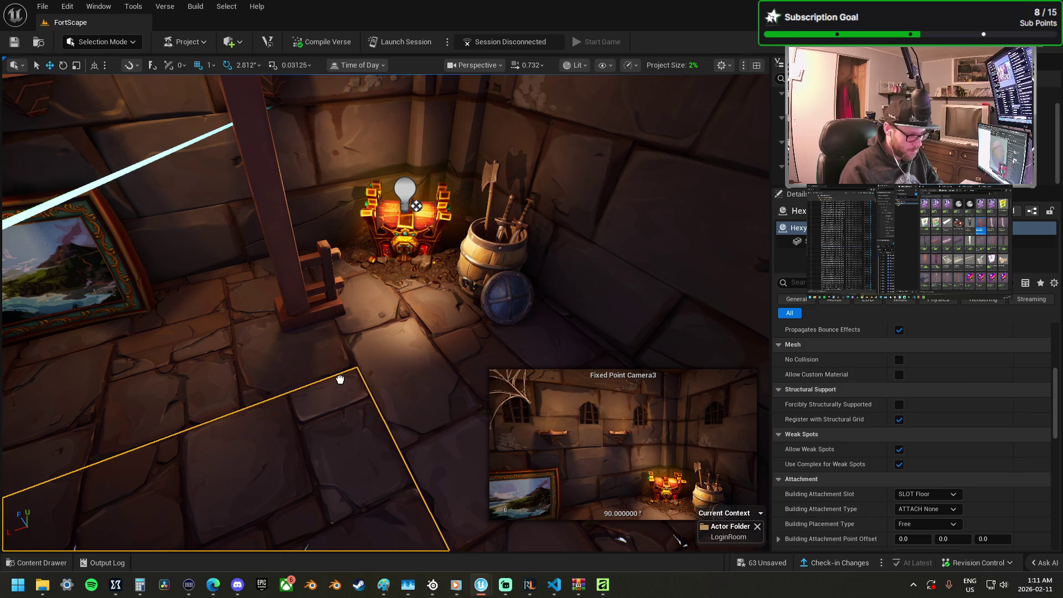
key("ctrl+z")
key("f")
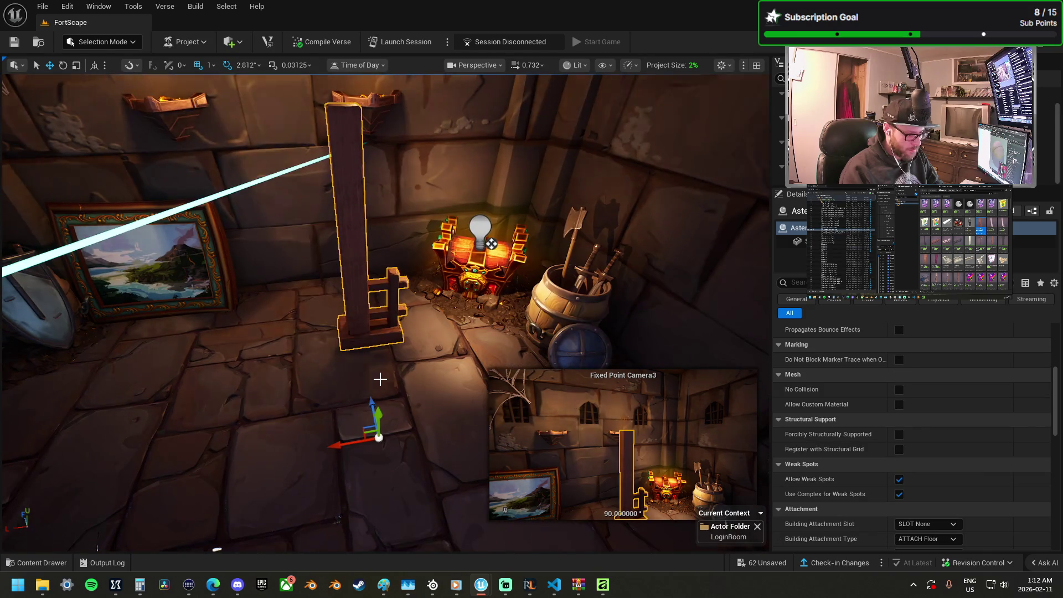
left_click_drag(354, 485, 446, 493)
key("w")
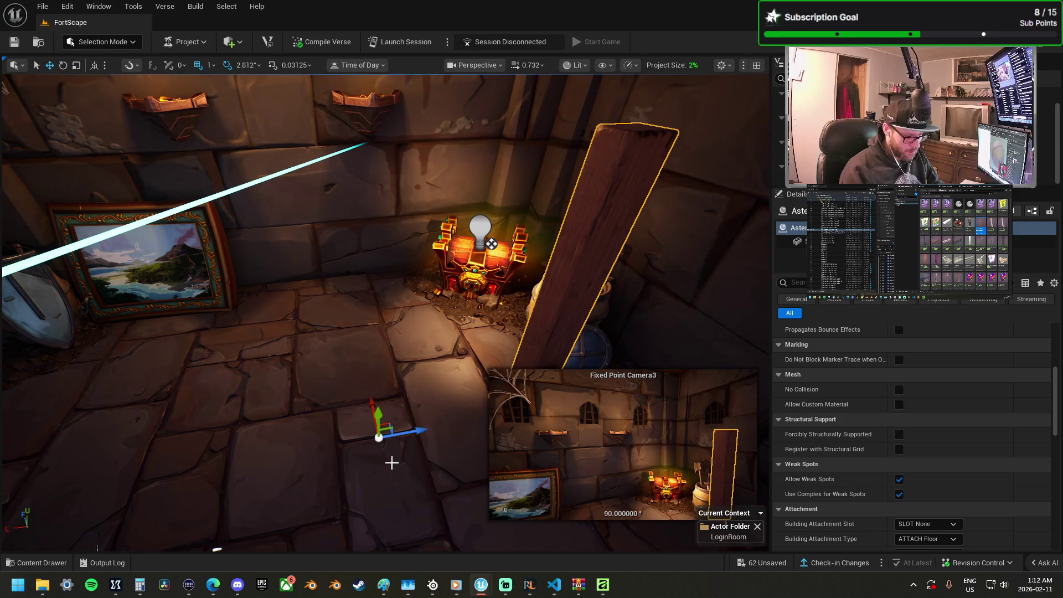
key("ctrl+z")
mouse_move(390, 420)
left_mouse_down()
mouse_move(291, 370)
mouse_move(274, 385)
mouse_move(282, 314)
mouse_move(260, 332)
left_mouse_up()
key("r")
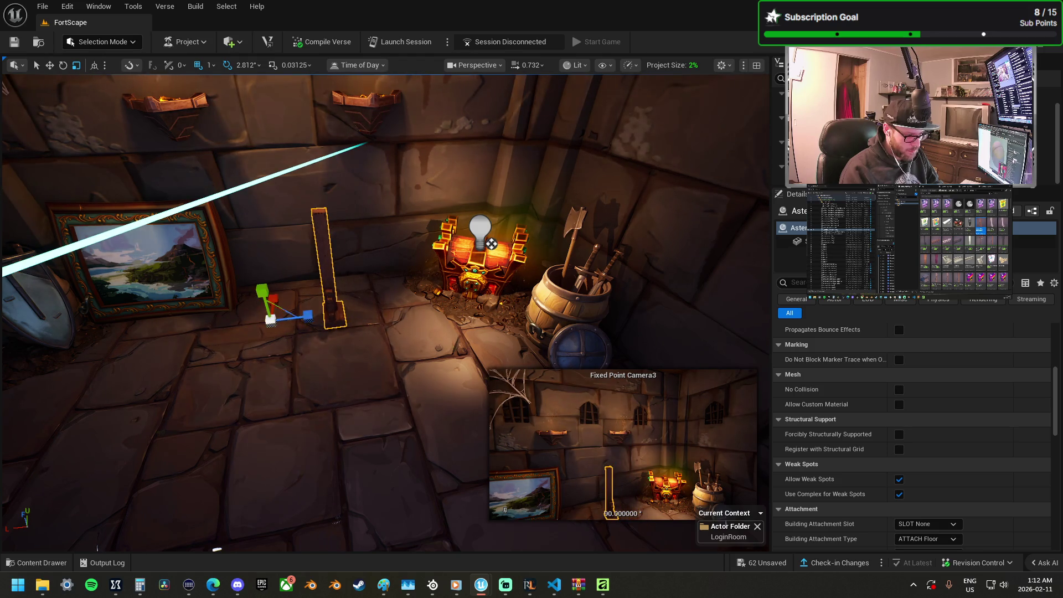
key("f")
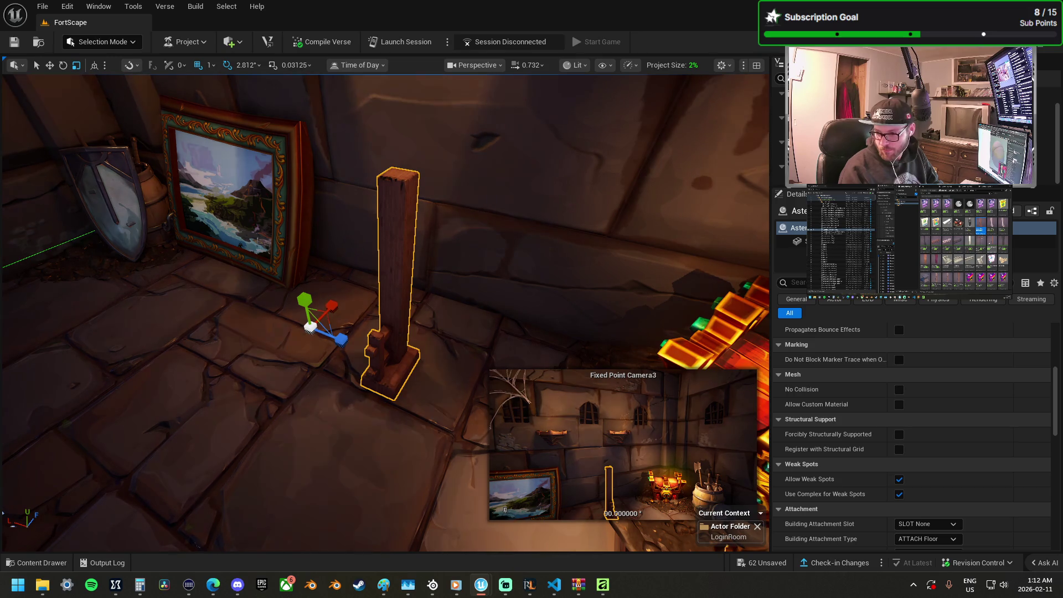
mouse_move(1062, 416)
left_mouse_down()
mouse_move(294, 384)
mouse_move(366, 387)
mouse_move(352, 411)
mouse_move(475, 235)
mouse_move(576, 178)
mouse_move(723, 304)
mouse_move(610, 316)
left_mouse_up()
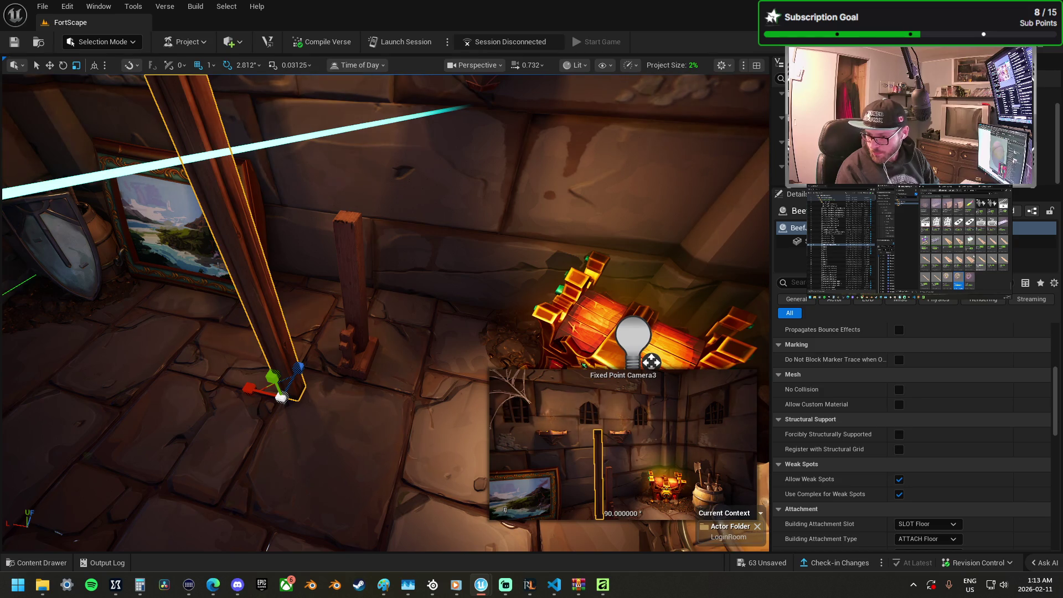
left_click_drag(1062, 399, 375, 344)
key("f")
mouse_move(488, 359)
left_mouse_down()
mouse_move(403, 365)
mouse_move(332, 487)
mouse_move(294, 488)
mouse_move(297, 496)
left_mouse_up()
key("Delete")
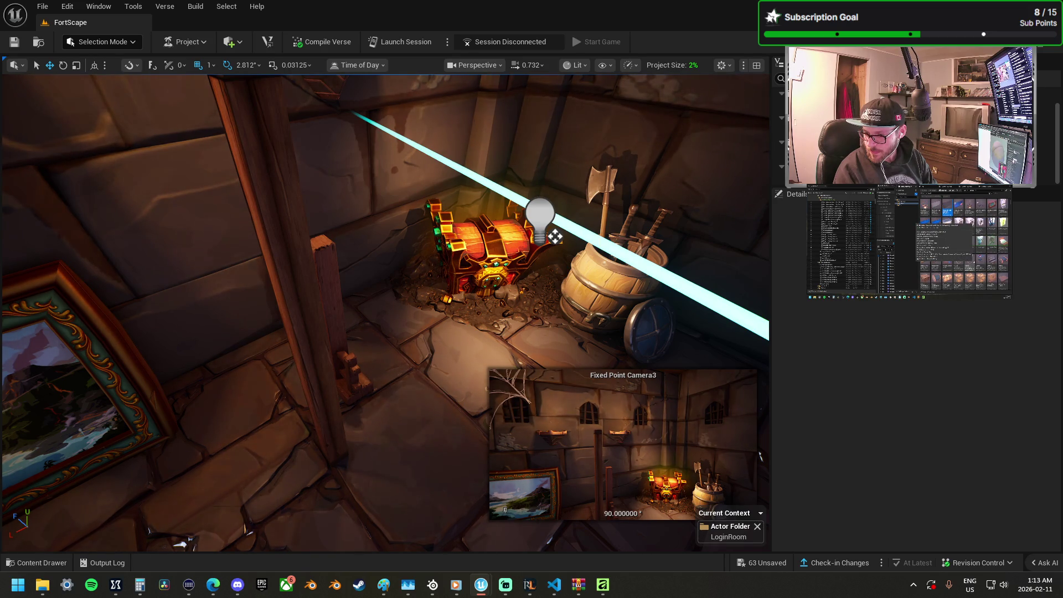
Step: Drop a ChestOfDraws beside the treasure chest and lower it onto the floor below
mouse_move(830, 472)
left_mouse_down()
mouse_move(567, 330)
mouse_move(429, 378)
mouse_move(446, 375)
left_mouse_up()
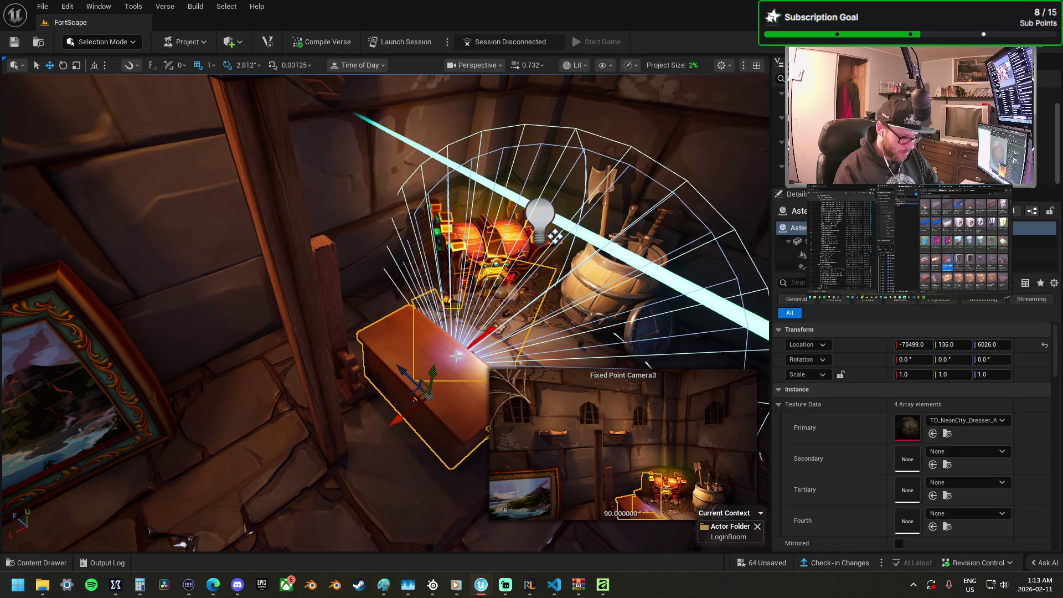
key("f")
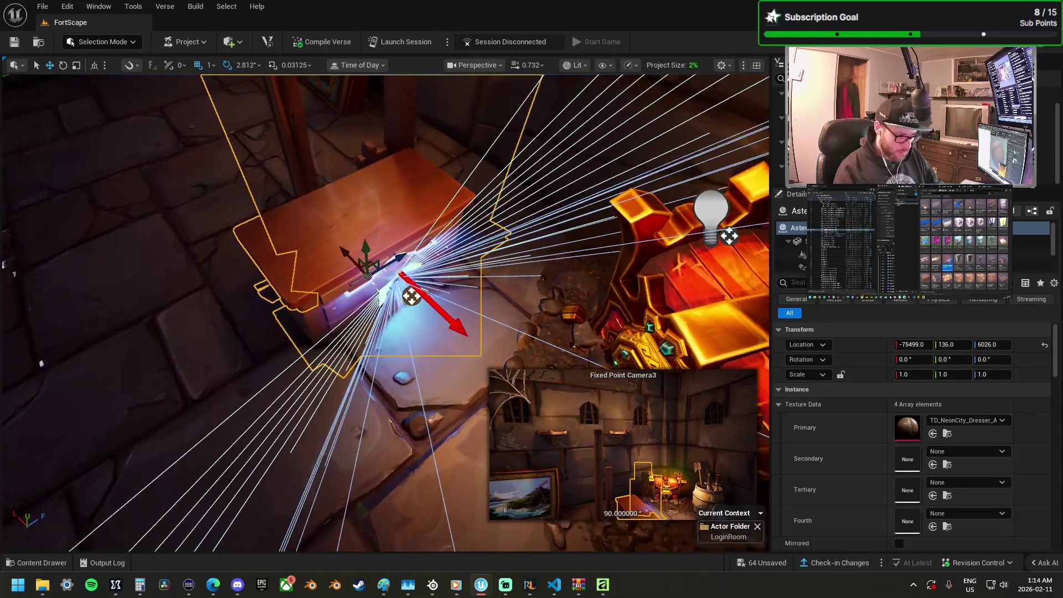
left_click_drag(411, 297, 320, 347)
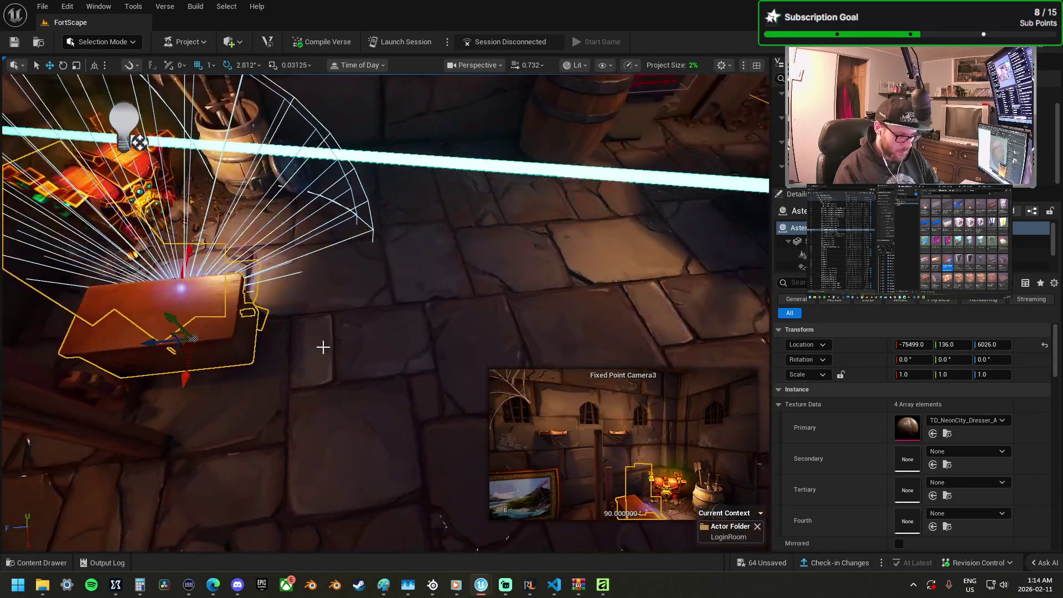
mouse_move(156, 346)
left_mouse_down()
mouse_move(178, 340)
mouse_move(230, 216)
mouse_move(225, 351)
mouse_move(227, 336)
mouse_move(183, 349)
mouse_move(418, 335)
mouse_move(427, 326)
mouse_move(343, 292)
left_mouse_up()
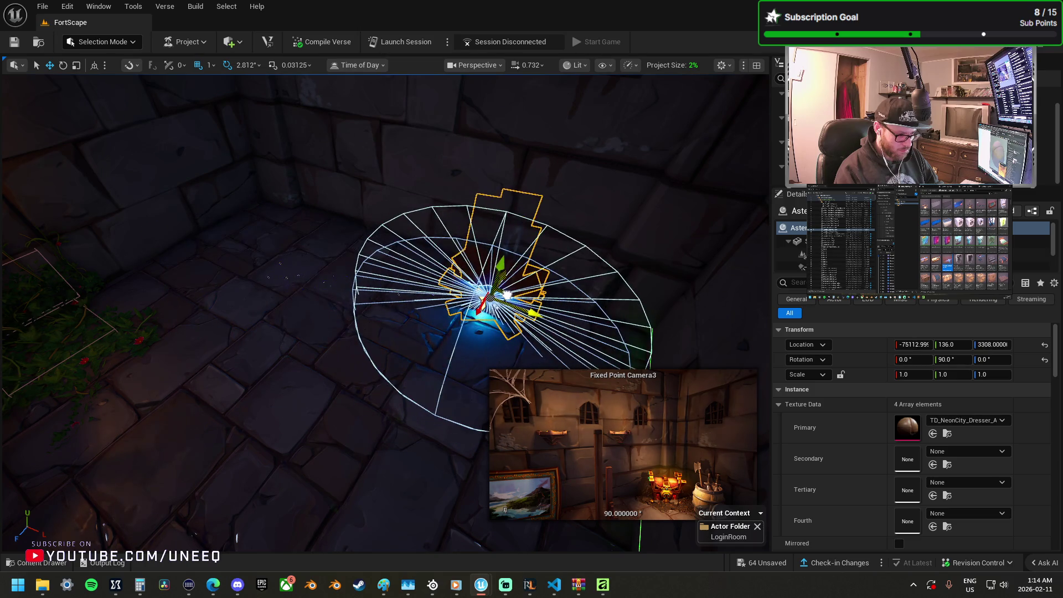
left_click_drag(478, 355, 437, 322)
scroll(398, 325, "up", 10)
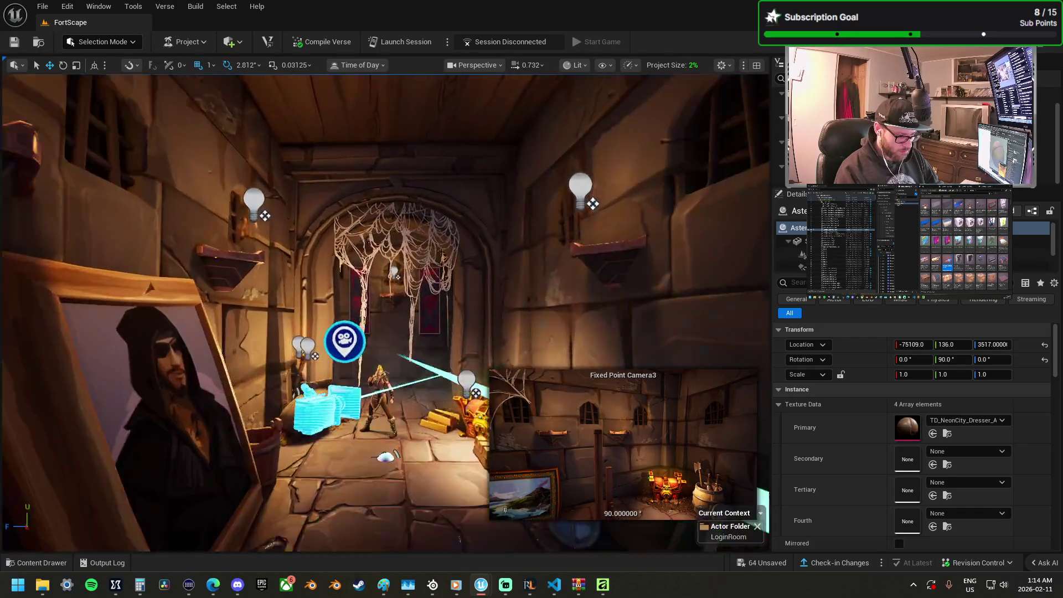
Step: Move the character device in the corridor to a new spot on the floor
left_click(398, 325)
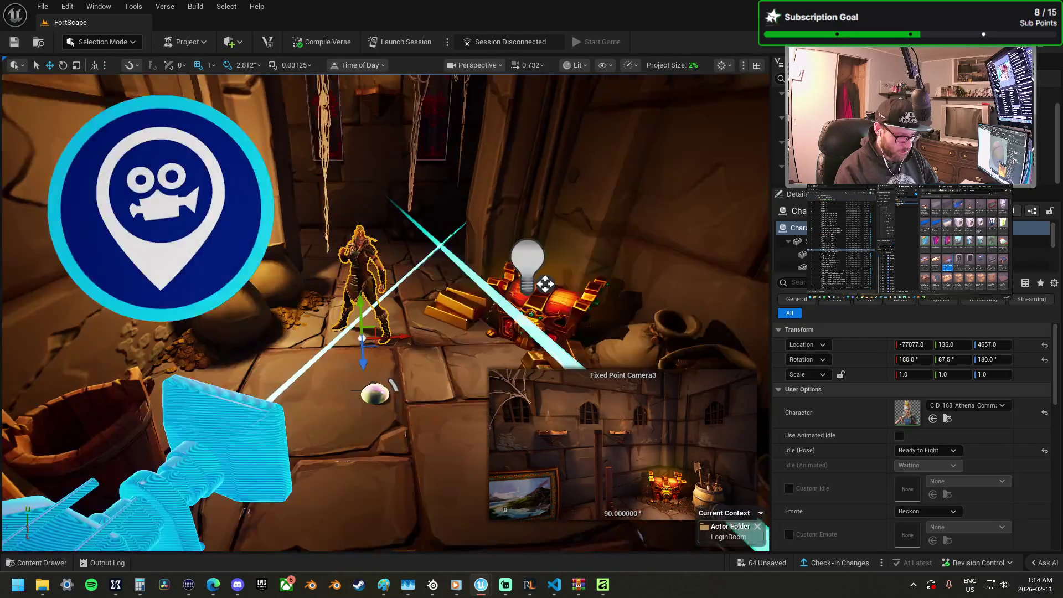
mouse_move(191, 342)
left_mouse_down()
mouse_move(260, 387)
mouse_move(313, 371)
left_mouse_up()
key("ctrl+z")
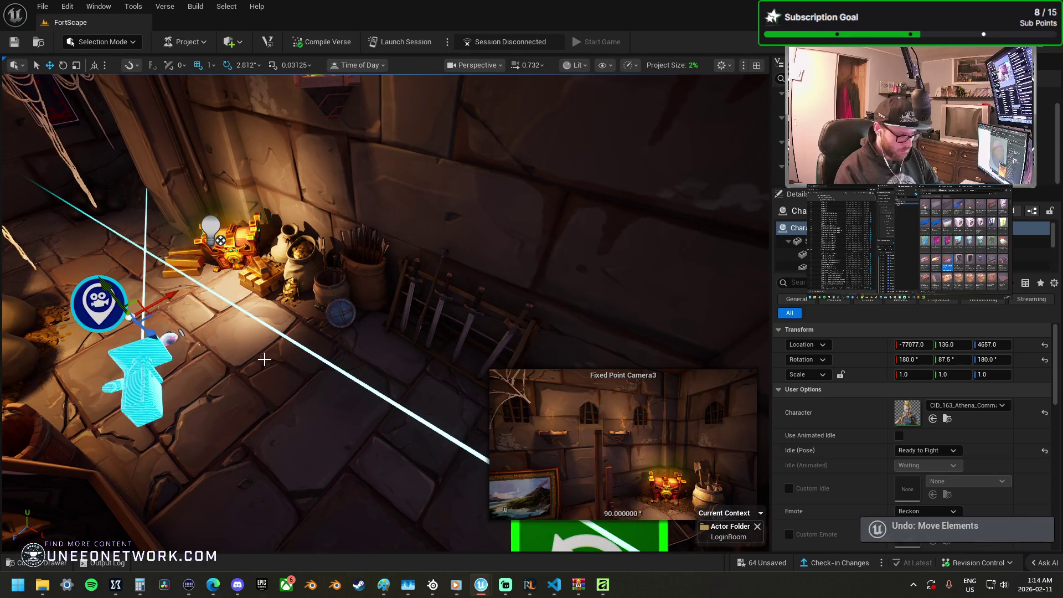
mouse_move(140, 316)
left_mouse_down()
mouse_move(256, 360)
mouse_move(265, 338)
mouse_move(288, 437)
mouse_move(333, 388)
mouse_move(363, 375)
mouse_move(277, 360)
mouse_move(280, 388)
mouse_move(243, 448)
mouse_move(227, 432)
left_mouse_up()
key("e")
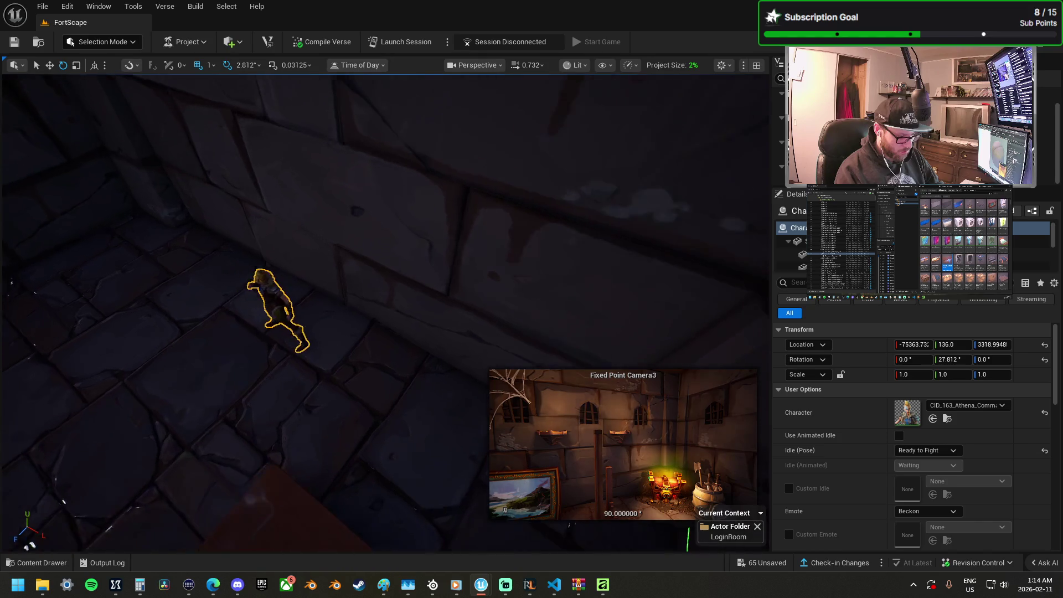
left_click_drag(388, 277, 388, 233)
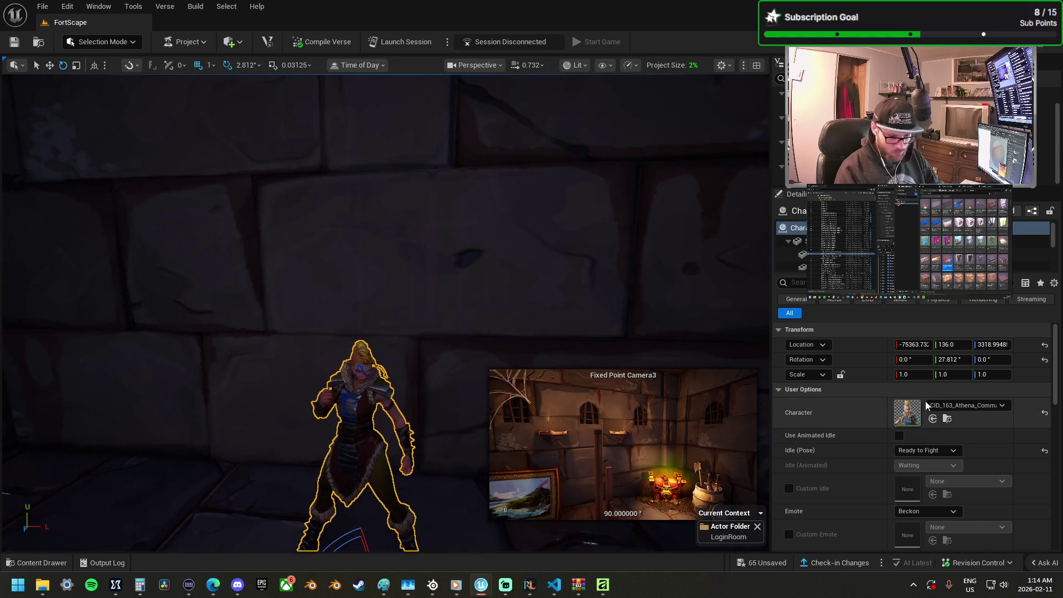
Step: Search 'vi' in the Character picker, apply the Vi skin (CID_164), and shift it down-left
left_click(948, 406)
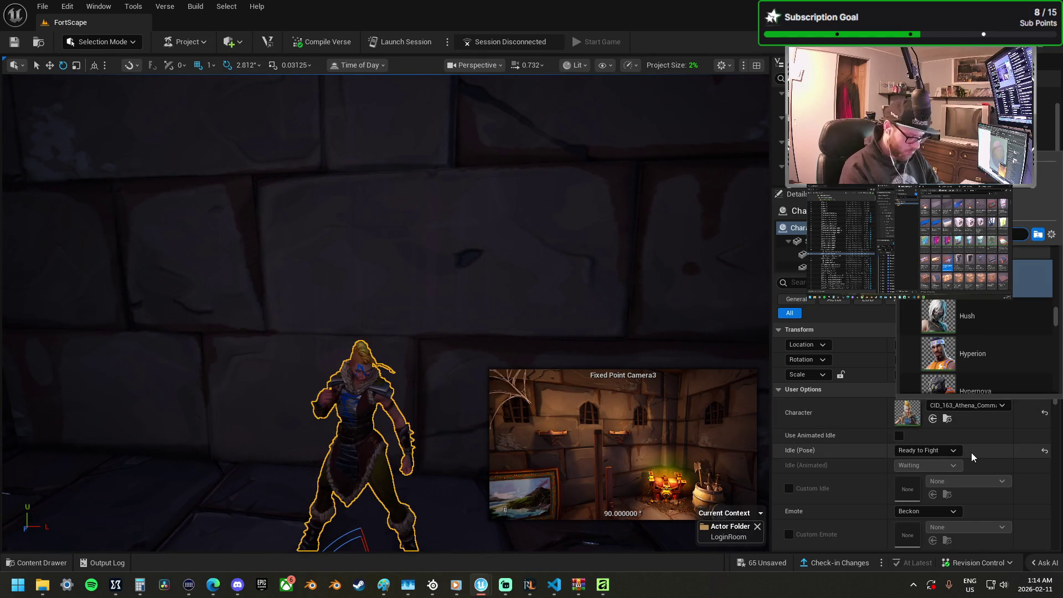
type("pep")
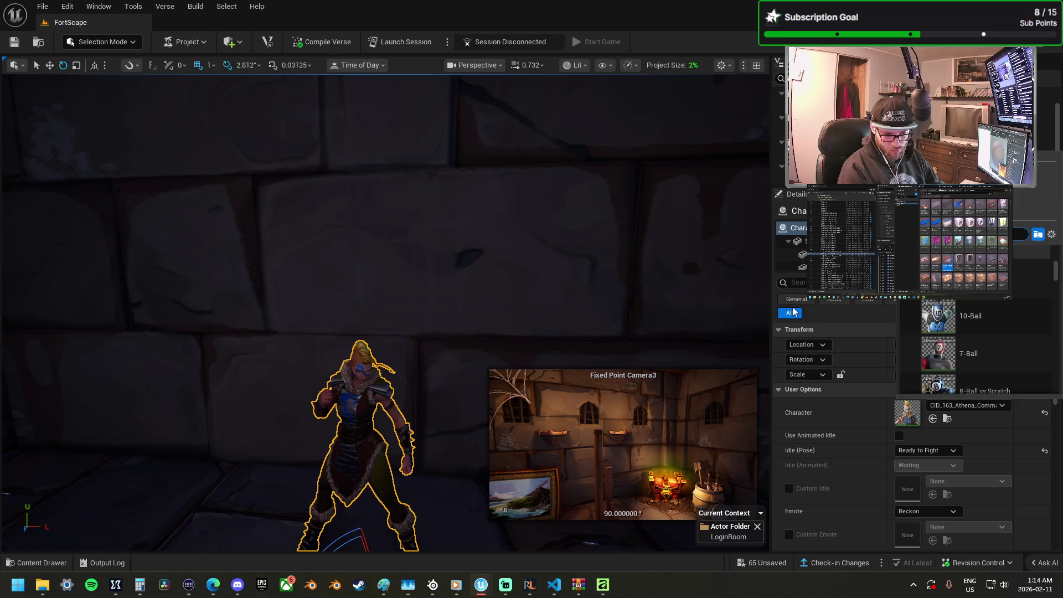
type("vi")
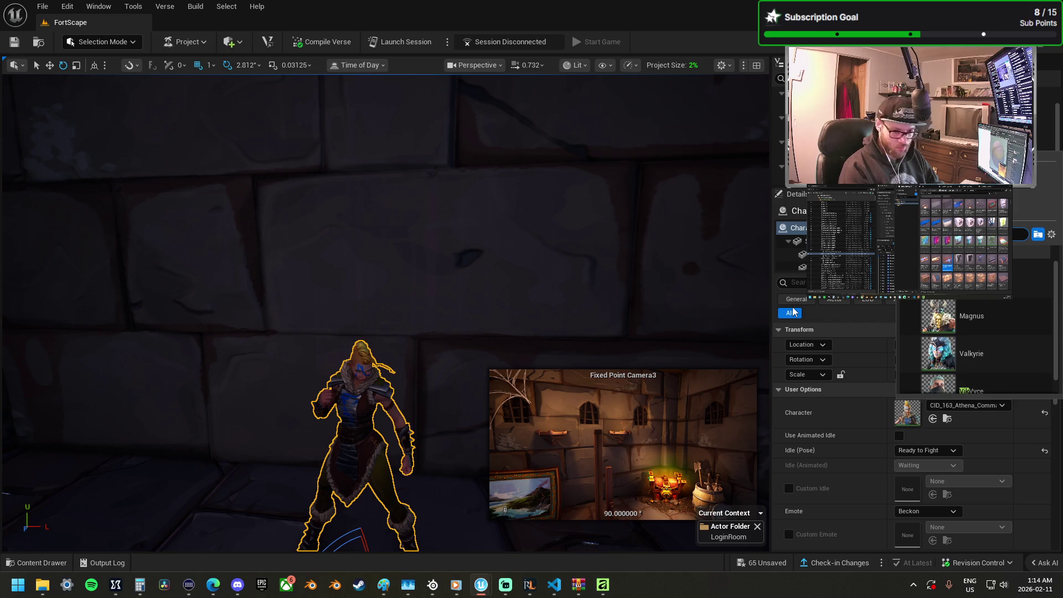
left_click(998, 308)
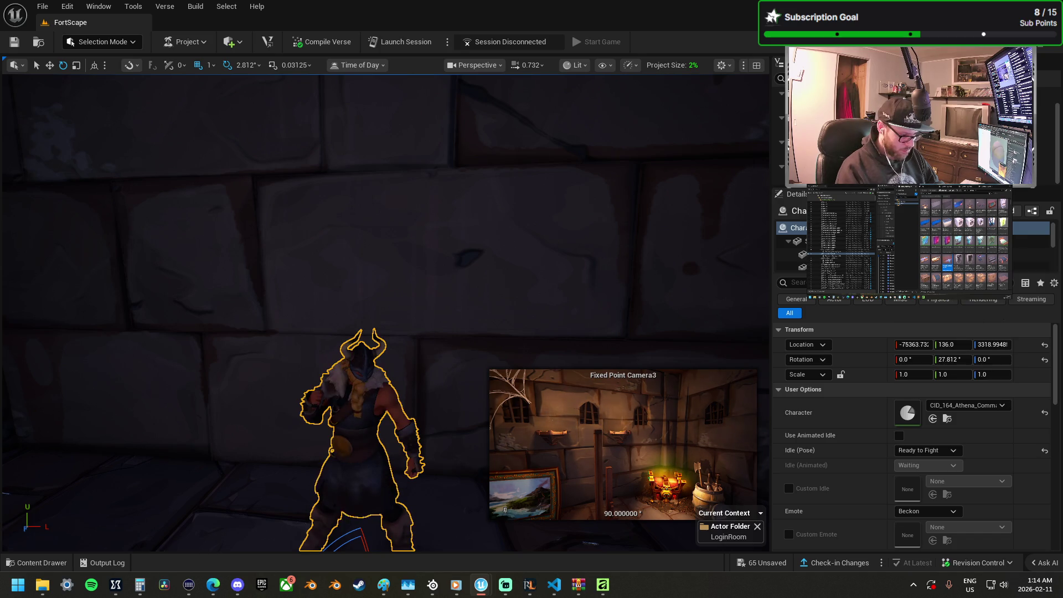
scroll(432, 335, "down", 6)
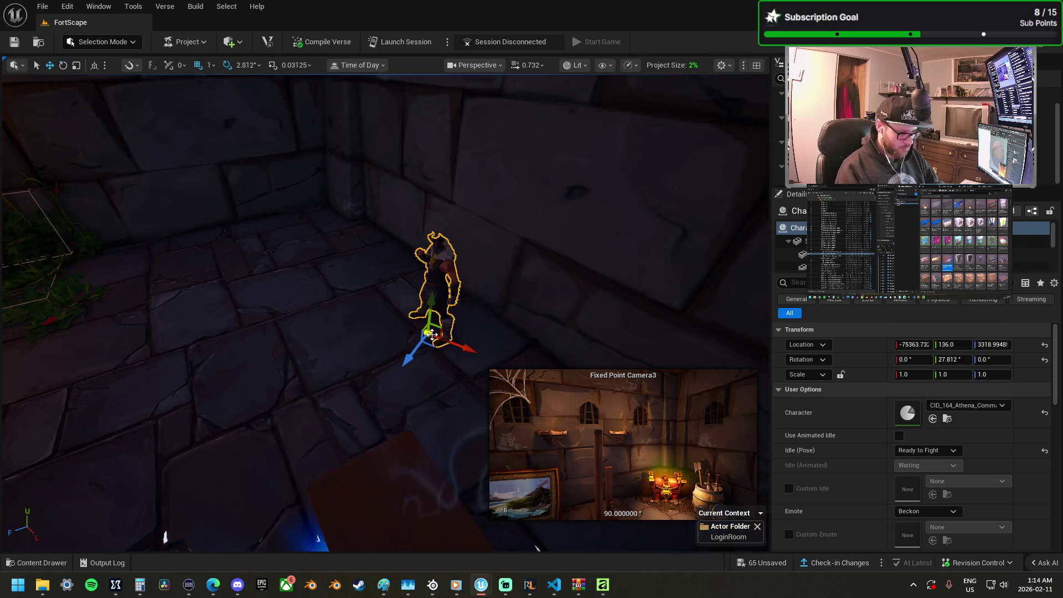
mouse_move(432, 335)
left_mouse_down()
mouse_move(357, 377)
mouse_move(280, 471)
mouse_move(182, 477)
left_mouse_up()
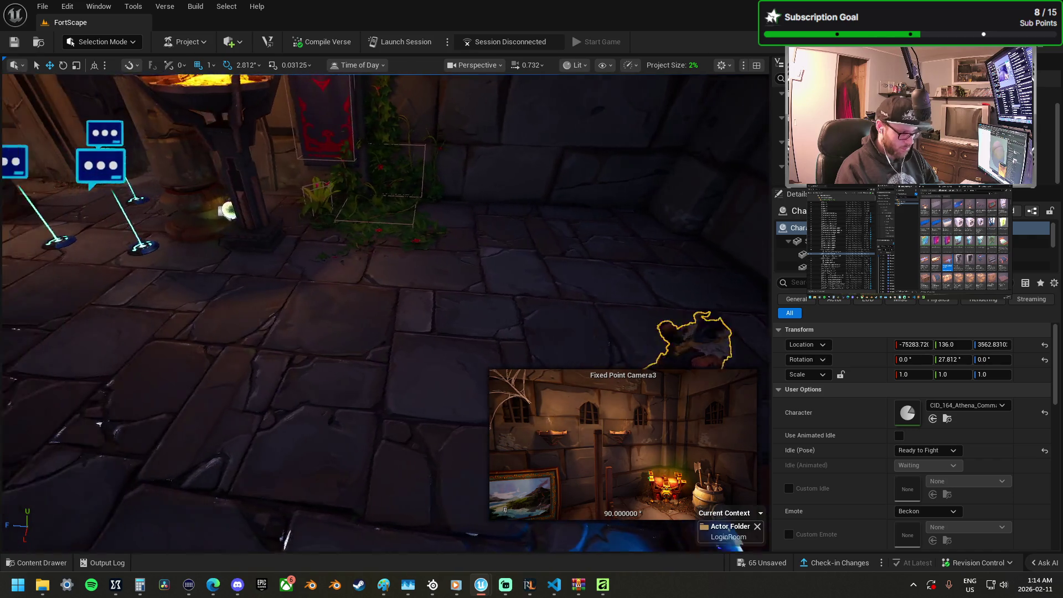
Step: Fly to the lit login room and stand the character beside the treasure chest
scroll(386, 313, "up", 2)
key("w")
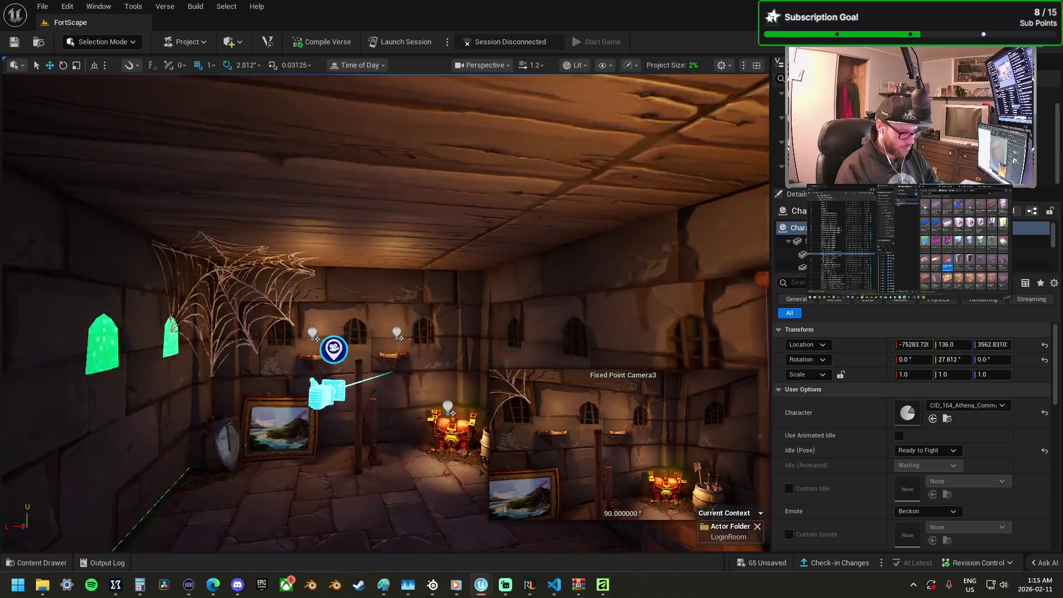
key("w")
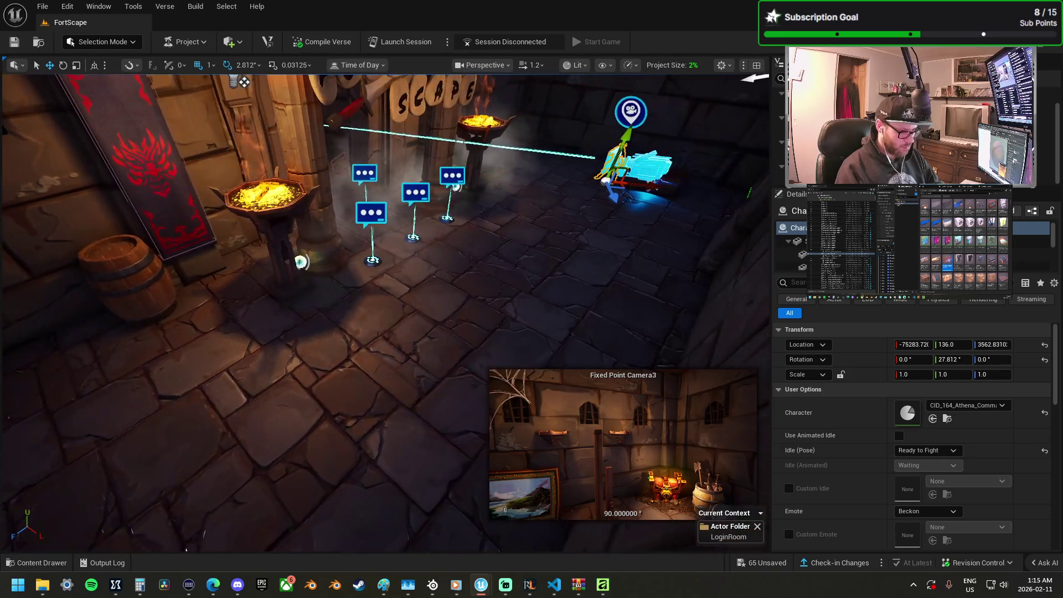
key("w")
mouse_move(622, 188)
left_mouse_down()
mouse_move(297, 435)
mouse_move(151, 422)
left_mouse_up()
key("f")
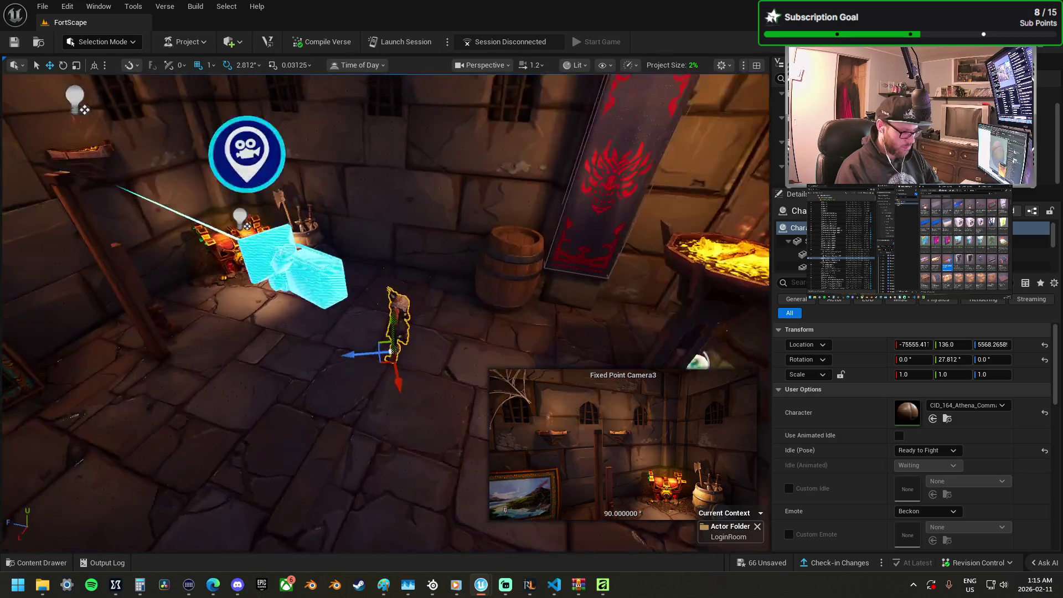
key("w")
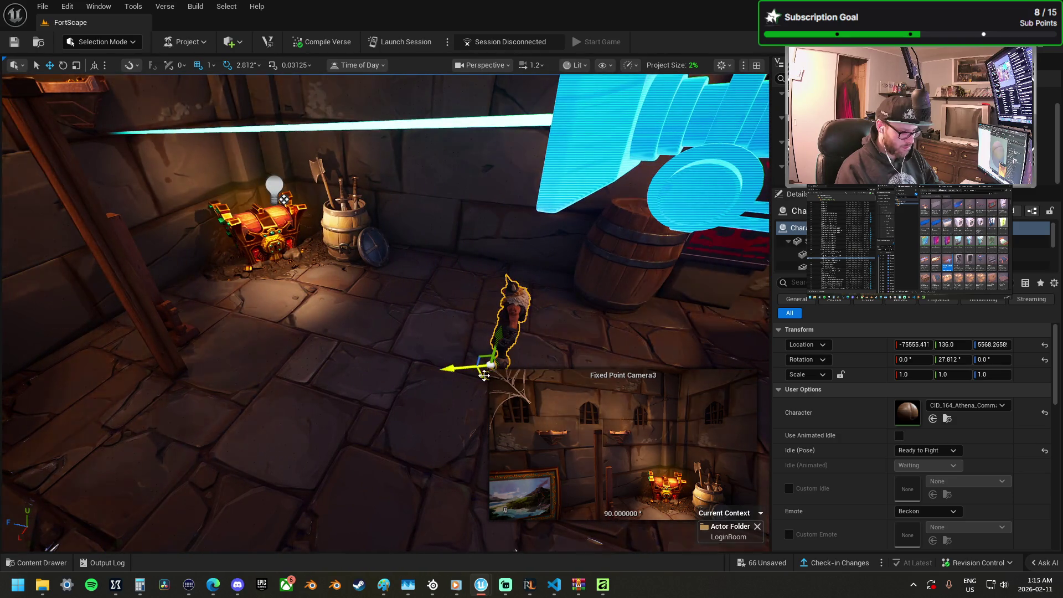
left_click_drag(491, 365, 359, 335)
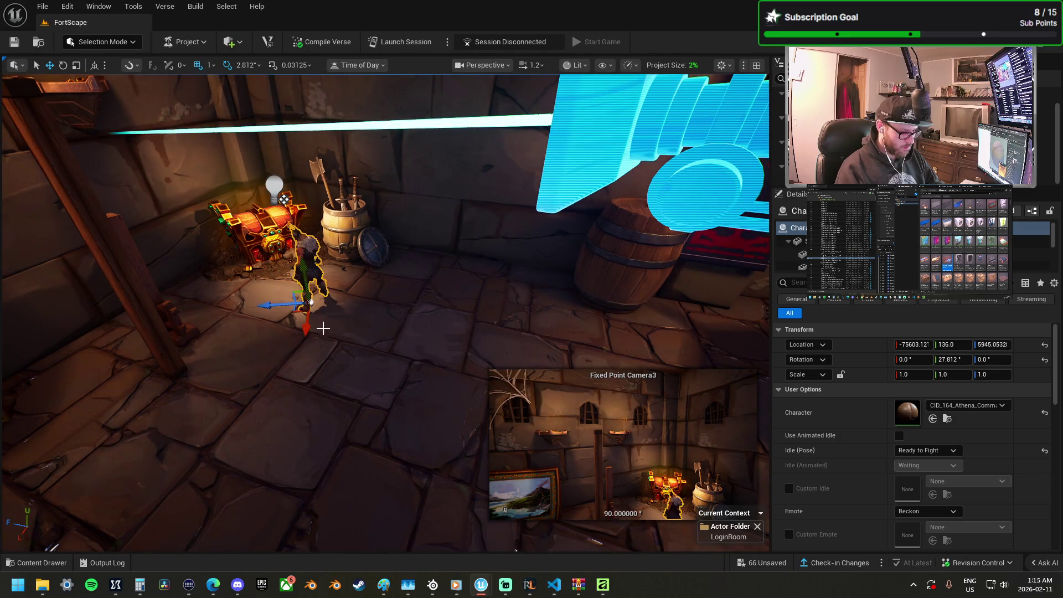
key("e")
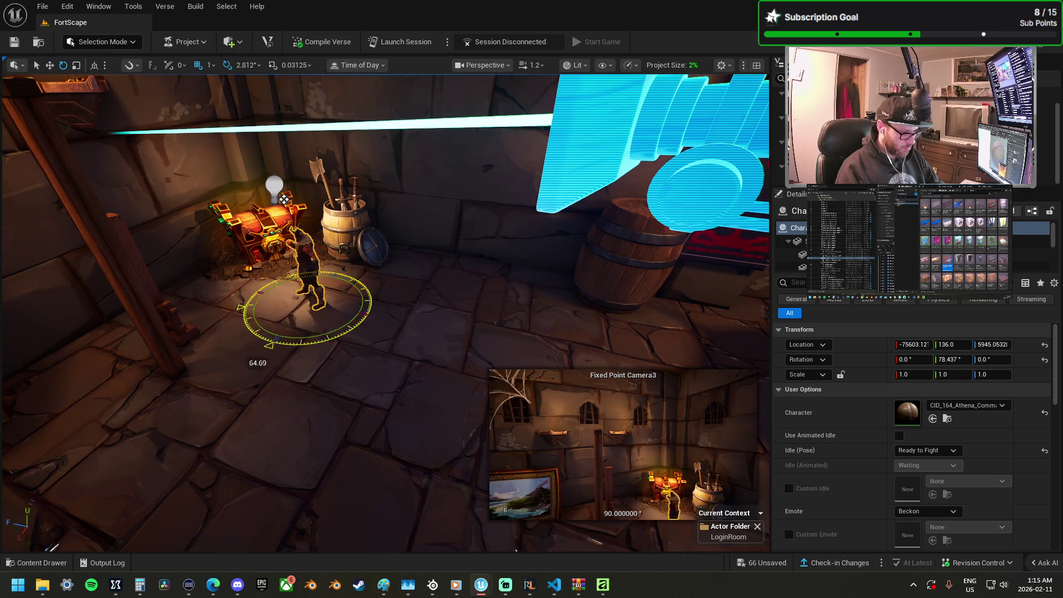
Step: Rotate the treasure chest and shrink the barrel of weapons
left_click(276, 265)
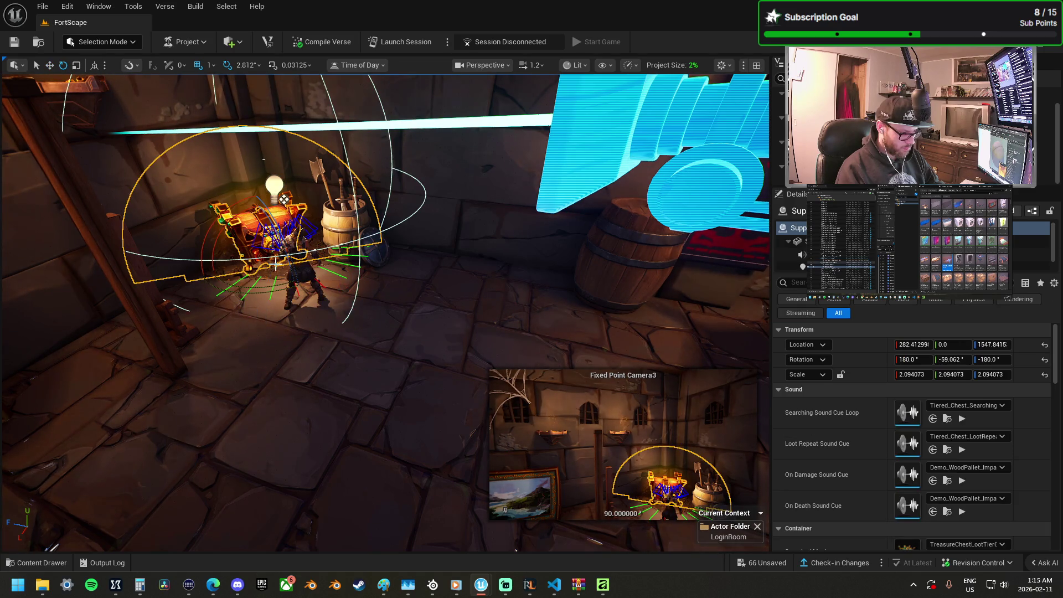
mouse_move(259, 268)
left_mouse_down()
mouse_move(302, 252)
mouse_move(347, 259)
mouse_move(336, 277)
left_mouse_up()
left_click(352, 251)
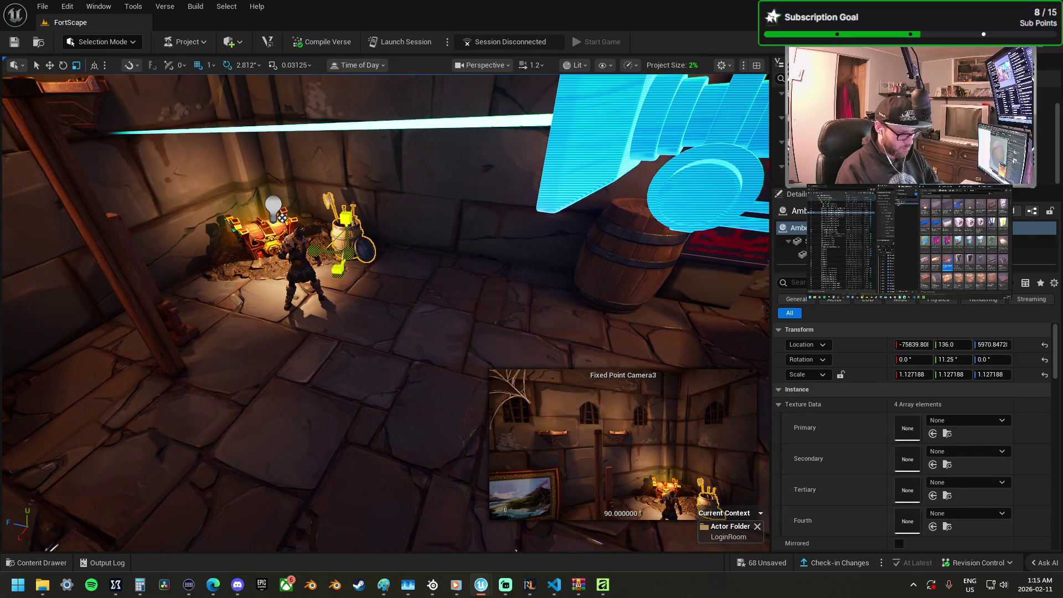
left_click(319, 245)
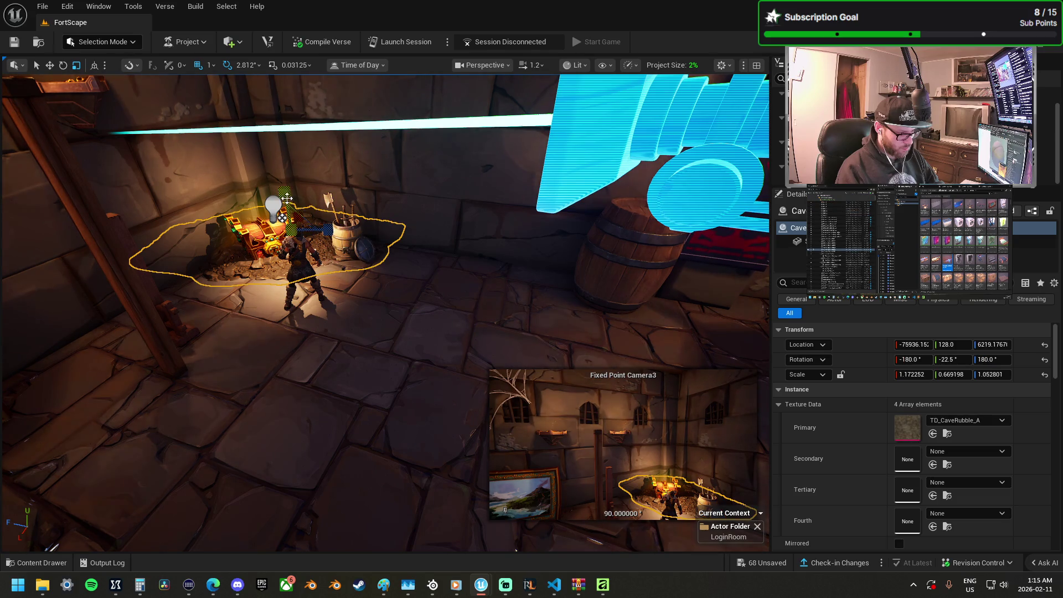
left_click(617, 292)
left_click_drag(609, 291, 591, 302)
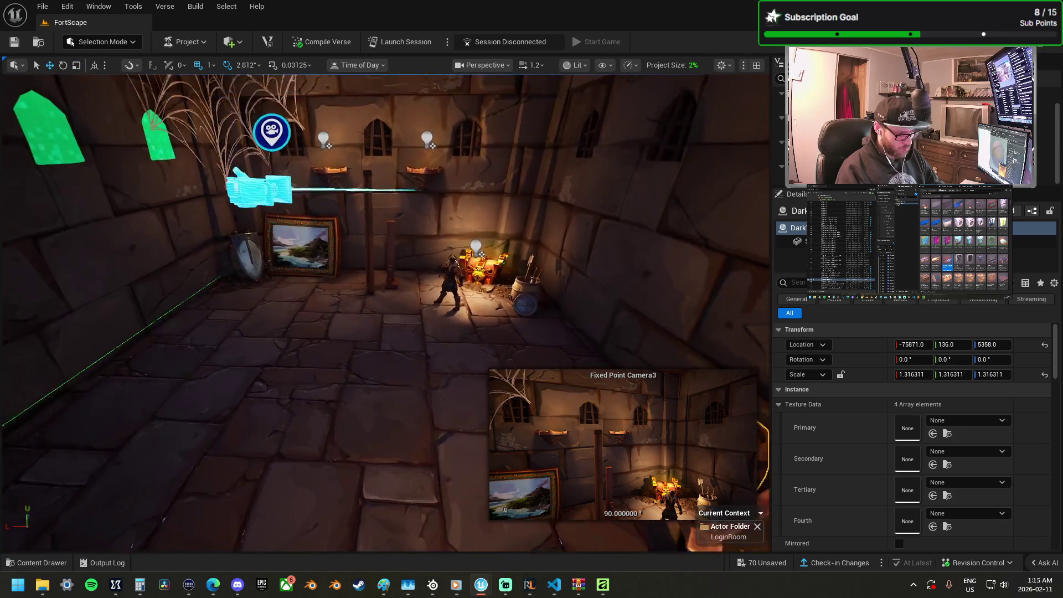
Step: Shrink the shield leaning by the painting
key("w")
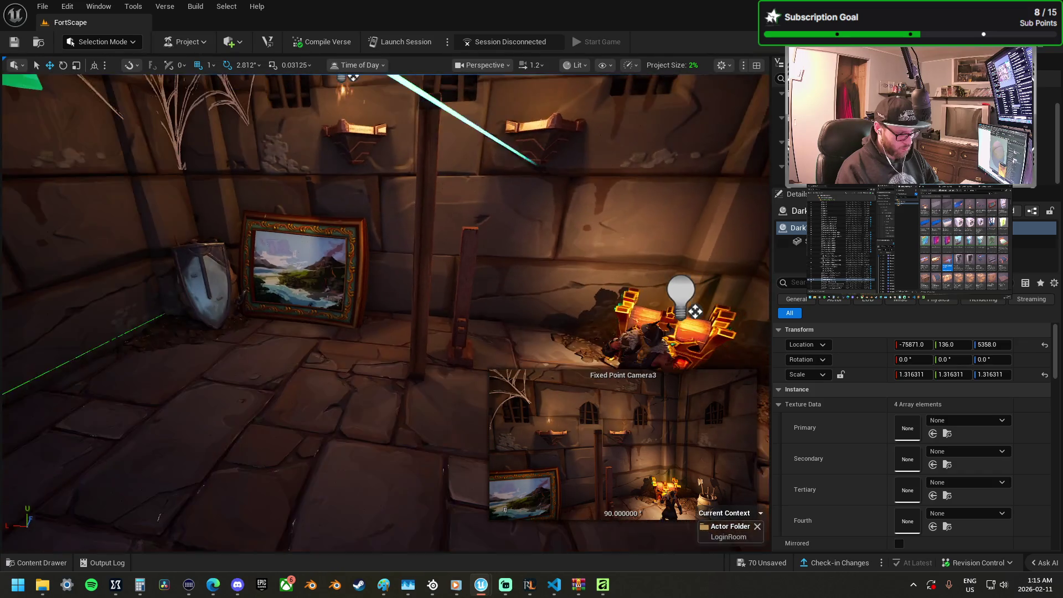
left_click(225, 320)
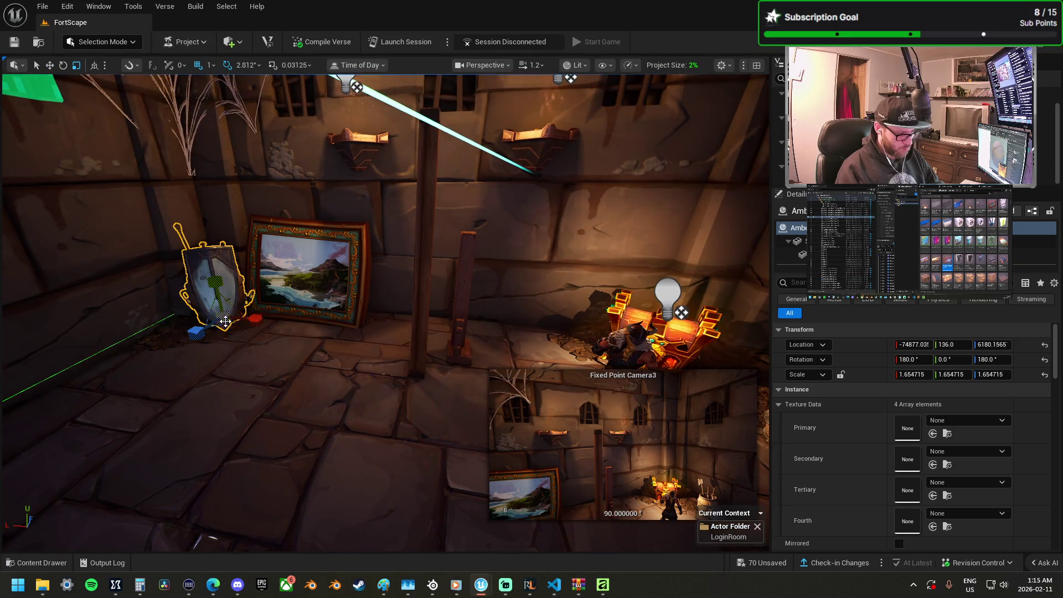
left_click_drag(255, 319, 244, 325)
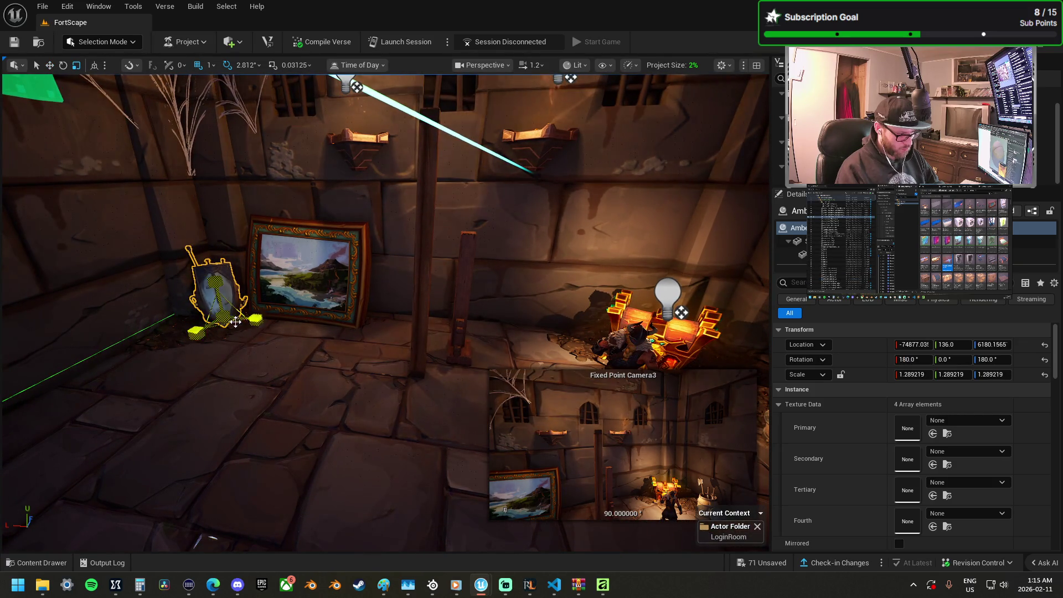
left_click(189, 329)
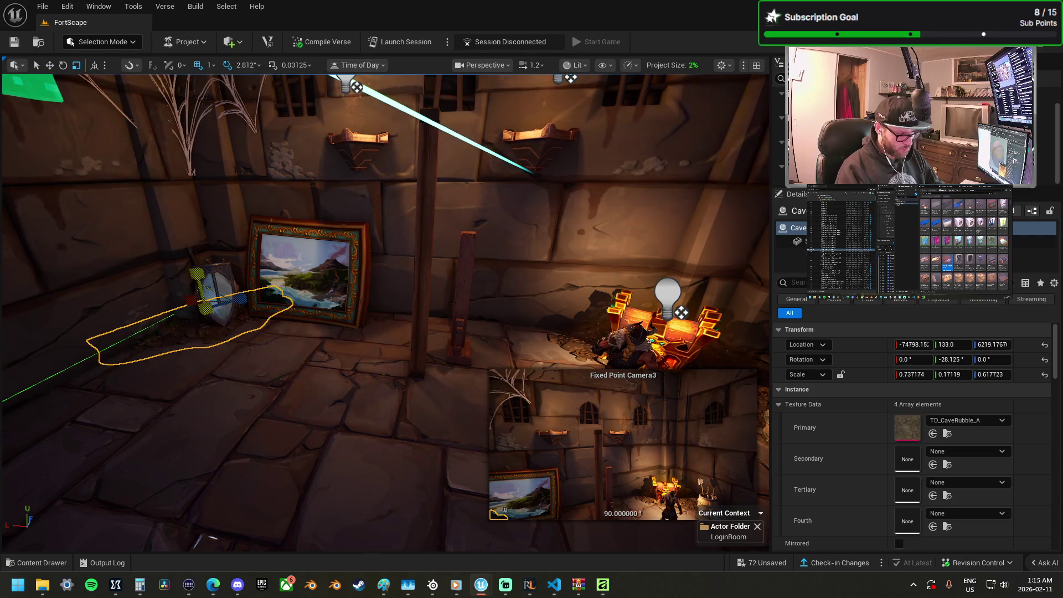
Step: Move Fixed Point Camera3 to reframe its shot on the character
left_click(254, 298)
key("f")
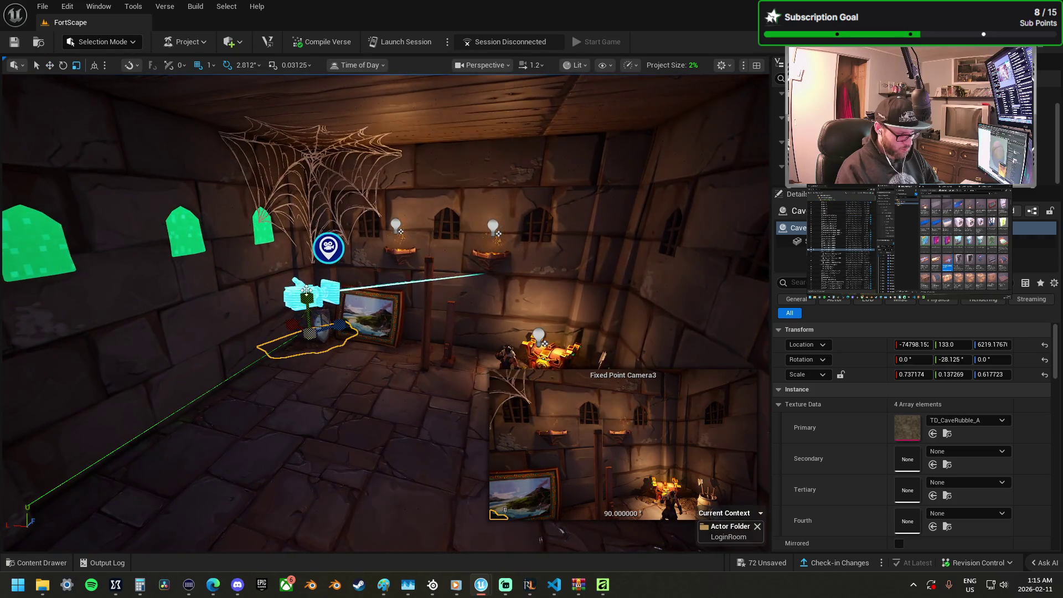
mouse_move(333, 250)
left_mouse_down()
mouse_move(354, 294)
mouse_move(388, 311)
mouse_move(338, 386)
mouse_move(380, 285)
mouse_move(407, 321)
mouse_move(404, 340)
left_mouse_up()
Step: Try the character's idle poses Jazz Hands 1, Anguish and Leap
left_click(351, 299)
left_click(404, 340)
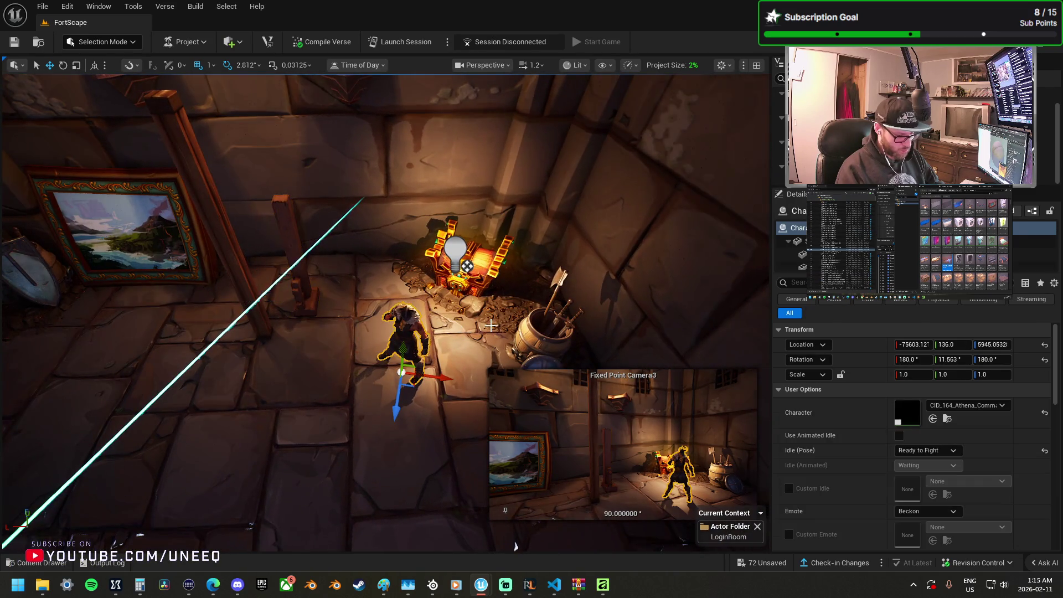
left_click(927, 449)
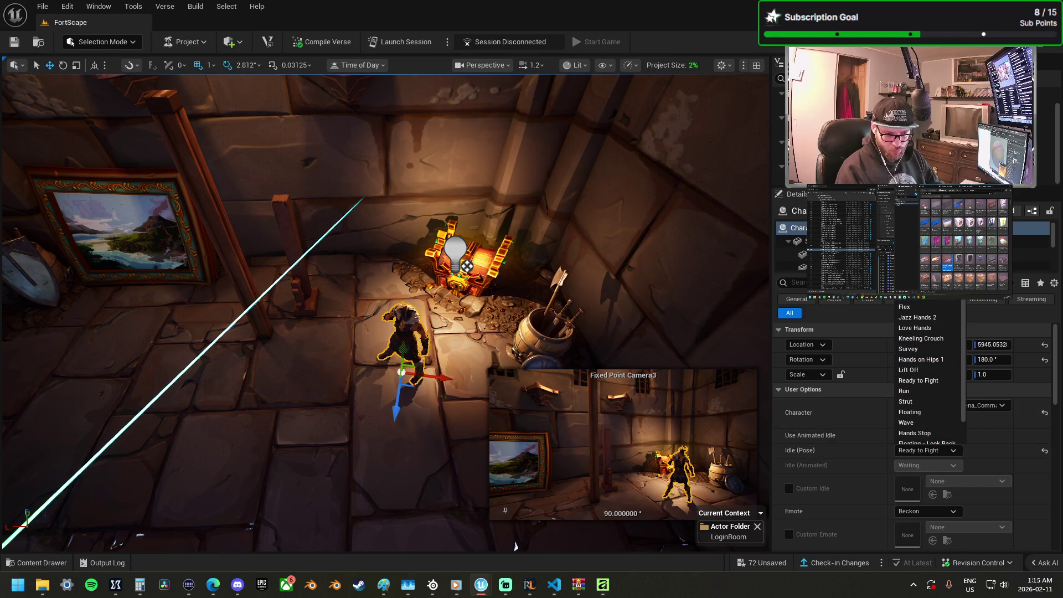
left_click(914, 296)
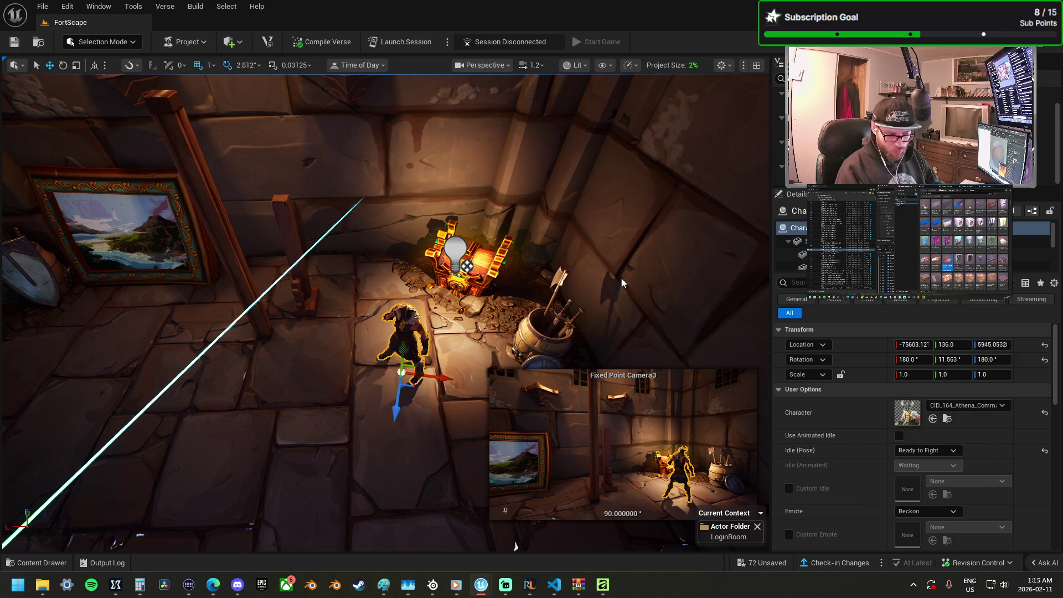
key("f")
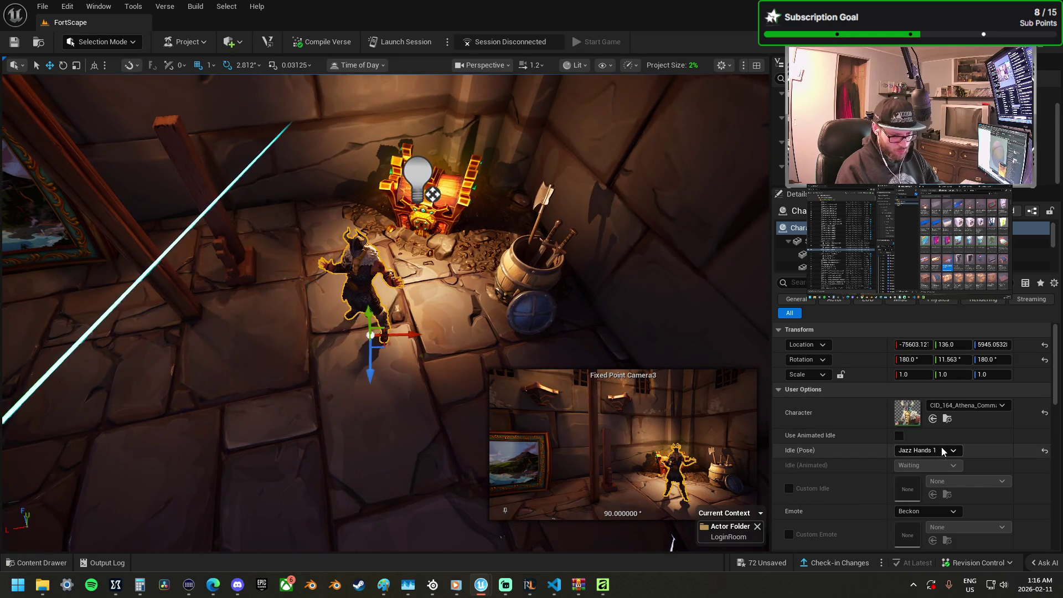
left_click(935, 451)
key("Escape")
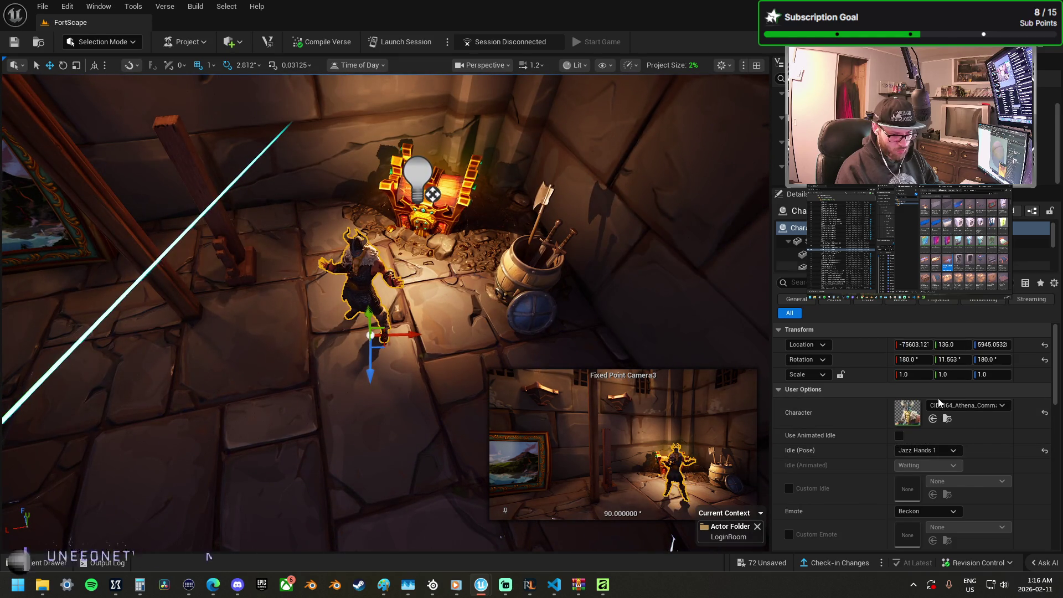
left_click(929, 451)
left_click(920, 401)
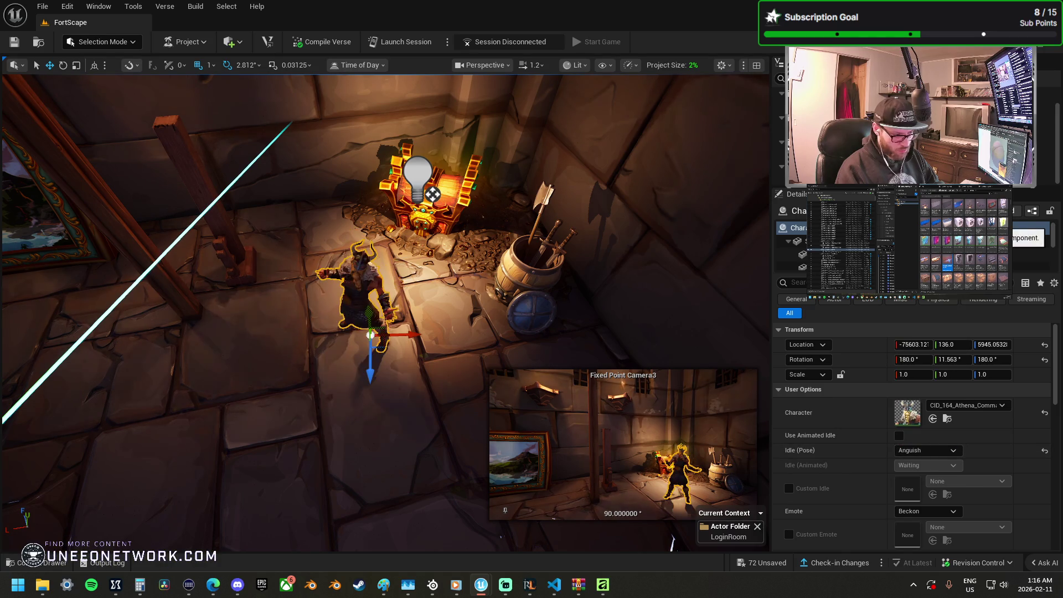
left_click(928, 450)
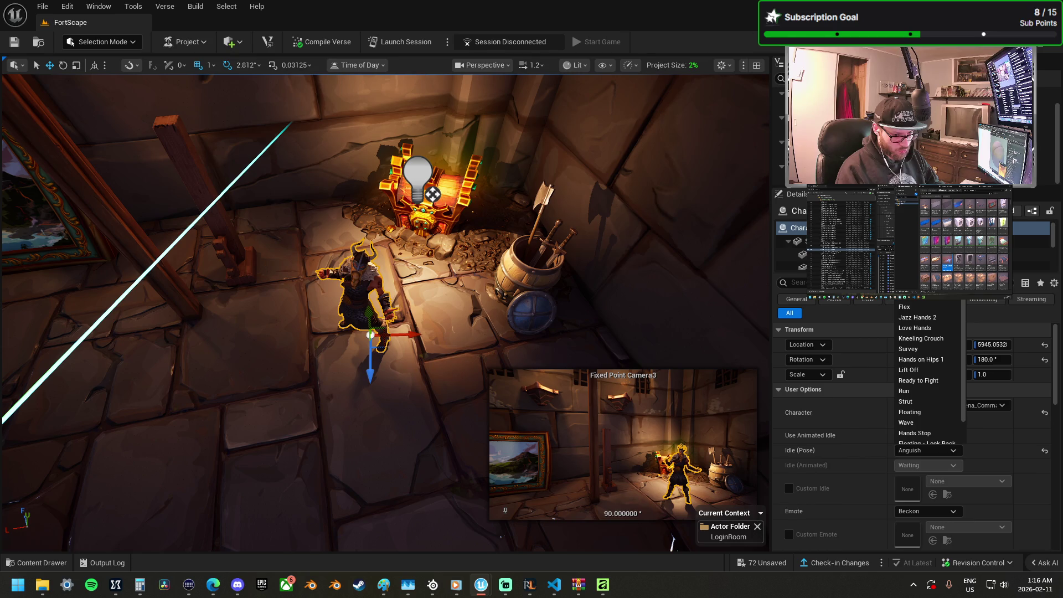
left_click(914, 442)
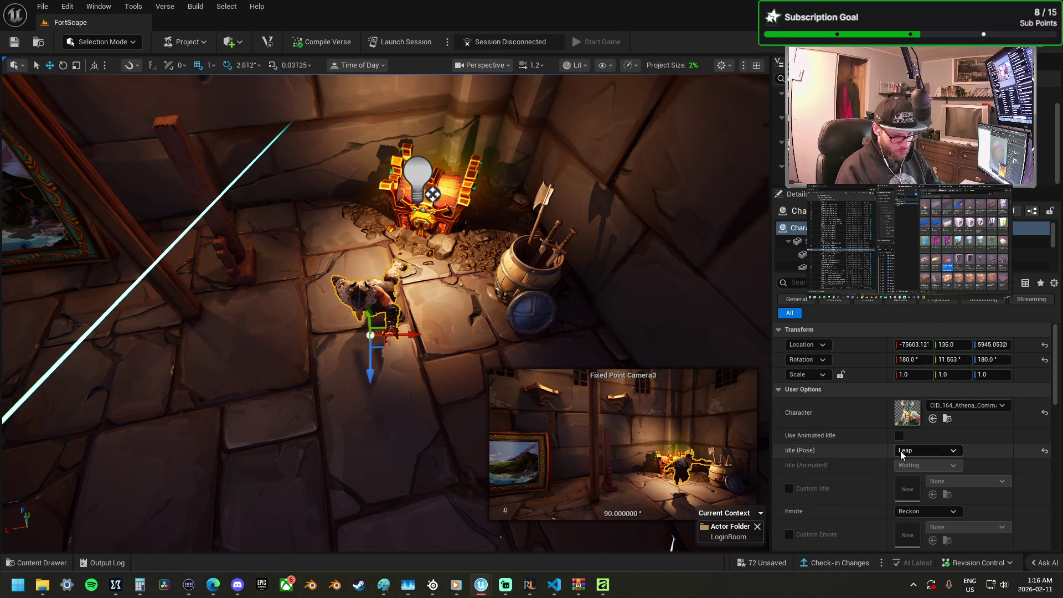
Step: Enable Use Animated Idle and keep Waiting as the animated idle
left_click(901, 435)
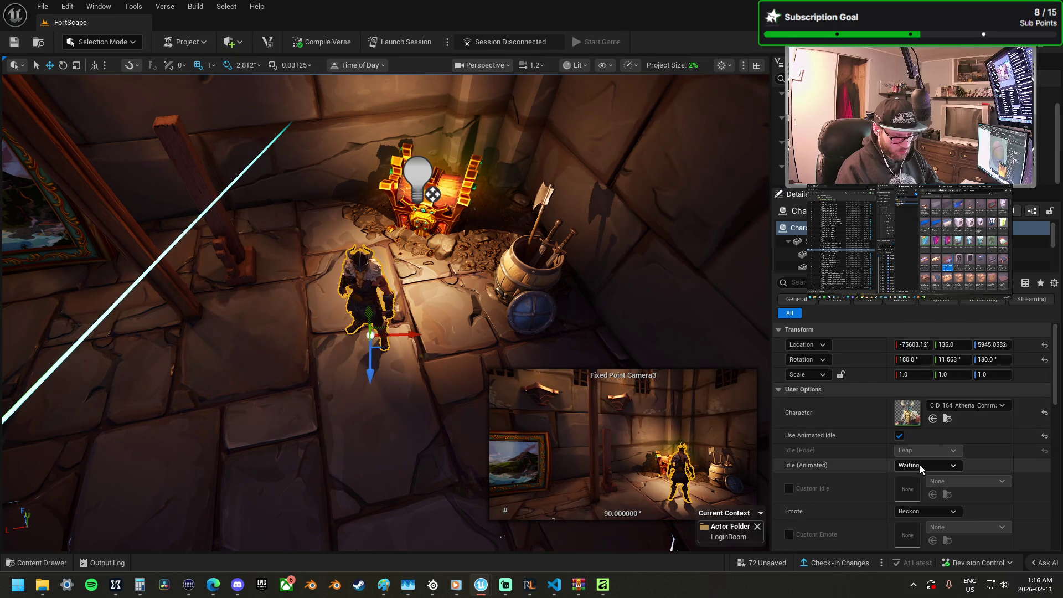
left_click(921, 466)
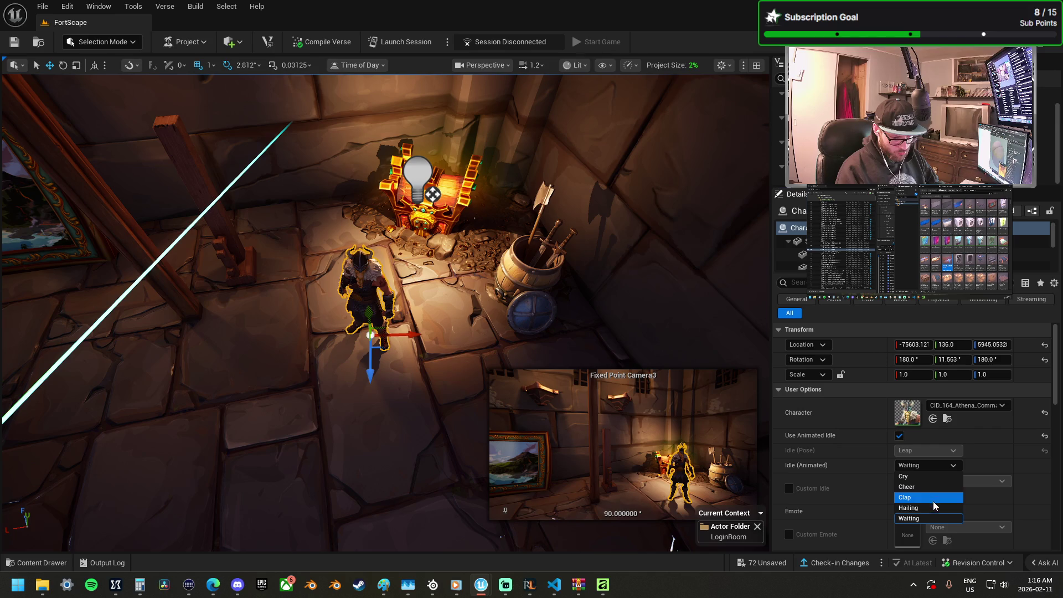
left_click(935, 518)
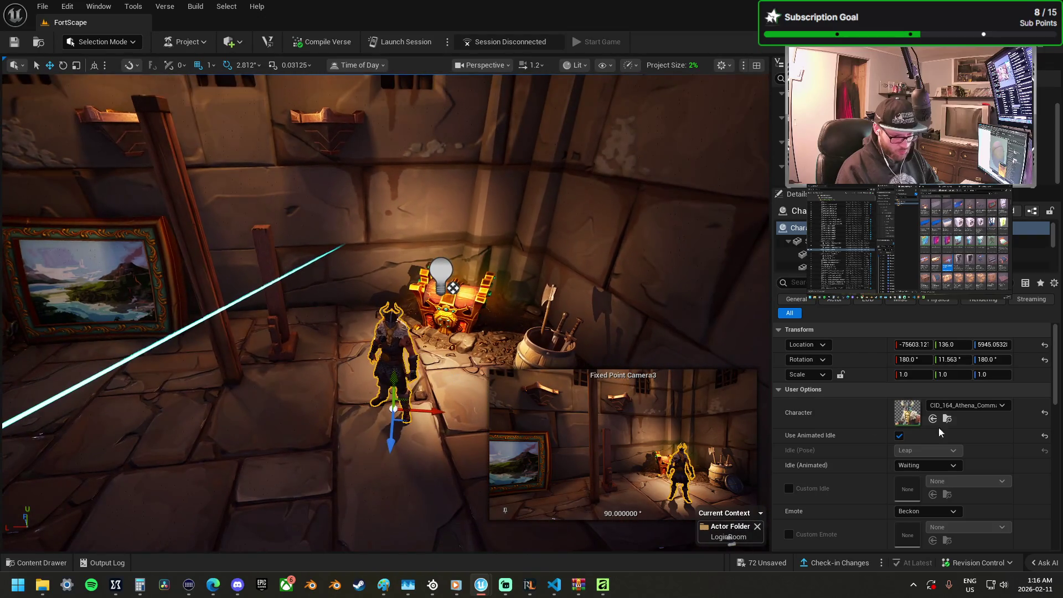
Step: Search 'knight' in the Character picker and choose Character_SwampKnight
left_click(970, 410)
type("a")
key("BackSpace")
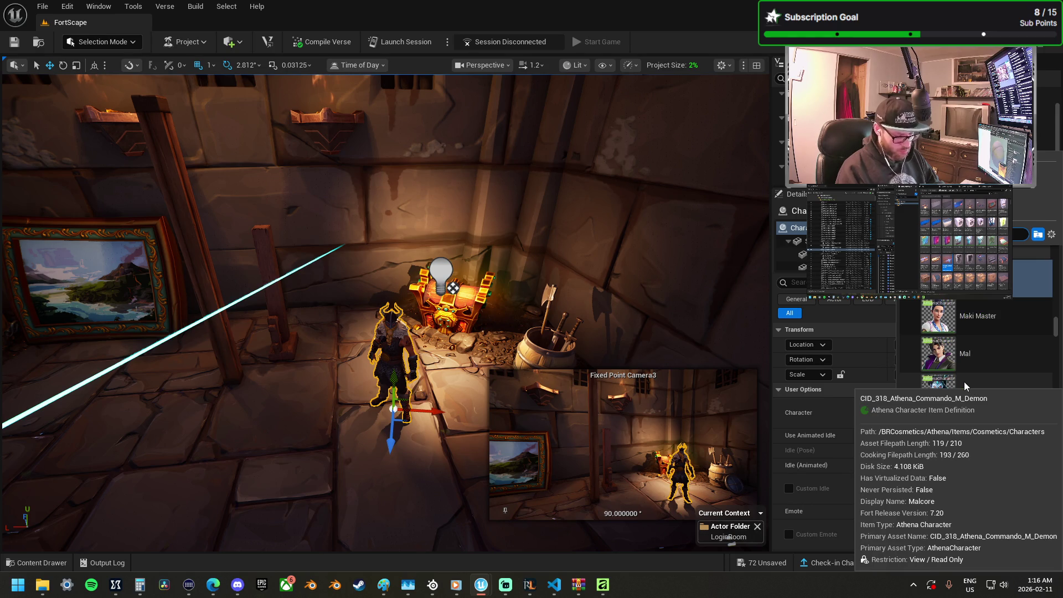
scroll(980, 349, "up", 3)
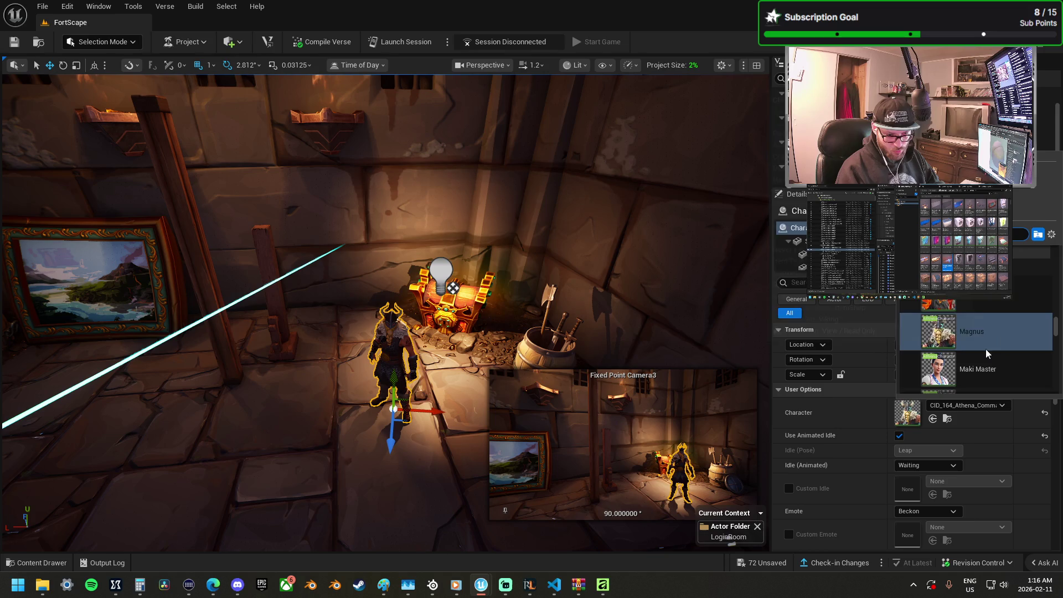
scroll(1003, 354, "down", 2)
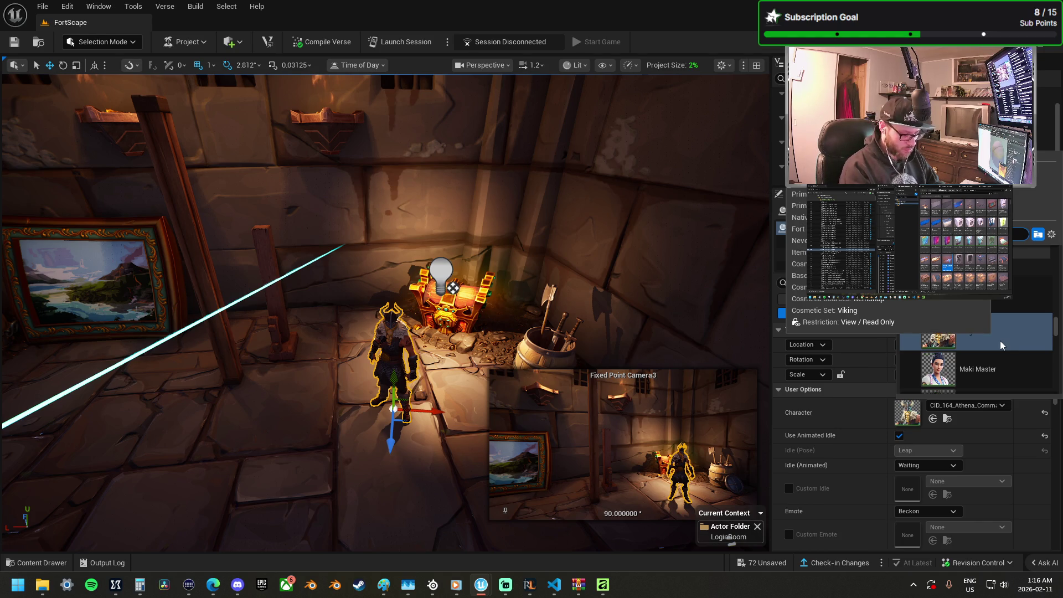
type("vik")
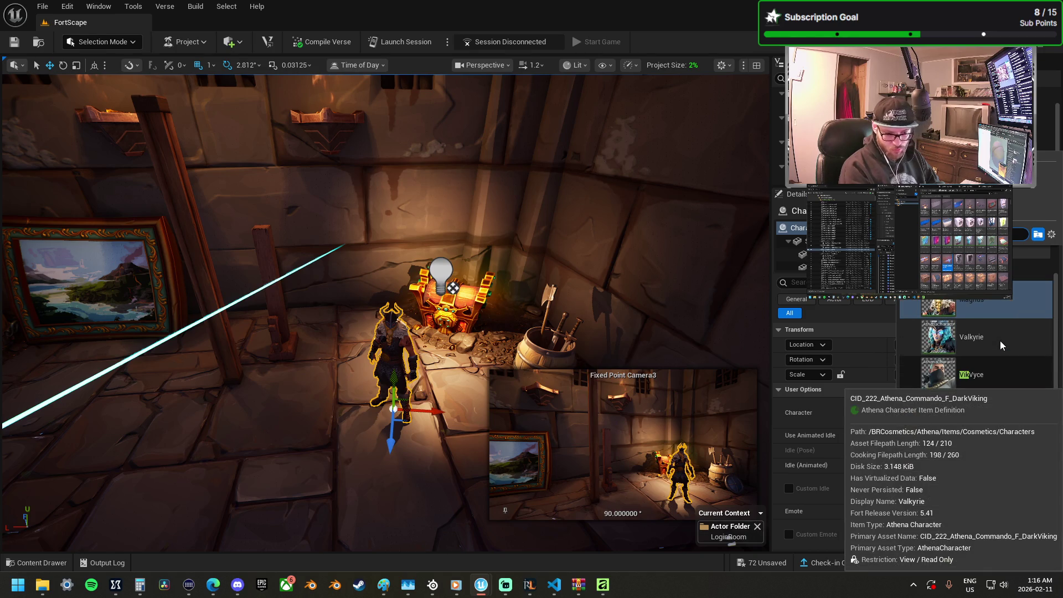
type("i")
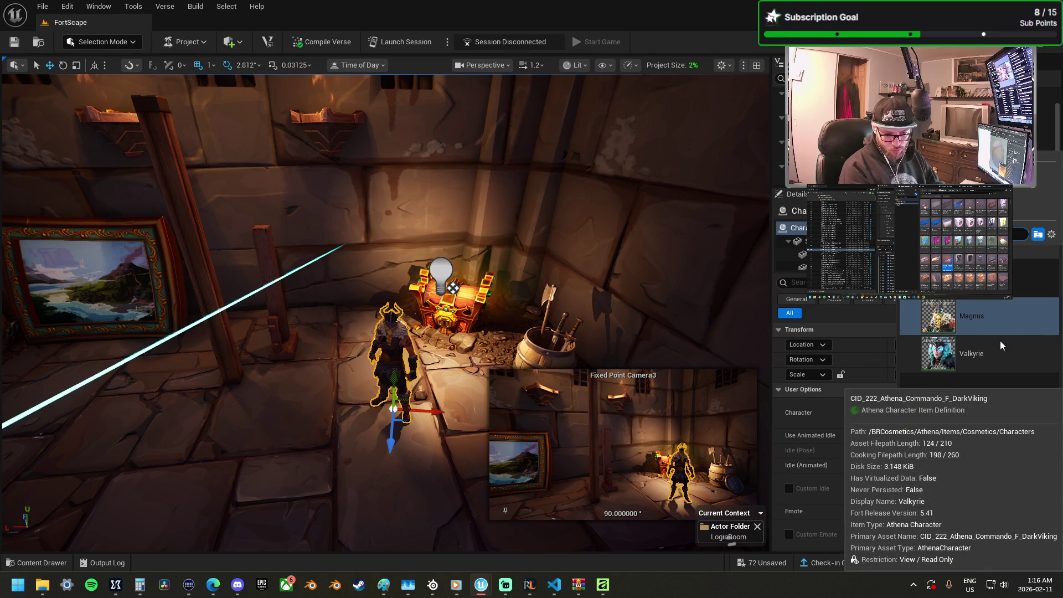
key("BackSpace")
key("BackSpace")
key("BackSpace")
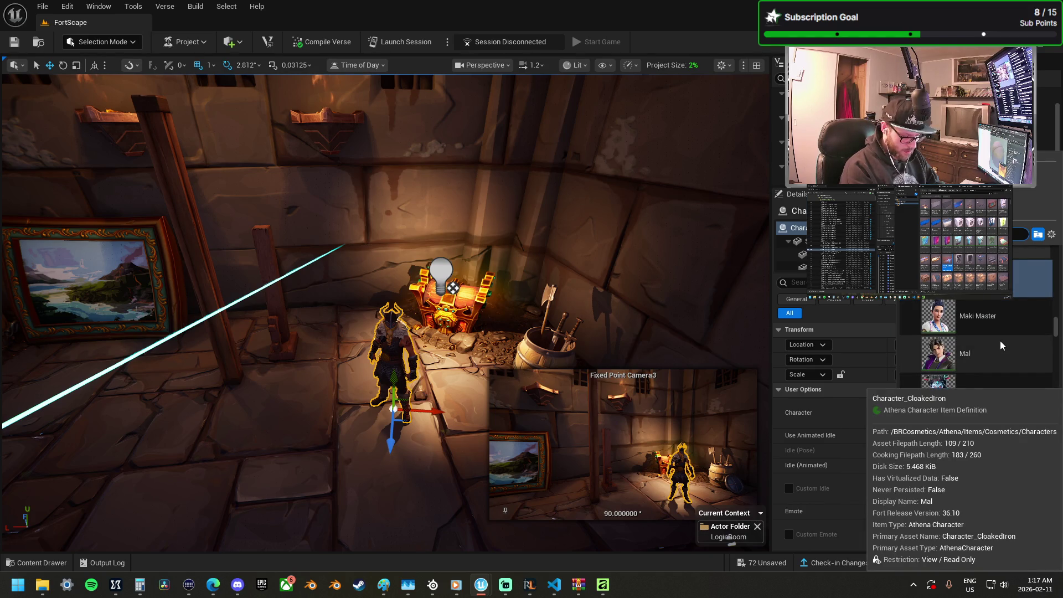
type("knight")
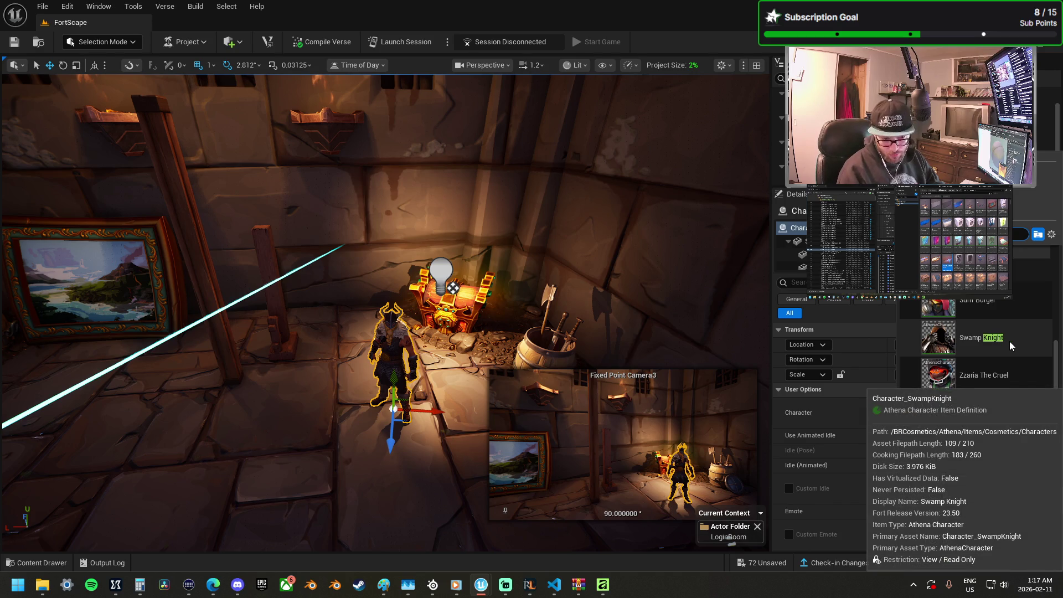
left_click(1021, 347)
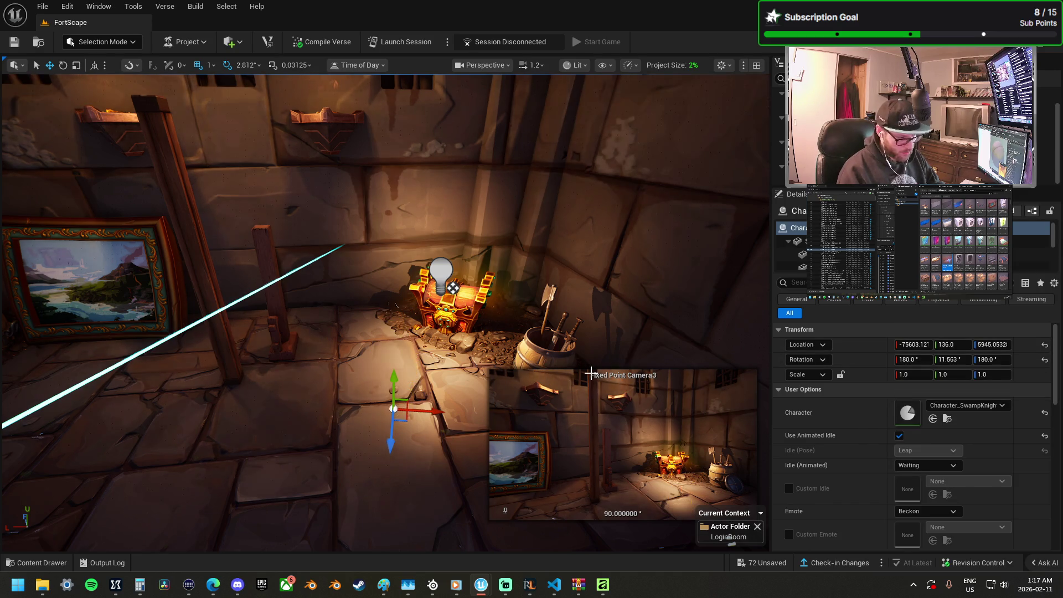
Step: Move the Swamp Knight beside the barrel
scroll(423, 352, "up", 6)
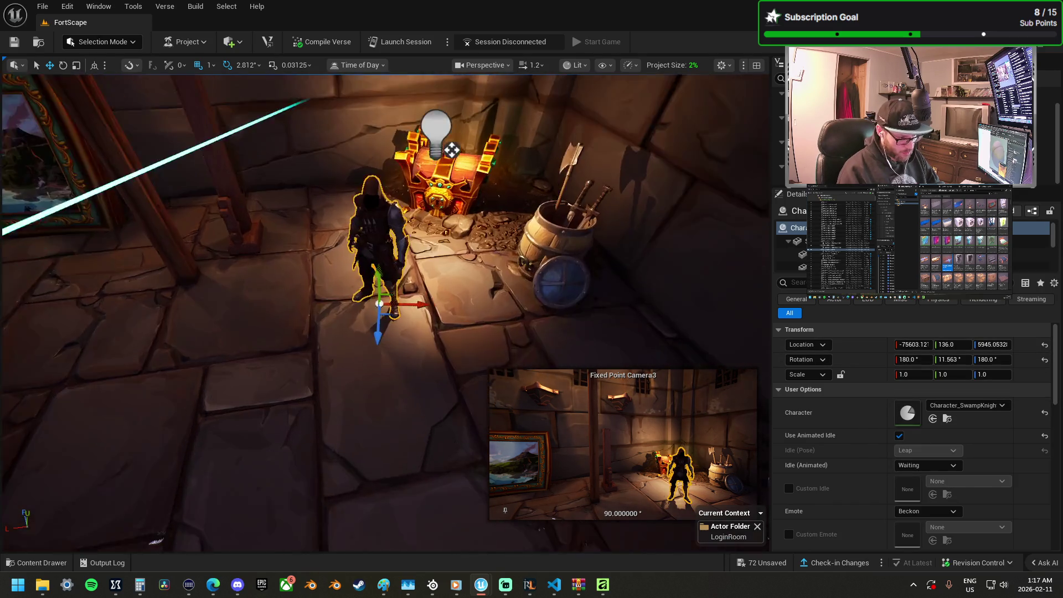
scroll(590, 369, "up", 3)
scroll(591, 369, "down", 5)
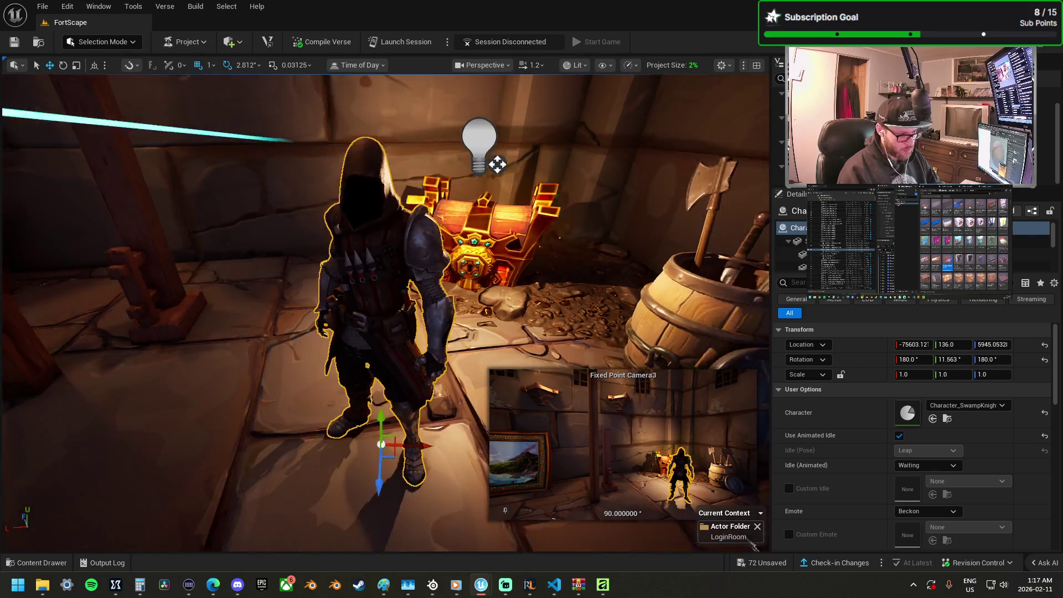
mouse_move(412, 427)
left_mouse_down()
mouse_move(498, 388)
mouse_move(548, 345)
mouse_move(483, 388)
left_mouse_up()
Step: Switch the outfit to Scrapknight Jules (CID_A_077) and rotate the character to 42.5°
key("e")
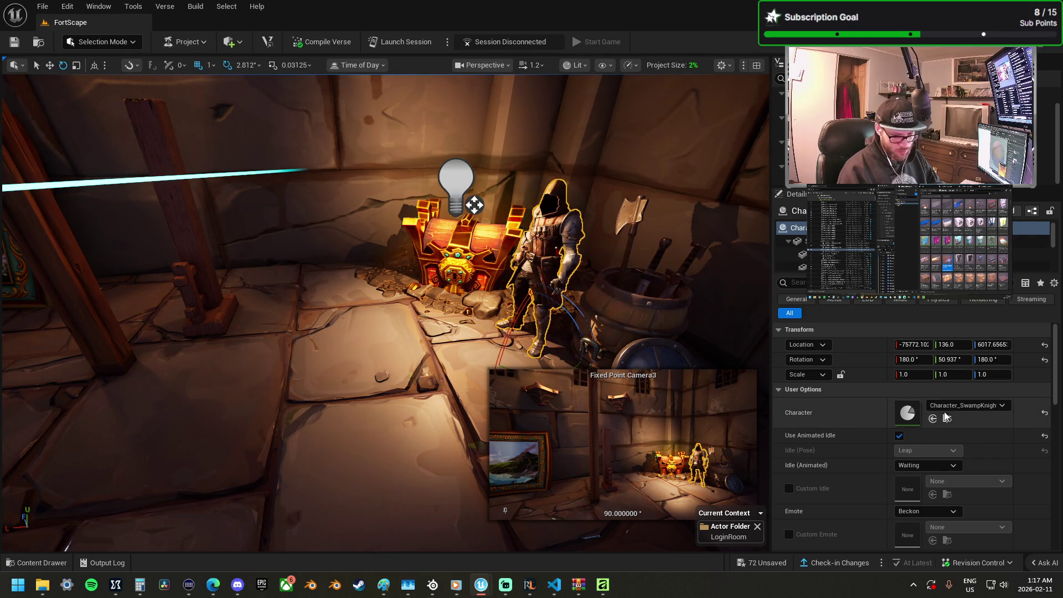
left_click(974, 409)
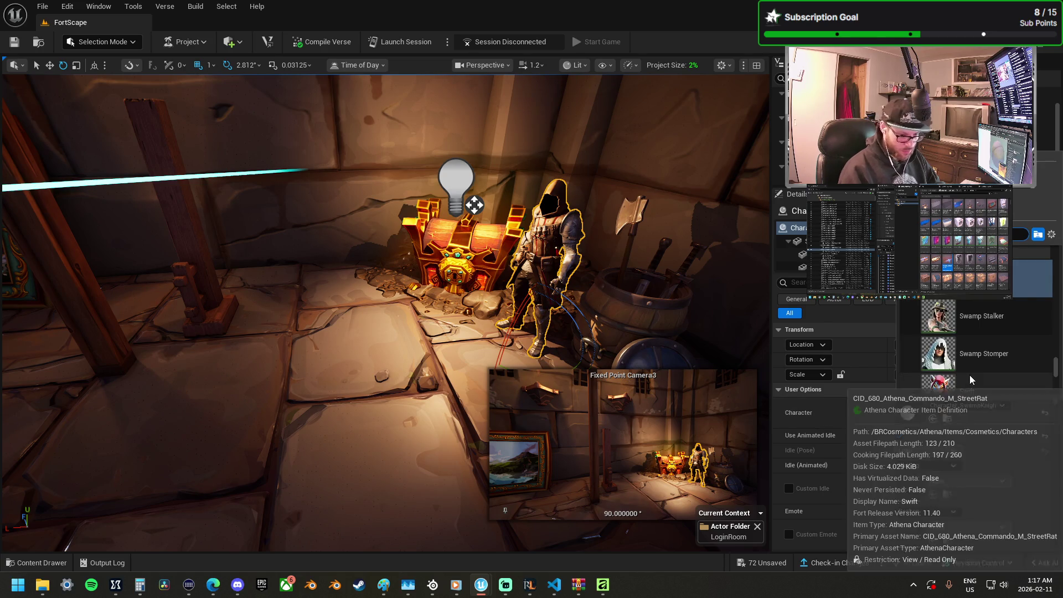
type("knight")
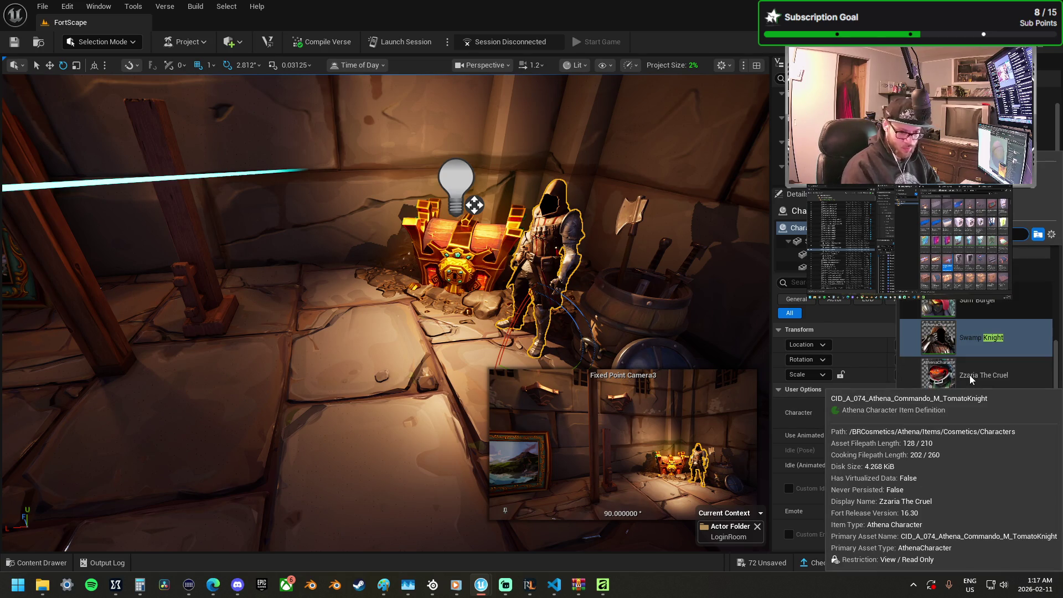
scroll(1012, 357, "up", 3)
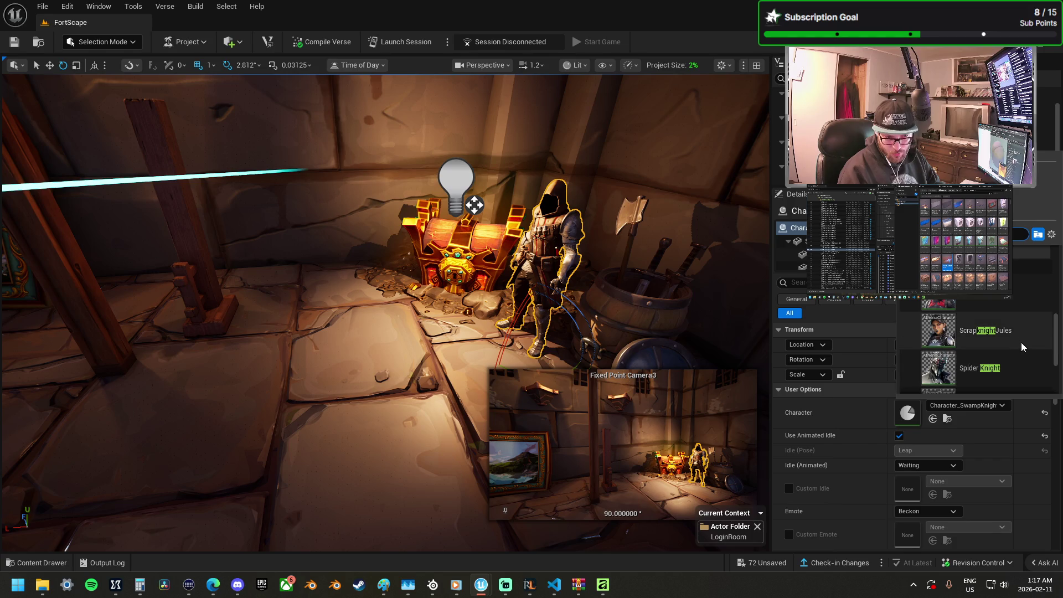
scroll(1029, 360, "up", 5)
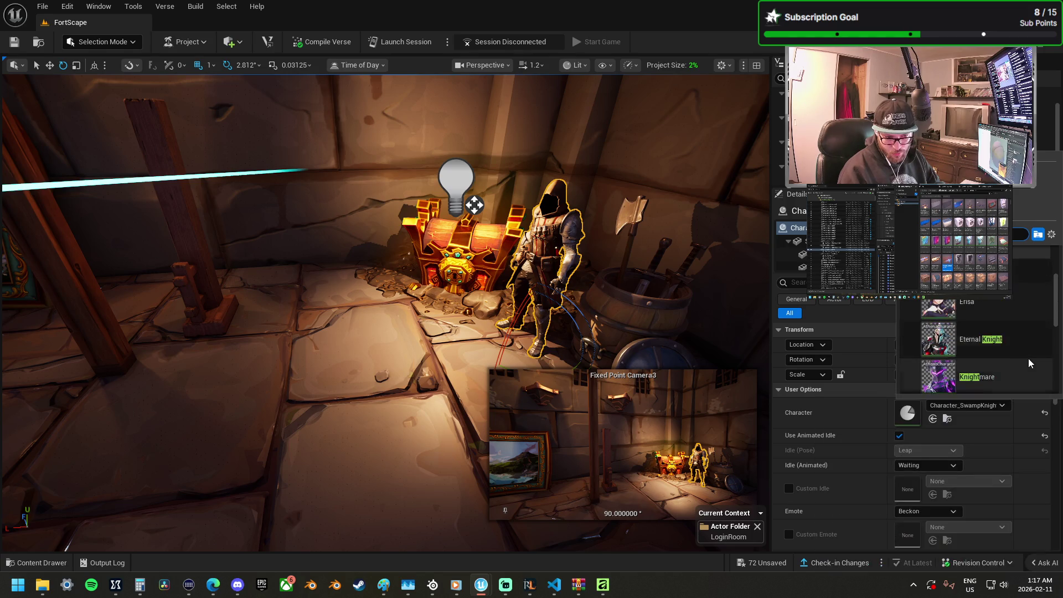
scroll(1024, 360, "down", 5)
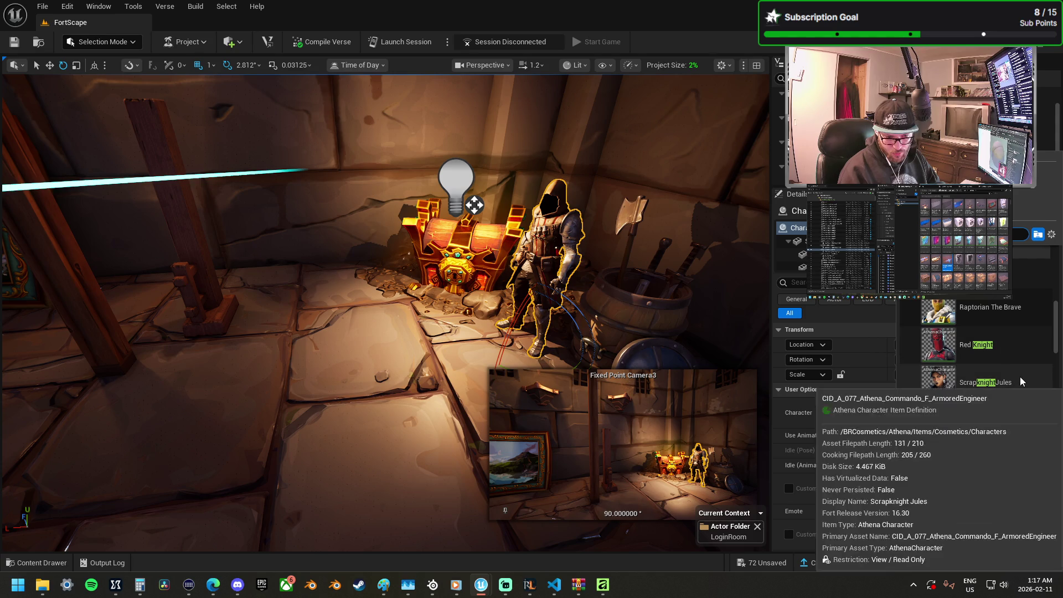
left_click(1018, 382)
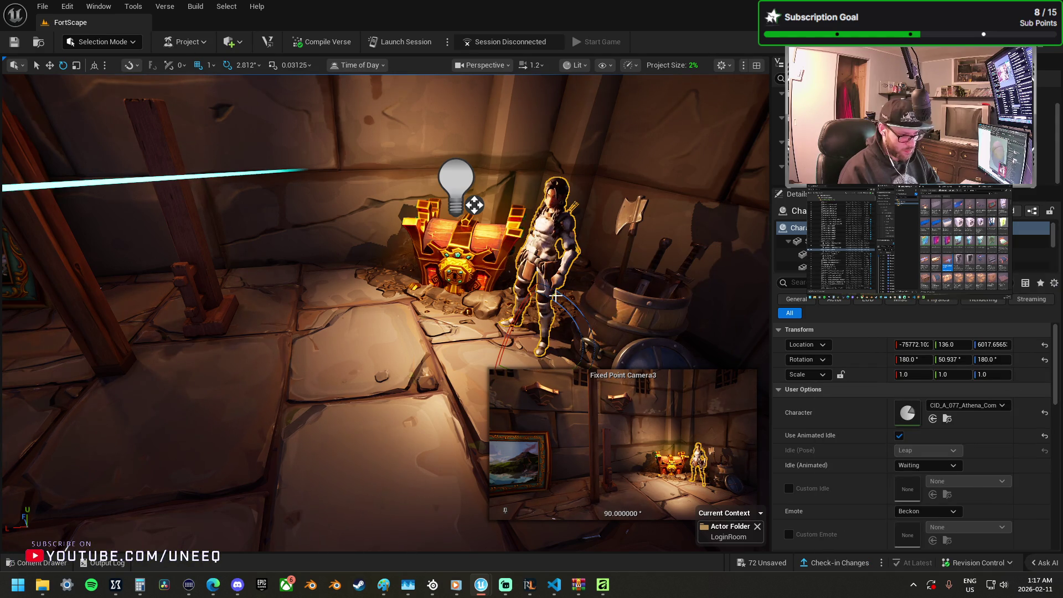
scroll(555, 296, "up", 10)
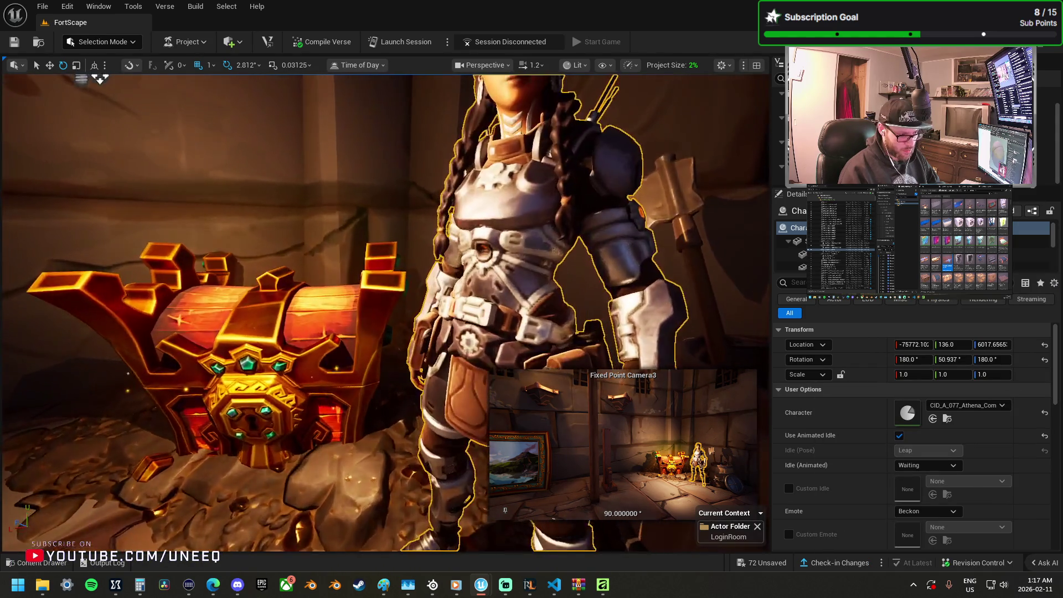
scroll(386, 312, "down", 10)
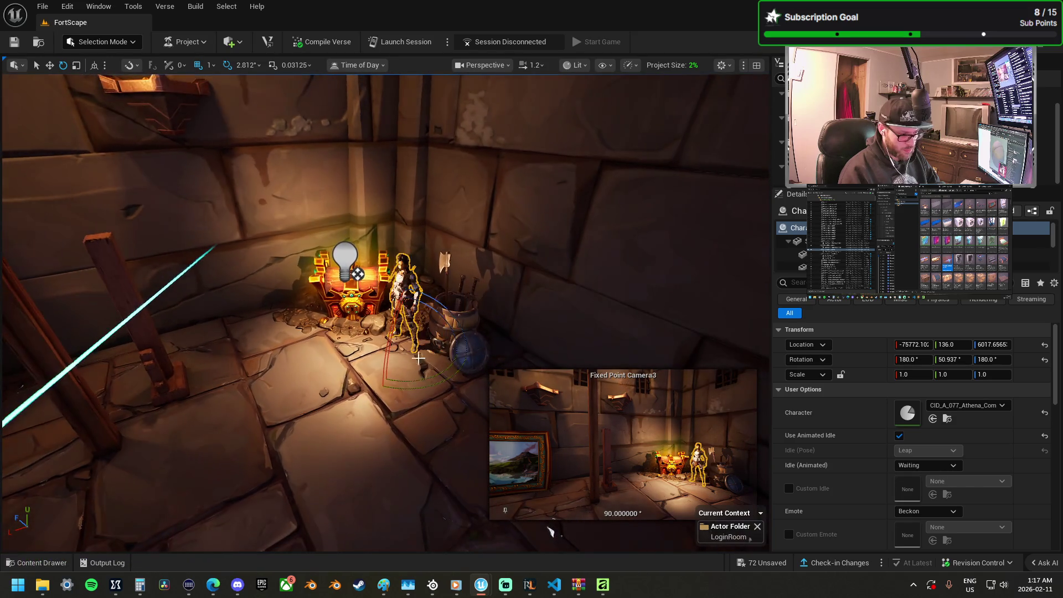
left_click_drag(426, 384, 415, 388)
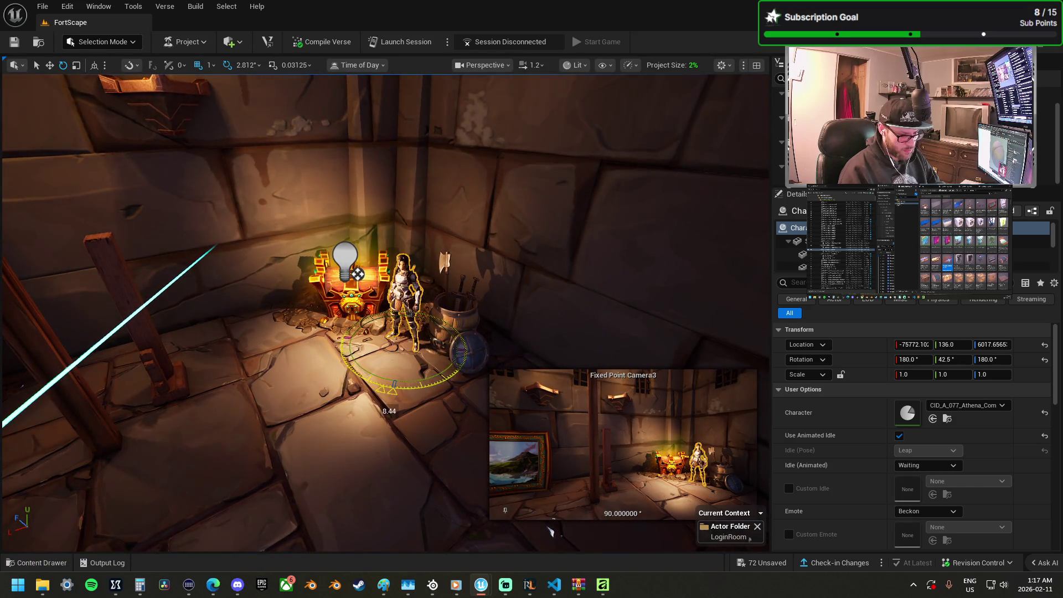
Step: Turn off animated idle and try the Strut and Stand Tall idle poses
left_click(899, 435)
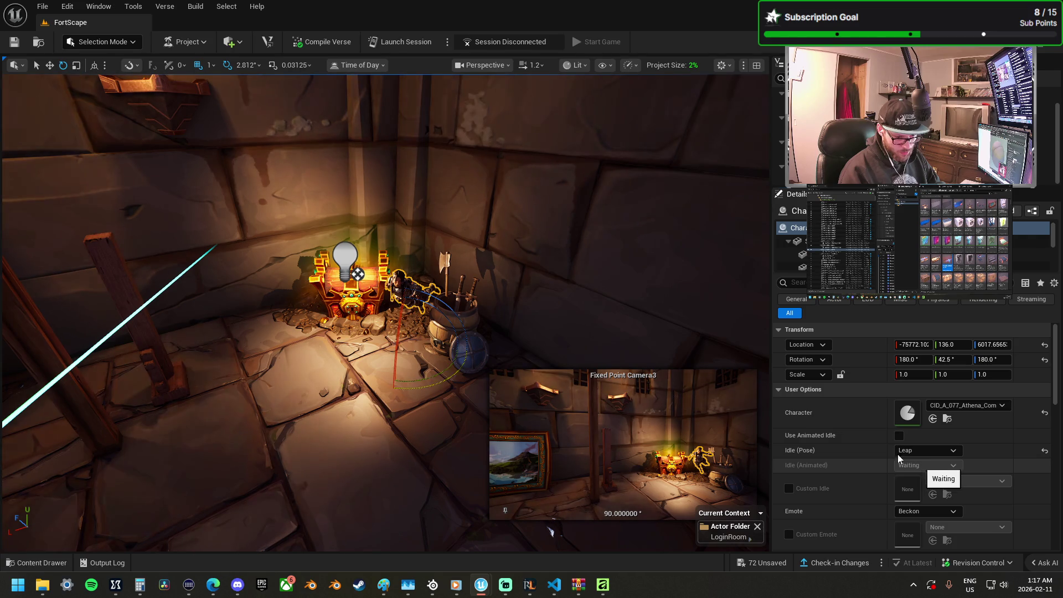
scroll(386, 312, "up", 8)
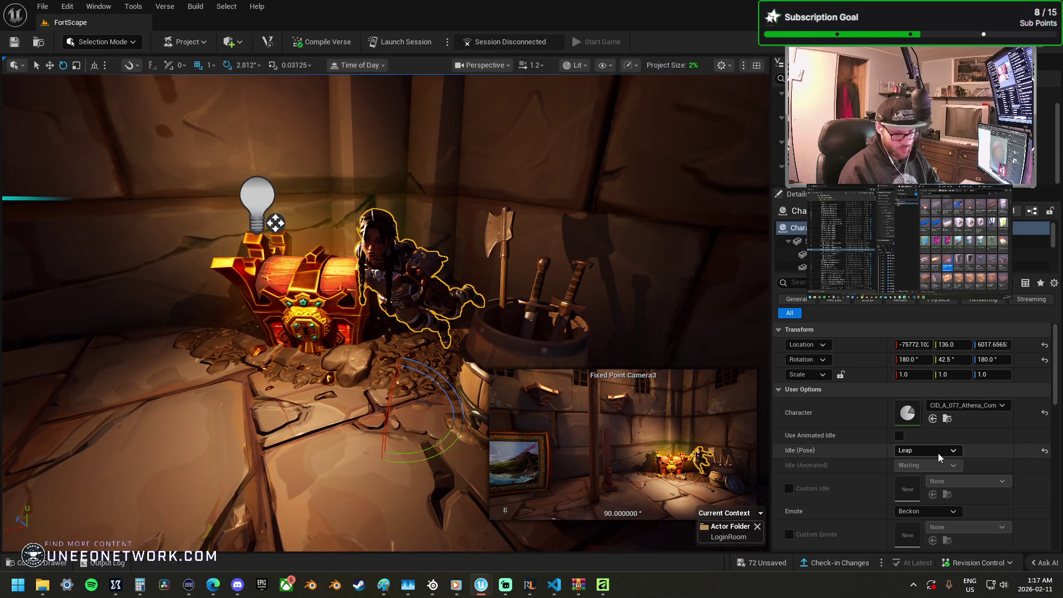
left_click(938, 453)
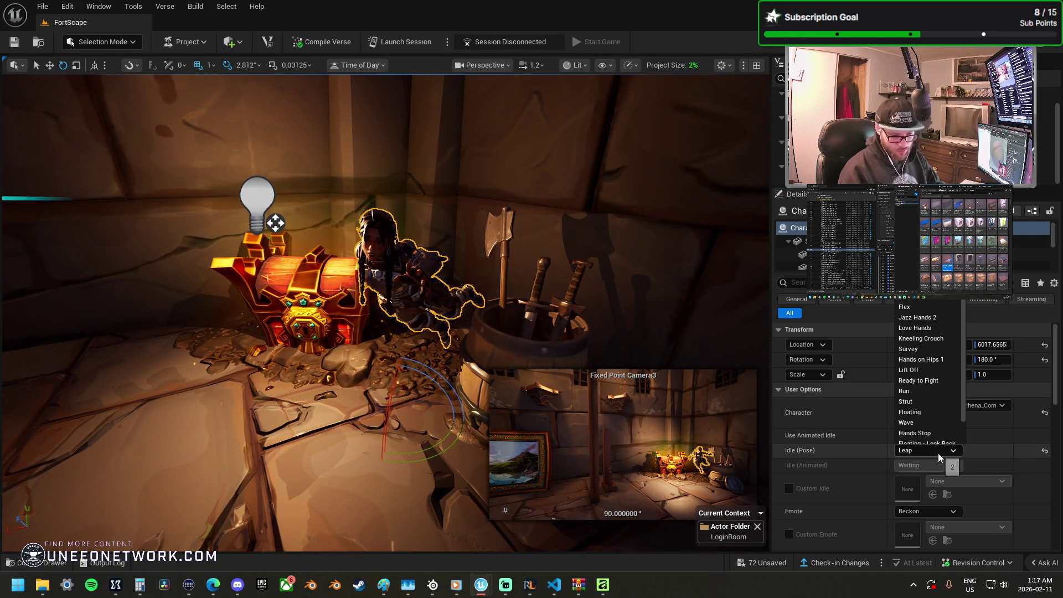
scroll(938, 406, "down", 1)
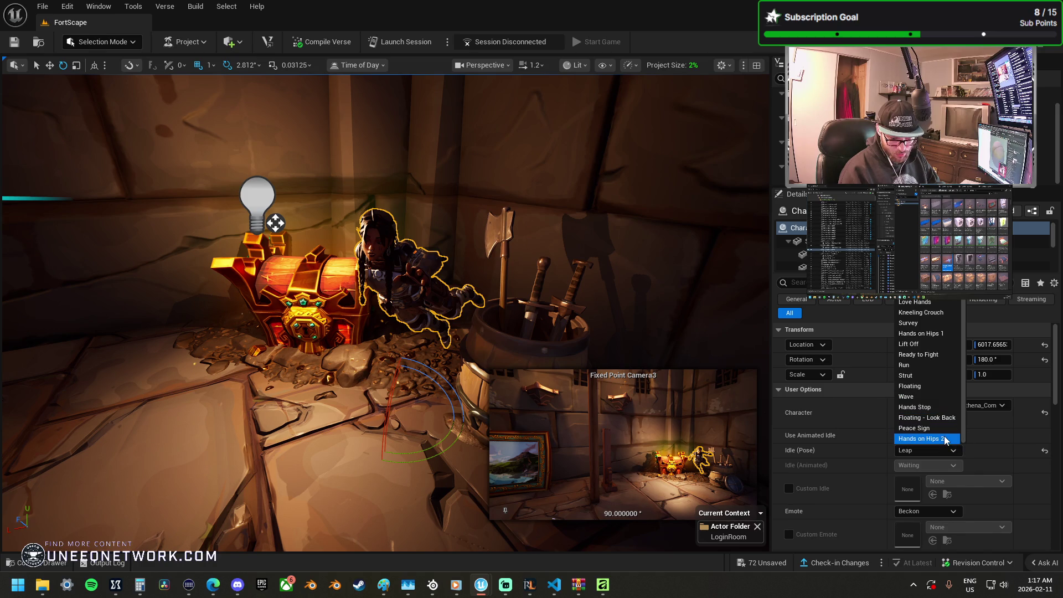
left_click(930, 374)
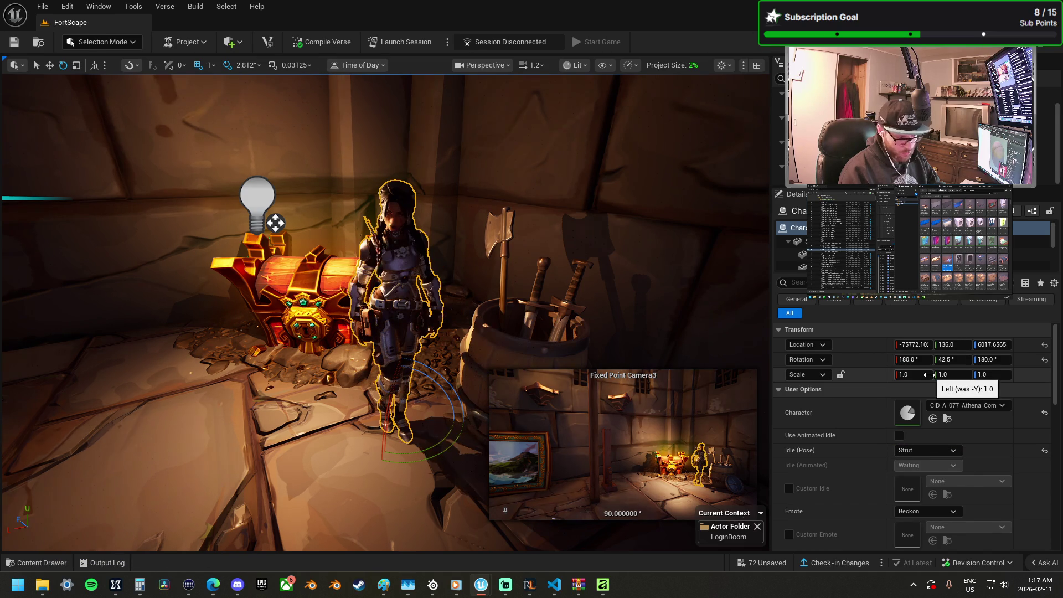
left_click(923, 451)
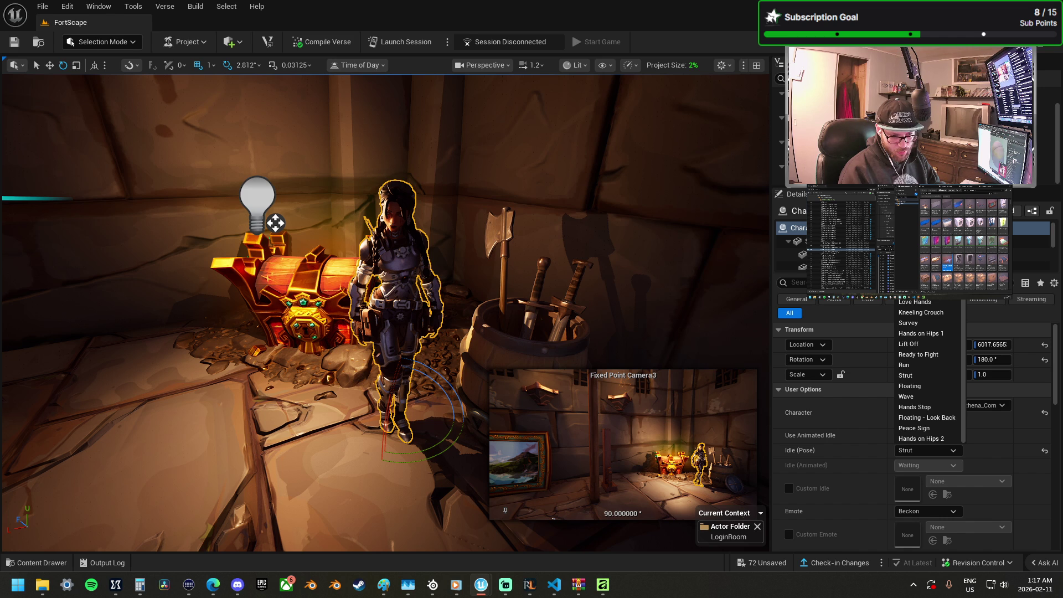
left_click(920, 292)
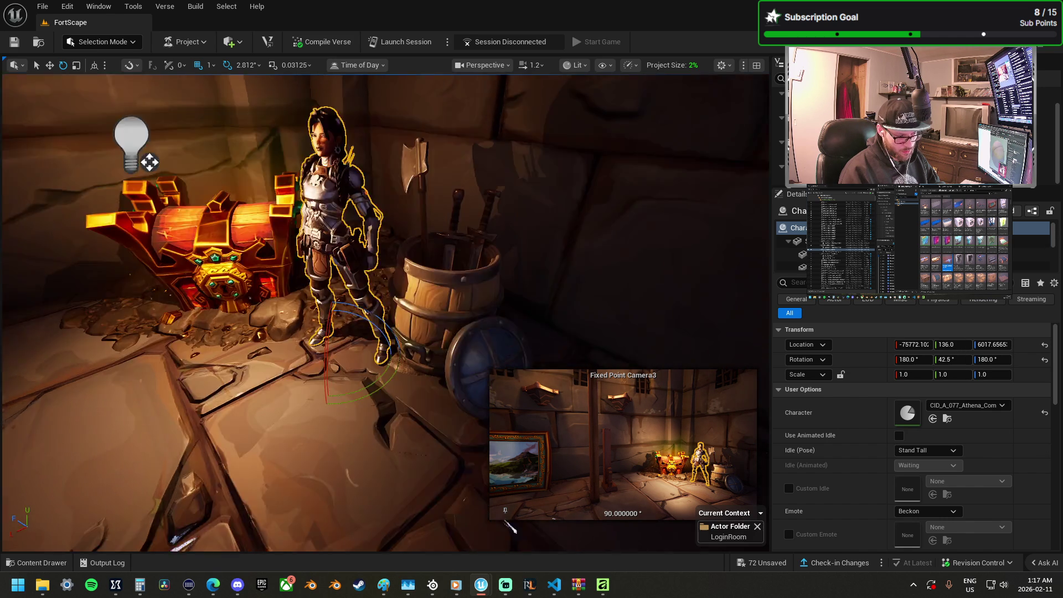
Step: Set the character's idle pose to Kneeling Crouch
mouse_move(450, 308)
left_mouse_down()
mouse_move(450, 410)
mouse_move(441, 354)
left_mouse_up()
left_click(934, 454)
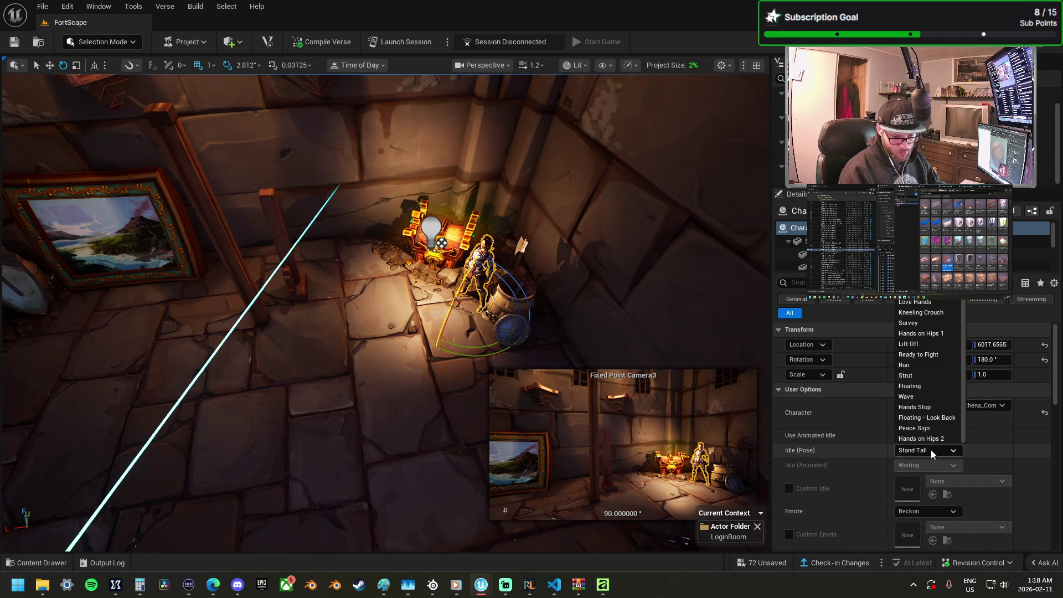
scroll(929, 371, "up", 1)
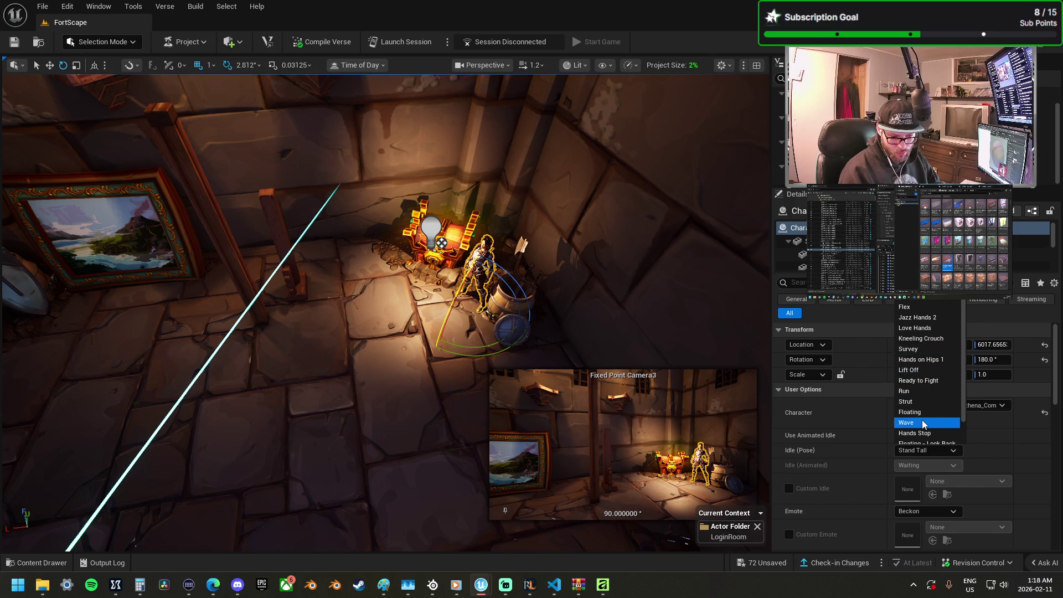
scroll(928, 438, "down", 1)
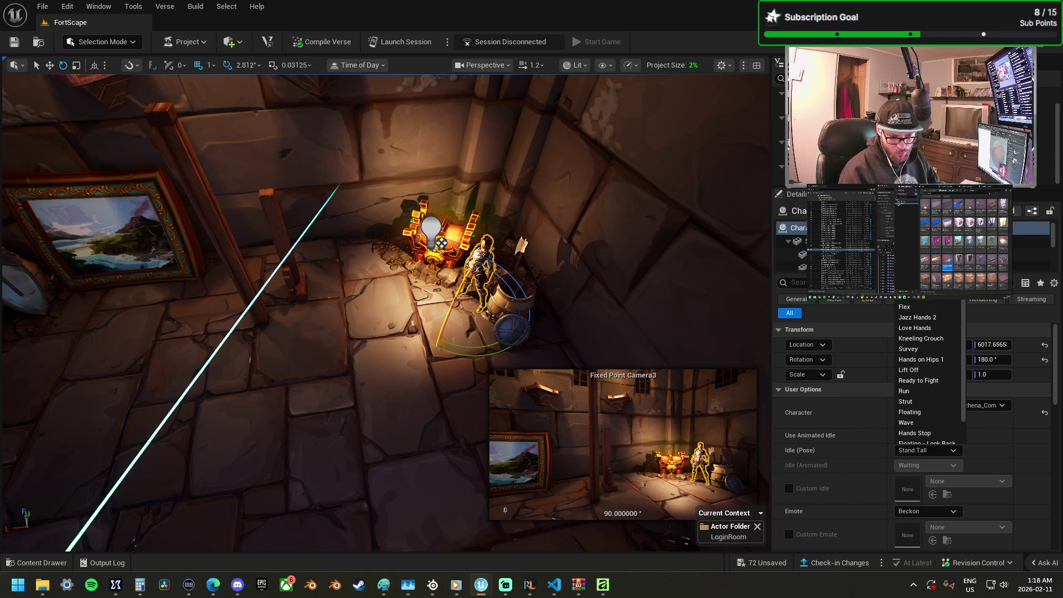
left_click(922, 338)
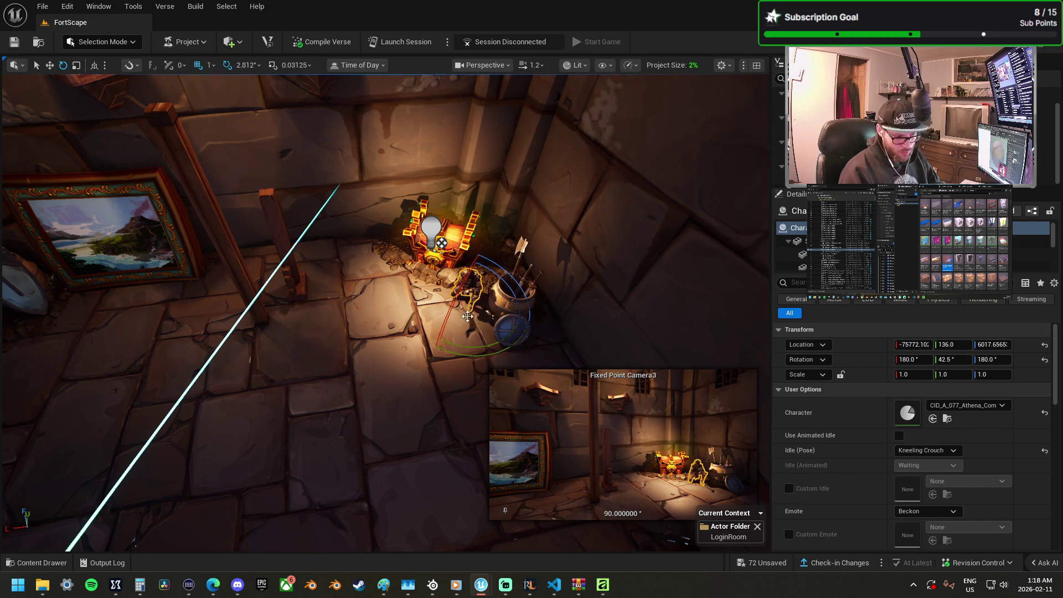
scroll(386, 312, "down", 5)
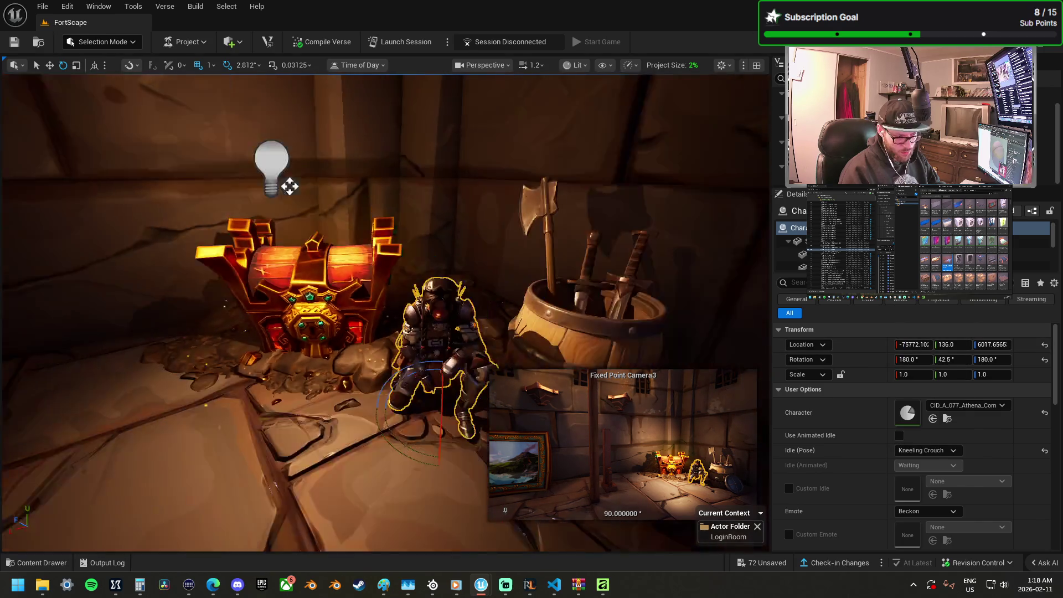
scroll(481, 324, "up", 3)
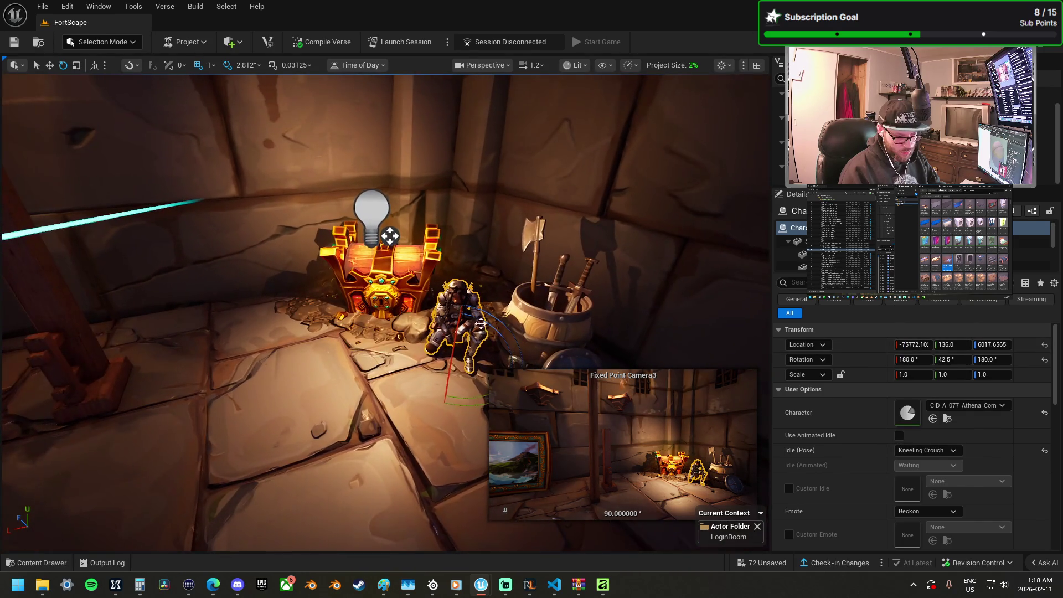
Step: Turn the kneeling character to about 87.5° yaw and nudge it into place
left_click_drag(467, 405, 412, 402)
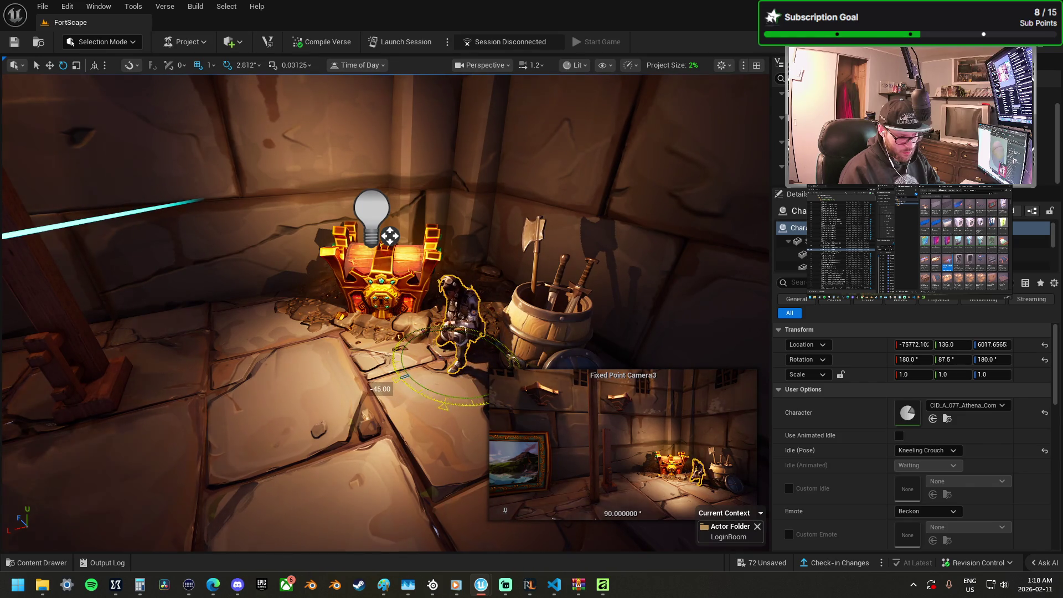
scroll(433, 352, "down", 3)
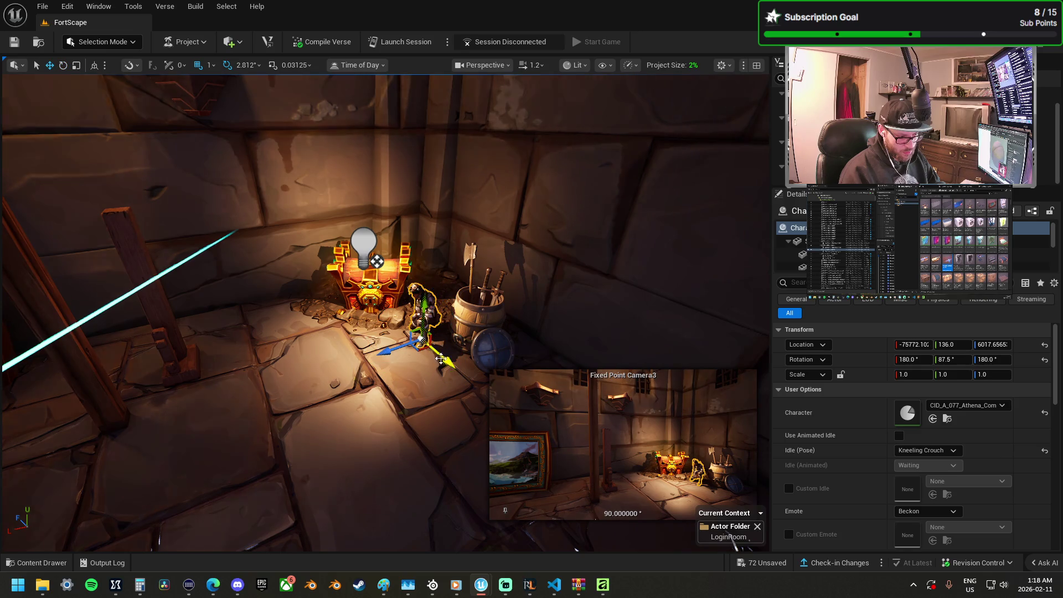
left_click_drag(441, 359, 399, 360)
mouse_move(404, 304)
left_mouse_down()
mouse_move(344, 387)
mouse_move(305, 416)
left_mouse_up()
Step: Move Fixed Point Camera3 to about -75332, 337, 5756
left_click(268, 416)
mouse_move(305, 377)
left_mouse_down()
mouse_move(346, 338)
mouse_move(312, 351)
left_mouse_up()
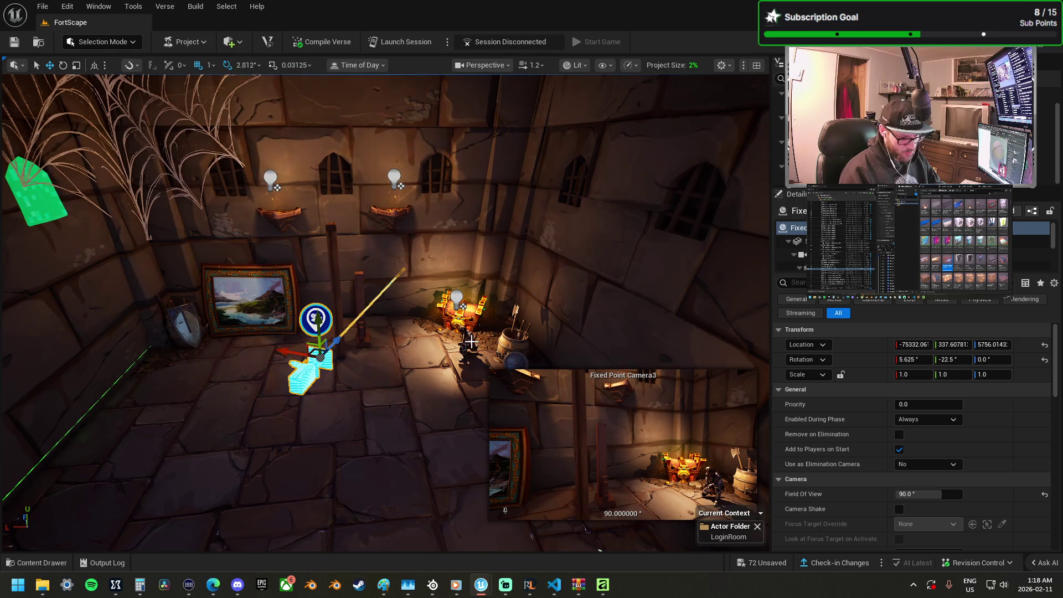
mouse_move(432, 350)
left_mouse_down()
mouse_move(410, 344)
mouse_move(432, 350)
mouse_move(368, 355)
left_mouse_up()
Step: Delete the wooden pillar by the paintings and the tall wooden post beside the chest
left_click(369, 354)
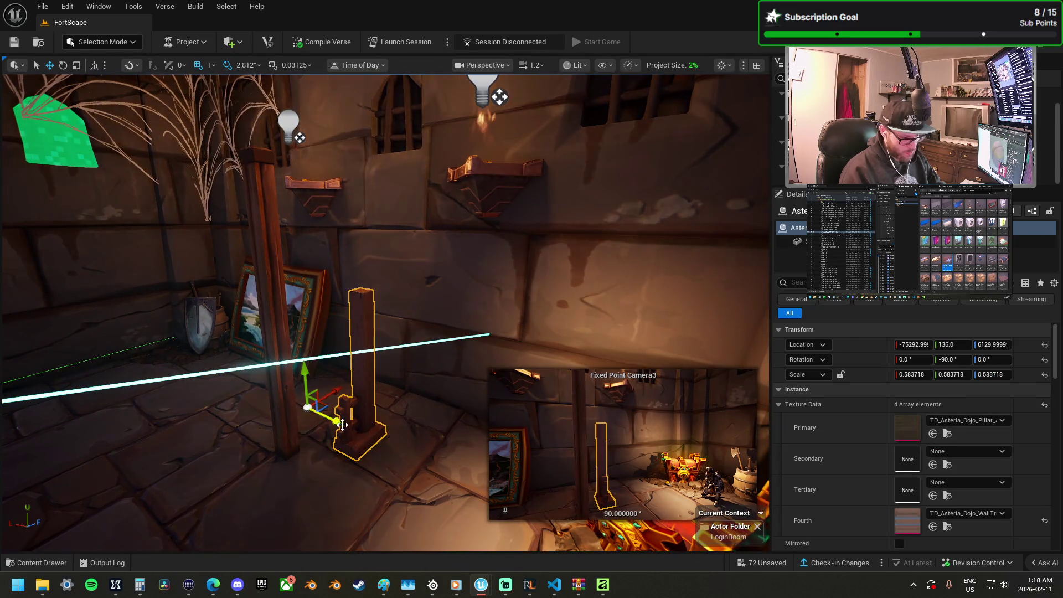
key("Delete")
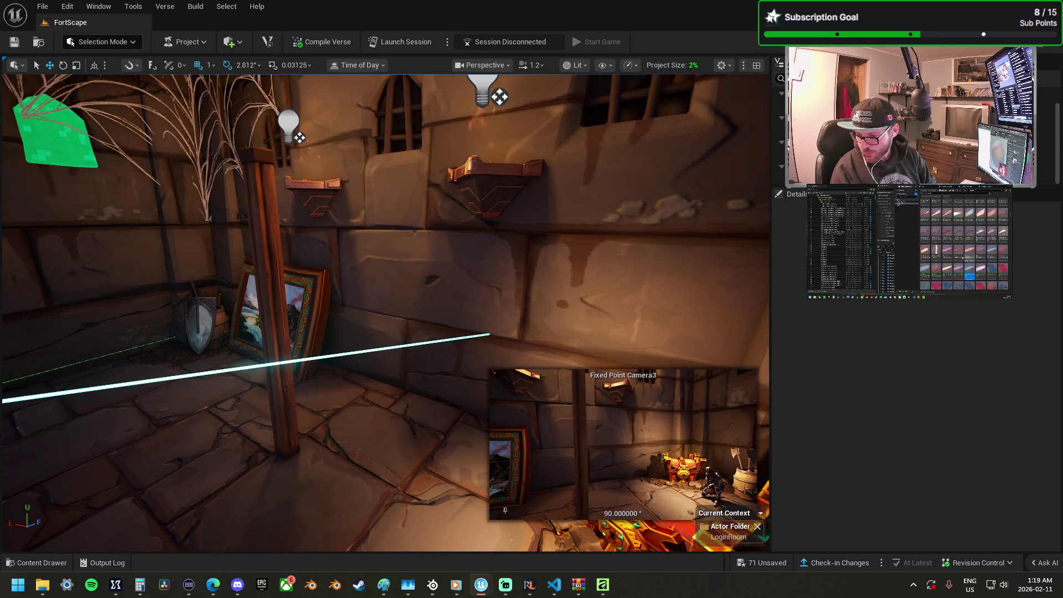
left_click(282, 372)
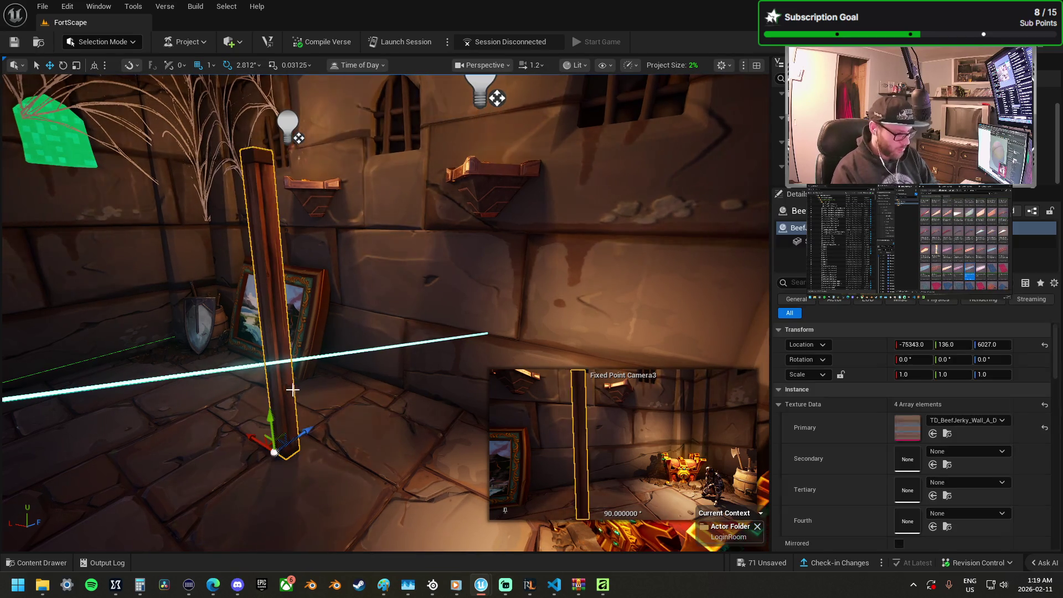
mouse_move(357, 380)
left_mouse_down()
mouse_move(333, 366)
mouse_move(338, 388)
mouse_move(343, 377)
left_mouse_up()
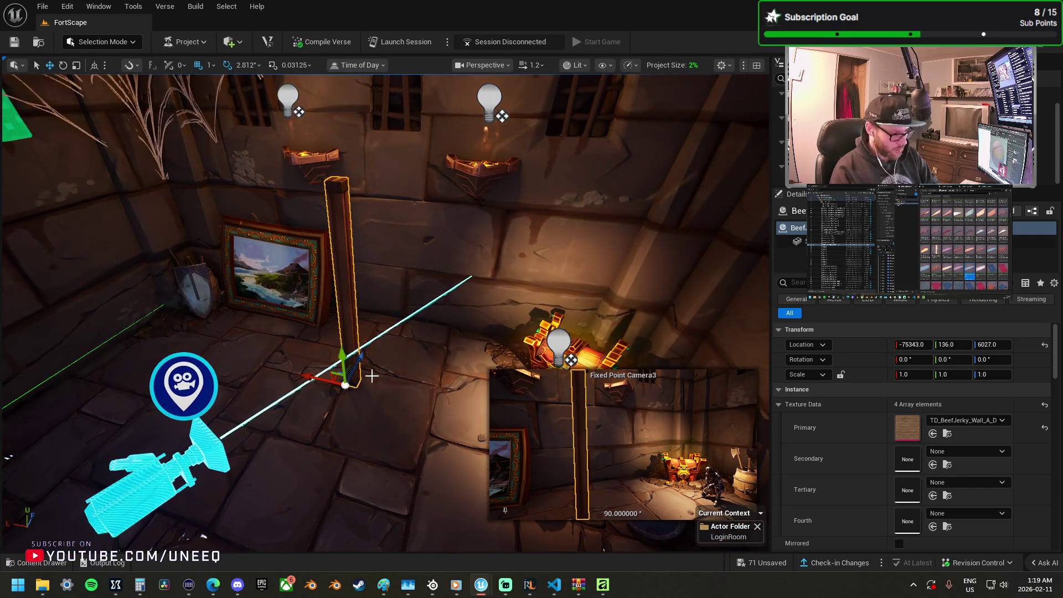
key("Delete")
left_click(125, 45)
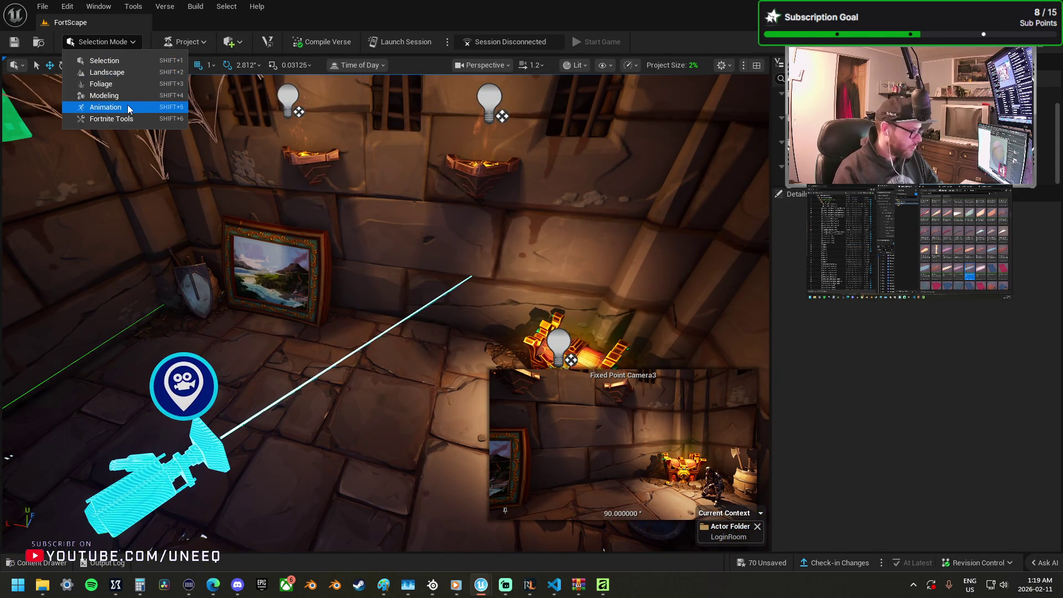
Step: Place a 100×100×100 Modeling Mode box with subdivisions set to 1 and frame it
left_click(125, 97)
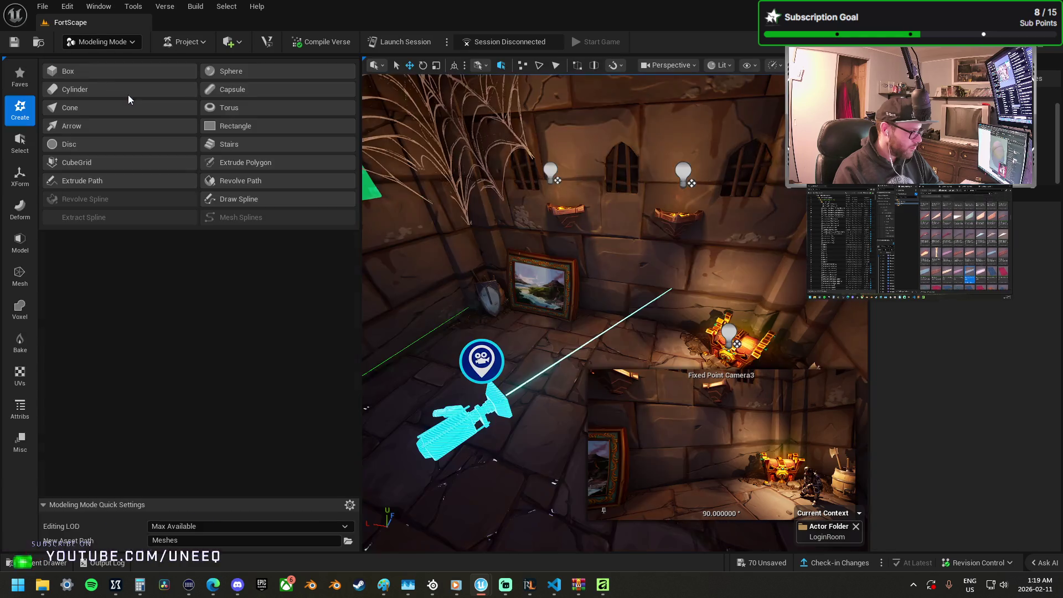
left_click(93, 72)
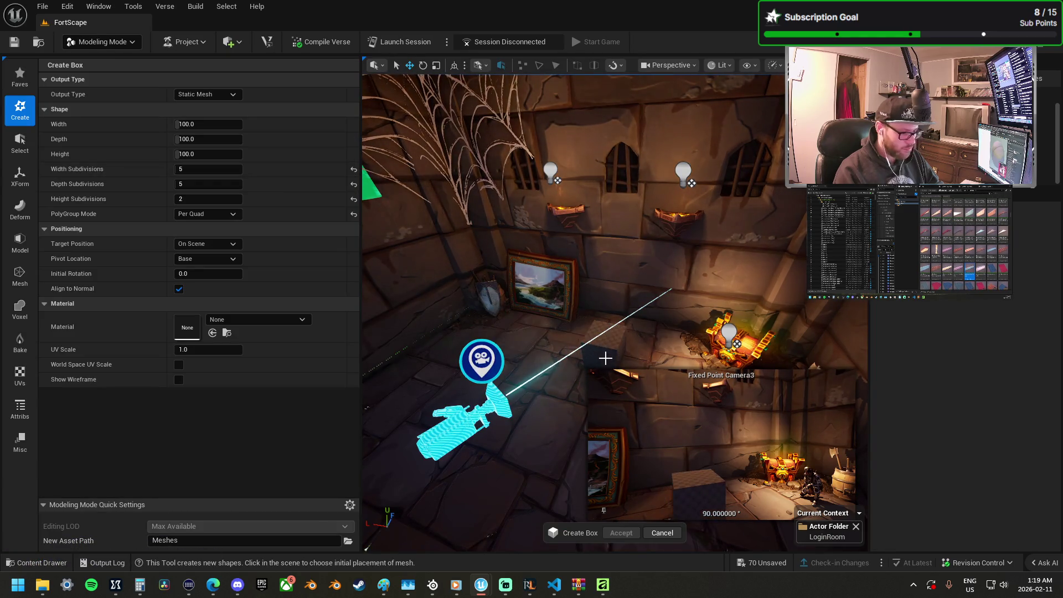
left_click(606, 356)
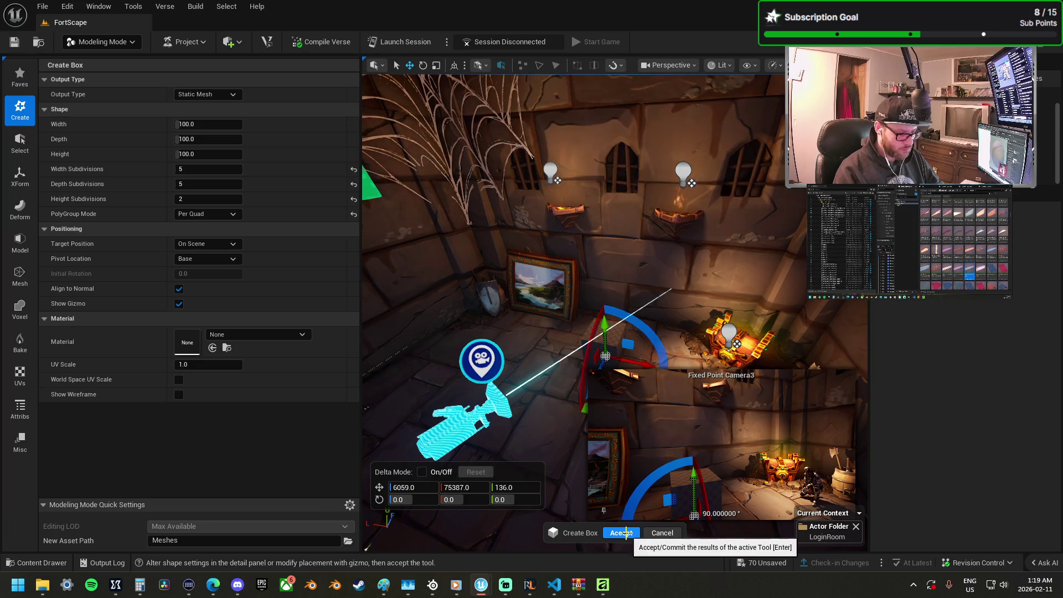
left_click(198, 170)
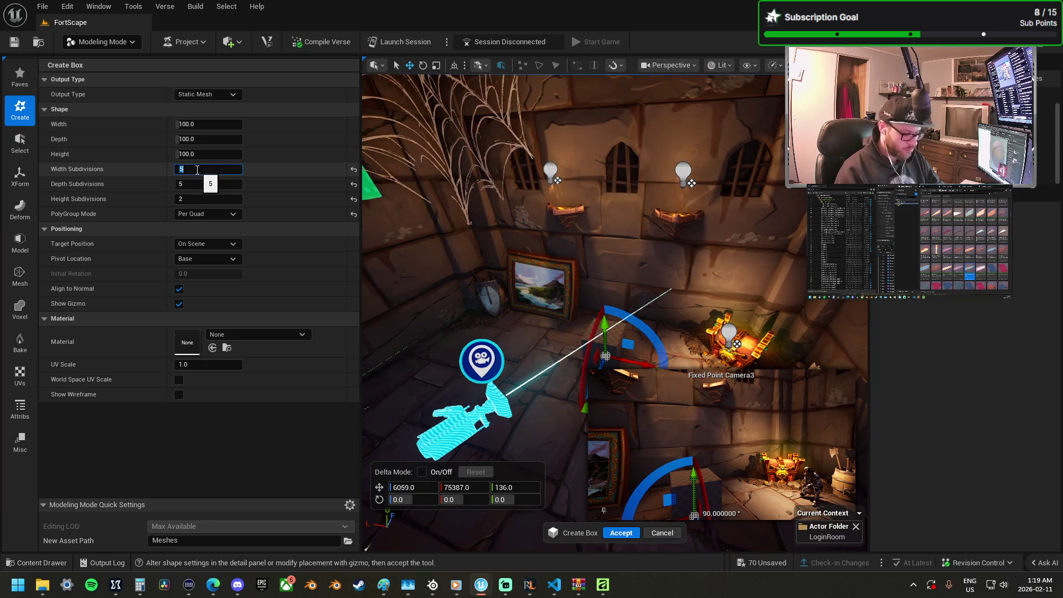
type("1")
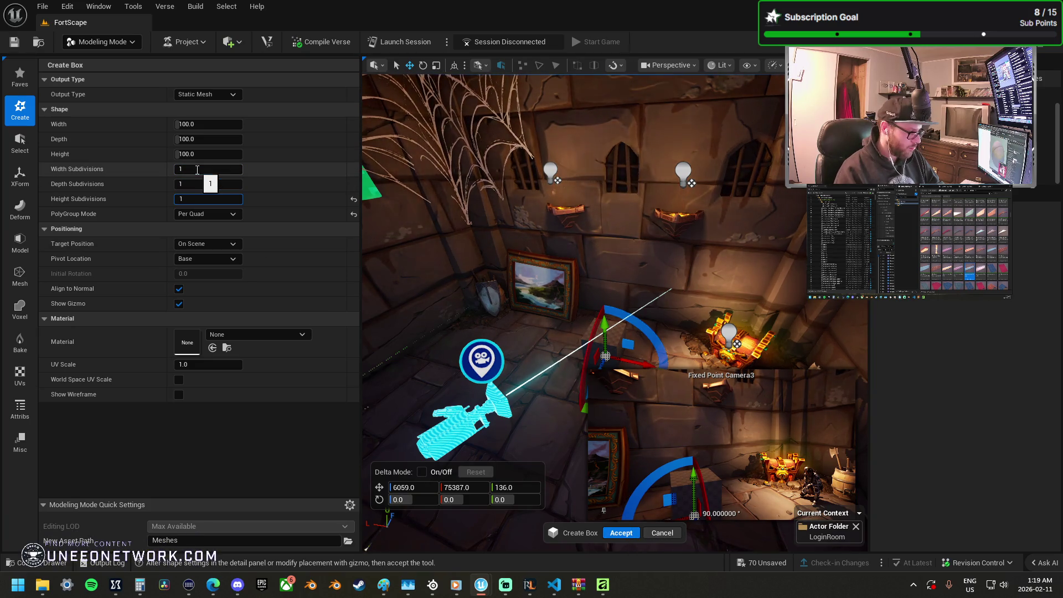
left_click(621, 532)
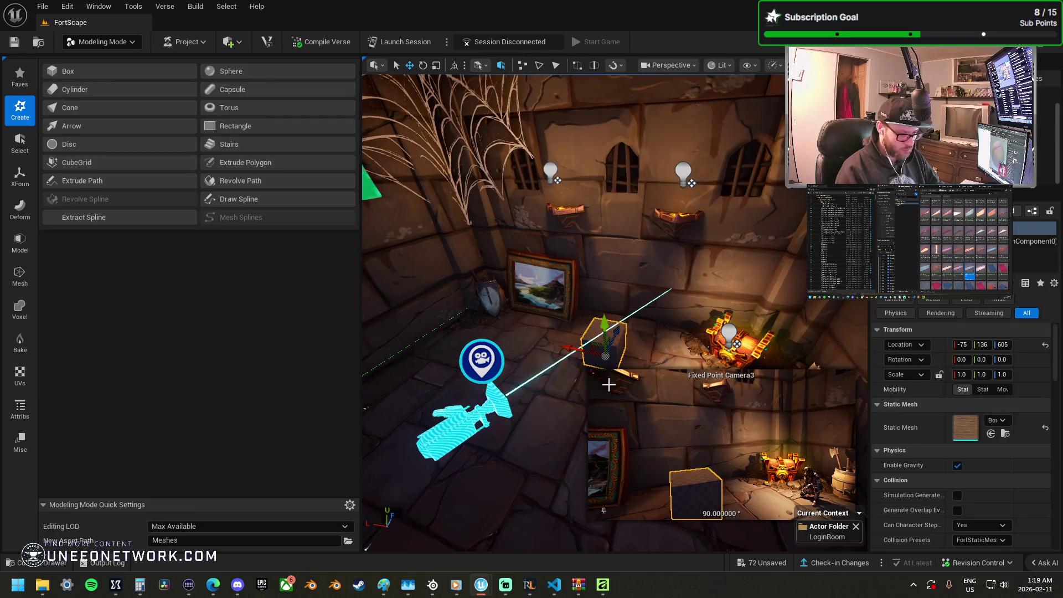
key("f")
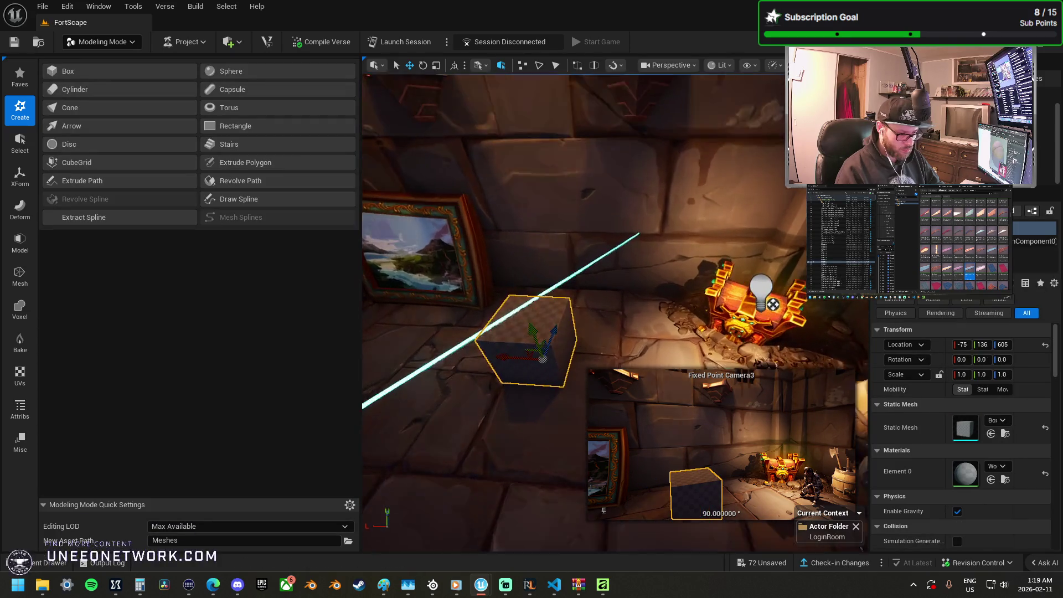
left_click_drag(579, 382, 615, 270)
left_click(20, 243)
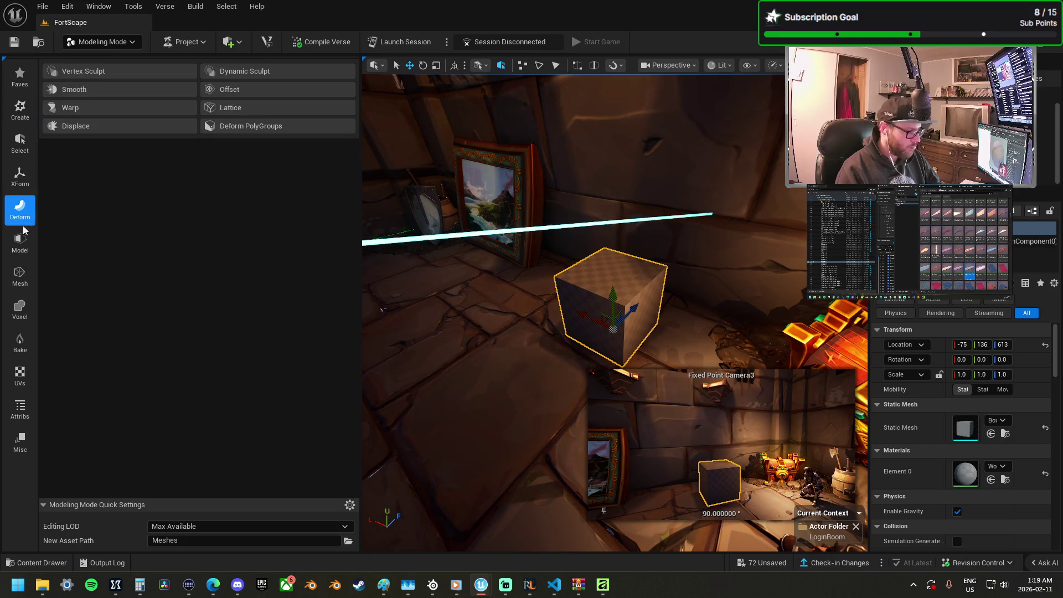
Step: Raise the box's top face with Extrude and Push/Pull in PolyGroup Edit into a taller column
left_click(97, 72)
left_click(615, 272)
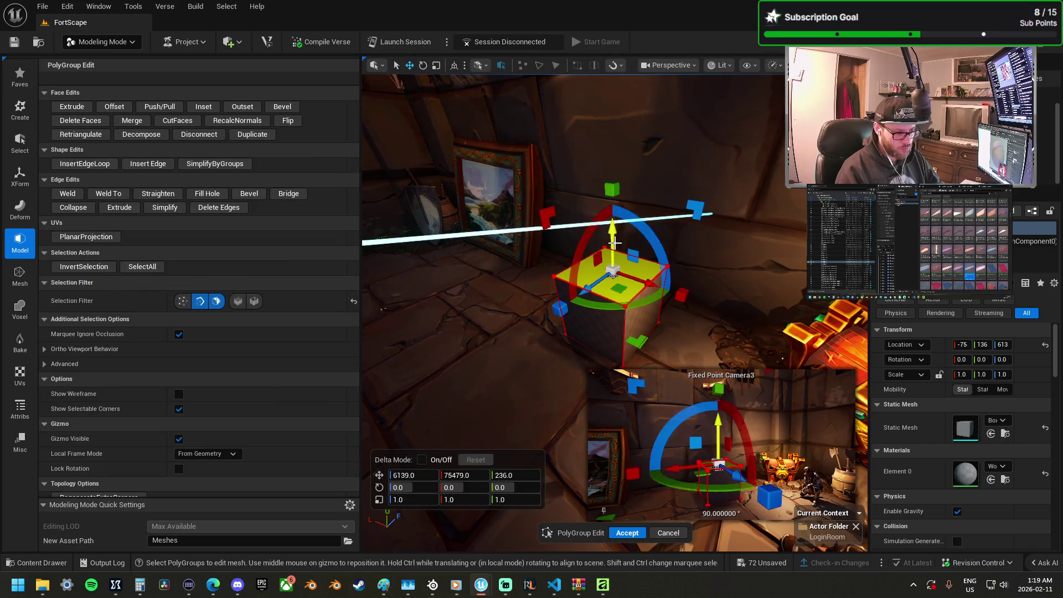
left_click_drag(612, 202, 607, 137)
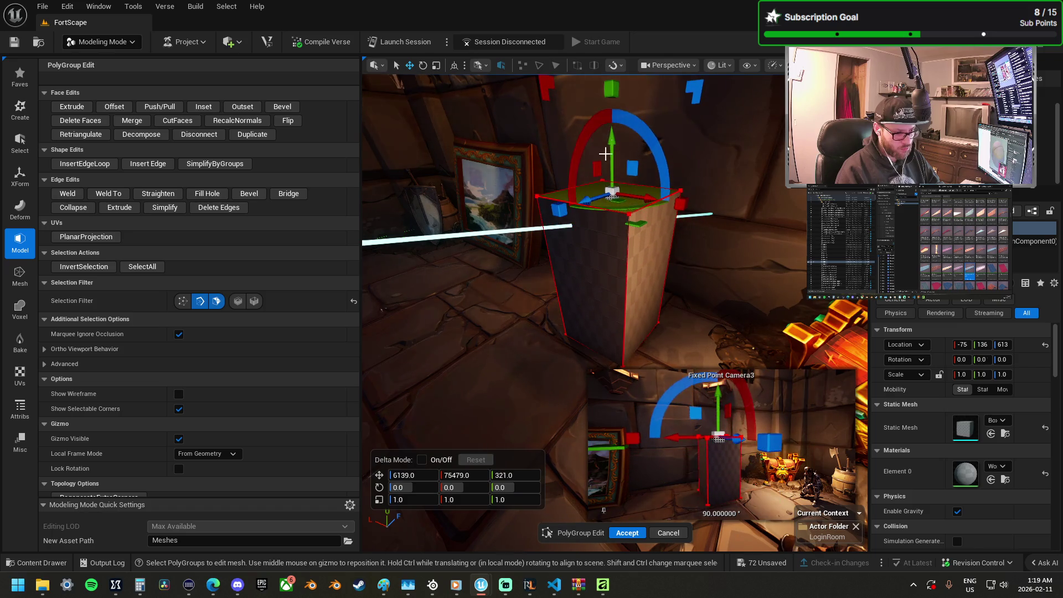
scroll(554, 310, "up", 5)
mouse_move(470, 115)
left_mouse_down()
mouse_move(477, 177)
mouse_move(318, 157)
left_mouse_up()
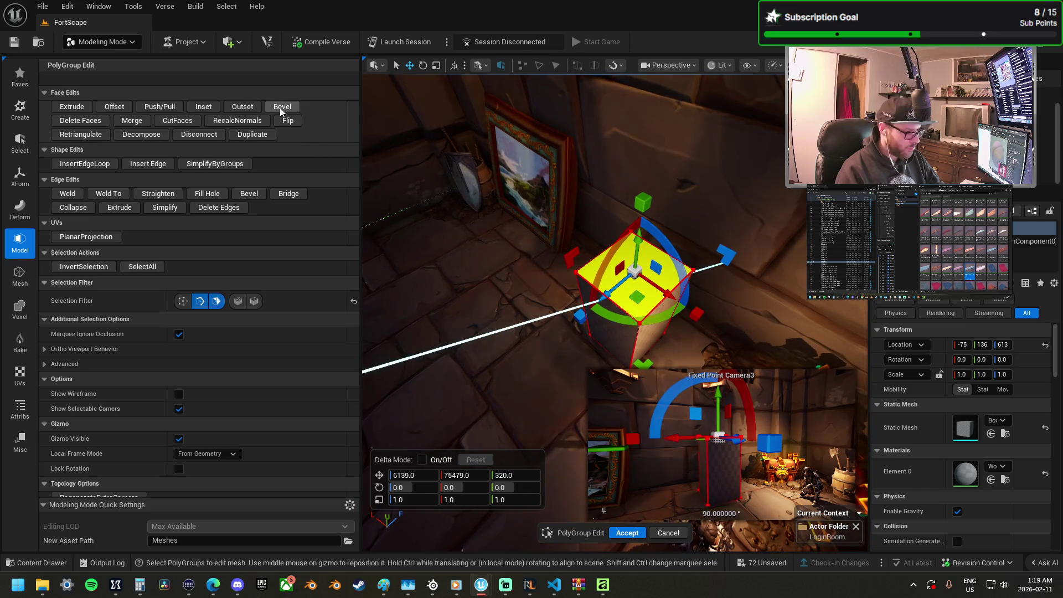
left_click(77, 109)
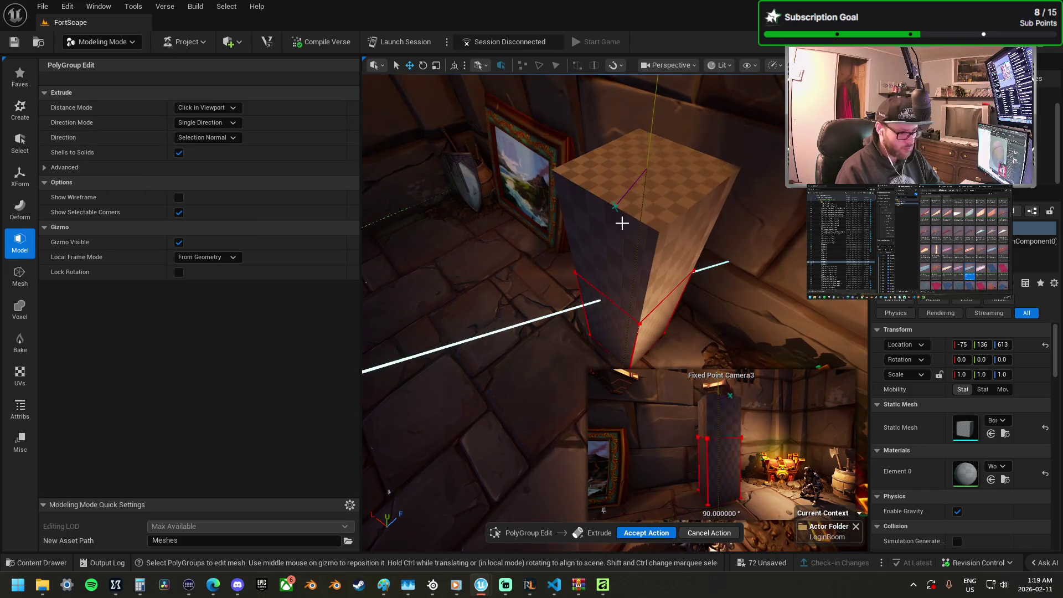
left_click(622, 187)
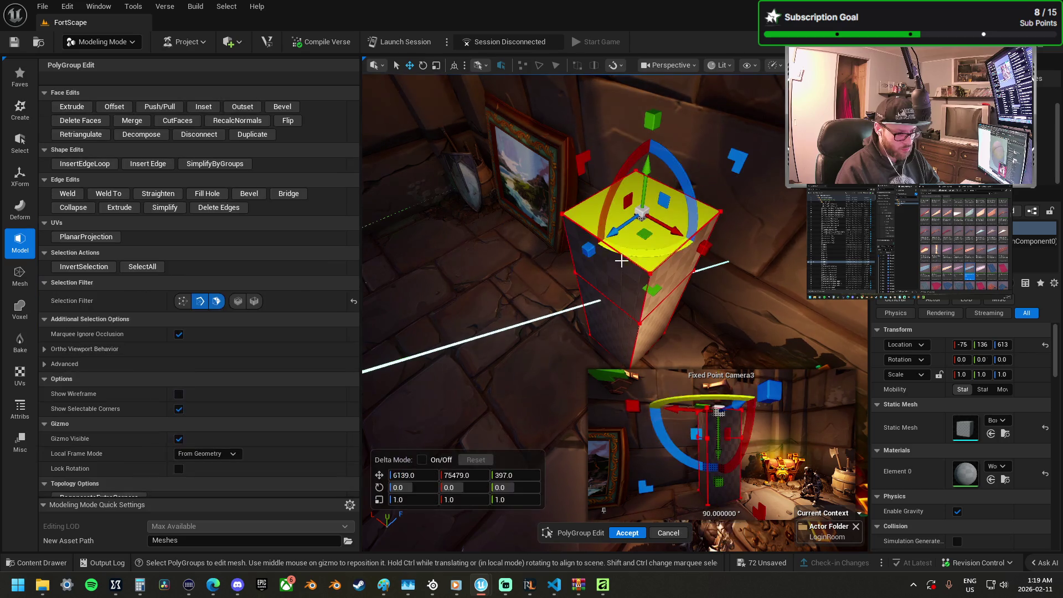
left_click(160, 106)
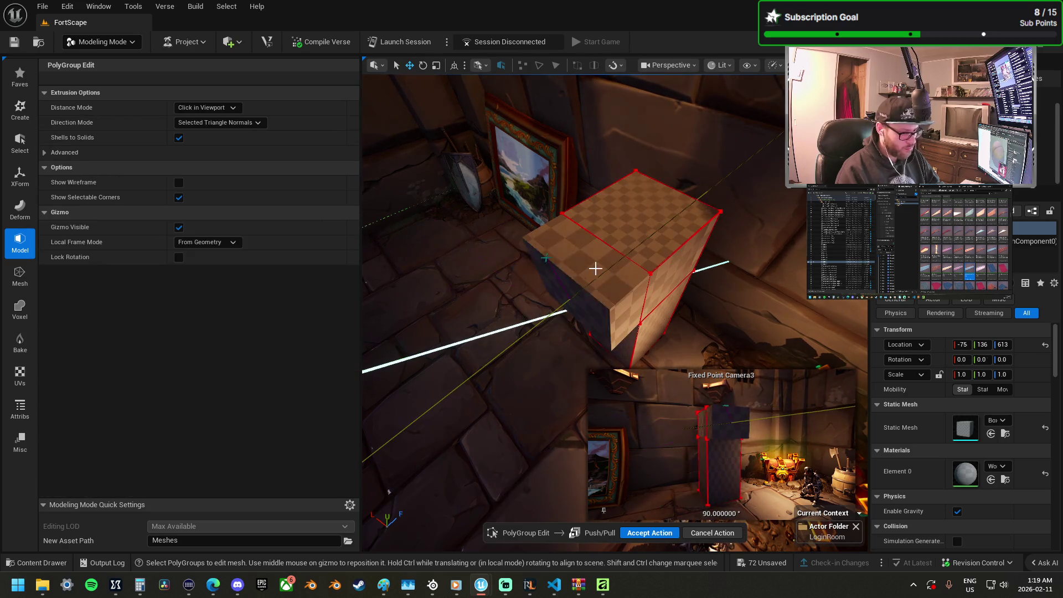
left_click(673, 207)
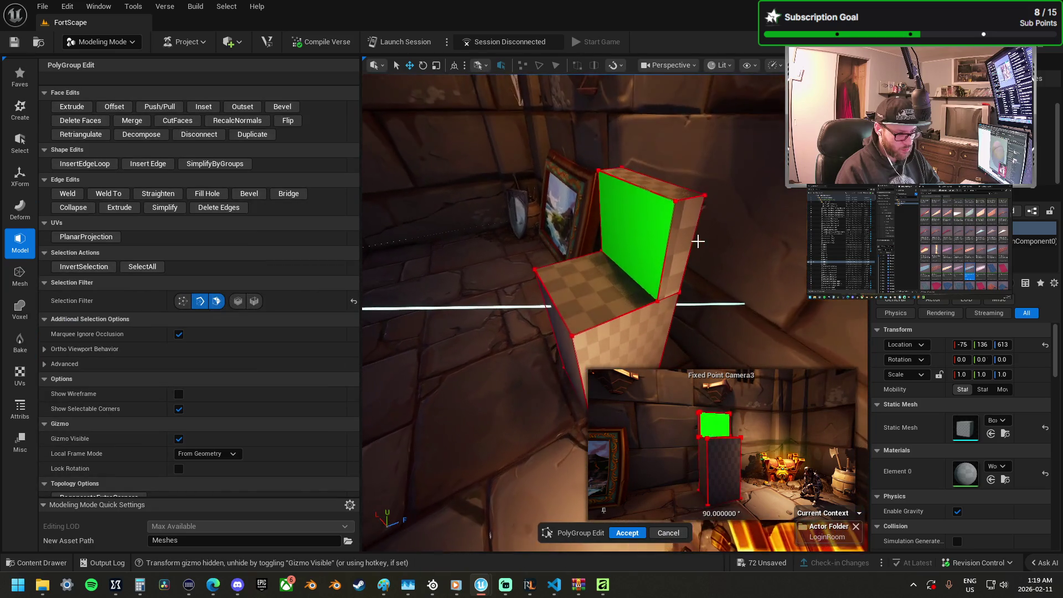
Step: Start InsertEdgeLoop on the box with Position Mode set to Even
key("f")
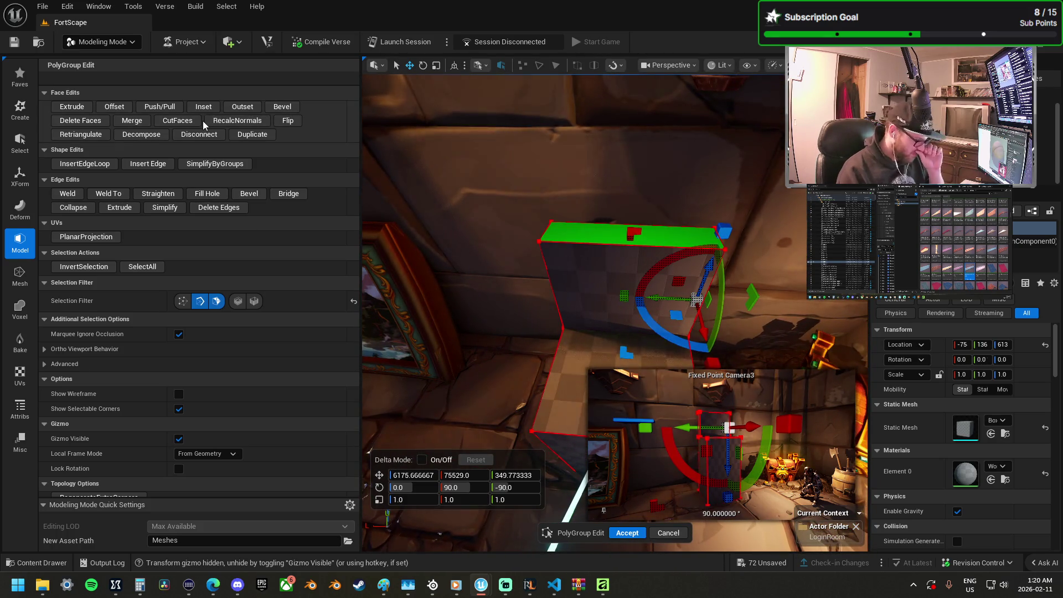
left_click_drag(675, 334, 675, 334)
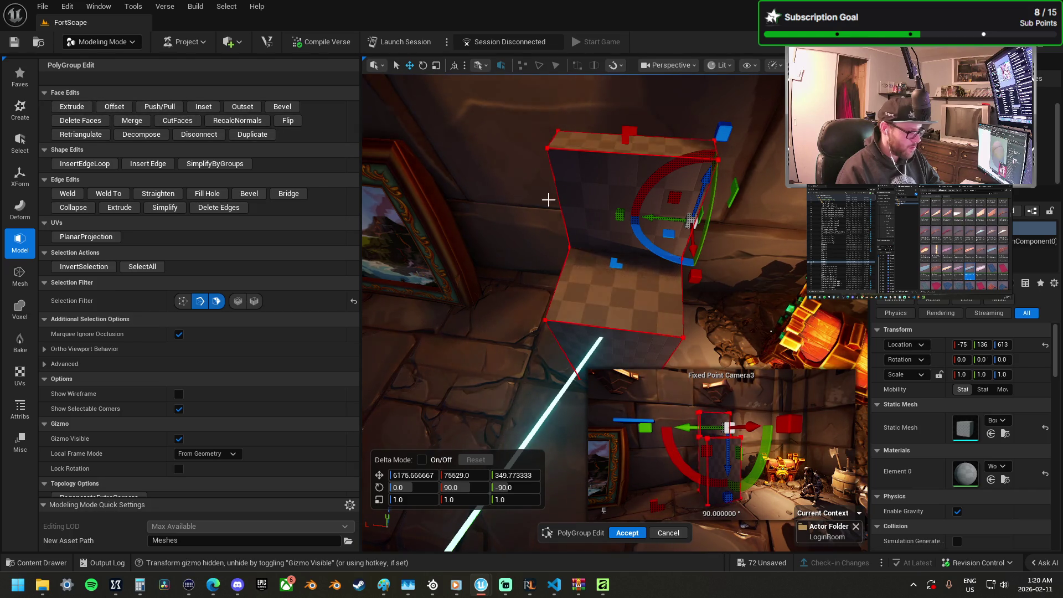
left_click(149, 164)
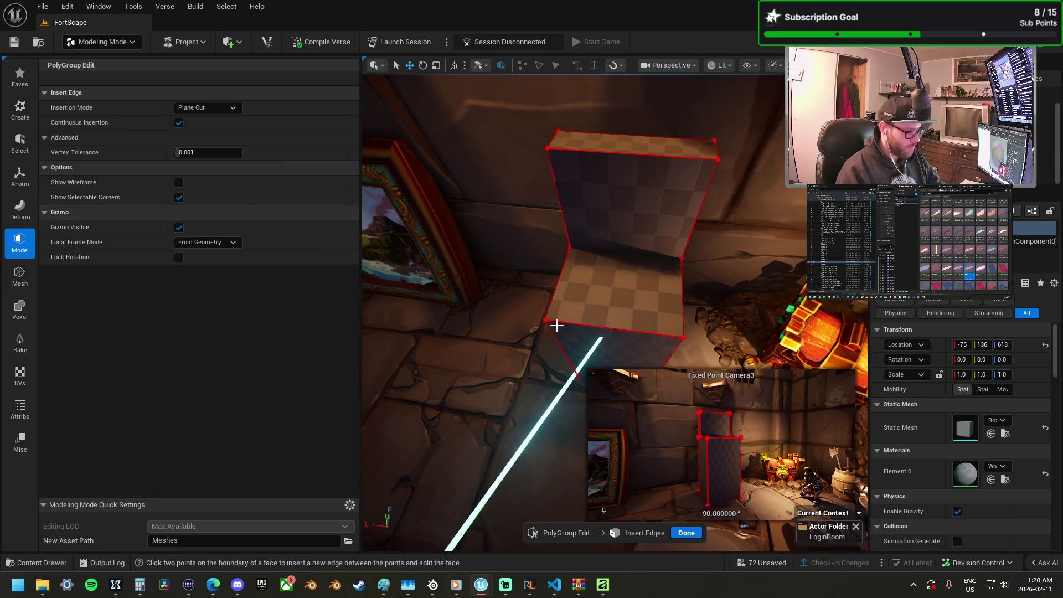
key("Escape")
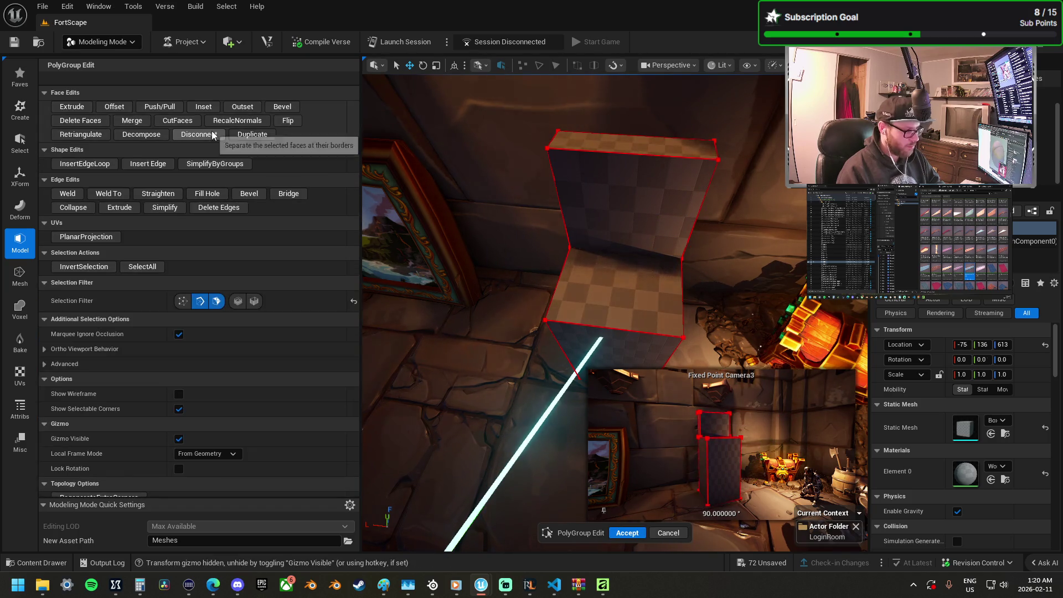
left_click(95, 163)
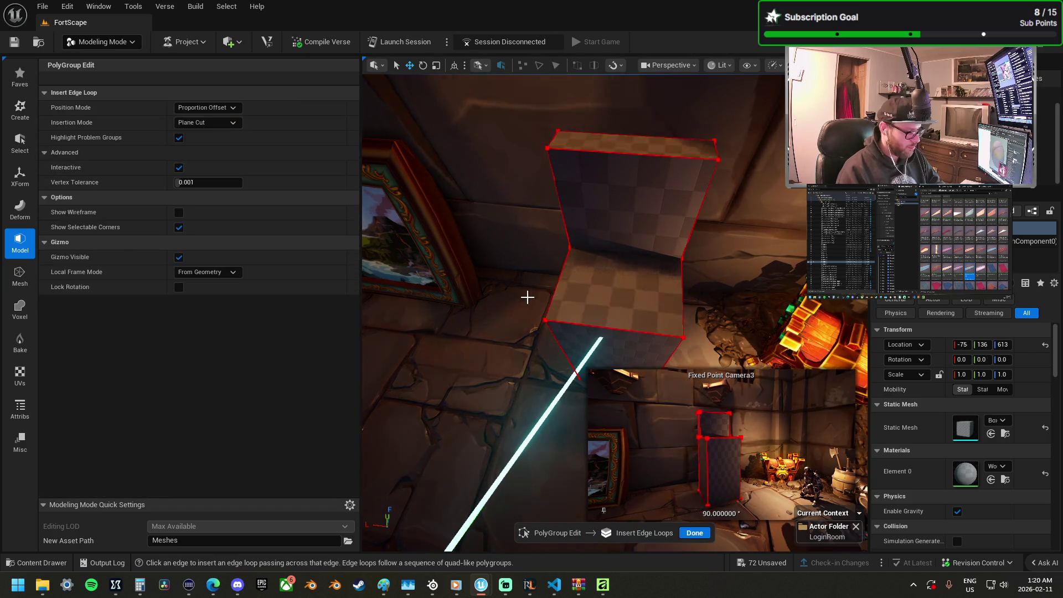
left_click(212, 107)
left_click(203, 120)
left_click(194, 137)
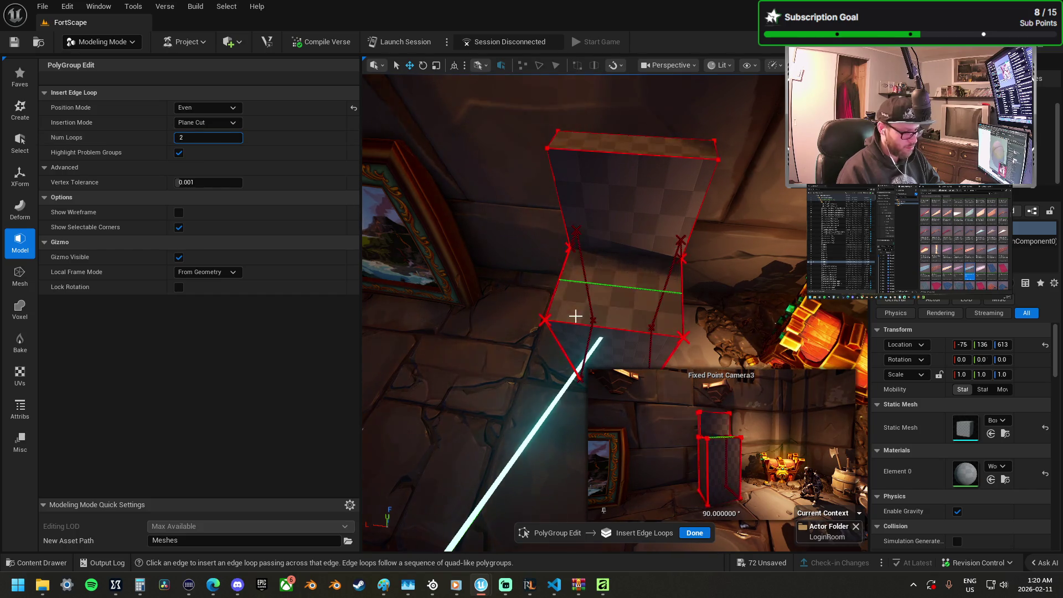
Step: Insert two even edge loops, then rotate the lower front and right wall faces to 45°
left_click(286, 168)
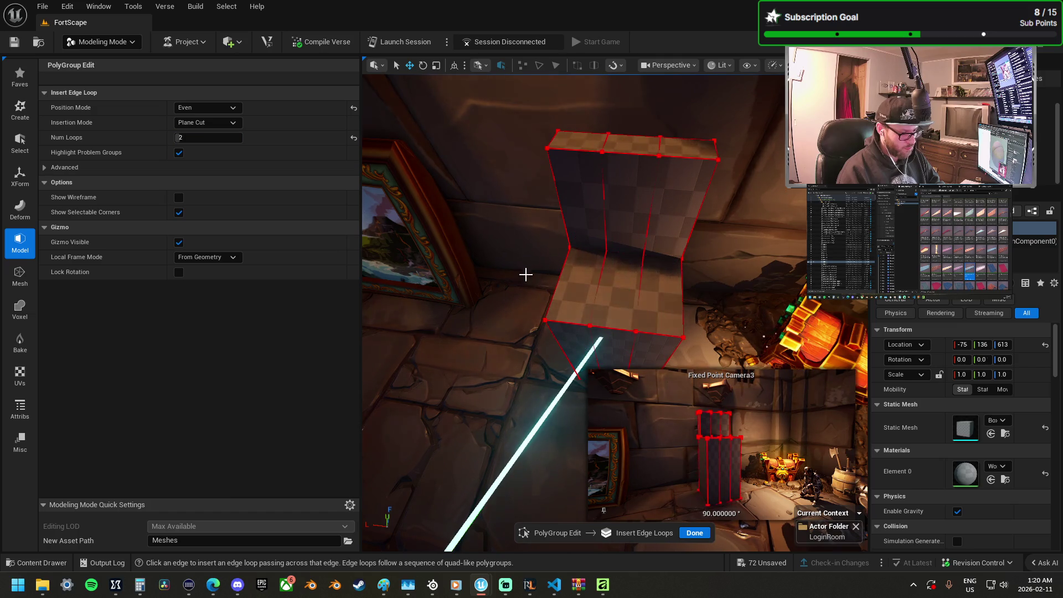
left_click(596, 304)
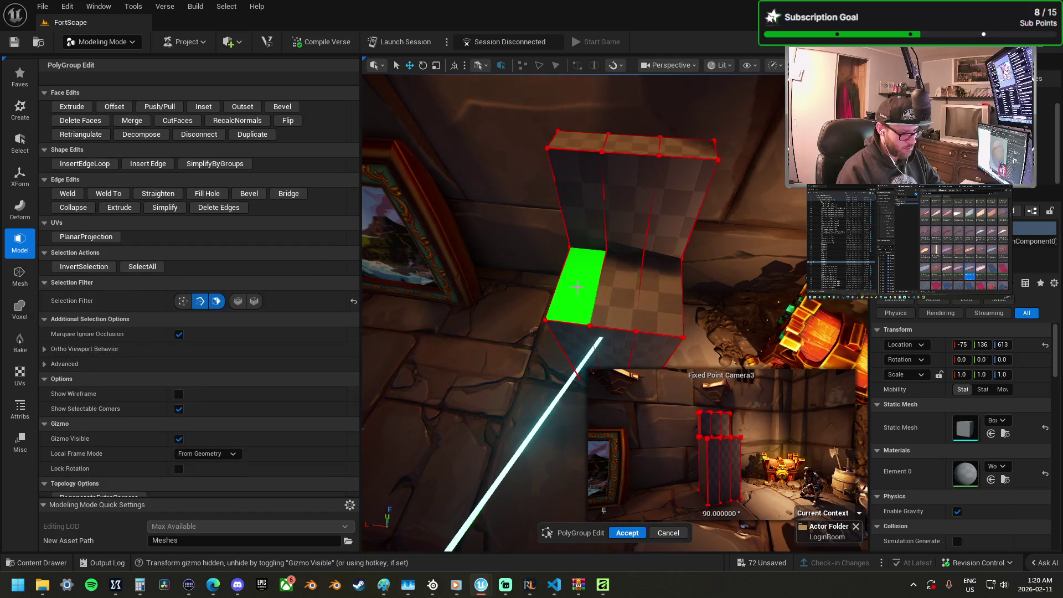
left_click(577, 287)
left_click_drag(579, 244, 626, 166)
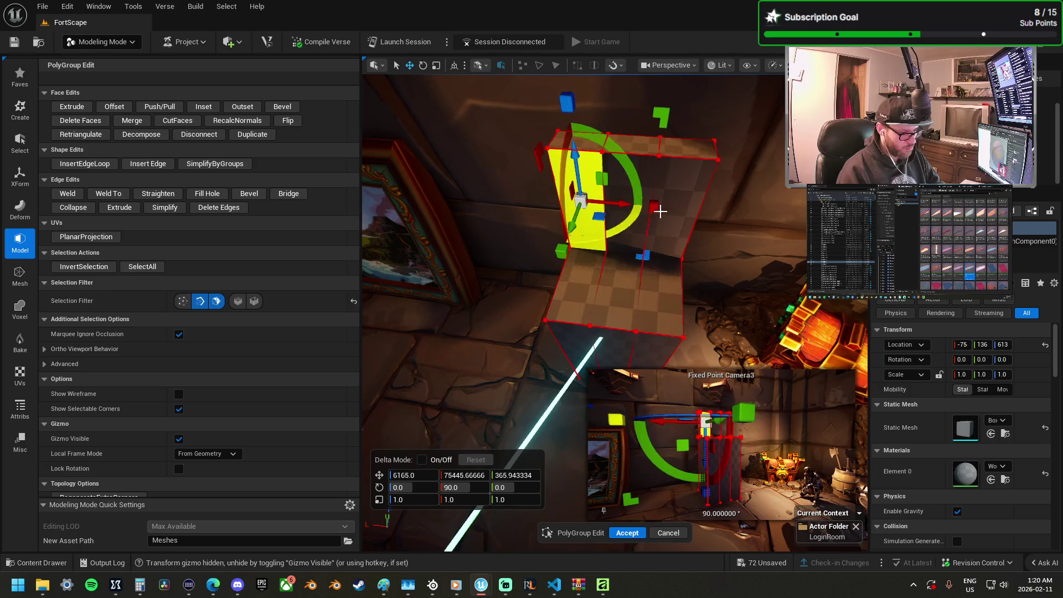
mouse_move(642, 238)
left_mouse_down()
mouse_move(610, 233)
mouse_move(642, 238)
left_mouse_up()
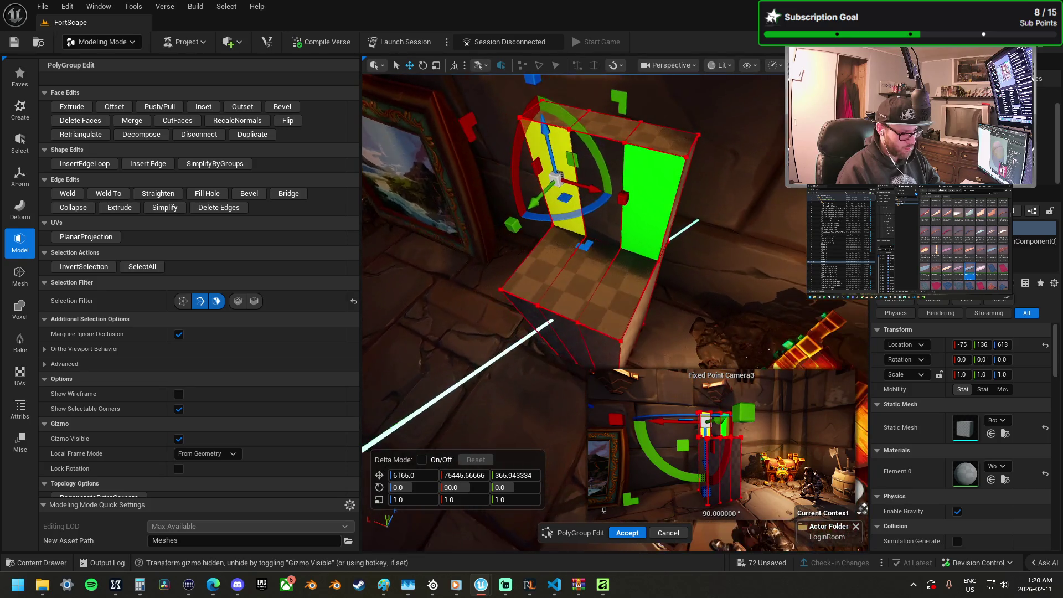
left_click(643, 239, "shift")
mouse_move(645, 238)
left_mouse_down()
mouse_move(617, 297)
mouse_move(498, 266)
mouse_move(664, 244)
mouse_move(695, 226)
mouse_move(699, 258)
mouse_move(764, 252)
left_mouse_up()
left_click_drag(629, 274, 685, 292)
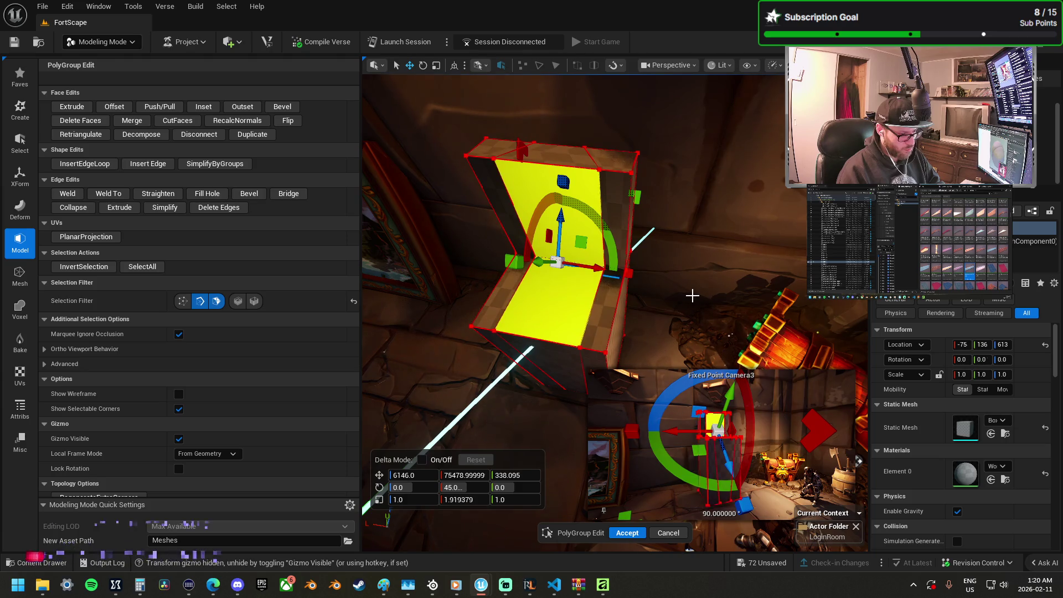
Step: Select the two narrow side strips and begin a Push/Pull on them
left_click(610, 298)
left_click(507, 287, "shift")
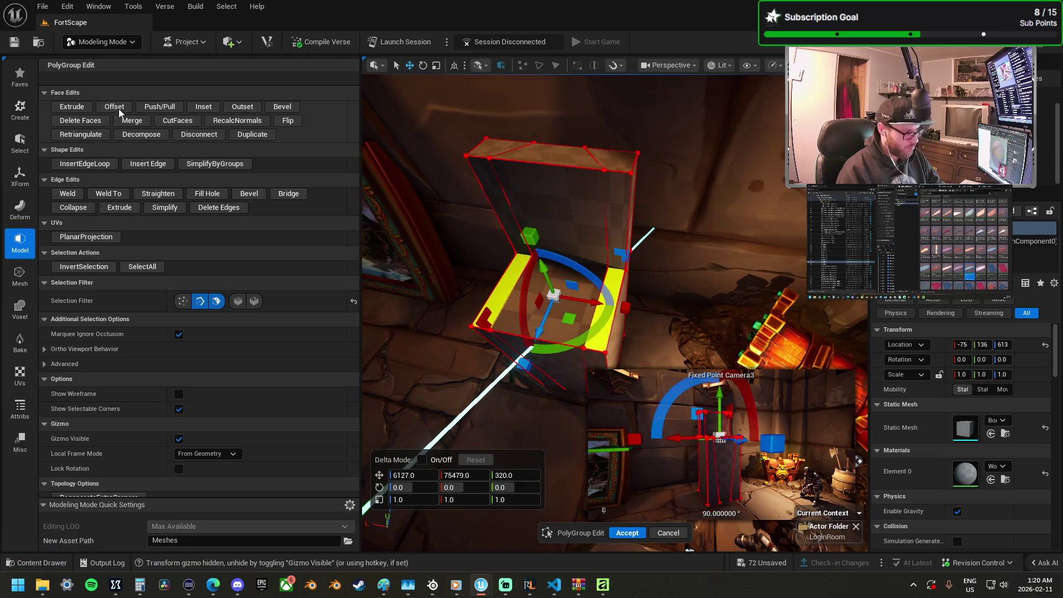
left_click(161, 107)
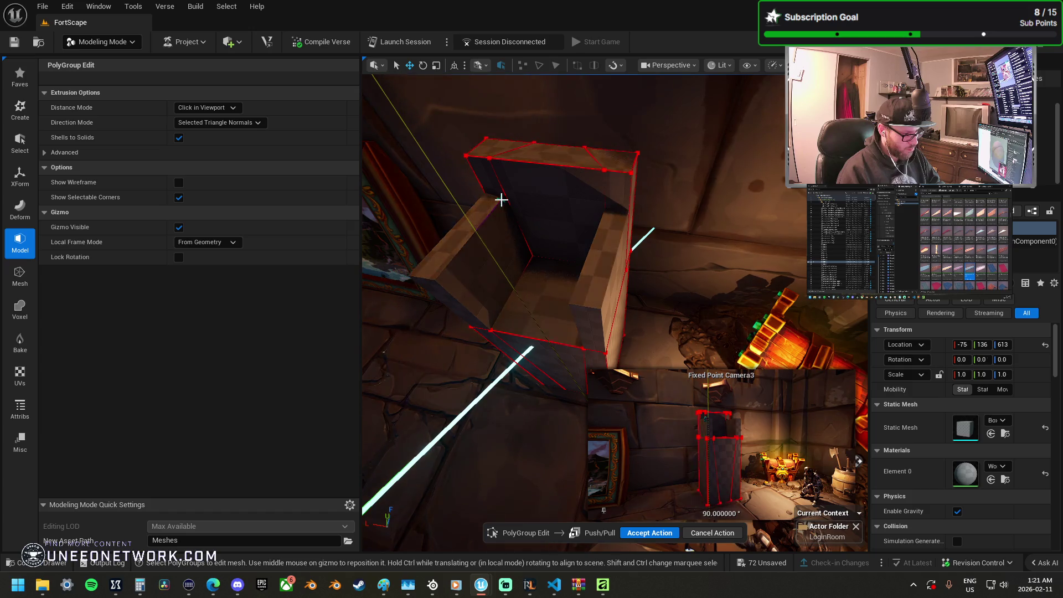
Step: Commit the side-strip extrusion and pick faces inside the box
left_click(474, 260)
left_click(427, 275)
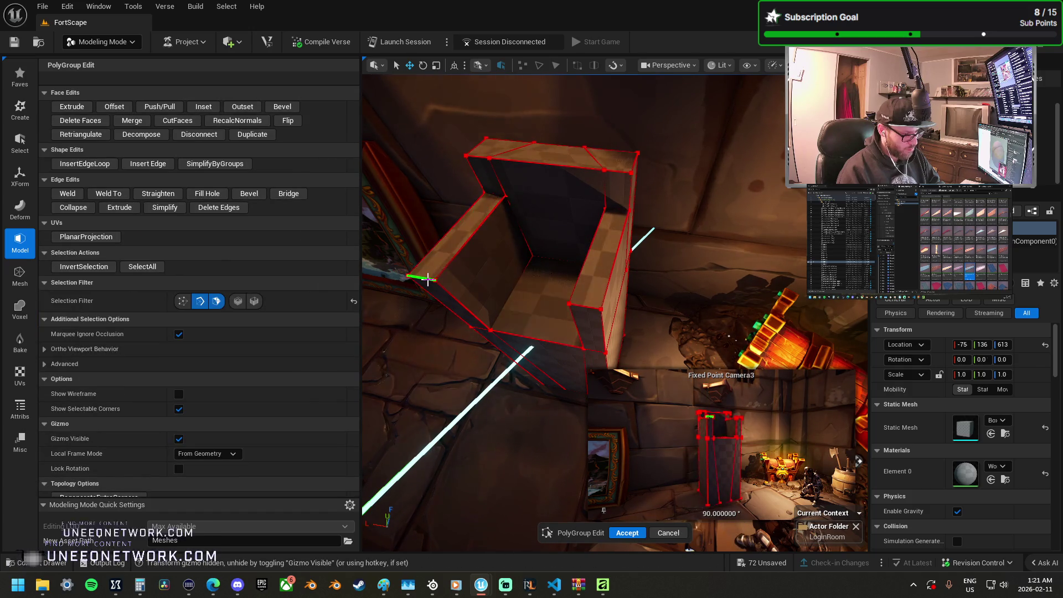
left_click(501, 282)
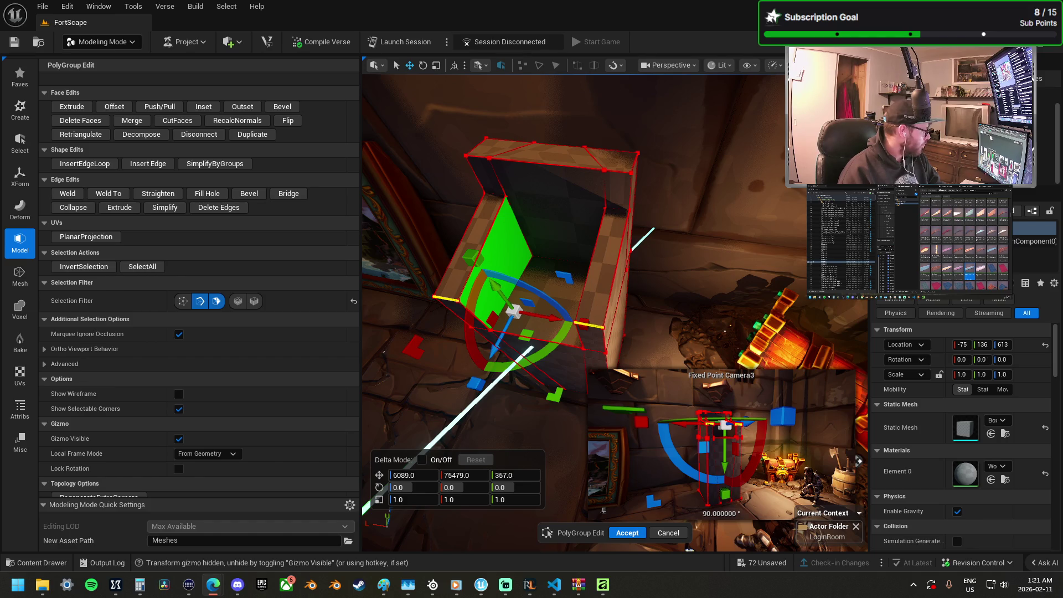
left_click_drag(383, 395, 382, 395)
left_click_drag(479, 119, 479, 119)
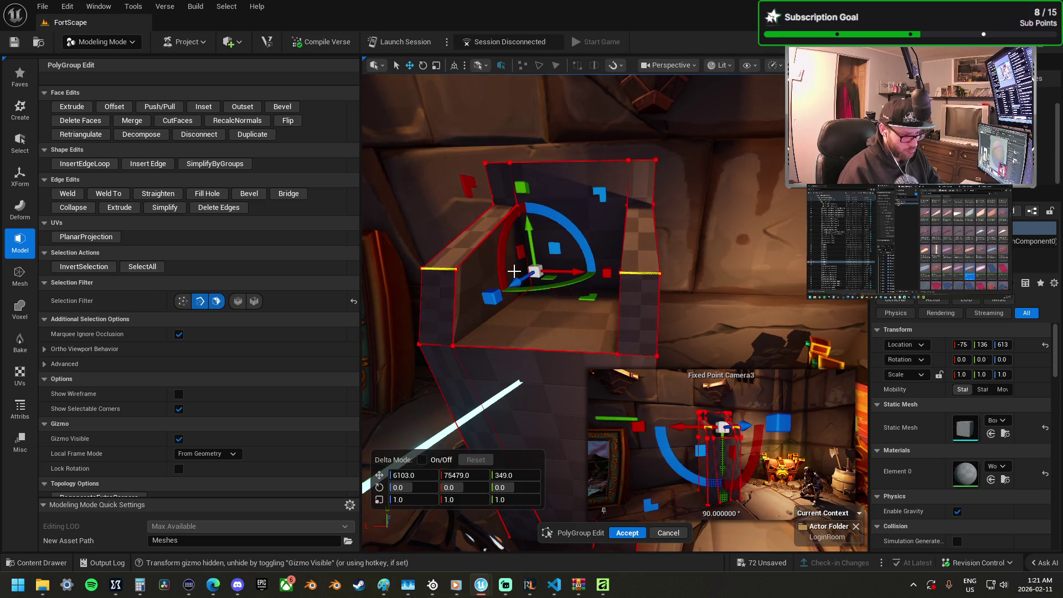
mouse_move(536, 270)
left_mouse_down()
mouse_move(640, 331)
mouse_move(587, 309)
mouse_move(561, 249)
left_mouse_up()
Step: Select a slanted face on the kiosk and start an Inset on it
left_click(597, 280)
left_click(567, 328)
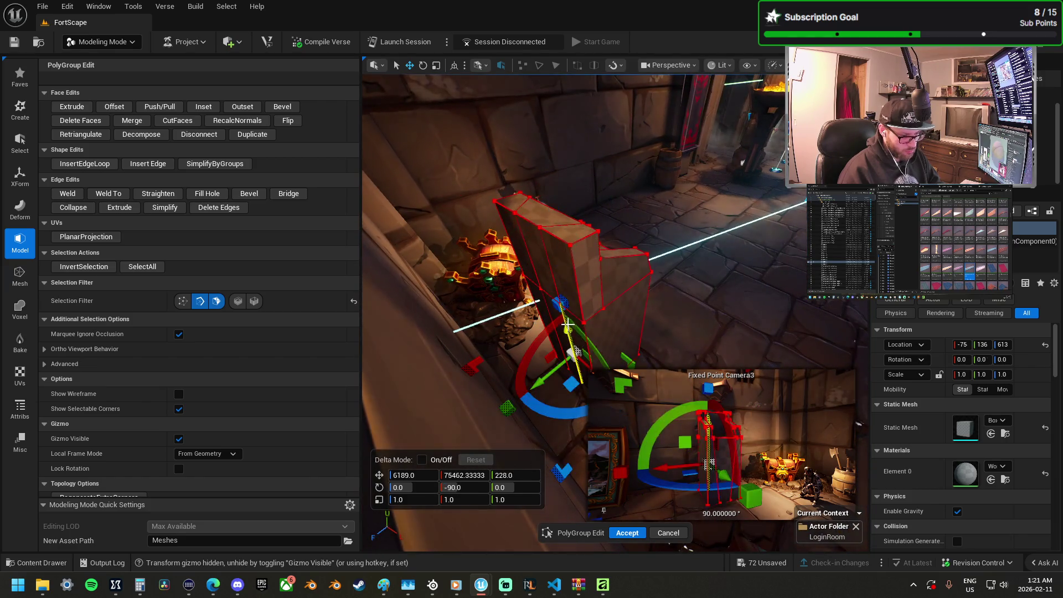
left_click(560, 315)
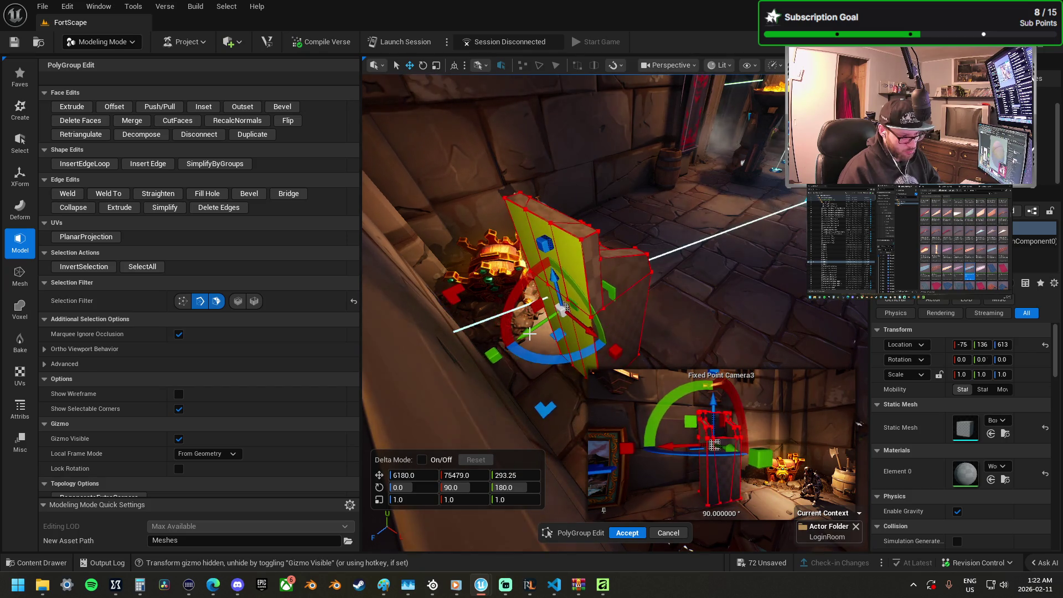
mouse_move(532, 333)
left_mouse_down()
mouse_move(609, 197)
mouse_move(579, 320)
mouse_move(671, 275)
mouse_move(505, 308)
left_mouse_up()
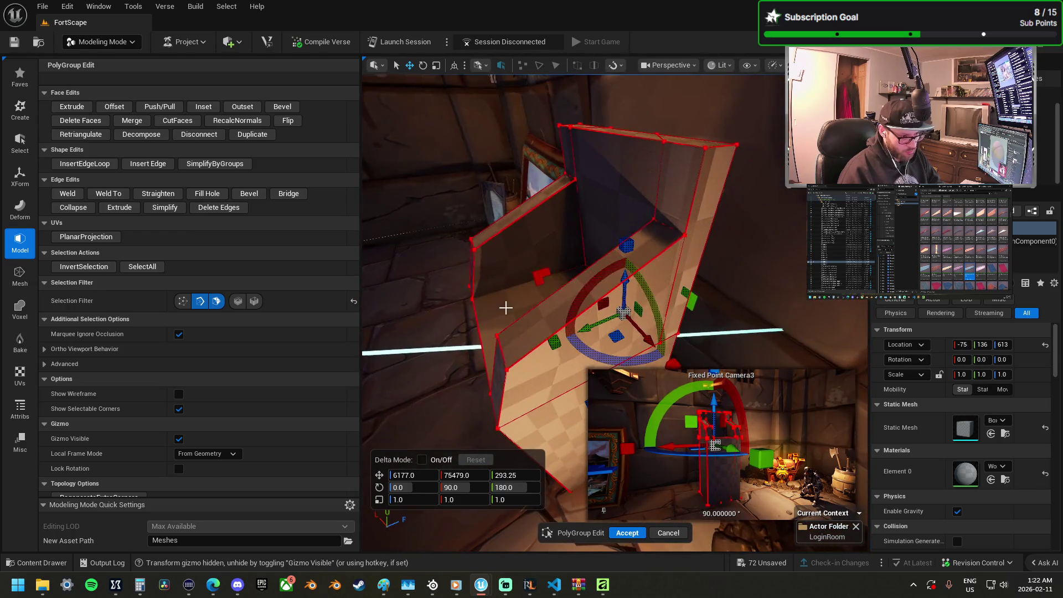
left_click(543, 239)
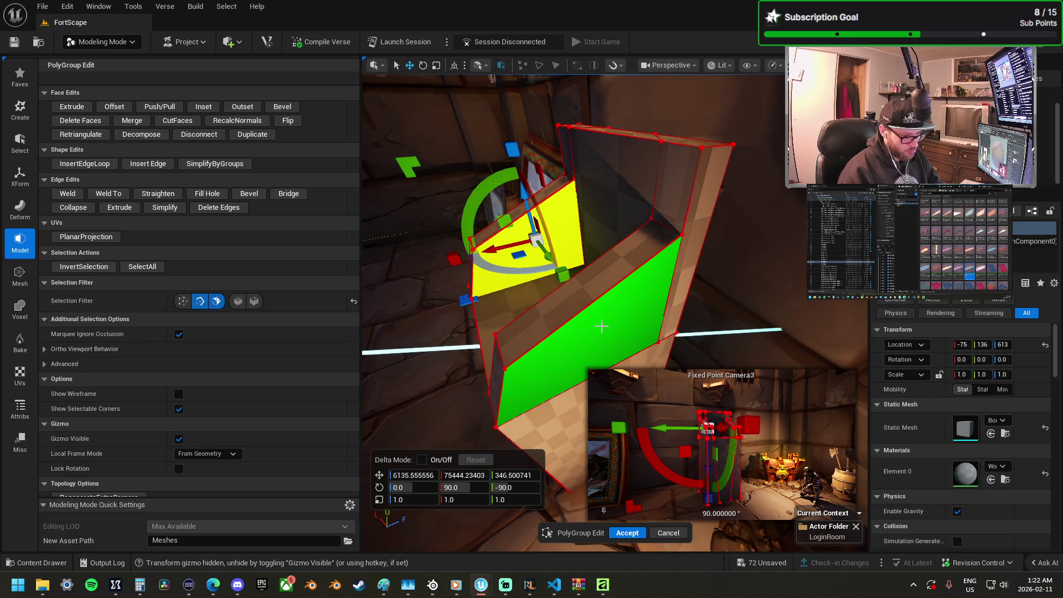
left_click_drag(602, 326, 526, 299)
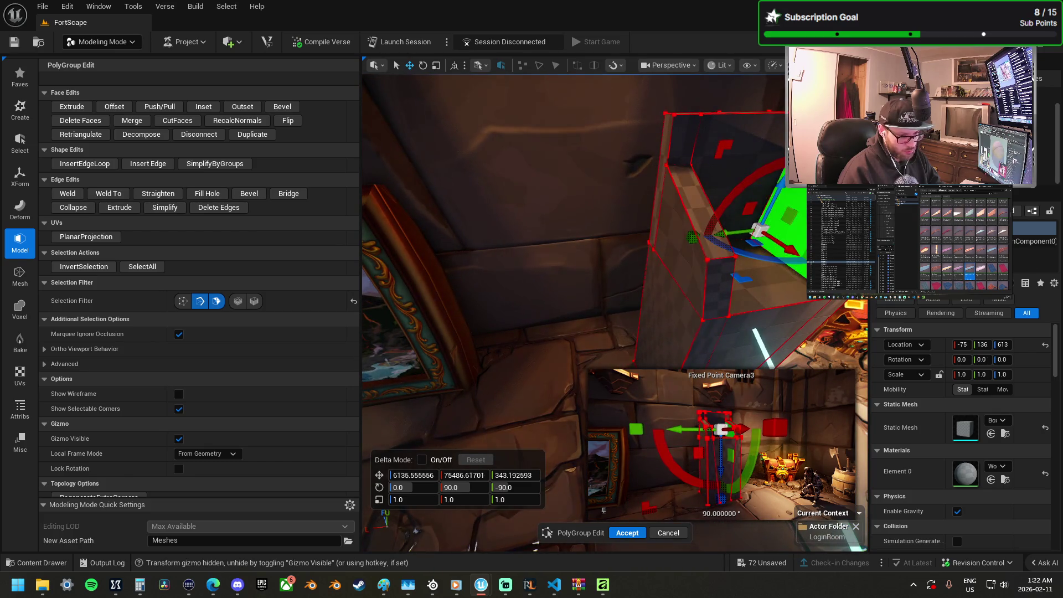
left_click(684, 242)
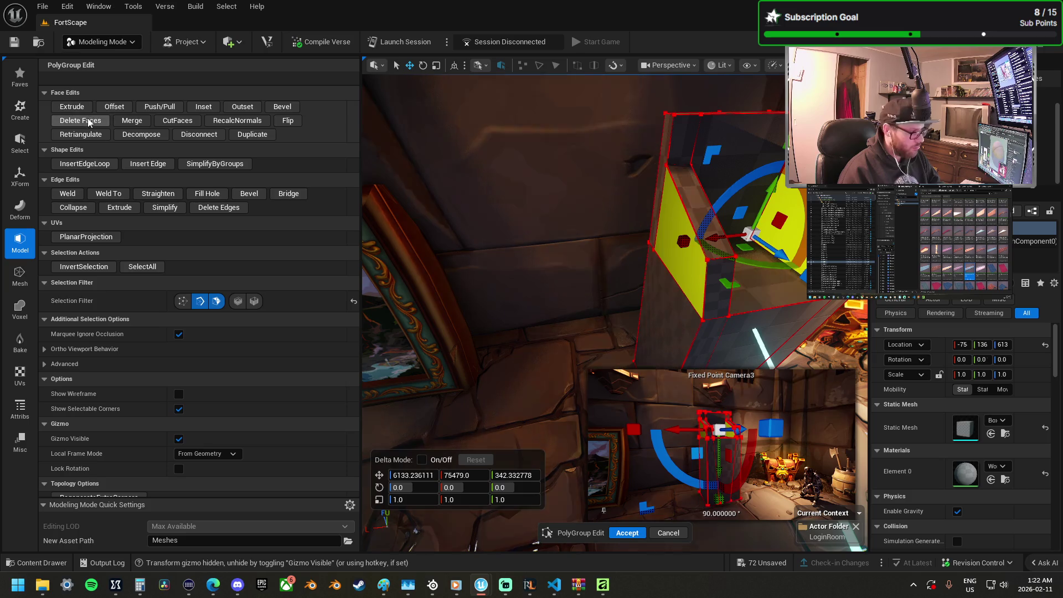
left_click(203, 107)
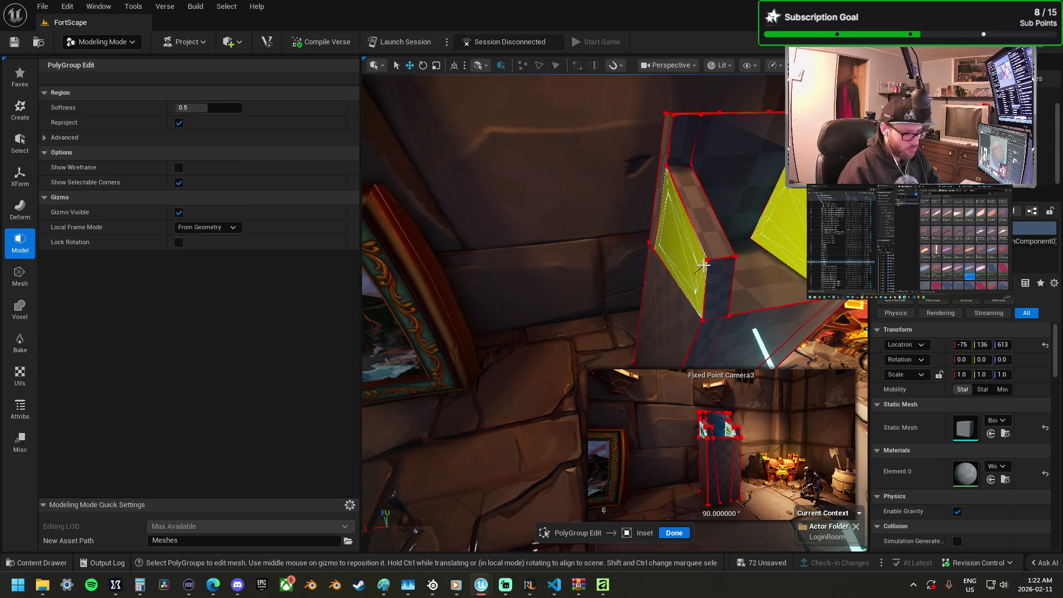
Step: Commit the inset and push the inner inset face inward
left_click(695, 265)
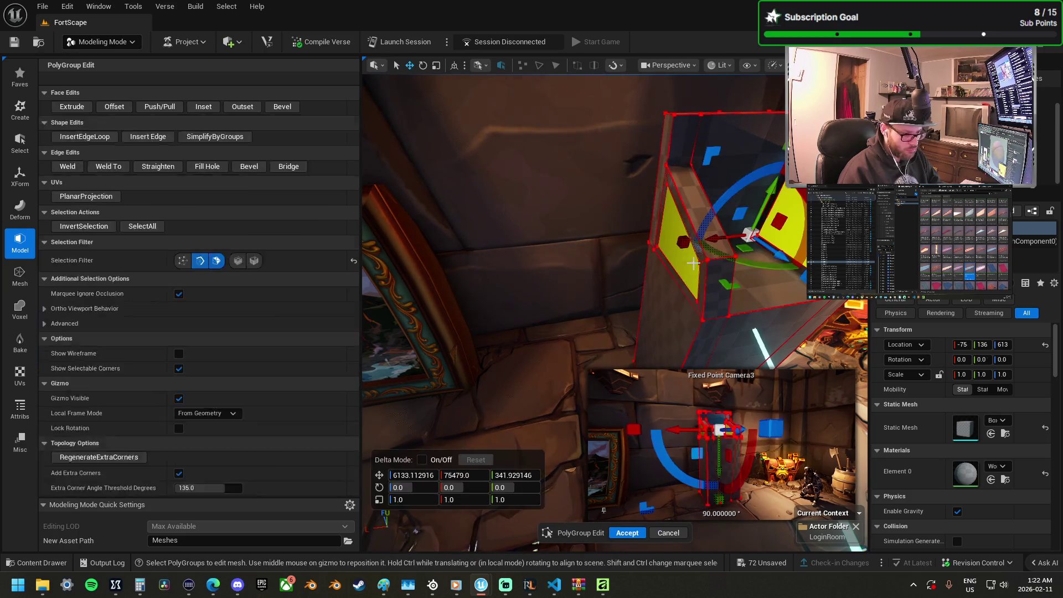
mouse_move(650, 256)
left_mouse_down()
mouse_move(612, 246)
mouse_move(577, 254)
left_mouse_up()
left_click(633, 296)
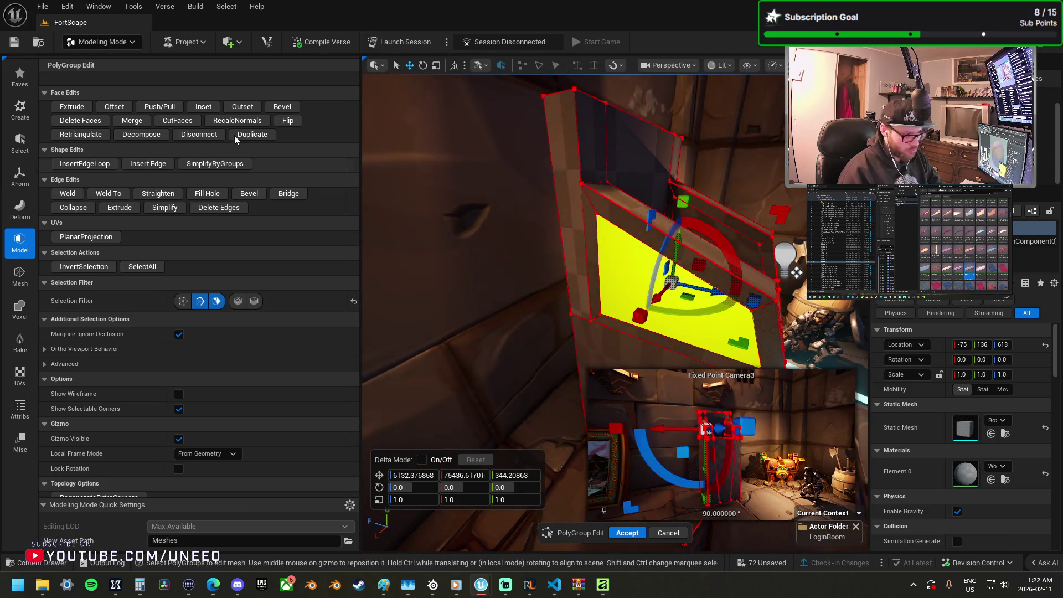
left_click(160, 107)
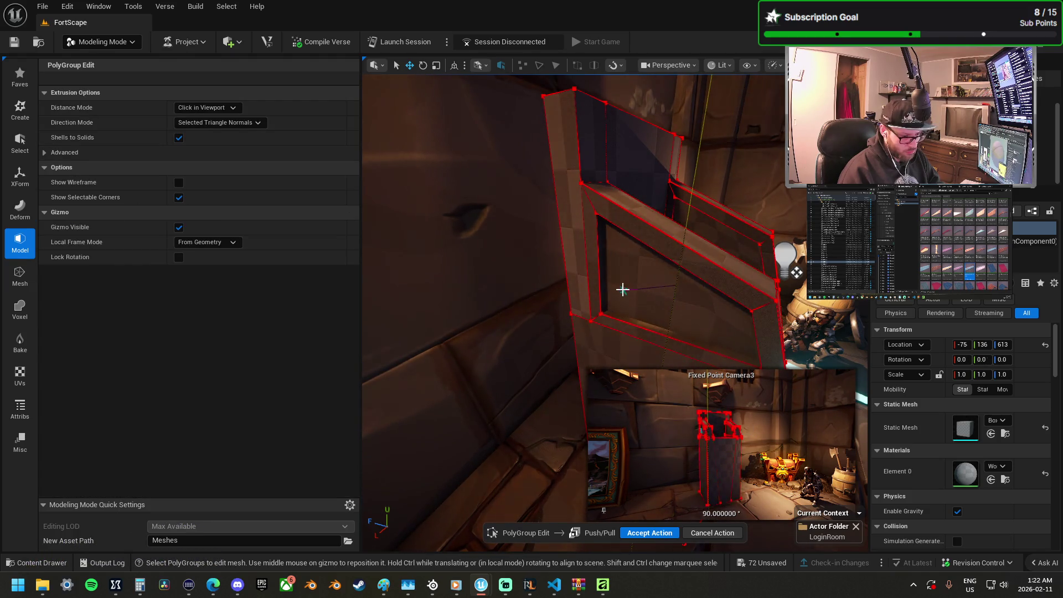
left_click_drag(624, 287, 542, 266)
mouse_move(548, 156)
left_mouse_down()
mouse_move(542, 125)
mouse_move(596, 321)
left_mouse_up()
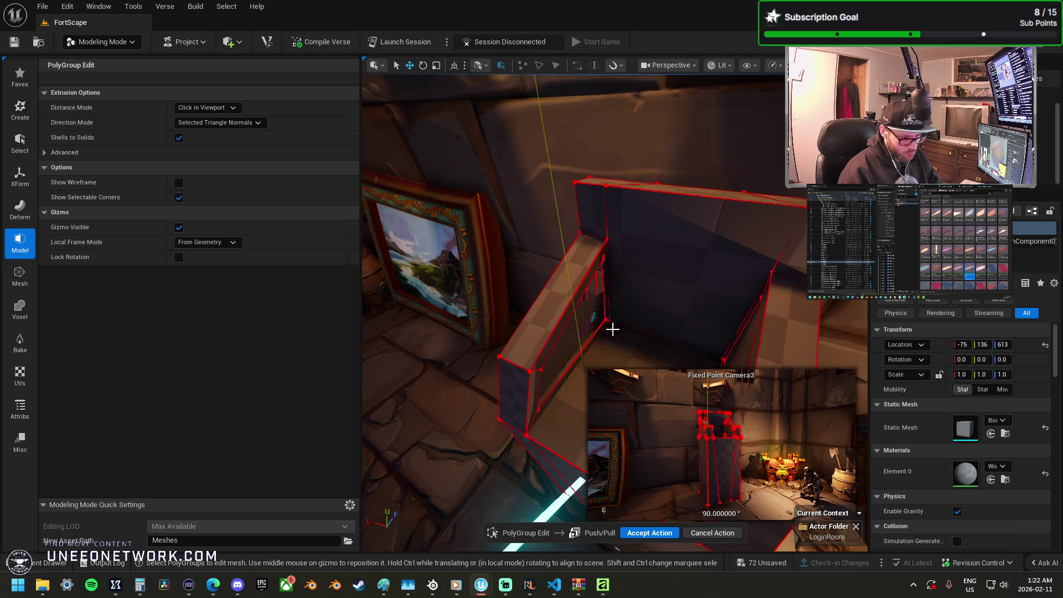
left_click(612, 326)
Step: Undo the extrusion, inspect the top face and angled edge, then switch to vertex selection
key("ctrl+z")
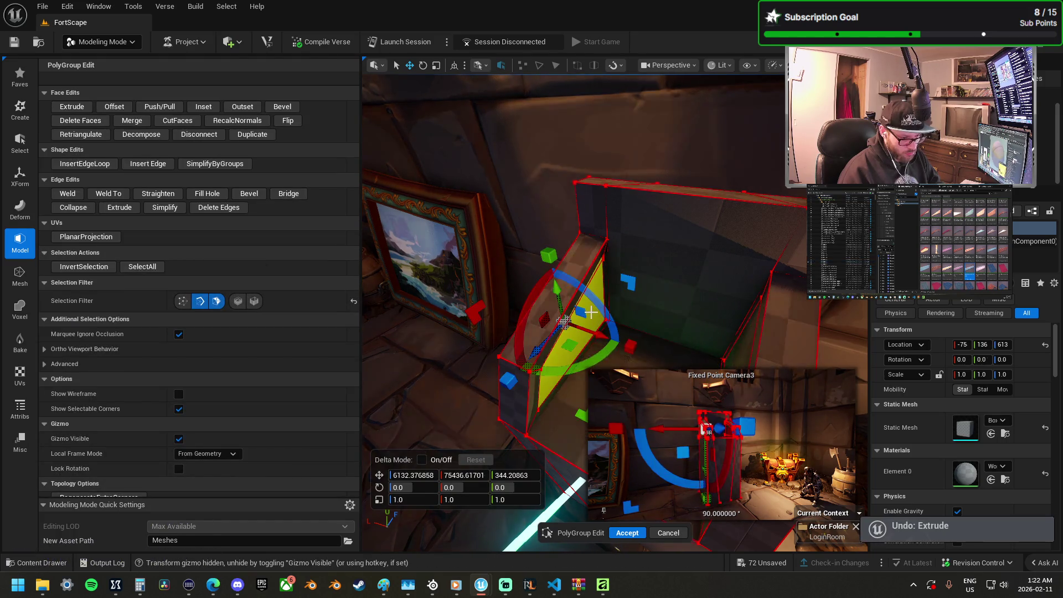
key("f")
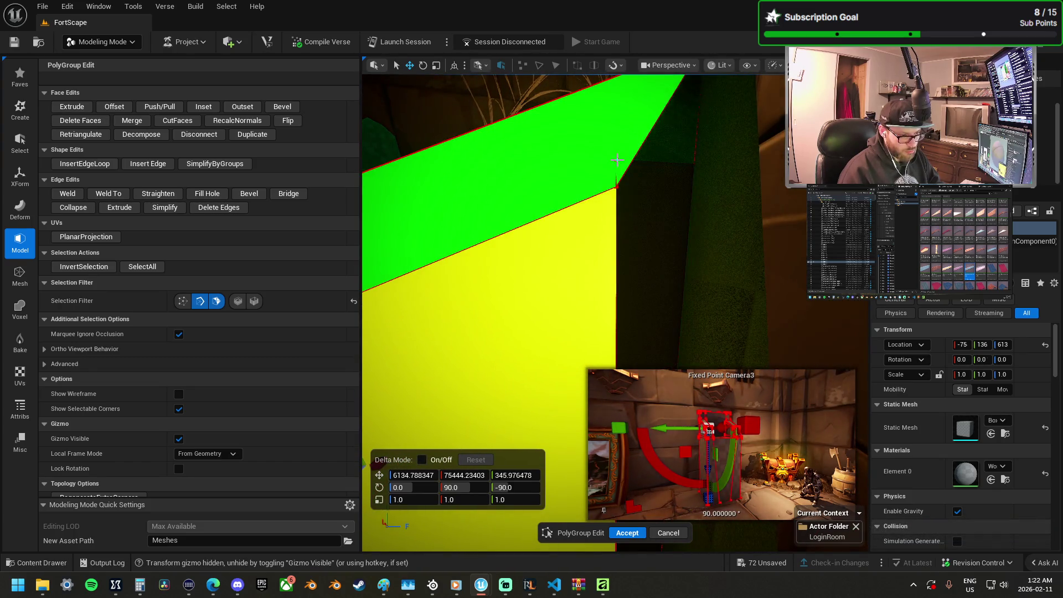
left_click(617, 160)
left_click(217, 301)
left_click_drag(603, 248, 603, 247)
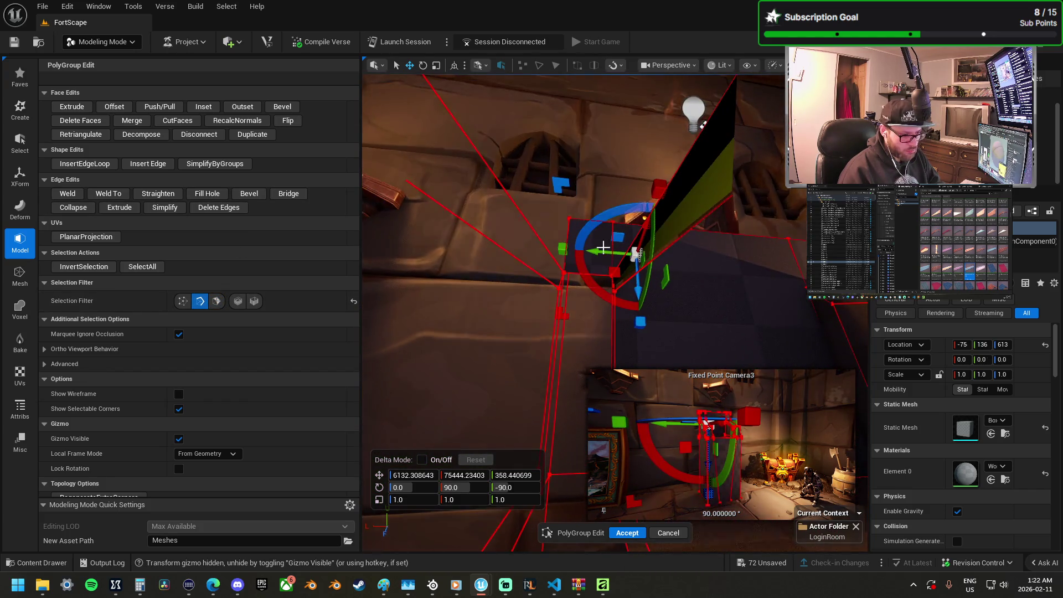
left_click(577, 278)
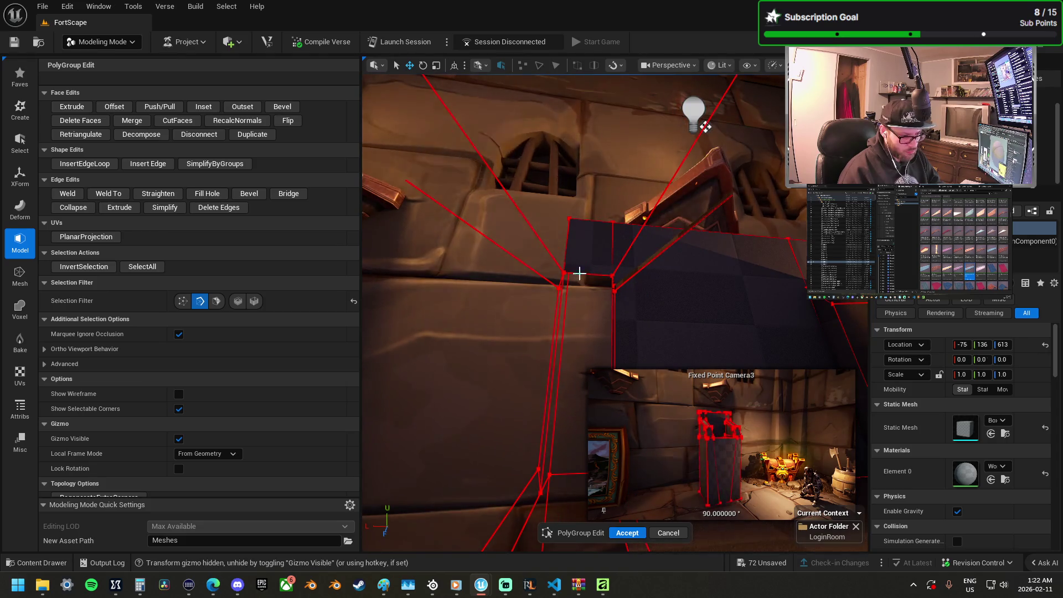
left_click(591, 282)
left_click_drag(590, 282, 591, 282)
left_click_drag(526, 239, 608, 226)
left_click(624, 306)
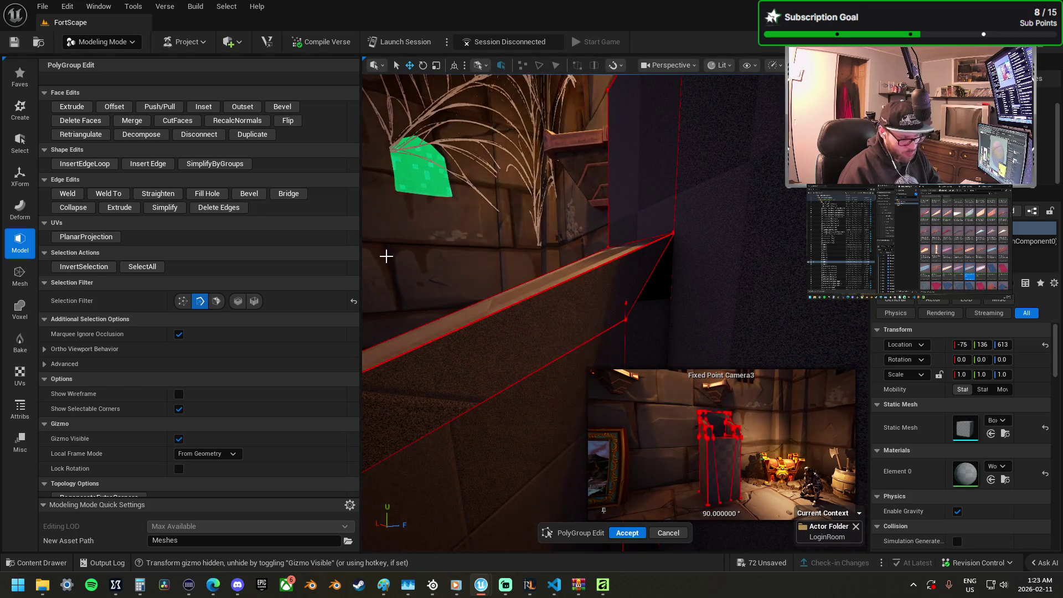
left_click(182, 301)
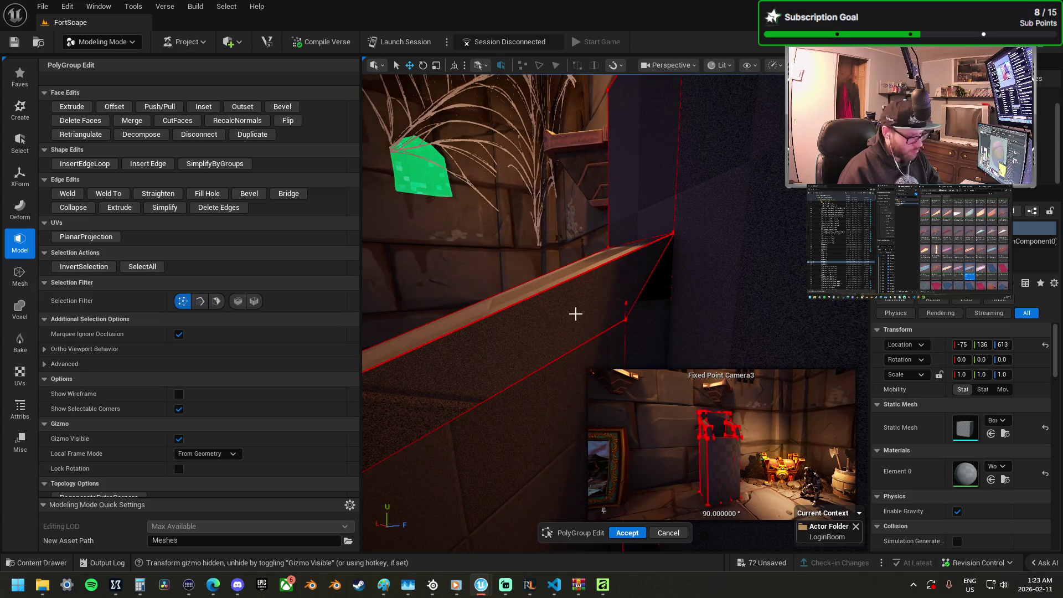
Step: Select two corner vertices on the wall and try welding them
left_click_drag(626, 330, 627, 330)
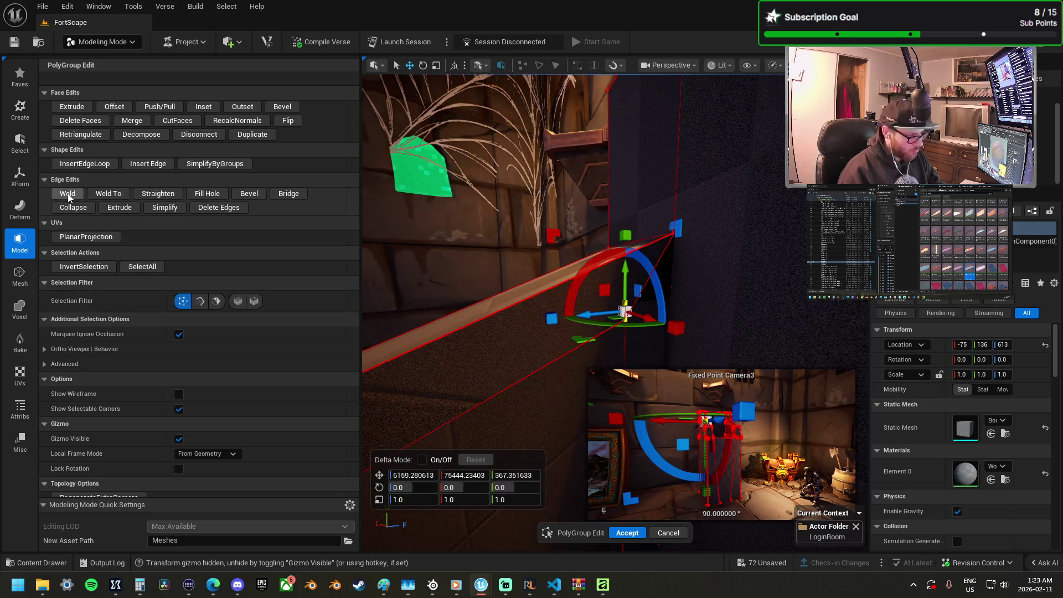
mouse_move(367, 320)
left_mouse_down()
mouse_move(355, 322)
mouse_move(415, 313)
left_mouse_up()
left_click(545, 339)
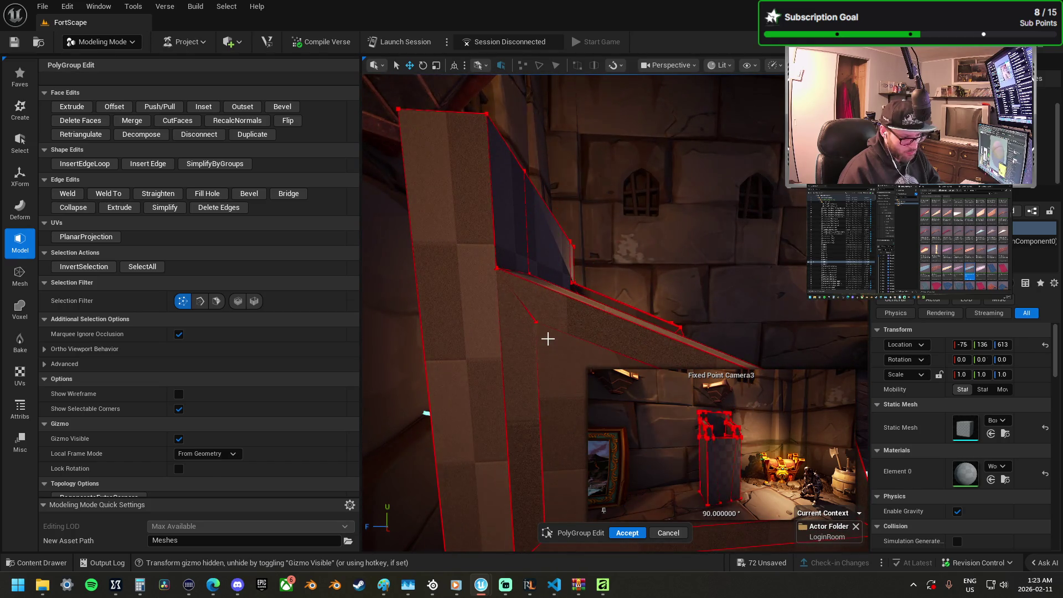
left_click(535, 323)
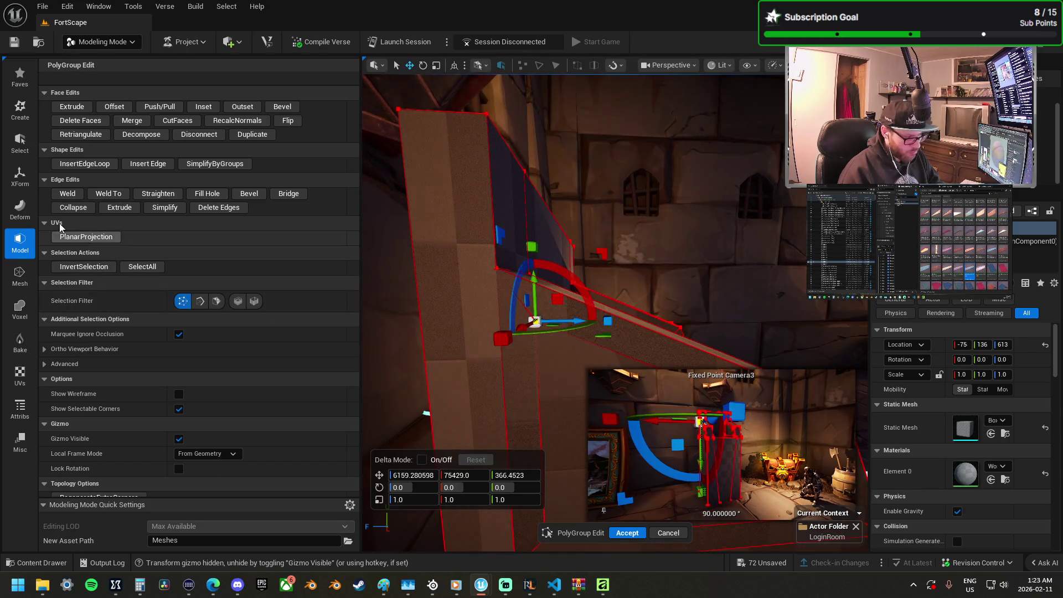
left_click(67, 193)
mouse_move(561, 346)
left_mouse_down()
mouse_move(523, 352)
mouse_move(593, 450)
left_mouse_up()
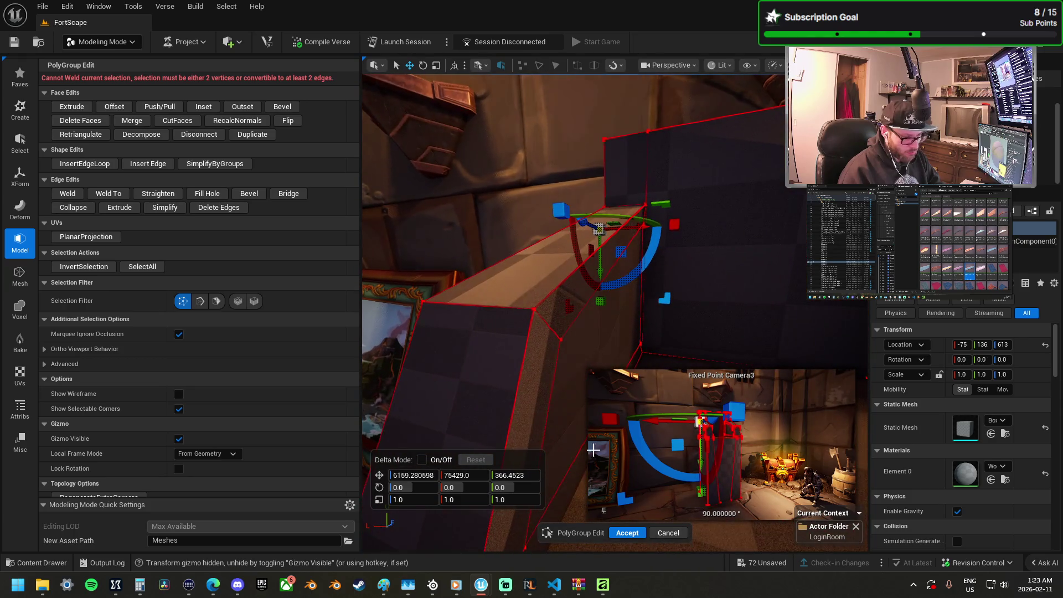
Step: Push/Pull the kiosk's inner wall face outward
left_click(612, 327)
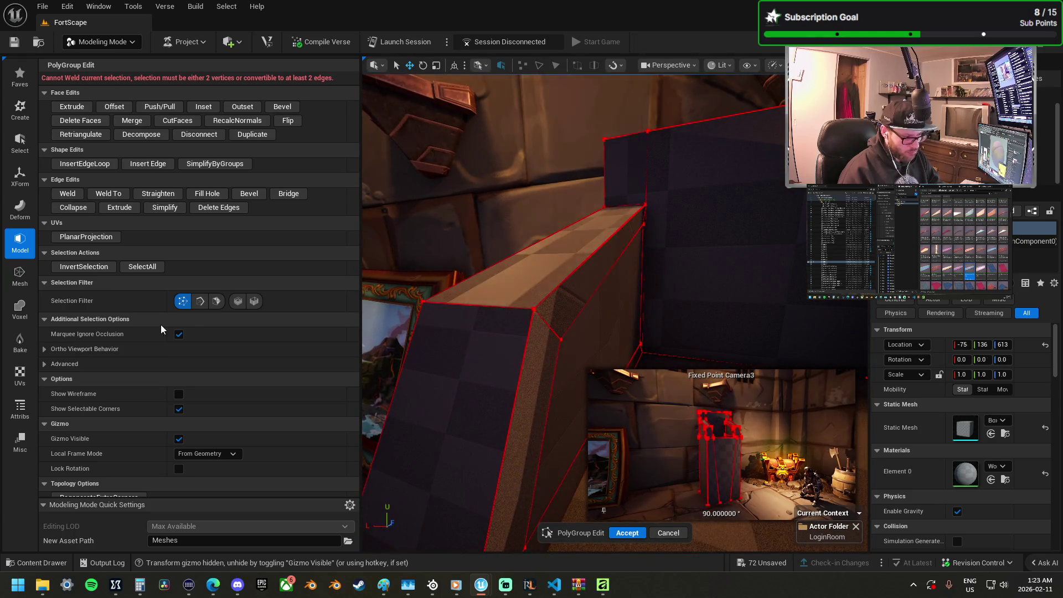
left_click(217, 300)
left_click(598, 309)
mouse_move(599, 309)
left_mouse_down()
mouse_move(637, 360)
mouse_move(703, 227)
mouse_move(698, 244)
mouse_move(385, 143)
left_mouse_up()
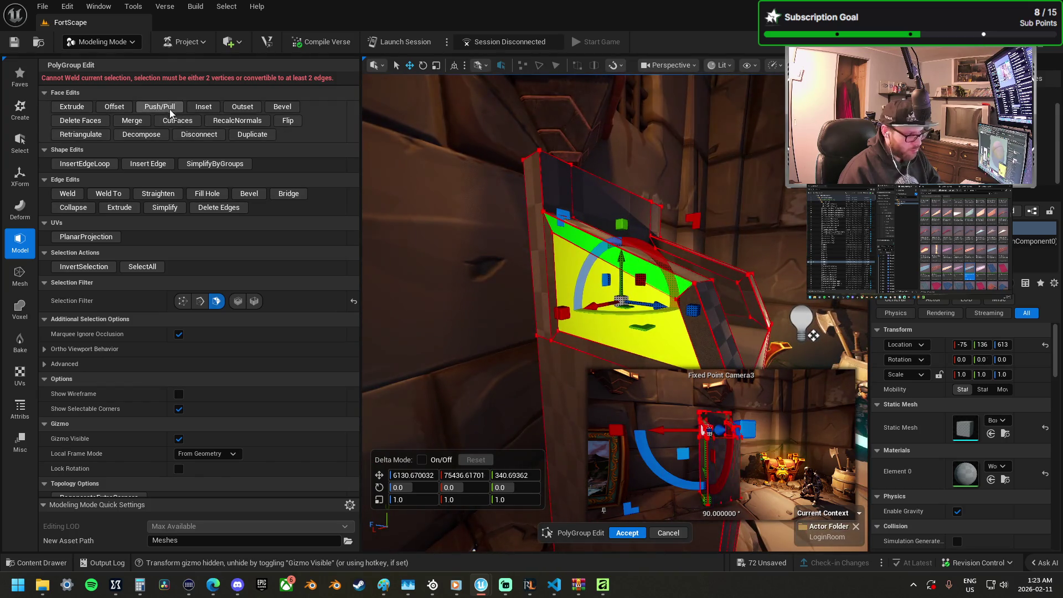
left_click(160, 107)
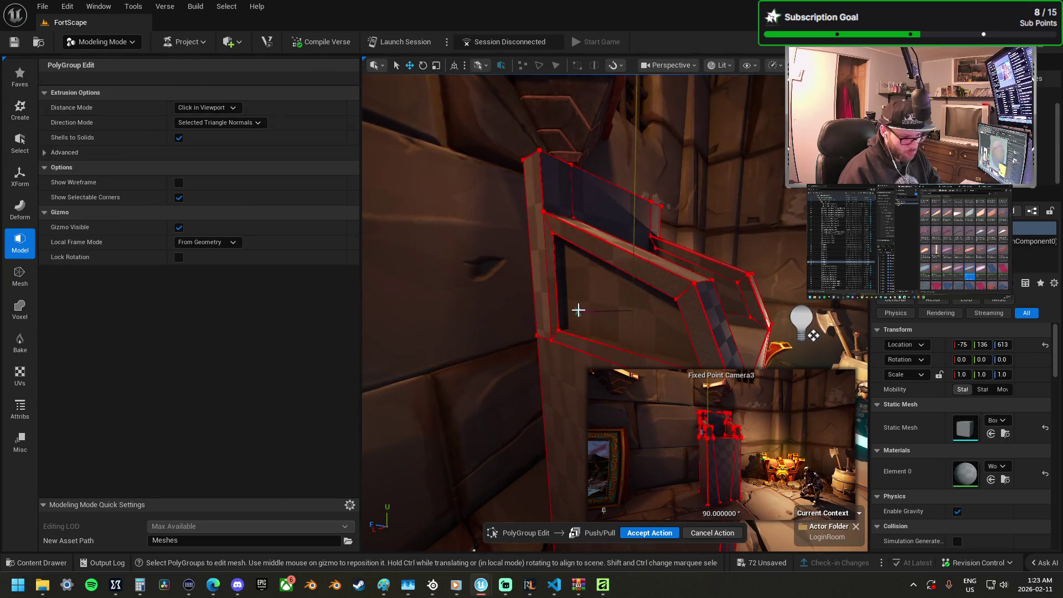
left_click(579, 307)
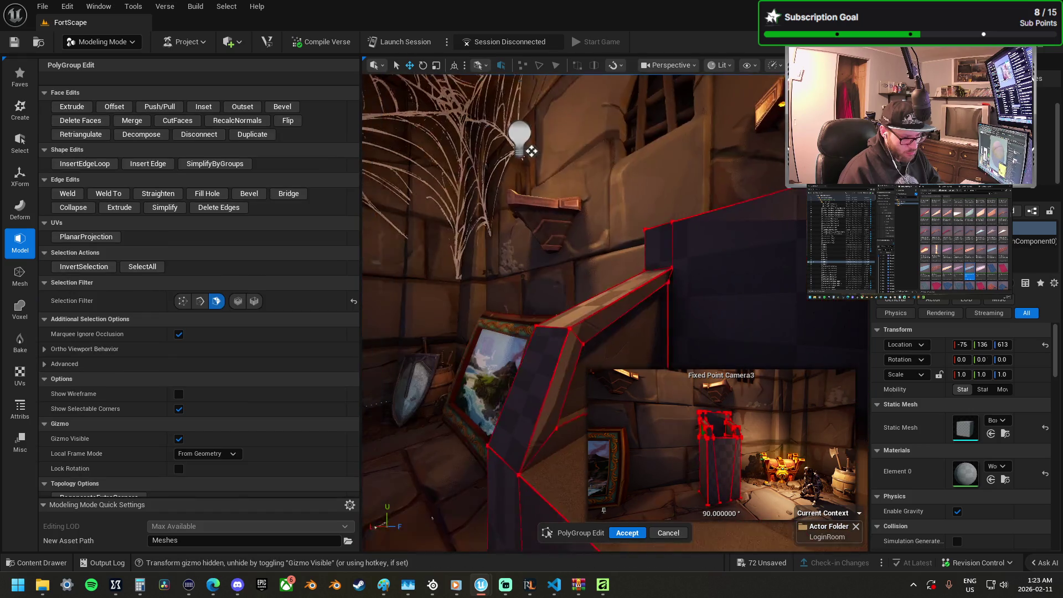
Step: Lower the vertical wall edge's Z slightly and accept the PolyGroup edits
left_click_drag(627, 267, 628, 268)
left_click(622, 277)
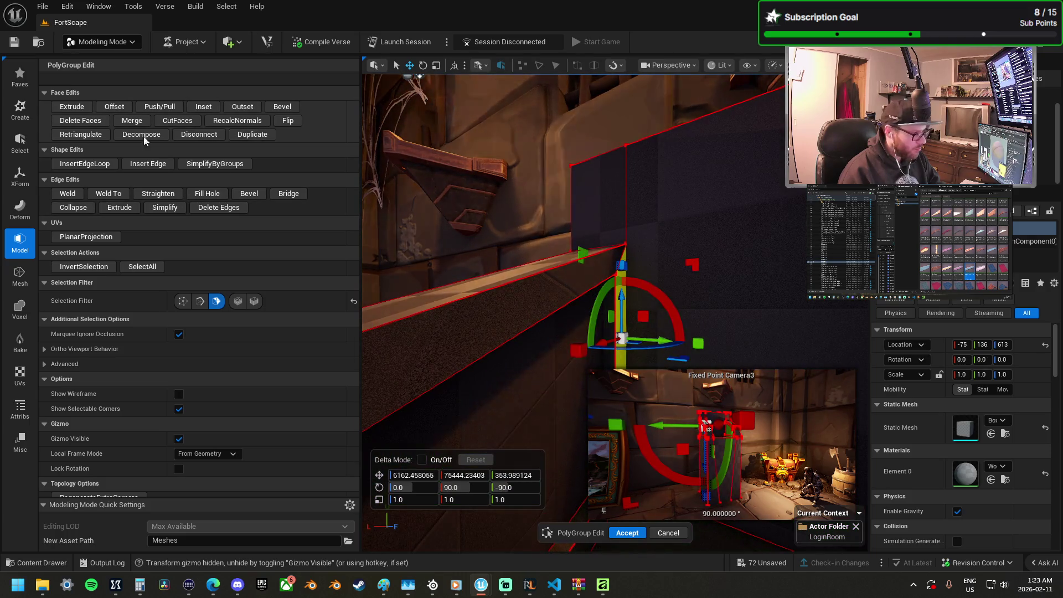
left_click(93, 134)
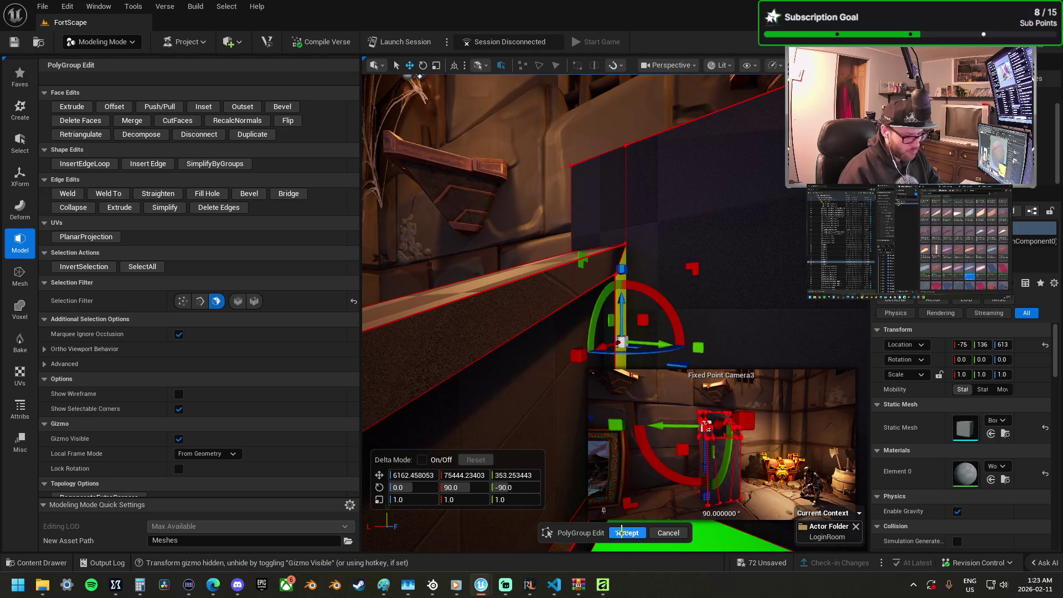
left_click(622, 533)
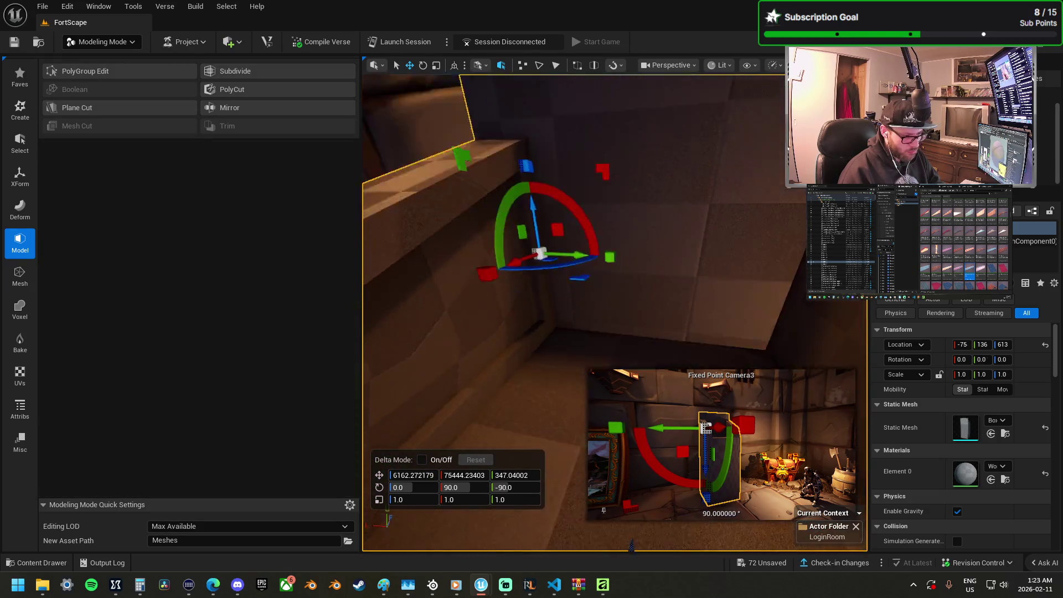
Step: PolyCut a 100×50 Round Rect opening through the pillar base with the plane at 90°
key("f")
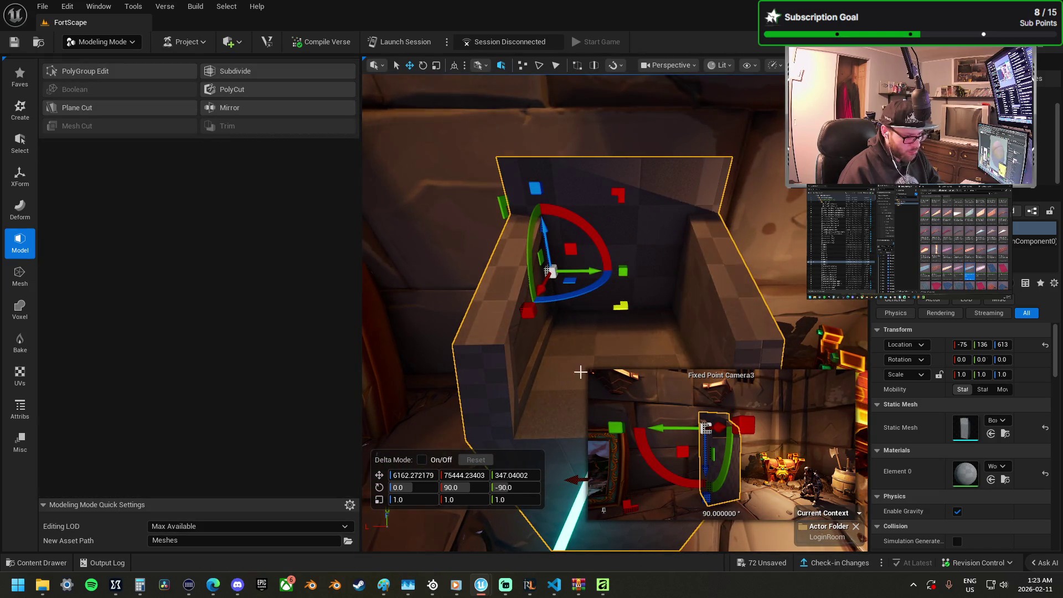
mouse_move(566, 368)
left_mouse_down()
mouse_move(565, 432)
mouse_move(566, 365)
left_mouse_up()
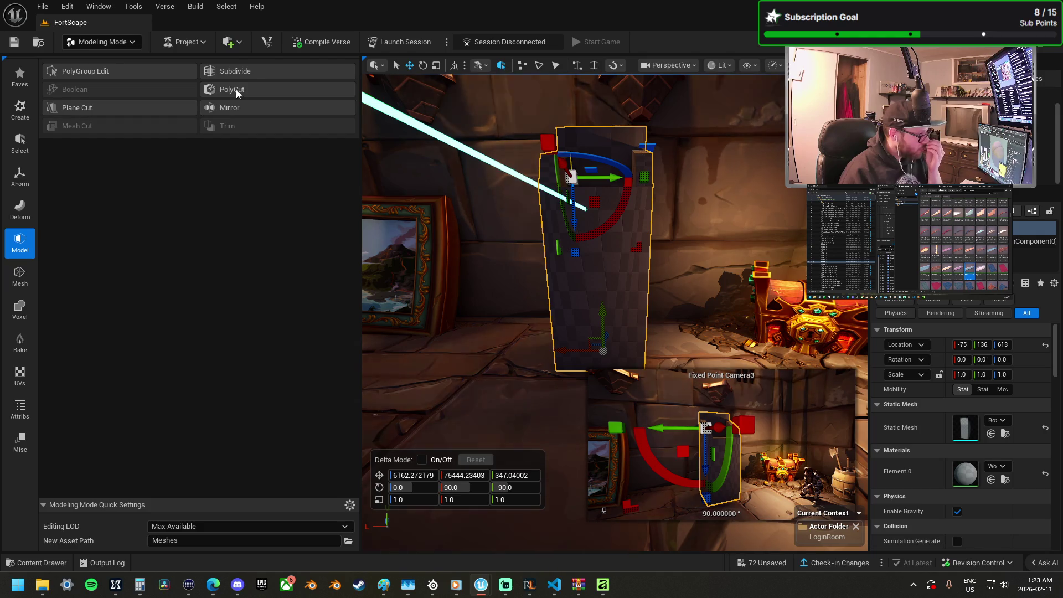
left_click(254, 88)
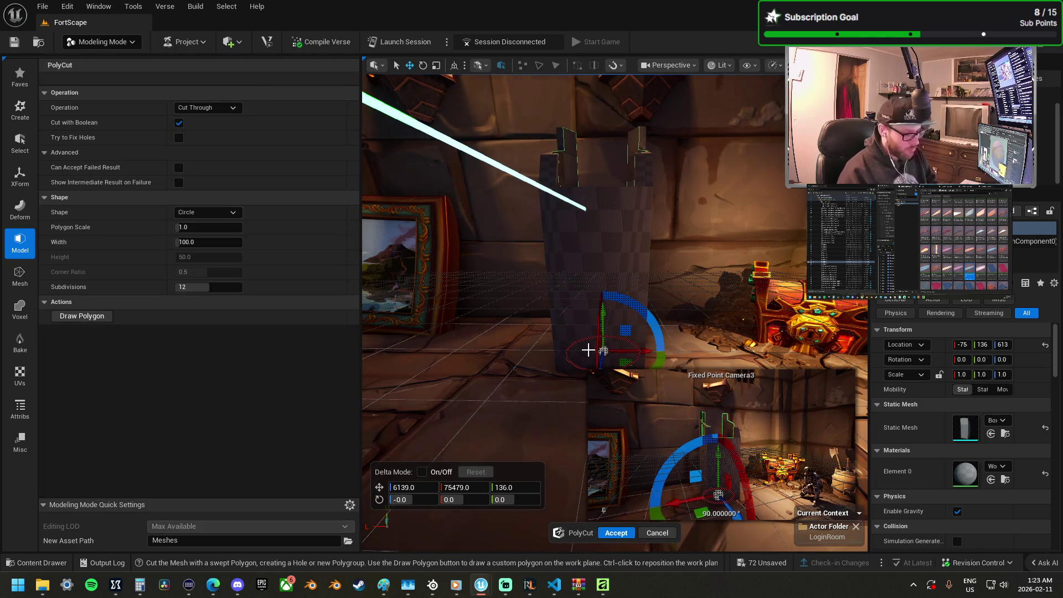
left_click(208, 214)
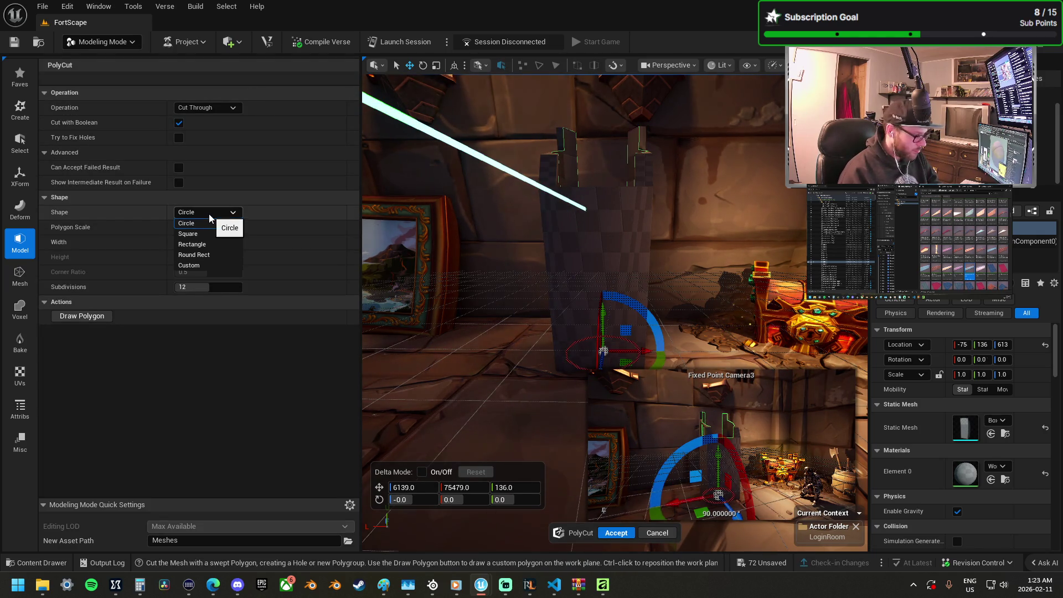
left_click(219, 255)
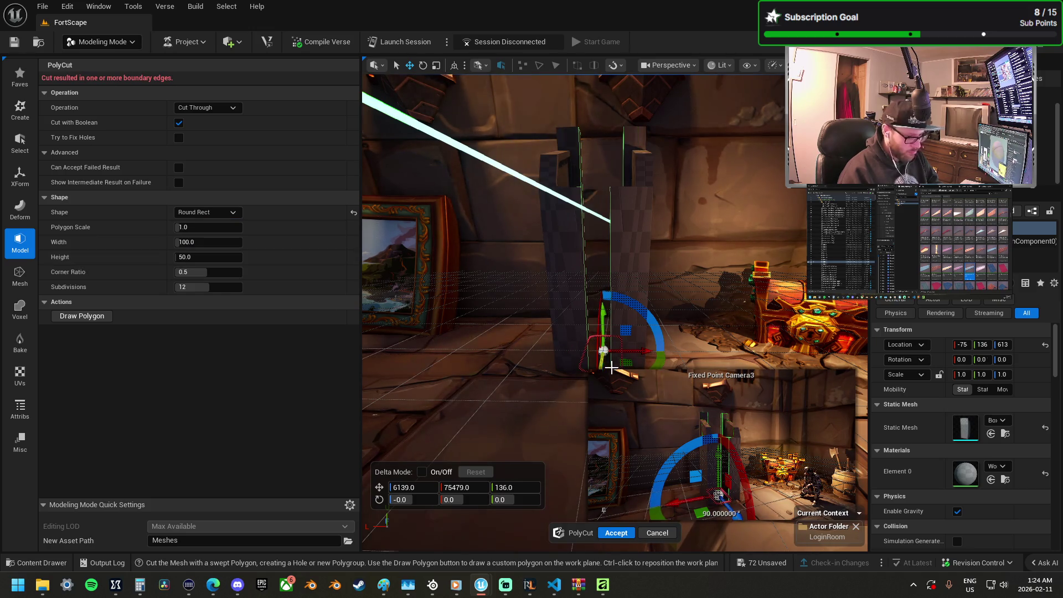
mouse_move(611, 337)
left_mouse_down()
mouse_move(646, 311)
mouse_move(632, 352)
mouse_move(641, 424)
left_mouse_up()
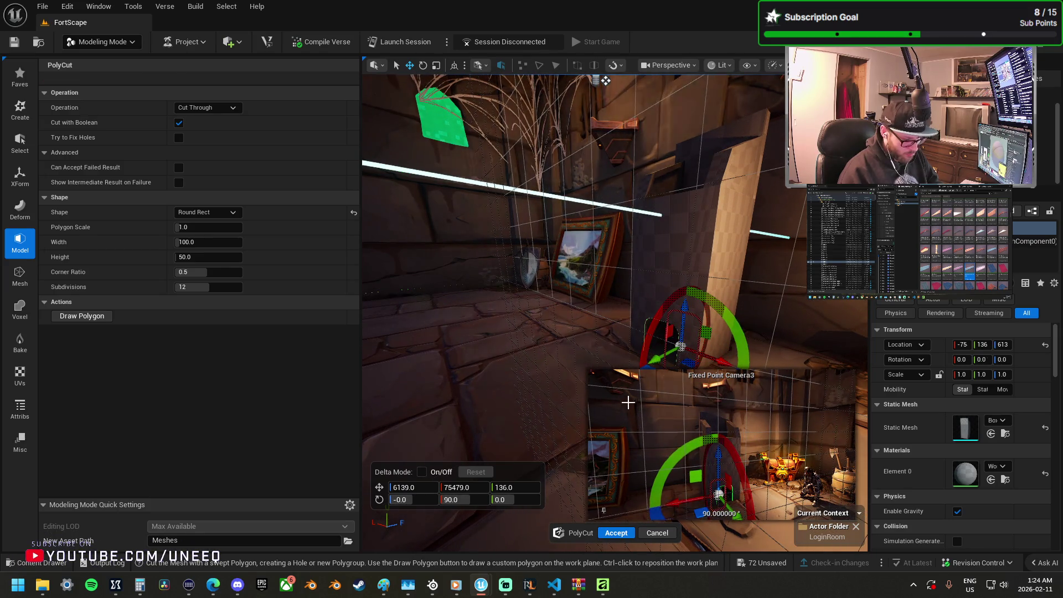
key("f")
left_click_drag(802, 208, 803, 208)
mouse_move(625, 302)
left_mouse_down()
mouse_move(599, 293)
mouse_move(604, 255)
mouse_move(610, 282)
left_mouse_up()
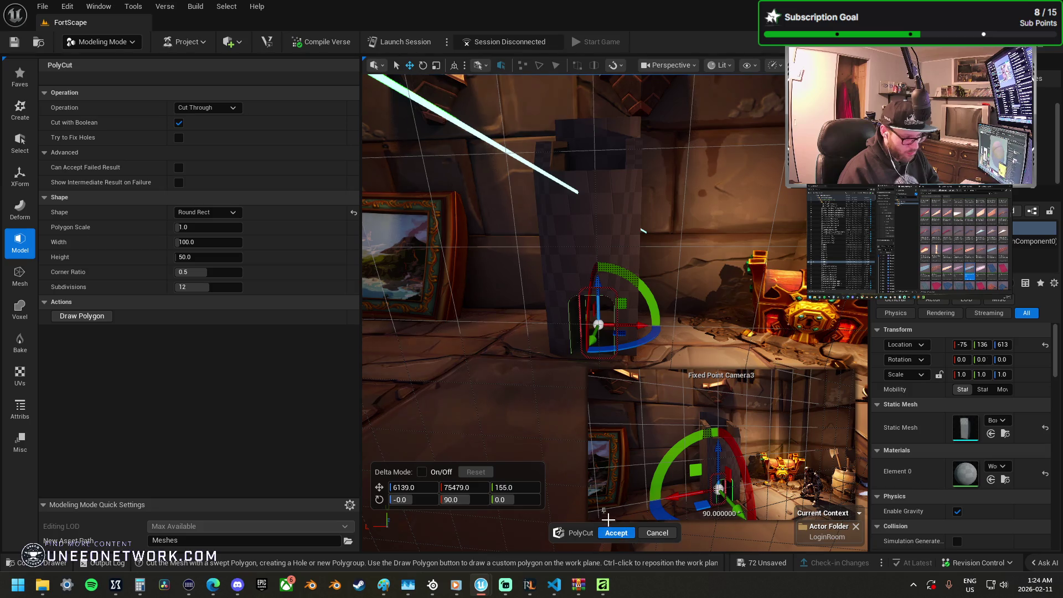
left_click(616, 532)
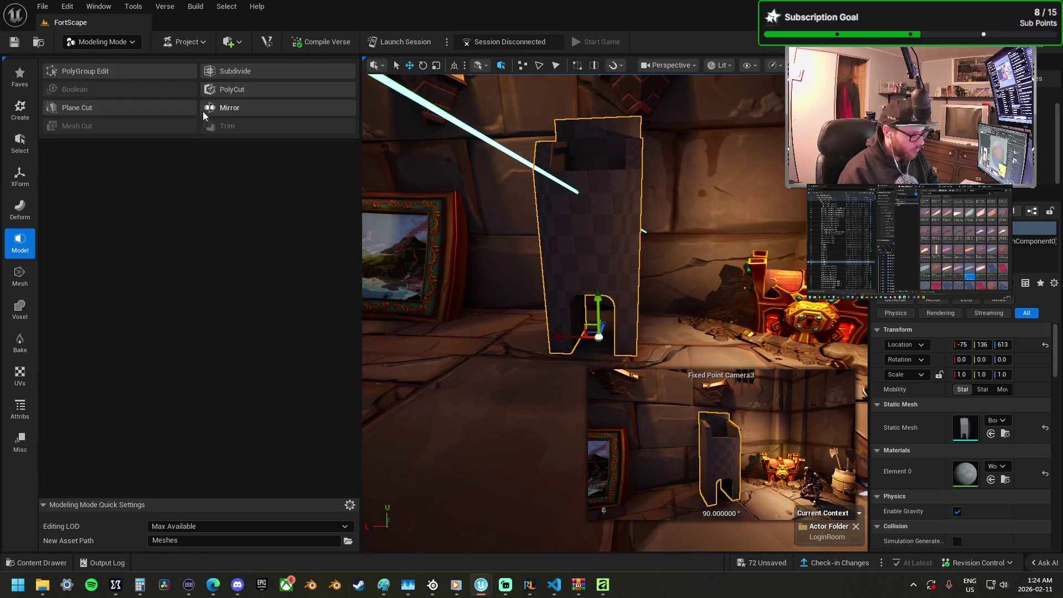
Step: Plane Cut the kiosk with Keep Both Halves off, plane flipped -180° on X and lowered
left_click(104, 107)
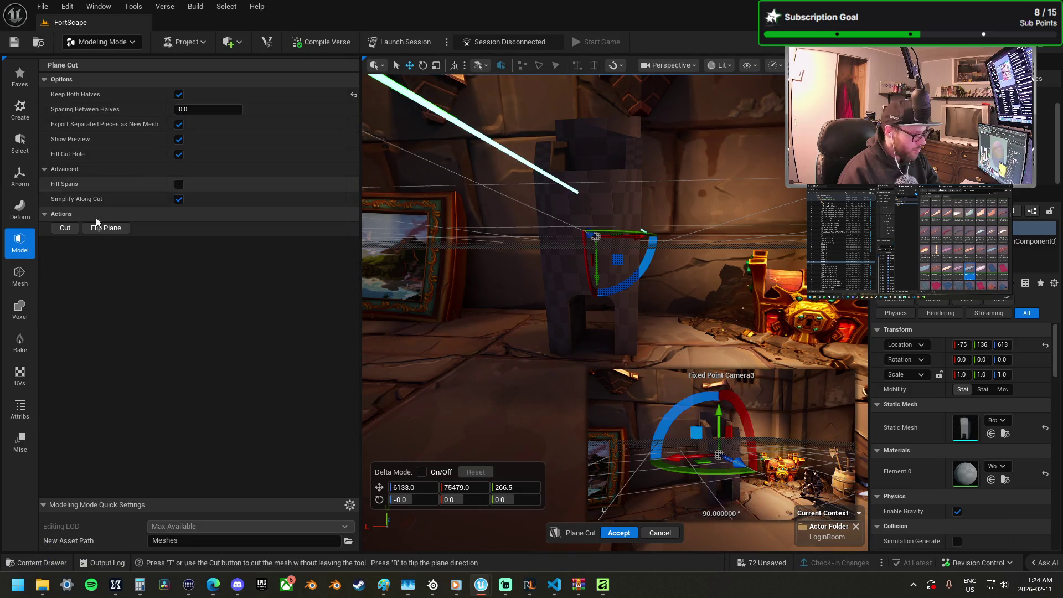
left_click(178, 95)
mouse_move(644, 267)
left_mouse_down()
mouse_move(361, 279)
mouse_move(482, 188)
mouse_move(516, 187)
left_mouse_up()
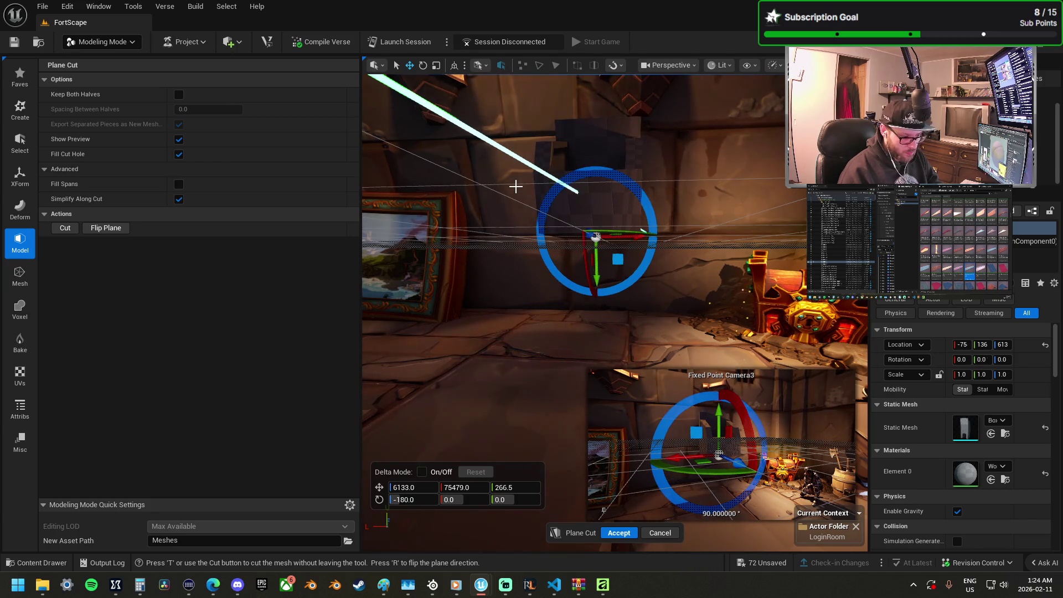
mouse_move(597, 279)
left_mouse_down()
mouse_move(612, 371)
mouse_move(611, 343)
left_mouse_up()
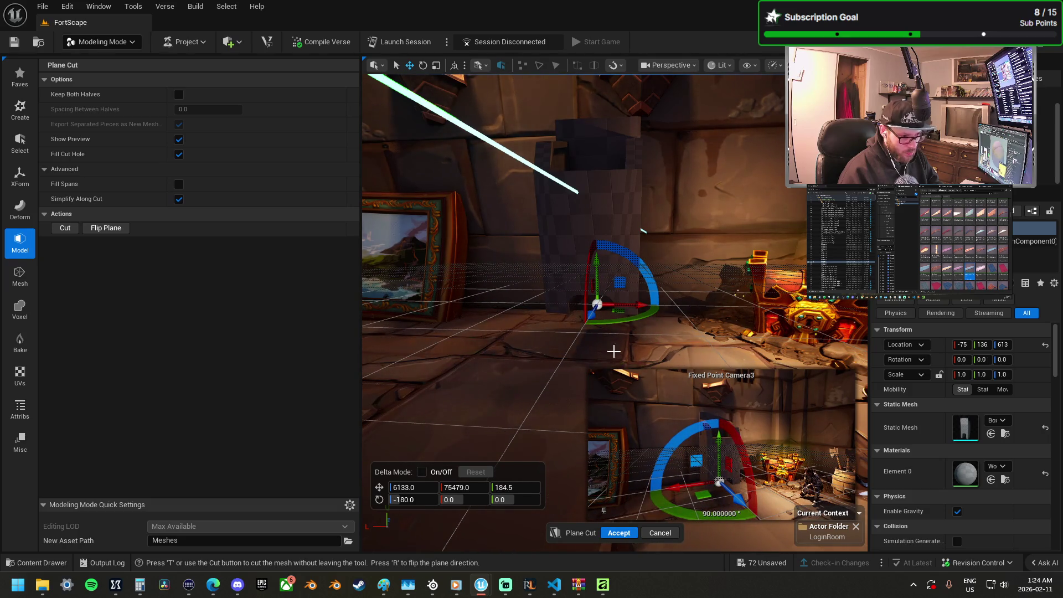
key("Return")
left_click_drag(595, 320, 596, 320)
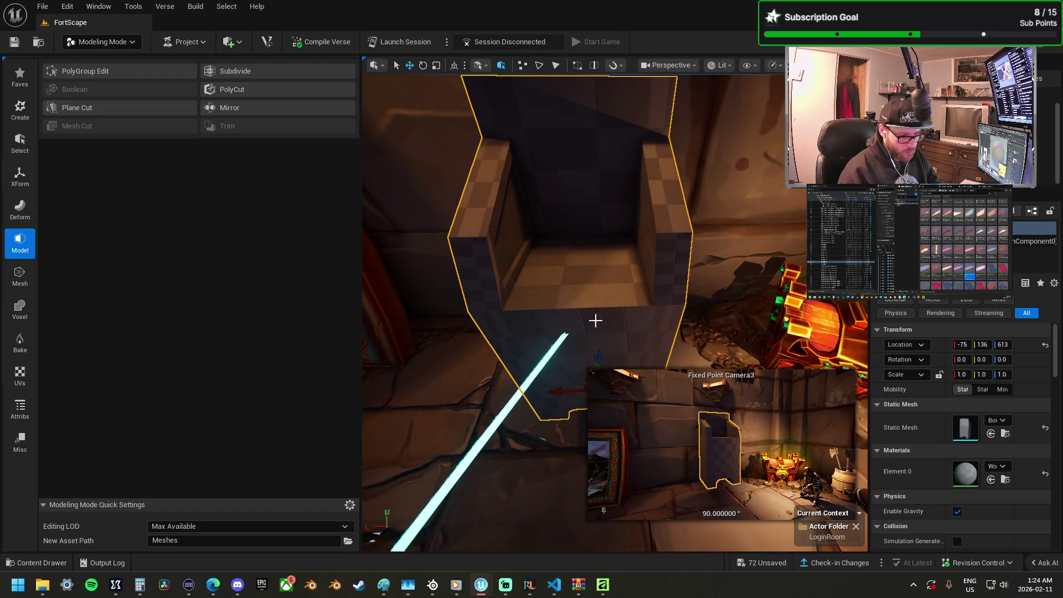
Step: Start PolyGroup Edit on the kiosk, select its angled front face, and frame it
left_click(113, 72)
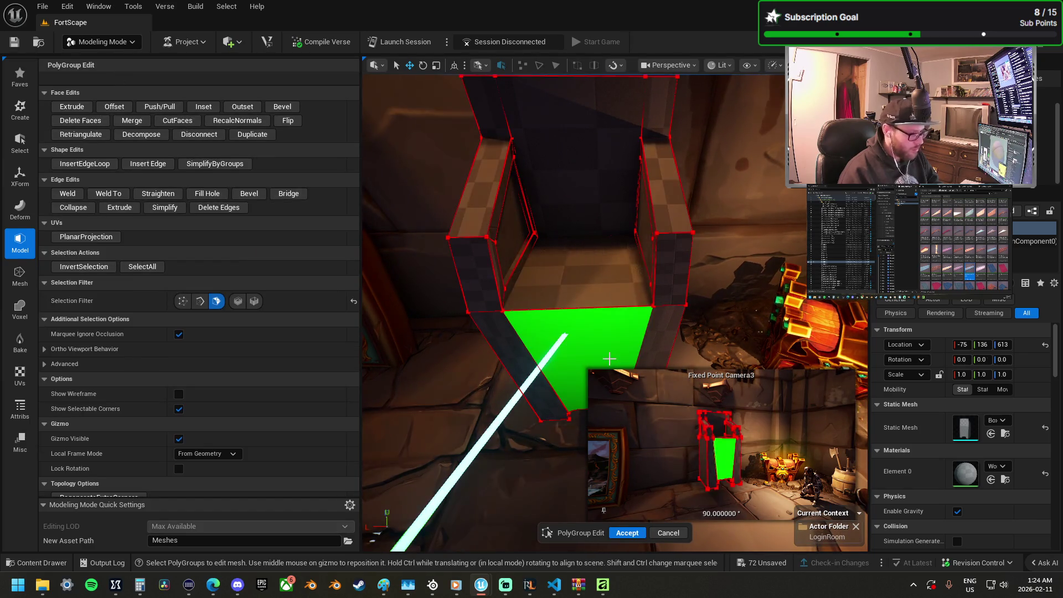
left_click(604, 358)
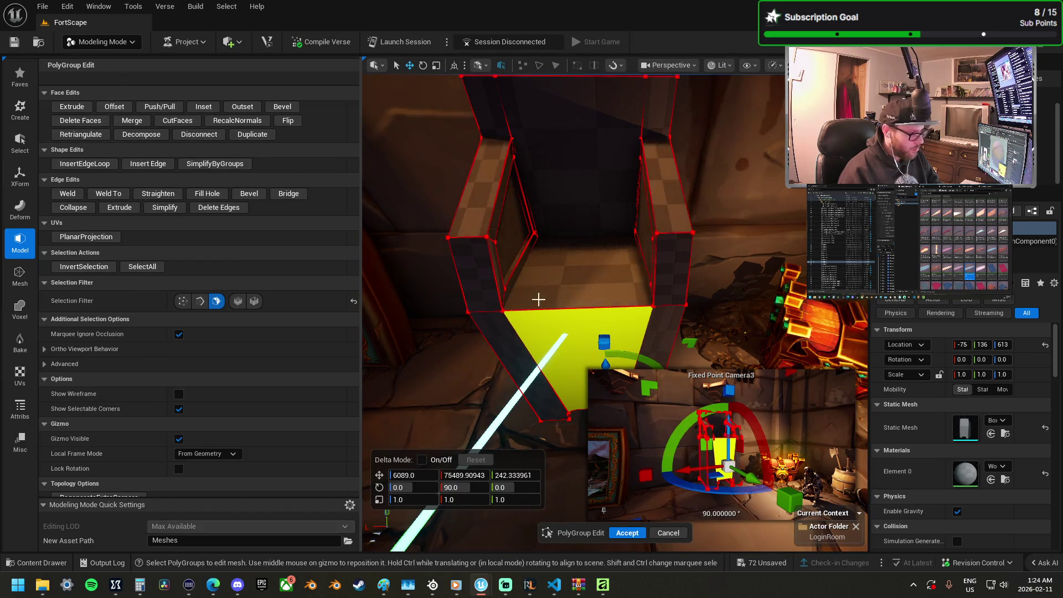
key("f")
left_click_drag(595, 320, 595, 320)
left_click_drag(529, 288, 529, 289)
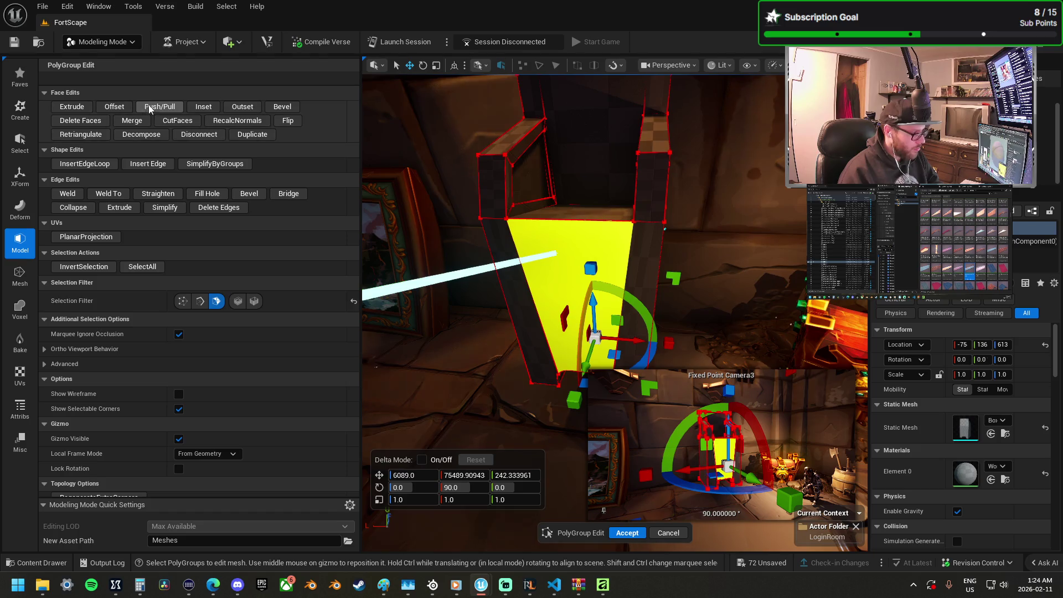
Step: Try CutFaces and Insert Edge Loop, then insert an edge splitting the sloped front face
left_click(177, 120)
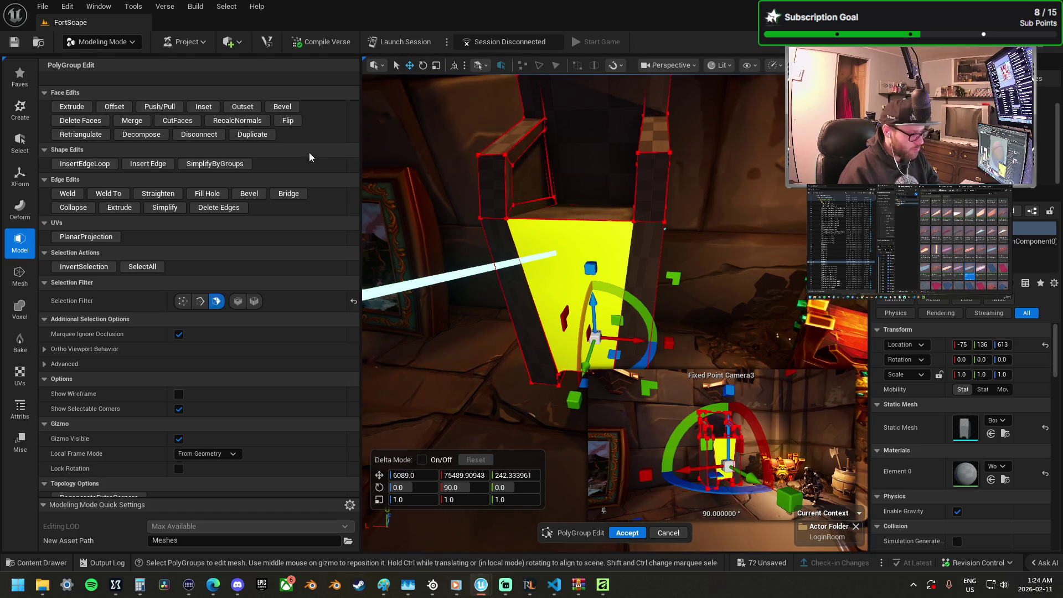
left_click(85, 164)
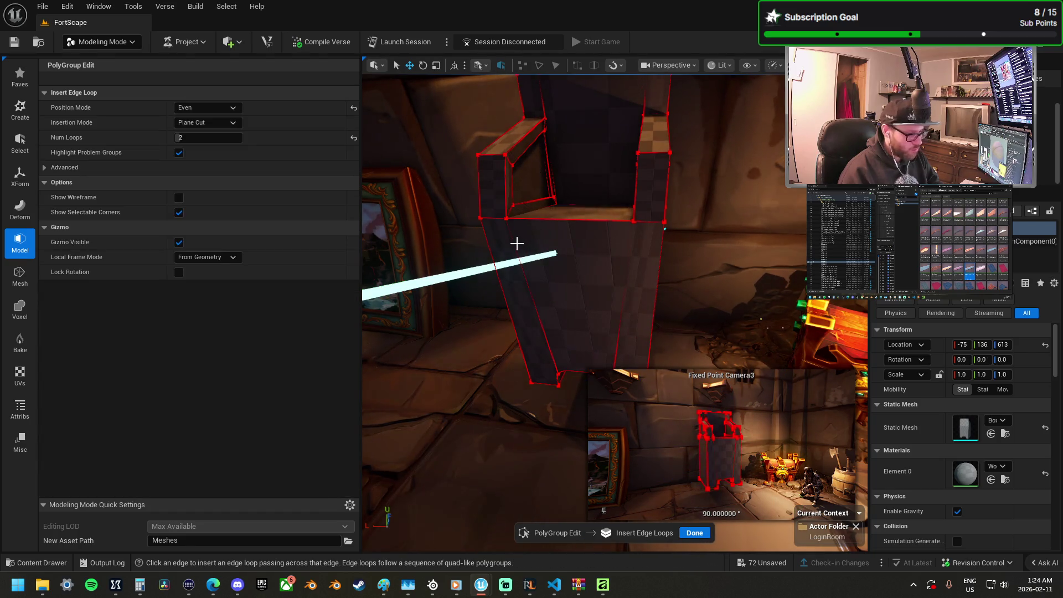
key("Escape")
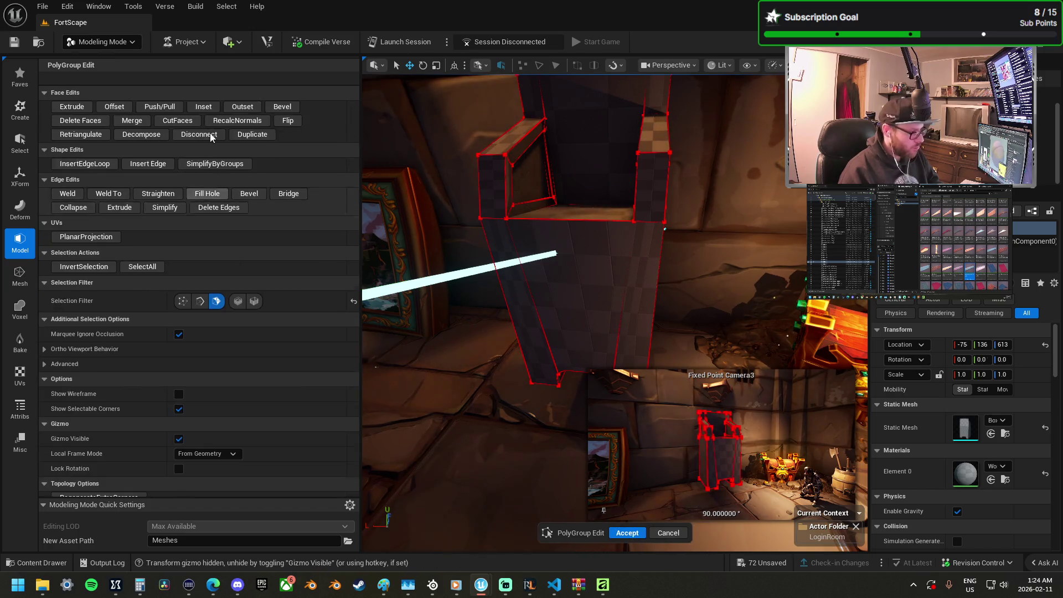
left_click(146, 164)
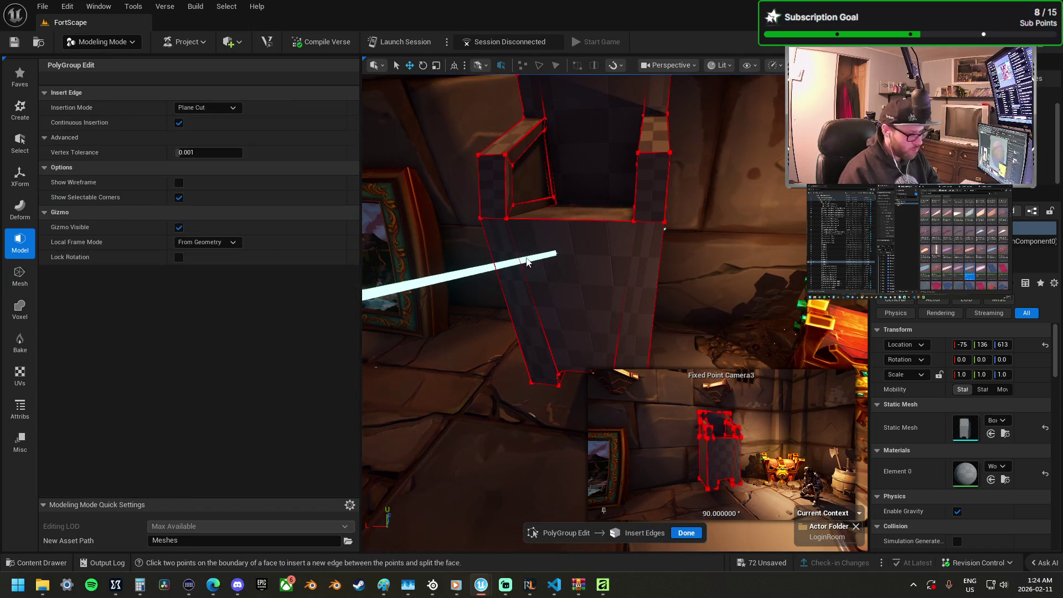
left_click(508, 229)
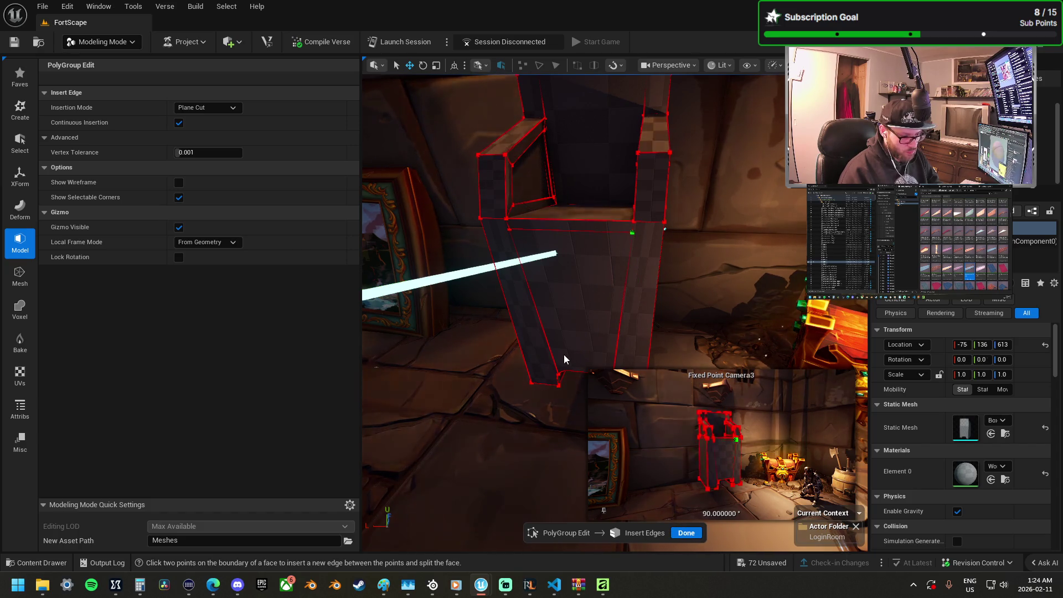
left_click(694, 533)
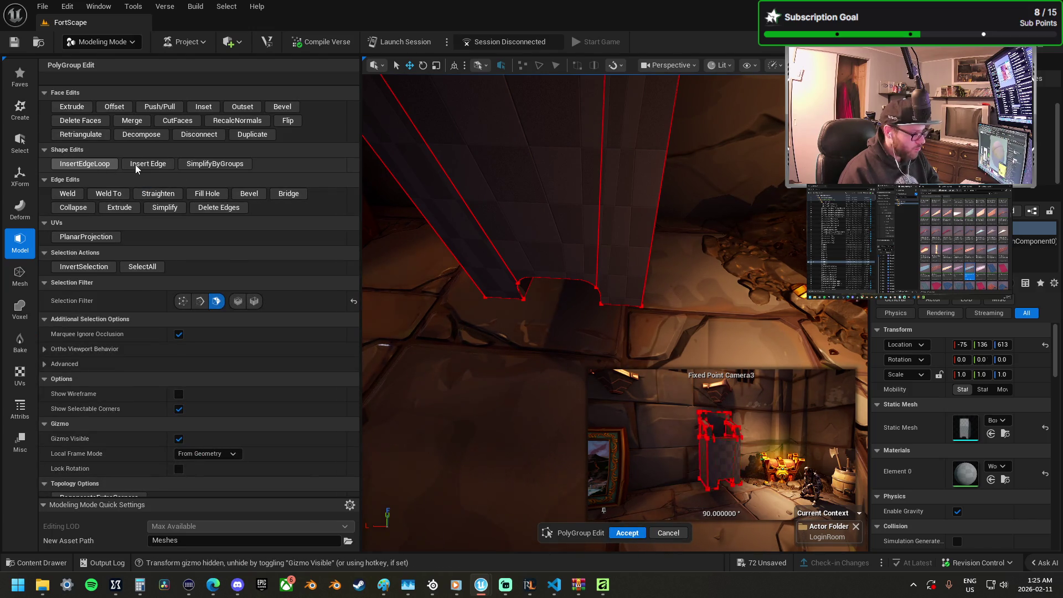
key("ctrl+z")
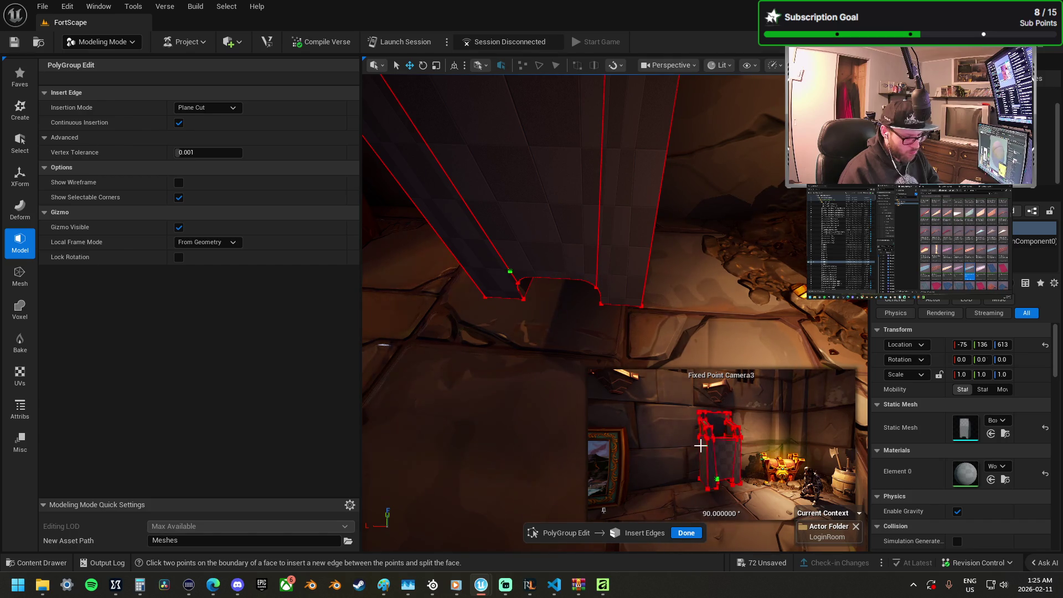
key("Escape")
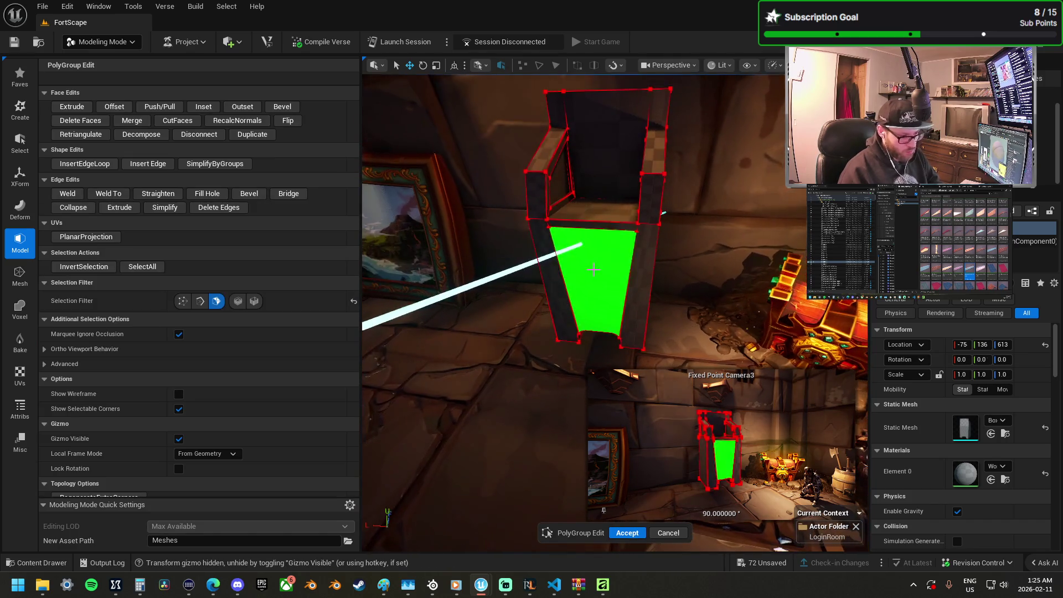
Step: Push/Pull the kiosk's selected front face
left_click(601, 287)
scroll(604, 288, "up", 2)
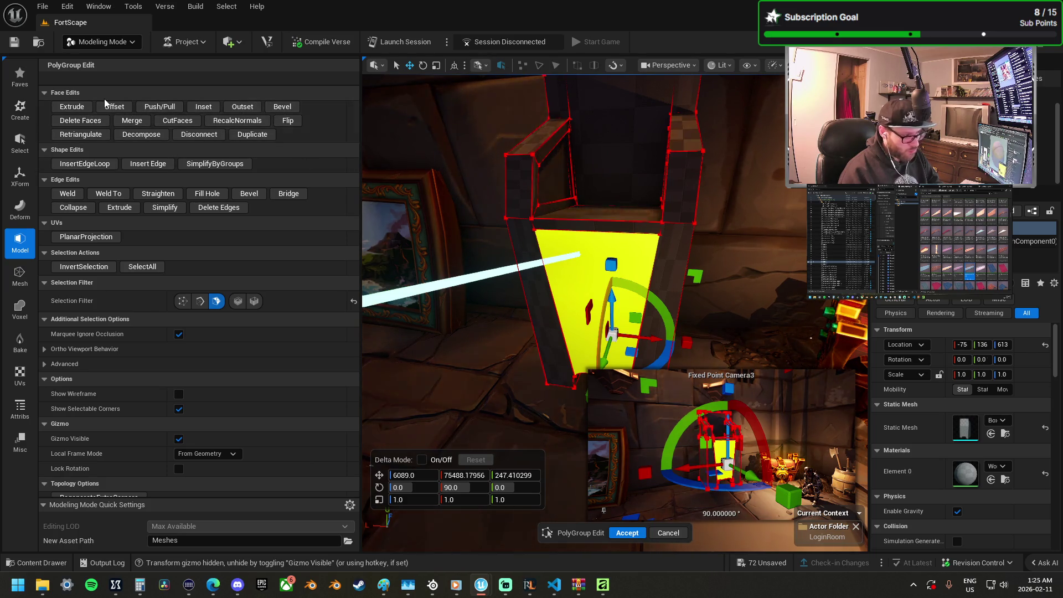
left_click(159, 107)
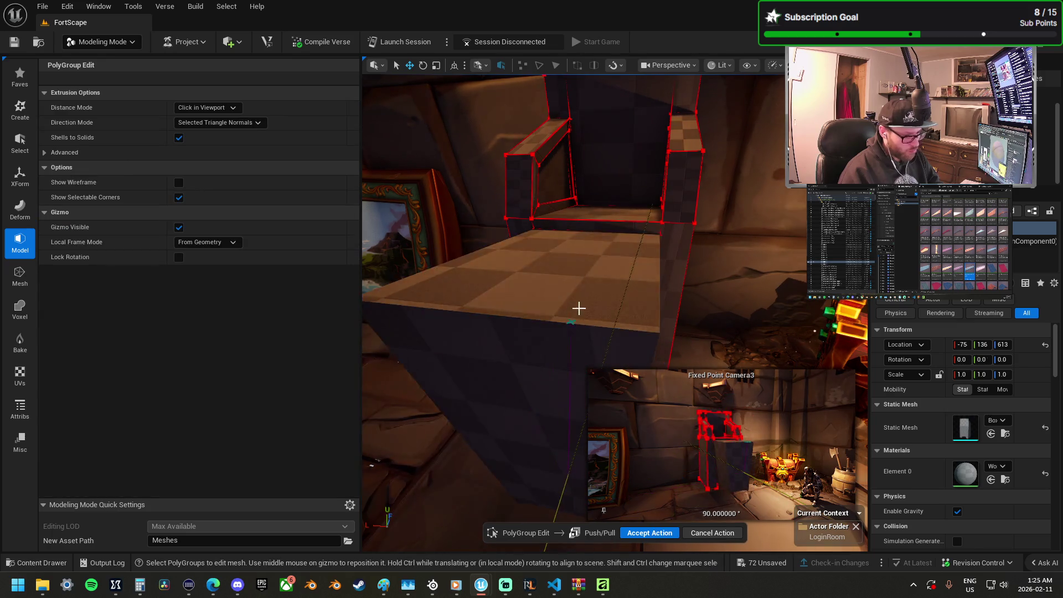
left_click(584, 234)
scroll(583, 234, "up", 5)
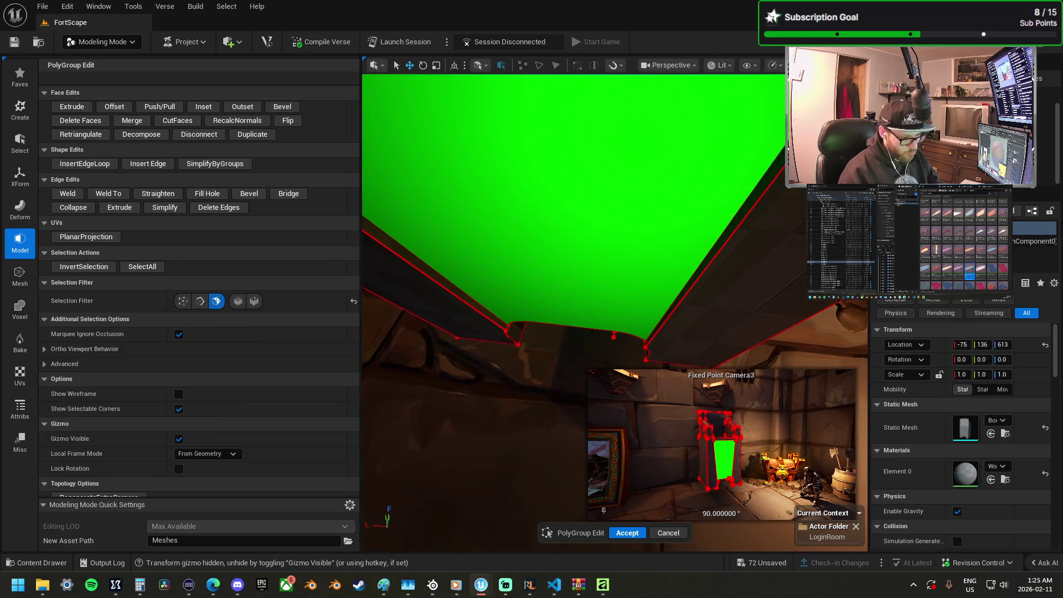
key("f")
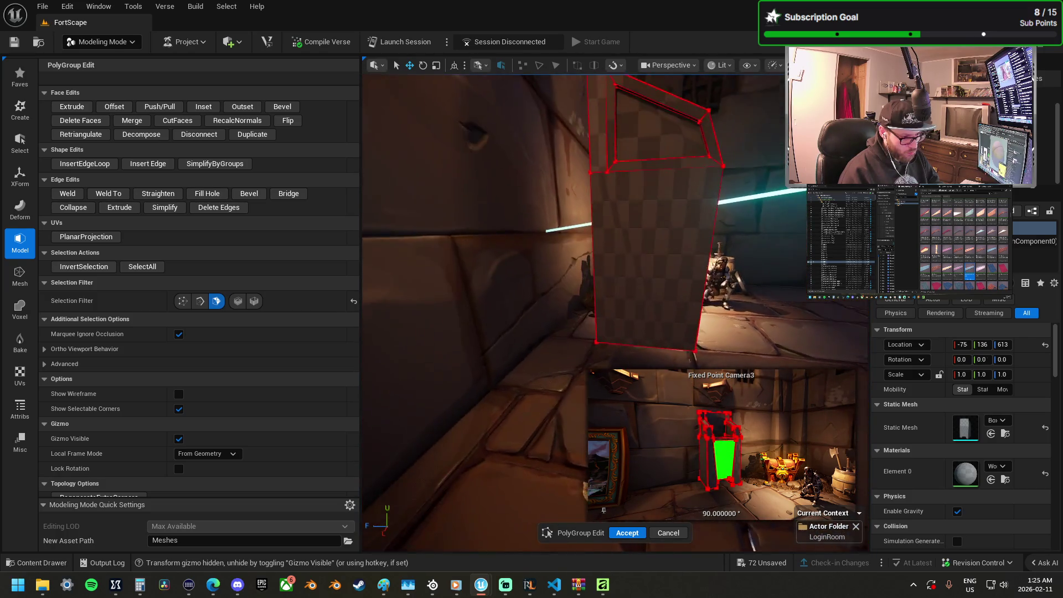
Step: Inset the kiosk's front face to create an inner panel with a surrounding frame
left_click(629, 277)
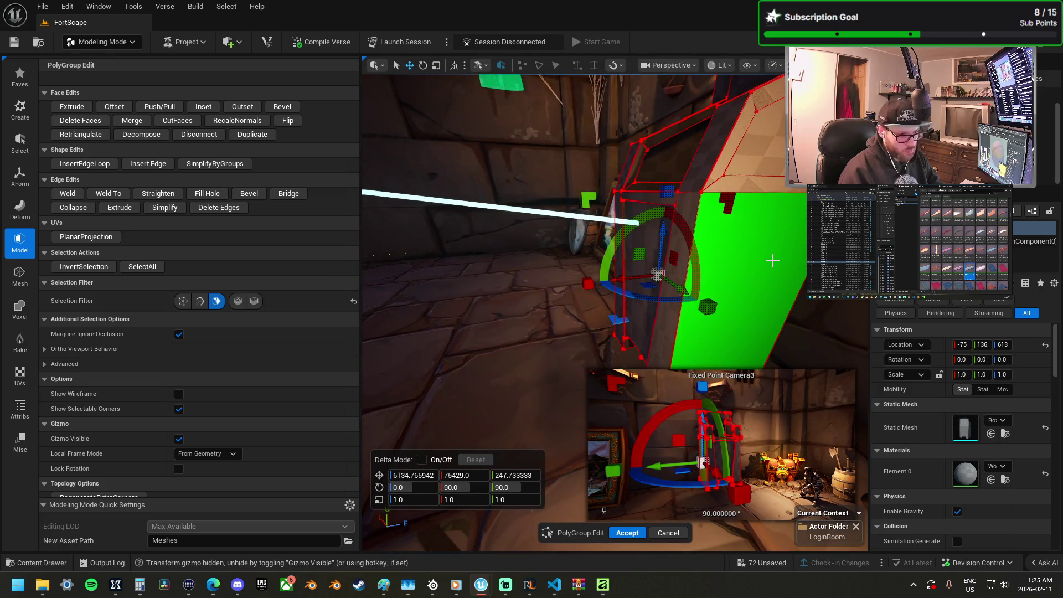
left_click(774, 260)
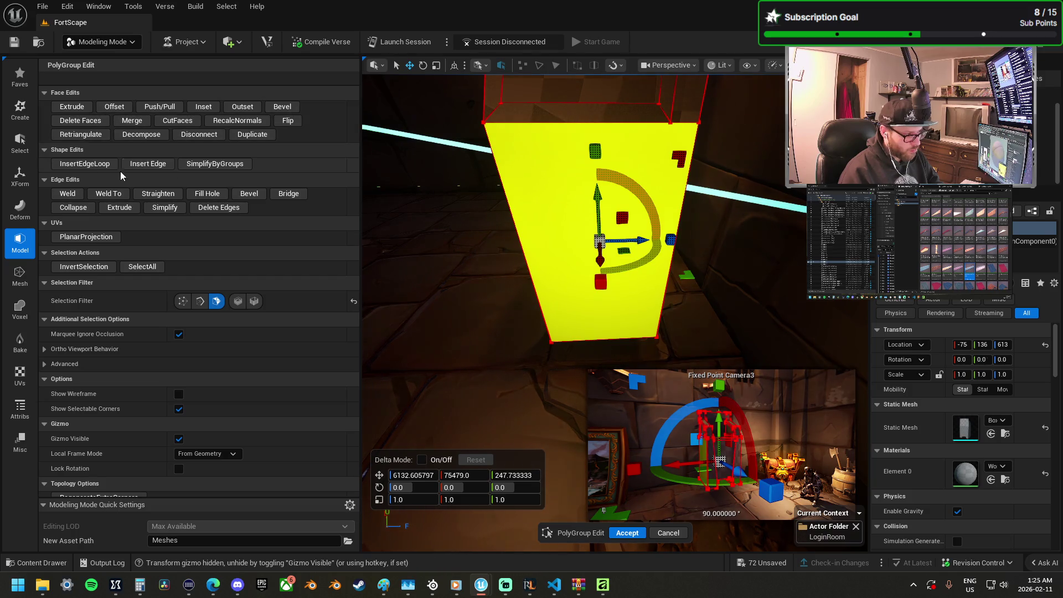
left_click(204, 107)
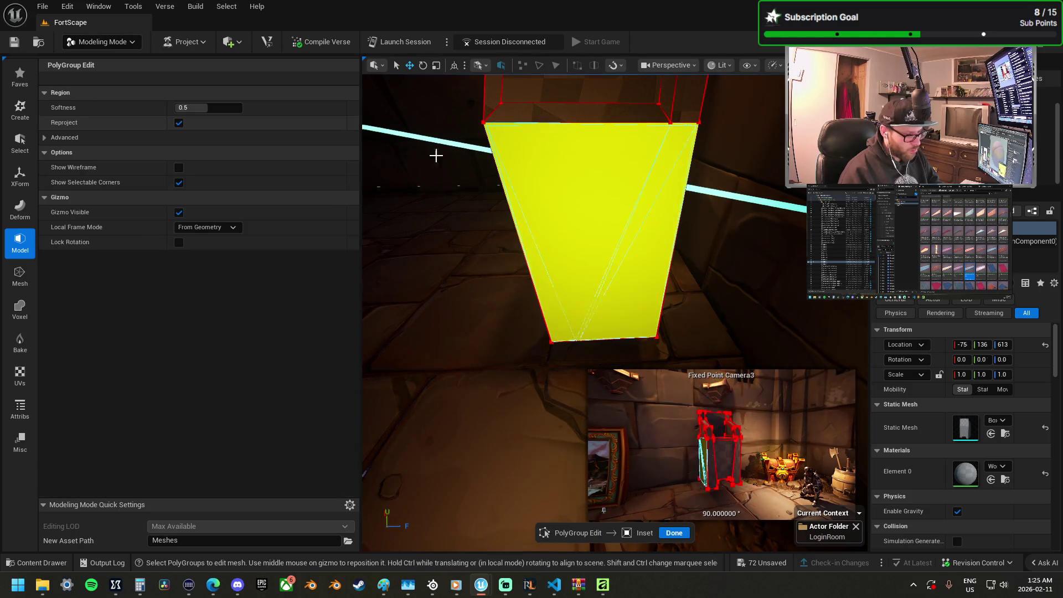
left_click(540, 178)
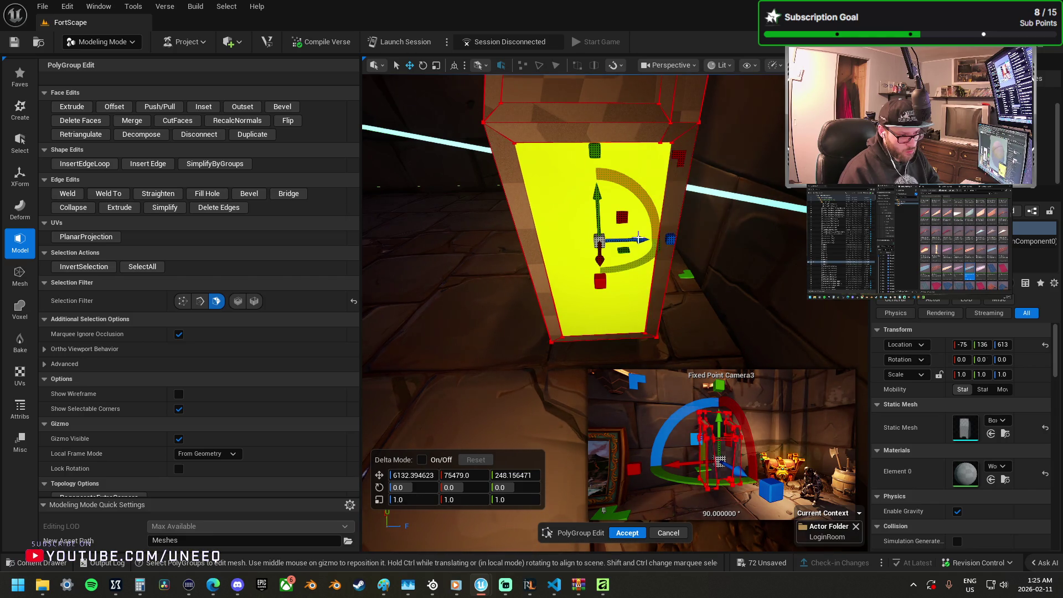
left_click_drag(641, 240, 639, 238)
left_click_drag(546, 230, 637, 238)
key("f")
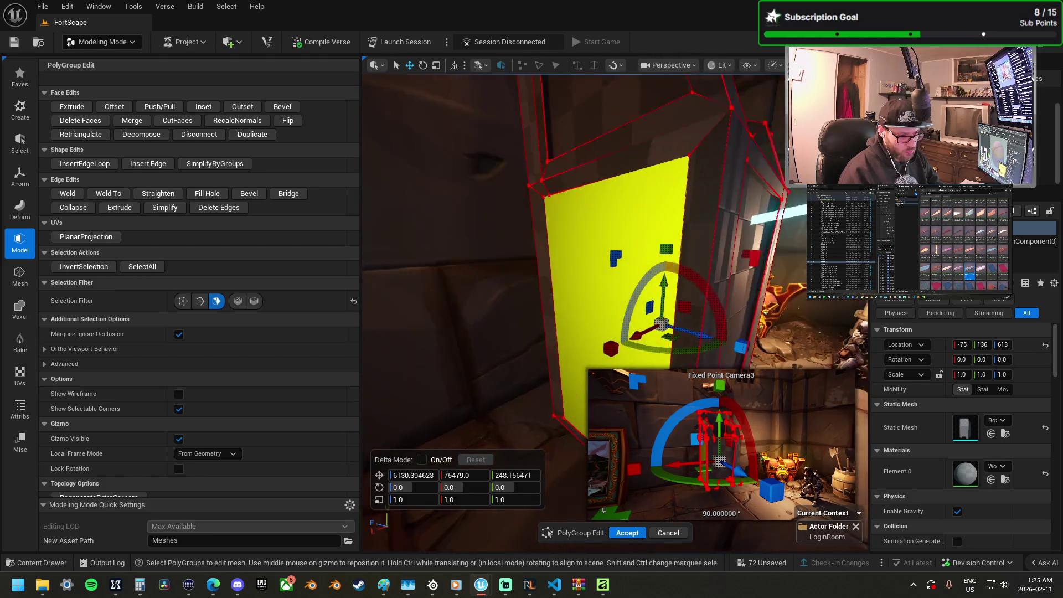
Step: Push the inset panel inward to form the recessed frame
left_click(166, 107)
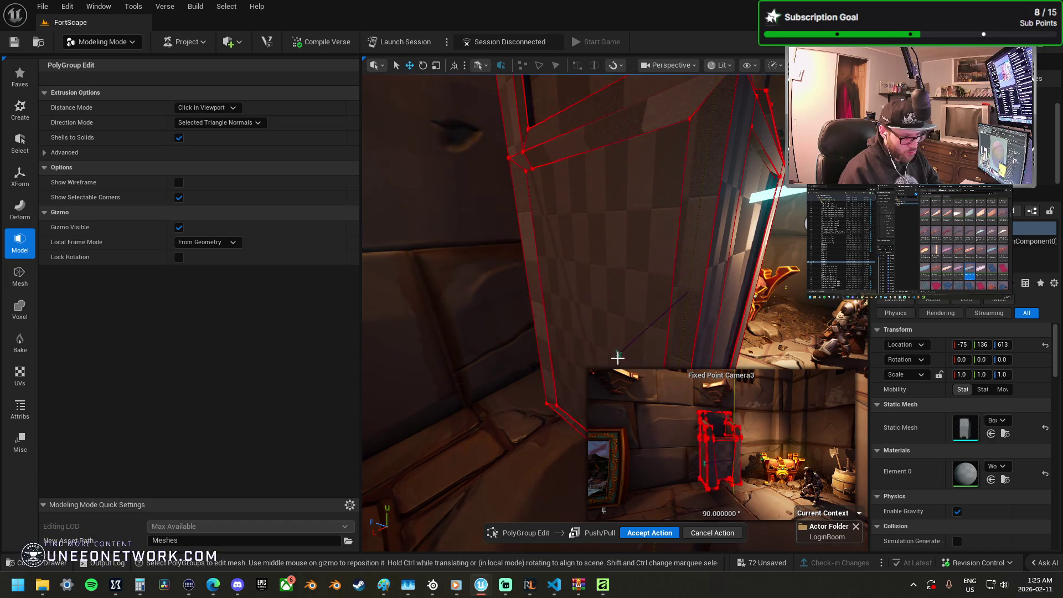
left_click(616, 359)
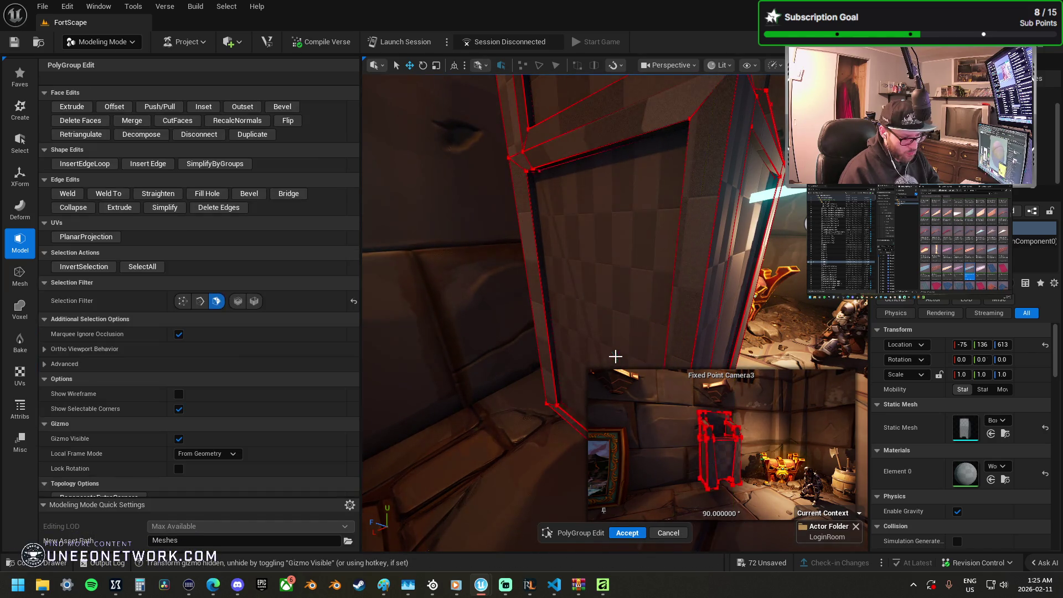
key("w")
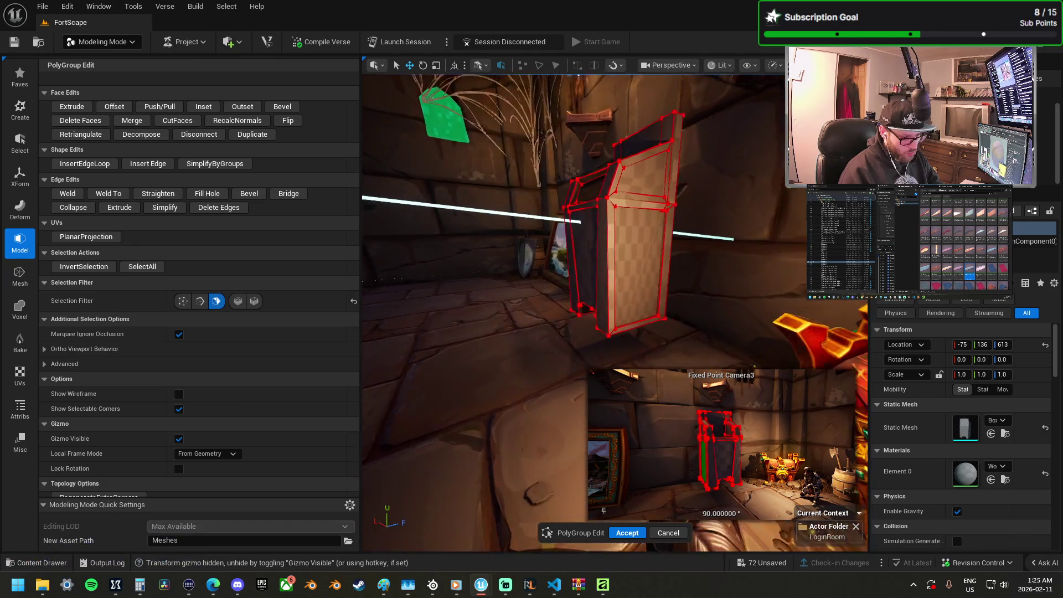
key("w")
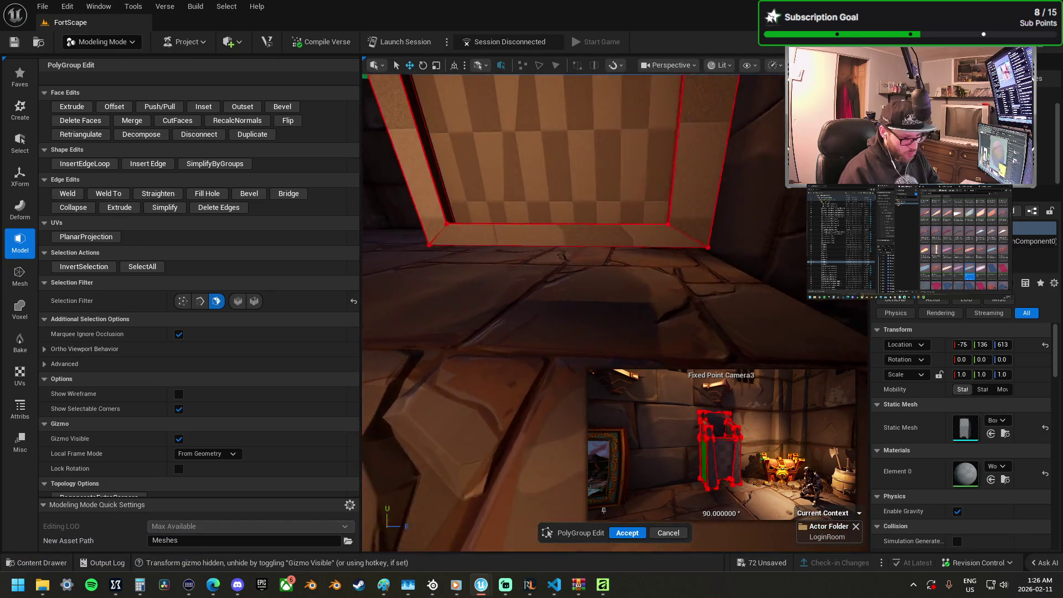
key("s")
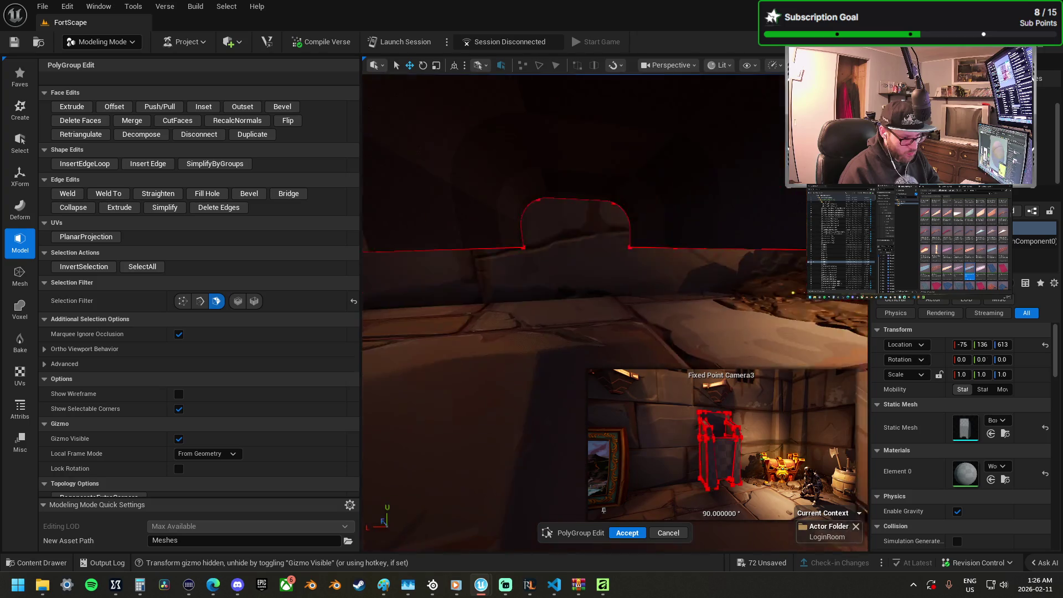
Step: Accept the PolyGroup Edit changes and inspect the hollow kiosk shell
left_click(628, 533)
key("s")
key("w")
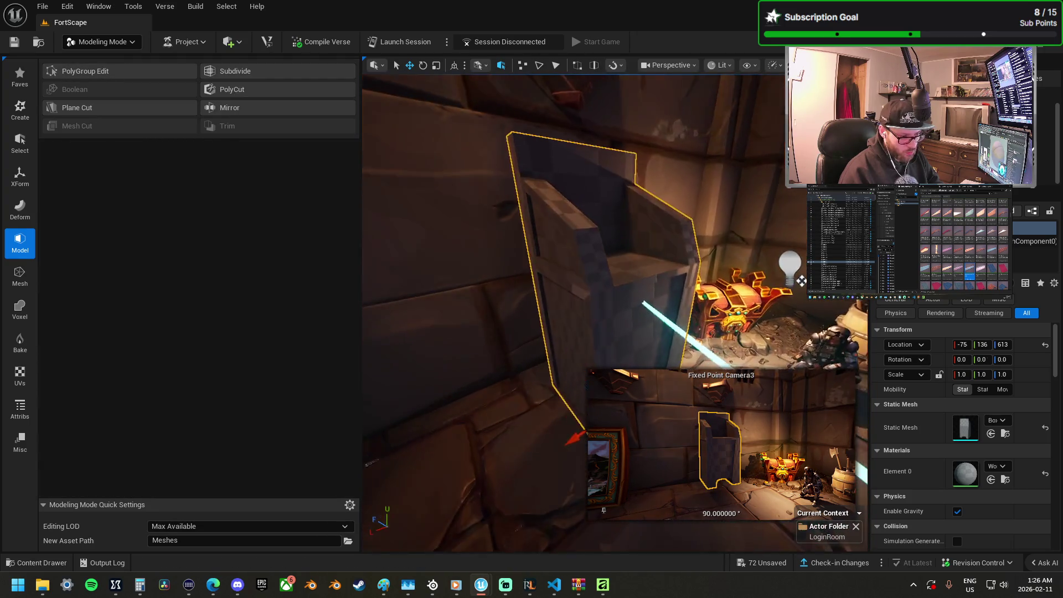
key("s")
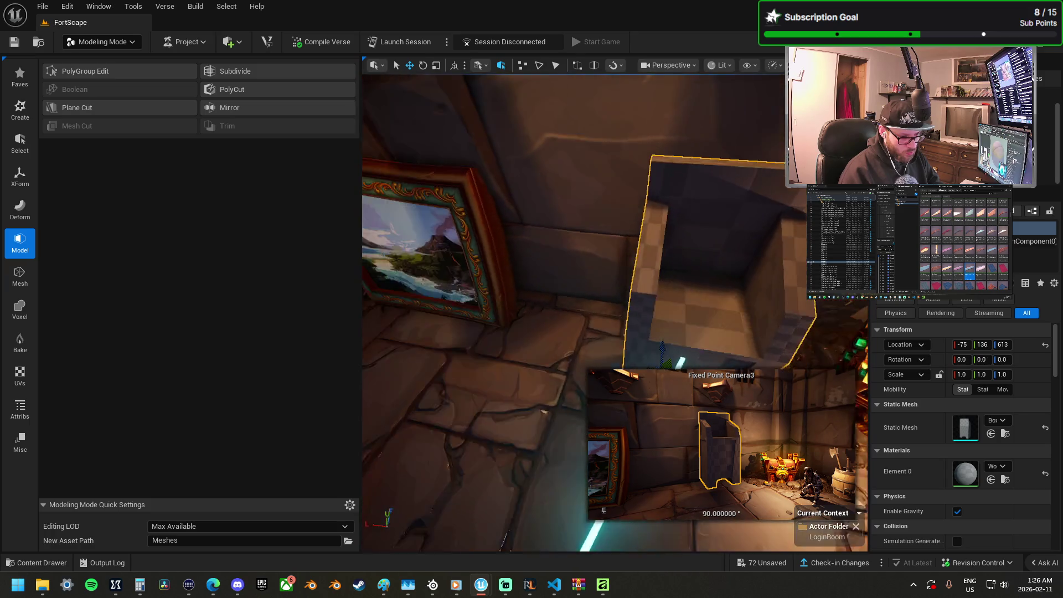
key("w")
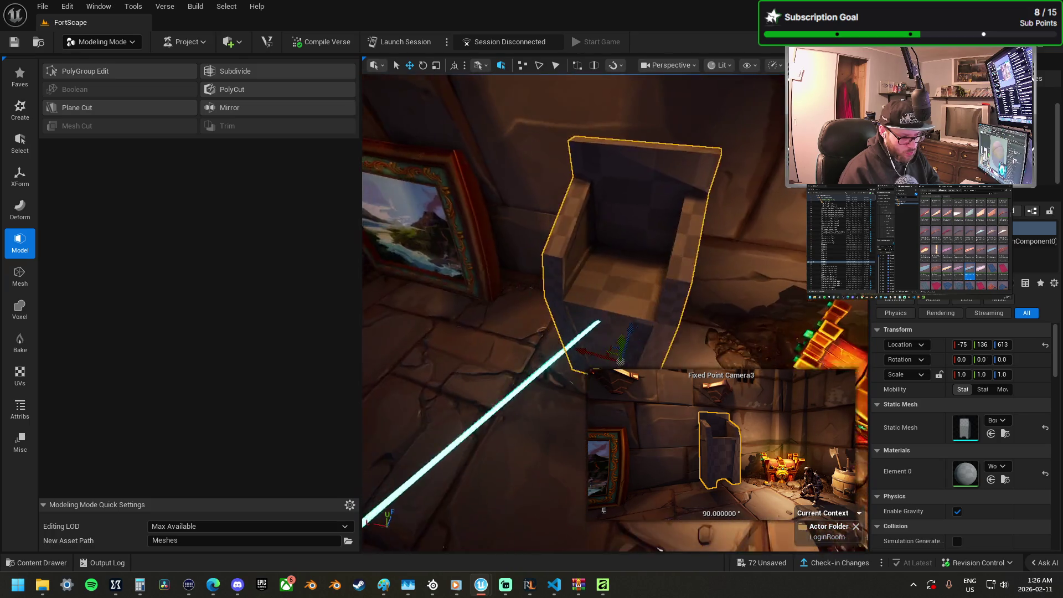
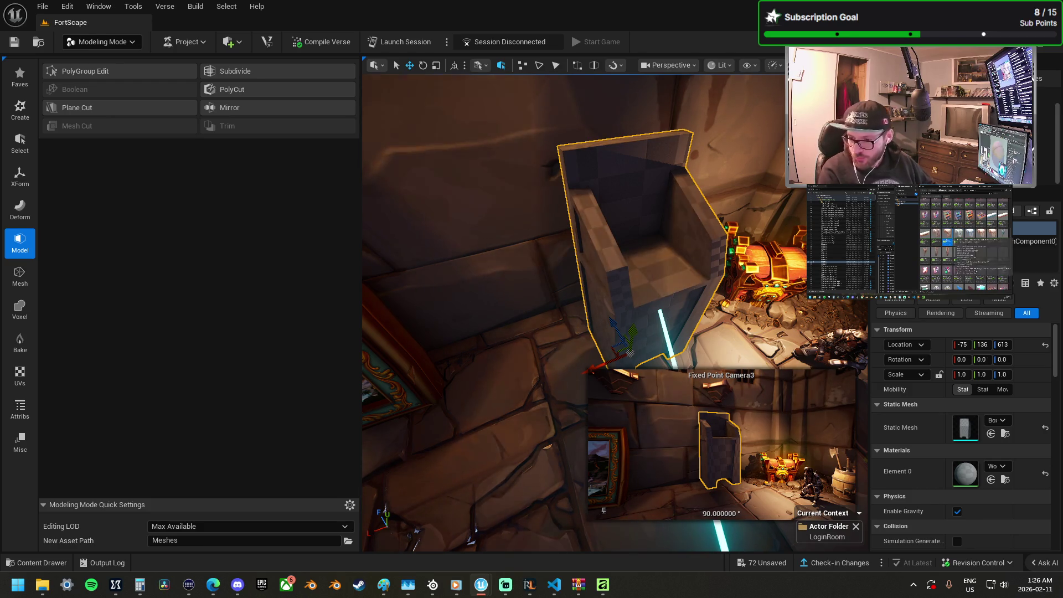
Step: Drop a banner onto the stone chair's backrest and turn it upright to face forward
mouse_move(1052, 338)
left_mouse_down()
mouse_move(733, 341)
mouse_move(633, 329)
mouse_move(654, 267)
mouse_move(667, 269)
mouse_move(663, 280)
left_mouse_up()
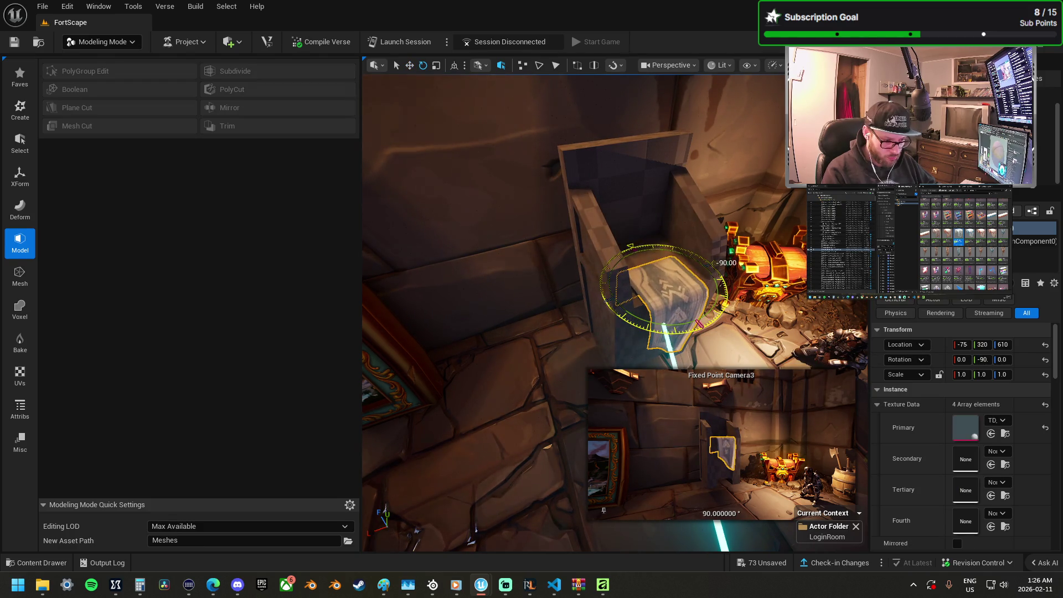
left_click_drag(697, 324, 702, 339)
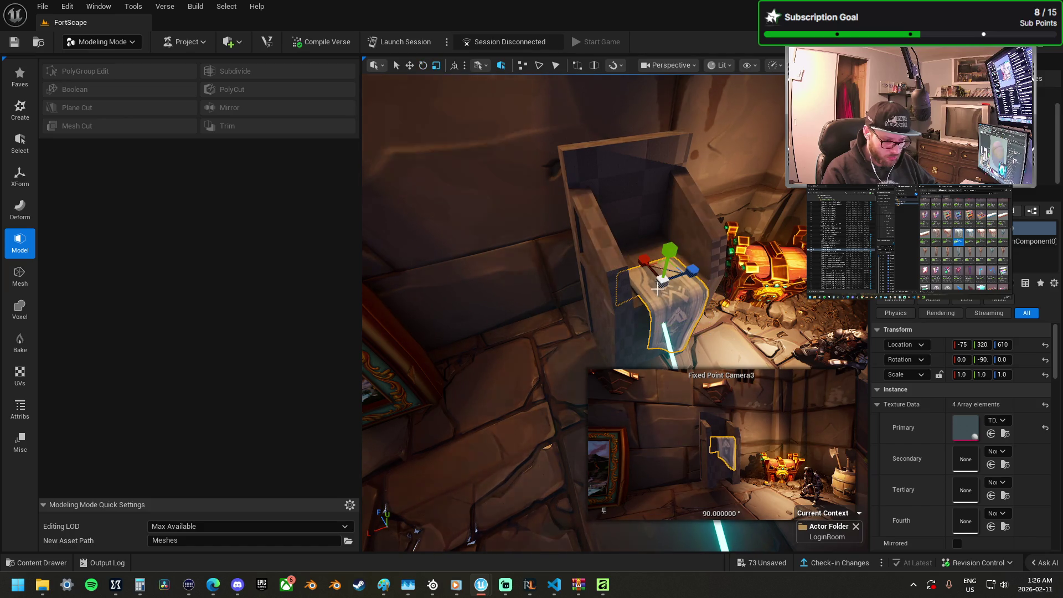
mouse_move(664, 269)
left_mouse_down()
mouse_move(673, 260)
mouse_move(667, 268)
left_mouse_up()
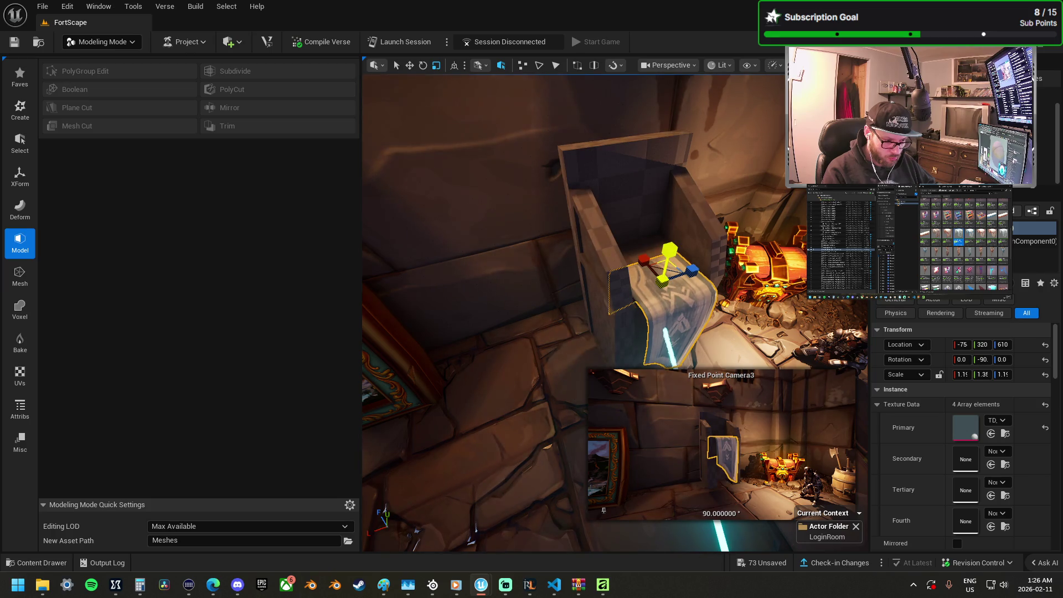
mouse_move(473, 532)
left_mouse_down()
mouse_move(587, 546)
mouse_move(432, 454)
mouse_move(369, 394)
mouse_move(614, 288)
left_mouse_up()
key("ctrl+z")
Step: Widen the banner slightly with the scale gizmo
key("w")
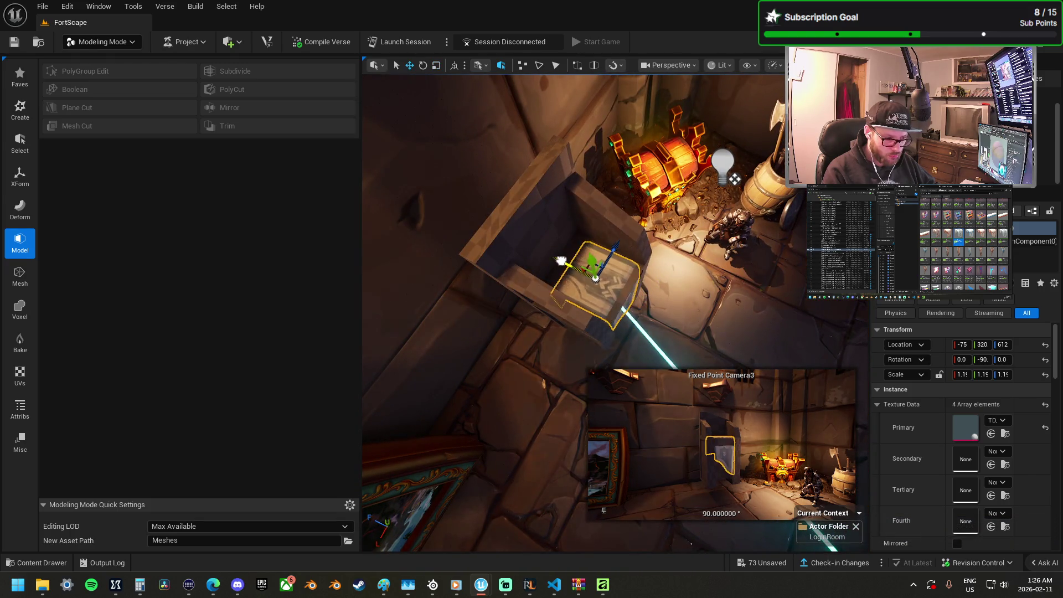
left_click_drag(564, 260, 586, 250)
key("r")
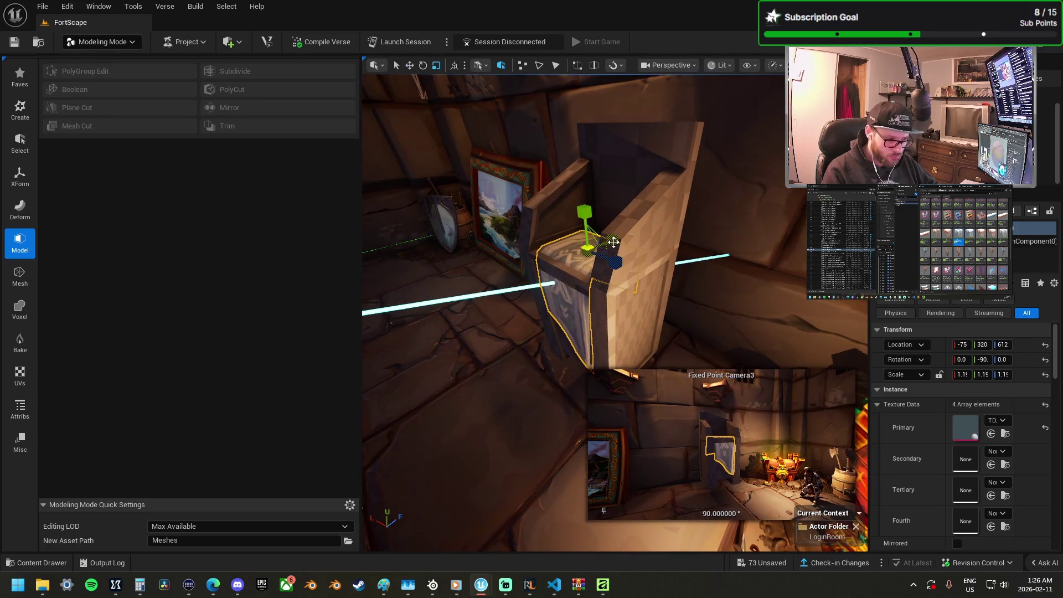
left_click_drag(962, 375, 967, 375)
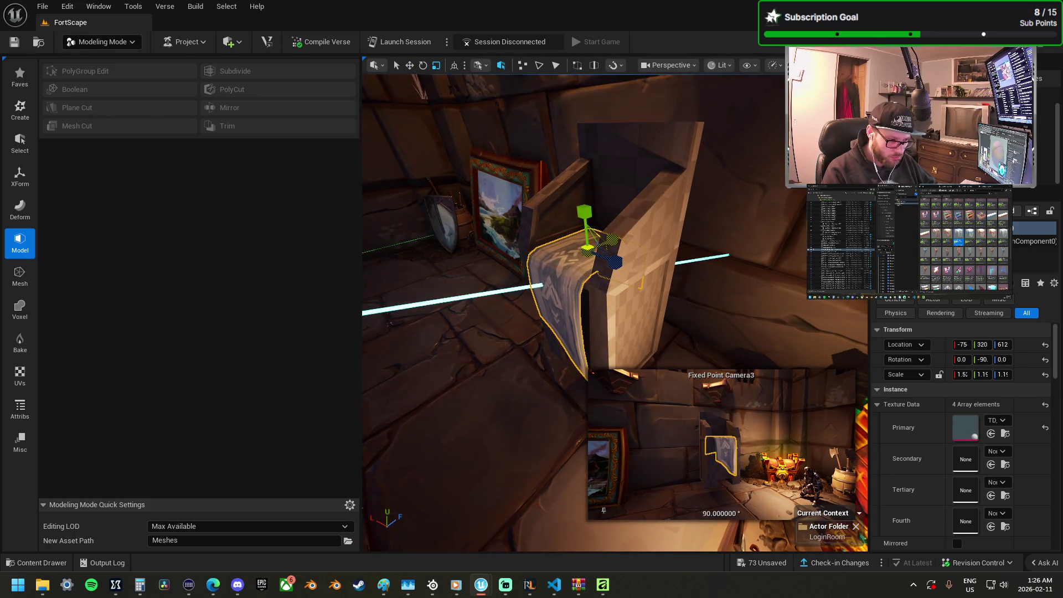
left_click_drag(611, 241, 663, 221)
left_click_drag(556, 239, 556, 238)
left_click_drag(565, 278, 562, 277)
Step: Widen the banner further to about 1.6 X scale and add the chair to the selection
key("w")
key("r")
left_click_drag(558, 278, 551, 279)
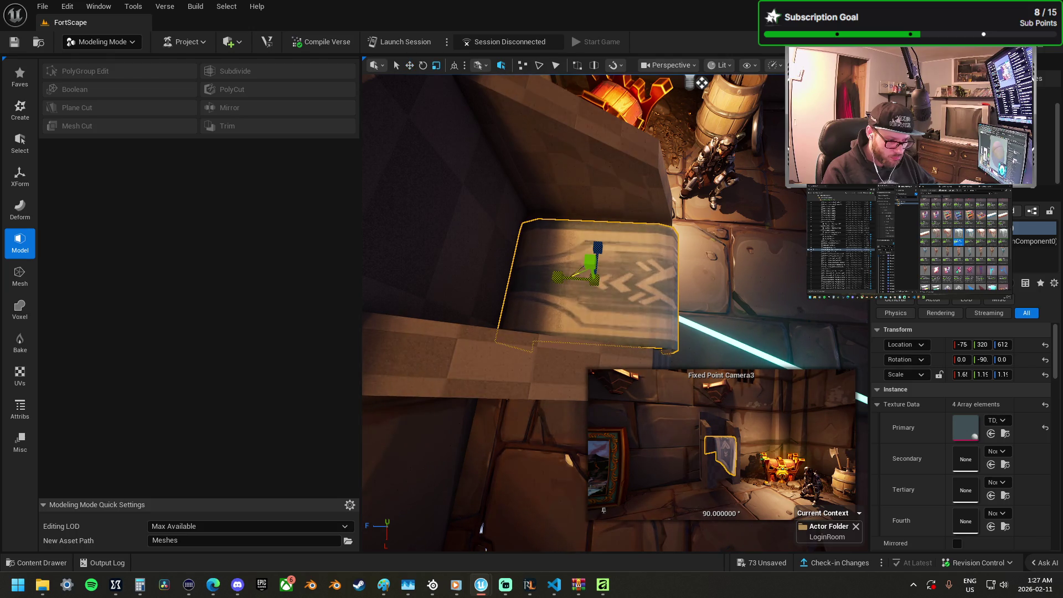
left_click_drag(560, 279, 548, 279)
left_click_drag(621, 238, 608, 273)
left_click(615, 251, "ctrl")
Step: Move the chair and banner down and to the left toward the landscape painting
key("w")
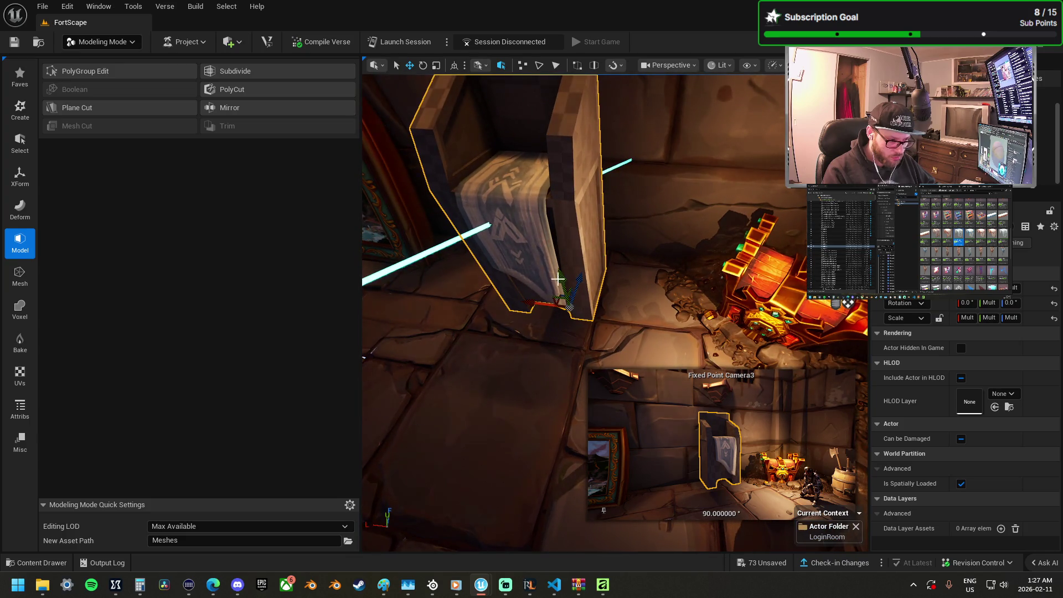
mouse_move(565, 302)
left_mouse_down()
mouse_move(577, 304)
mouse_move(595, 272)
left_mouse_up()
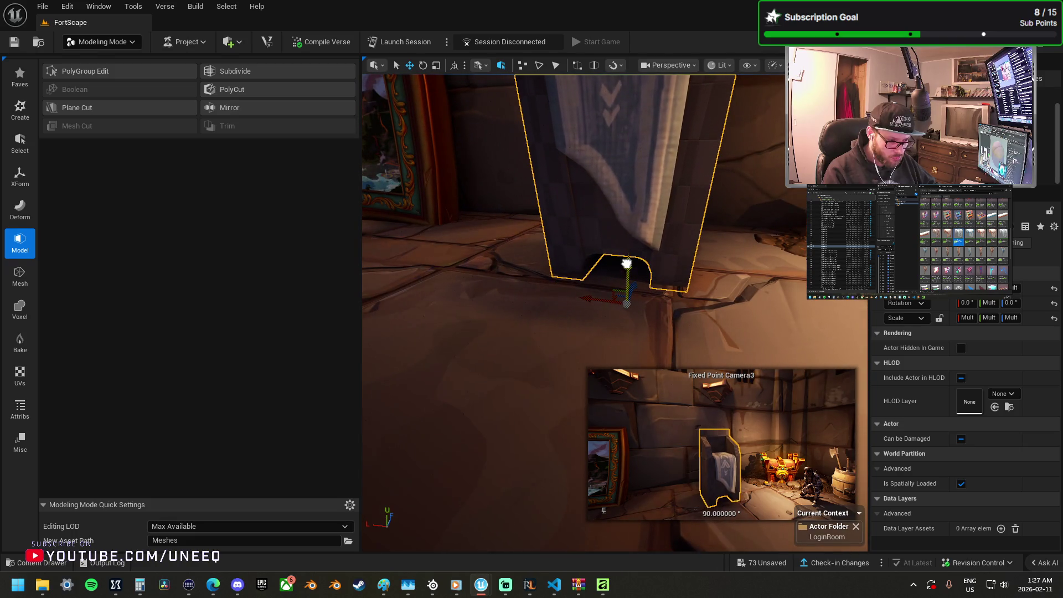
left_click_drag(589, 297, 554, 296)
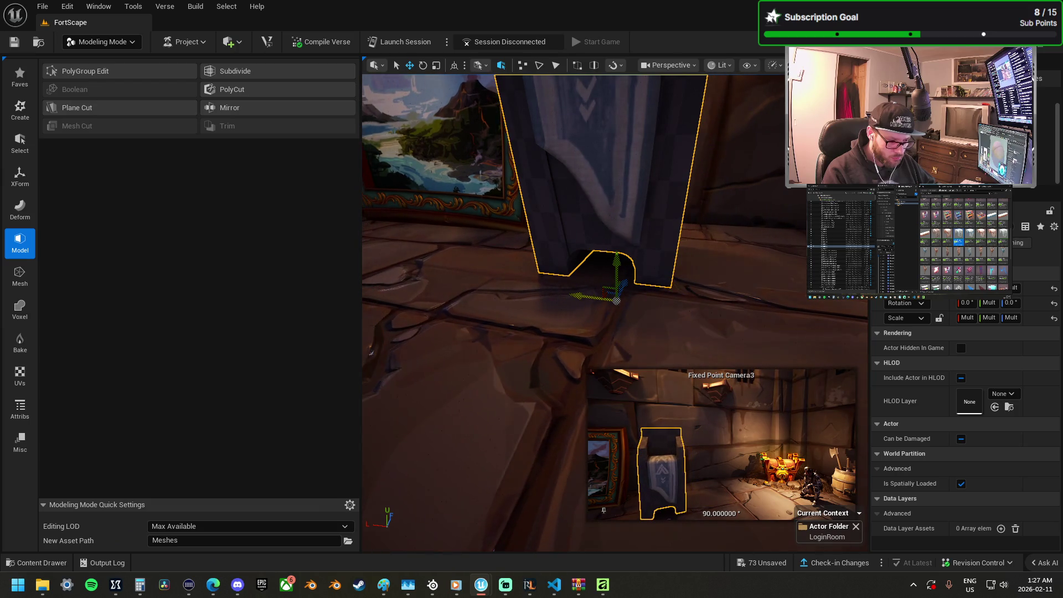
left_click_drag(668, 266, 615, 247)
scroll(681, 295, "up", 3)
Step: Turn the chair and banner about 31° and nudge them left and up beside the painting
key("e")
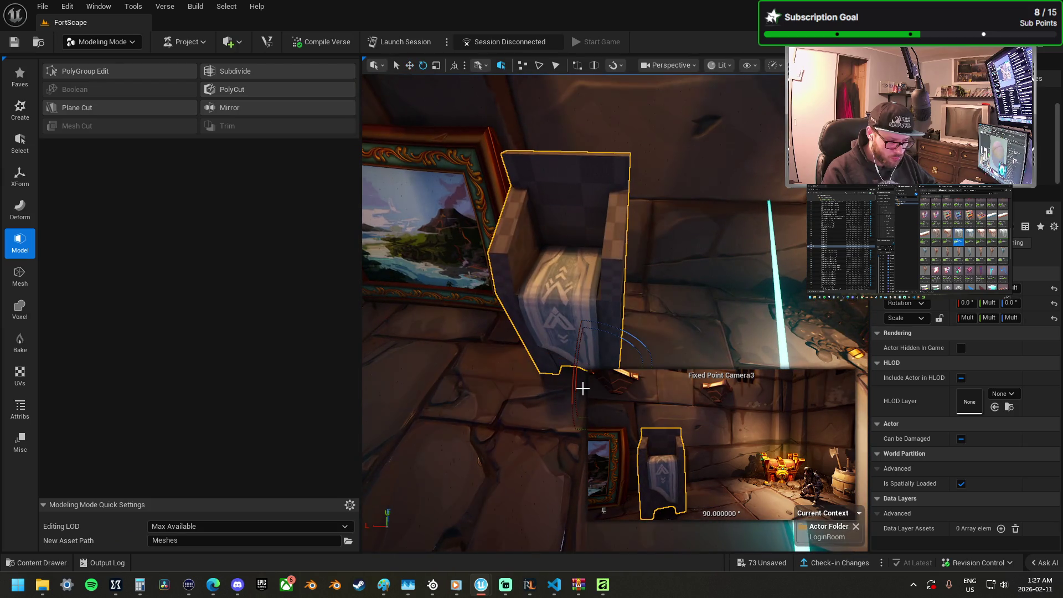
left_click_drag(589, 408, 615, 310)
key("w")
mouse_move(550, 332)
left_mouse_down()
mouse_move(541, 331)
mouse_move(629, 277)
mouse_move(738, 159)
left_mouse_up()
left_click_drag(554, 359, 664, 250)
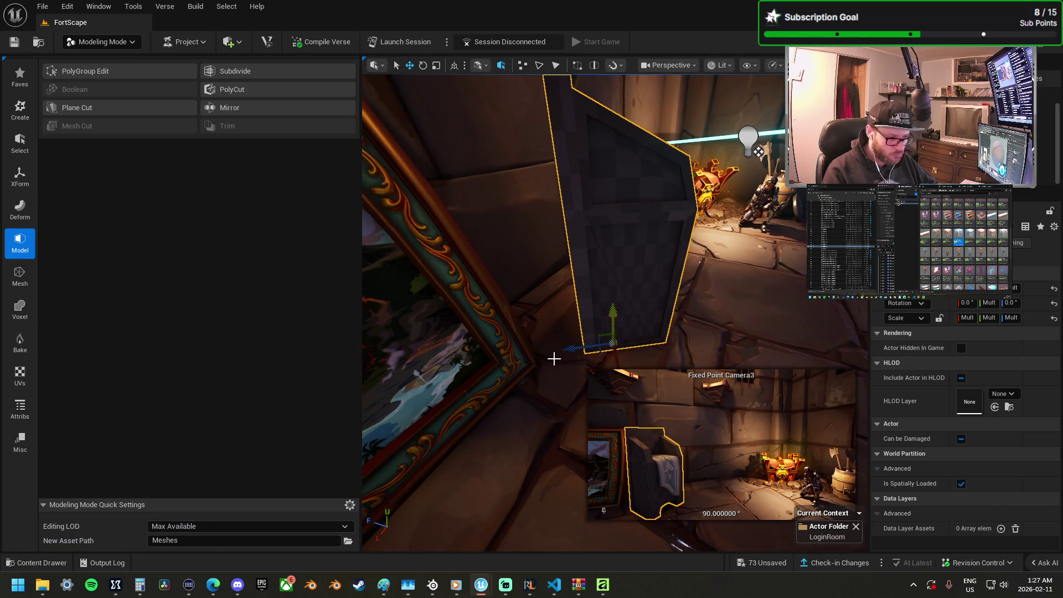
left_click(664, 250)
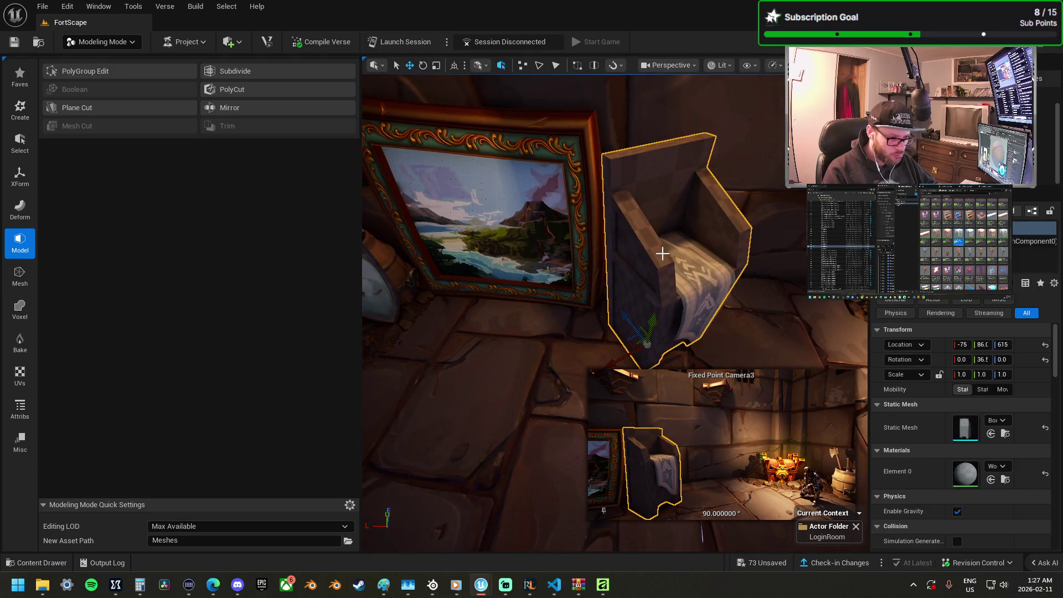
Step: Replace the chair's grey grid Element 0 material with a 'wood' material instance
left_click(1004, 467)
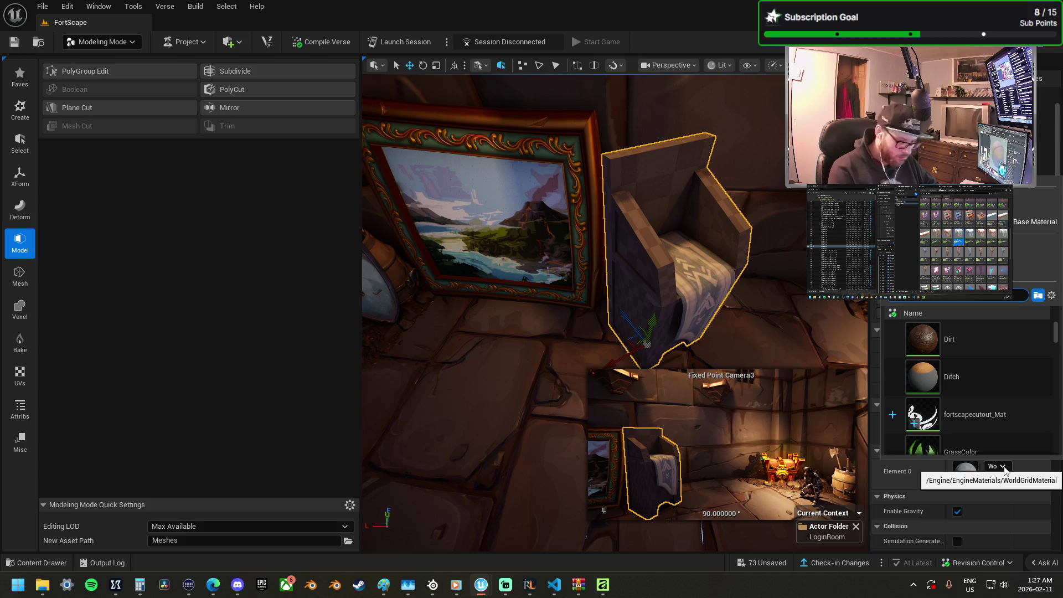
type("wood")
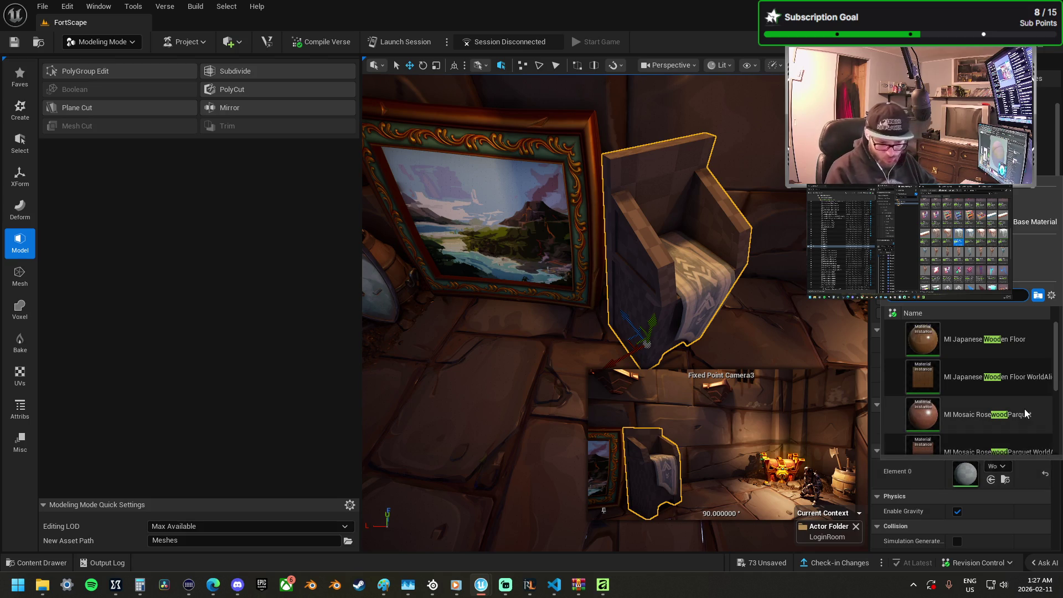
key("ctrl+z")
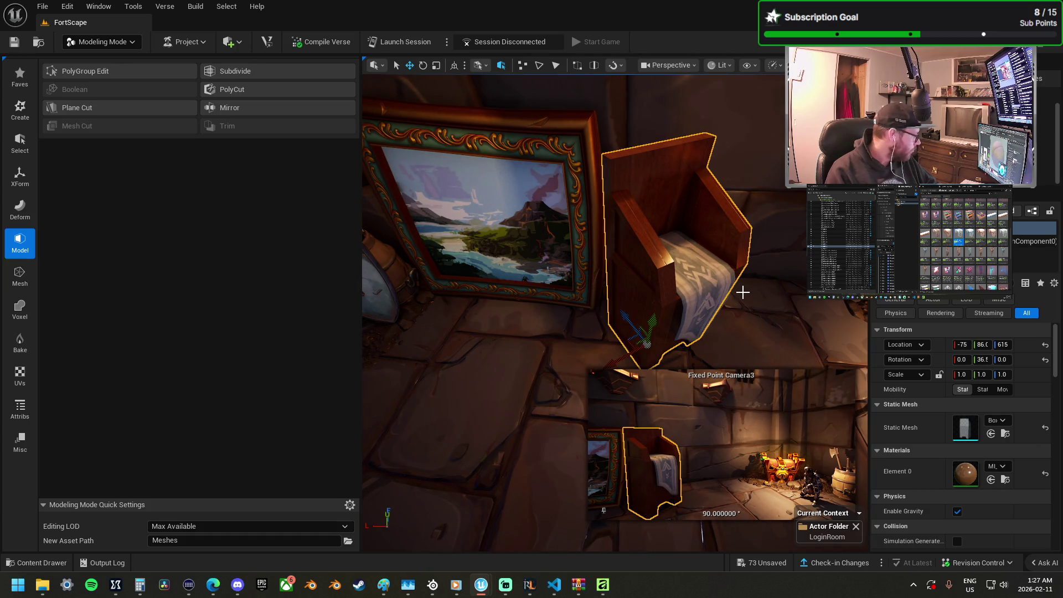
mouse_move(733, 281)
left_mouse_down()
mouse_move(499, 293)
mouse_move(570, 296)
mouse_move(699, 263)
left_mouse_up()
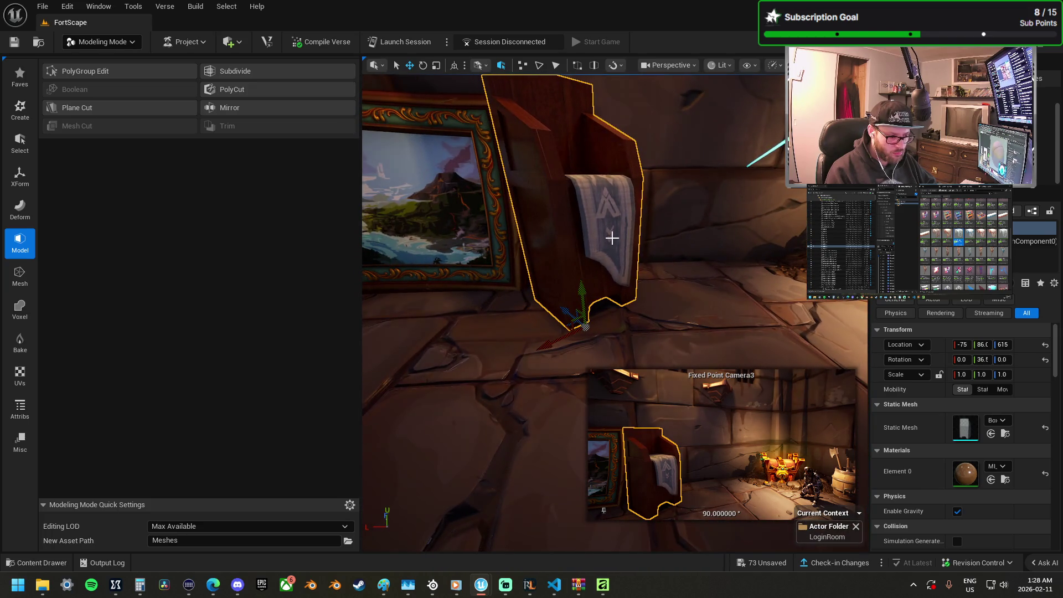
Step: Scale the chair and its banner down together and lower them slightly
left_click(587, 202, "ctrl")
left_click_drag(576, 178, 565, 189)
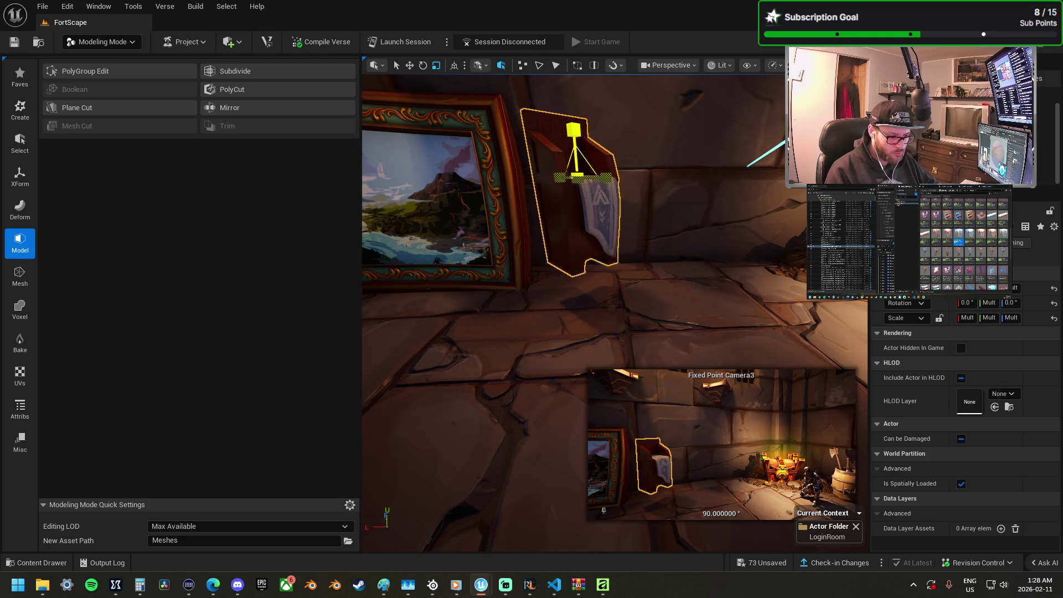
key("w")
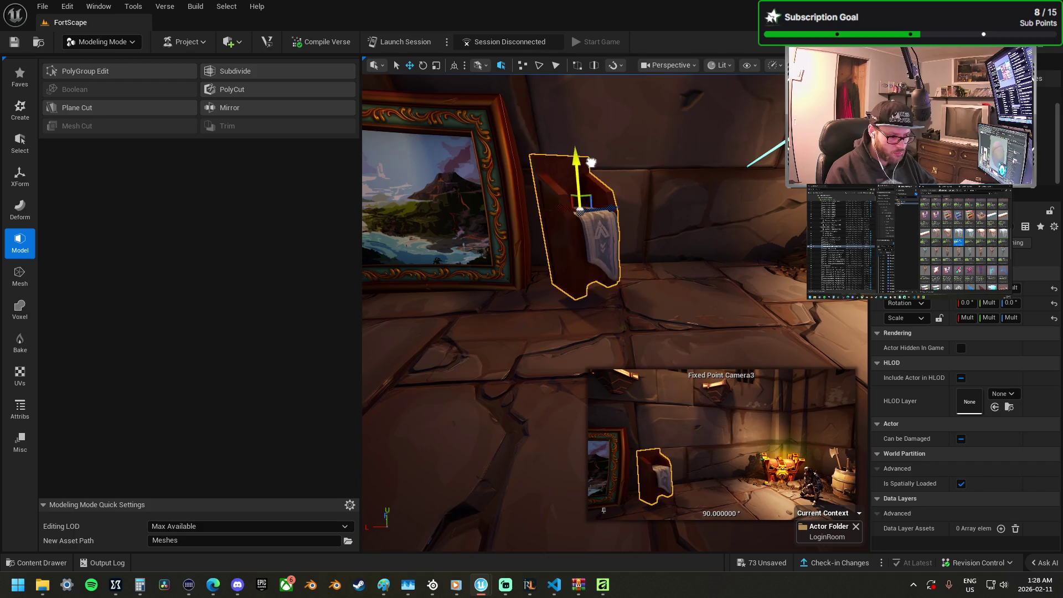
left_click_drag(605, 187, 607, 192)
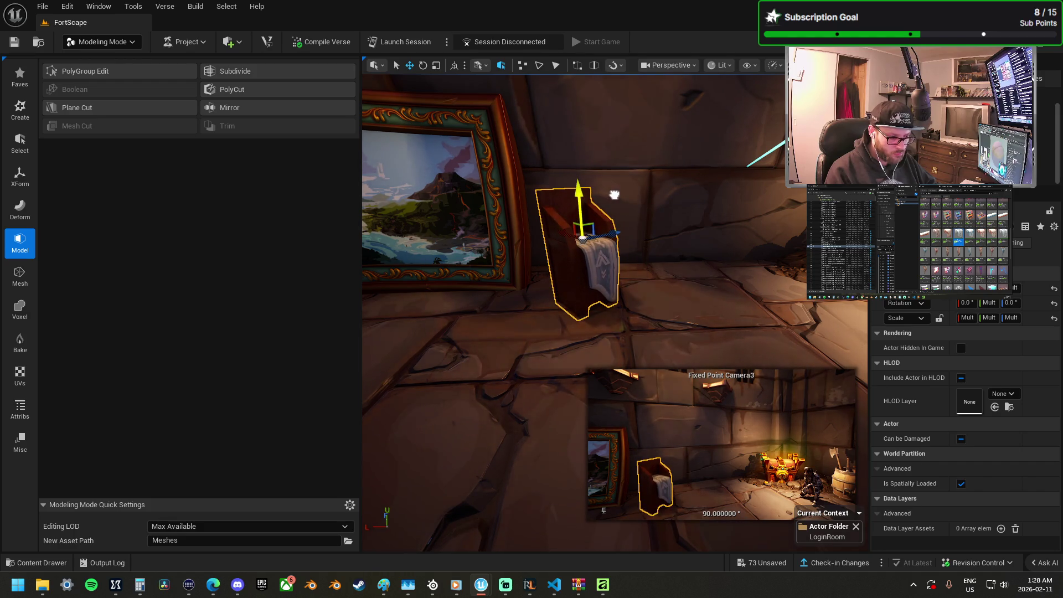
Step: Push the chair up-left against the wall and drop a rug on the floor in front
left_click_drag(650, 270, 650, 244)
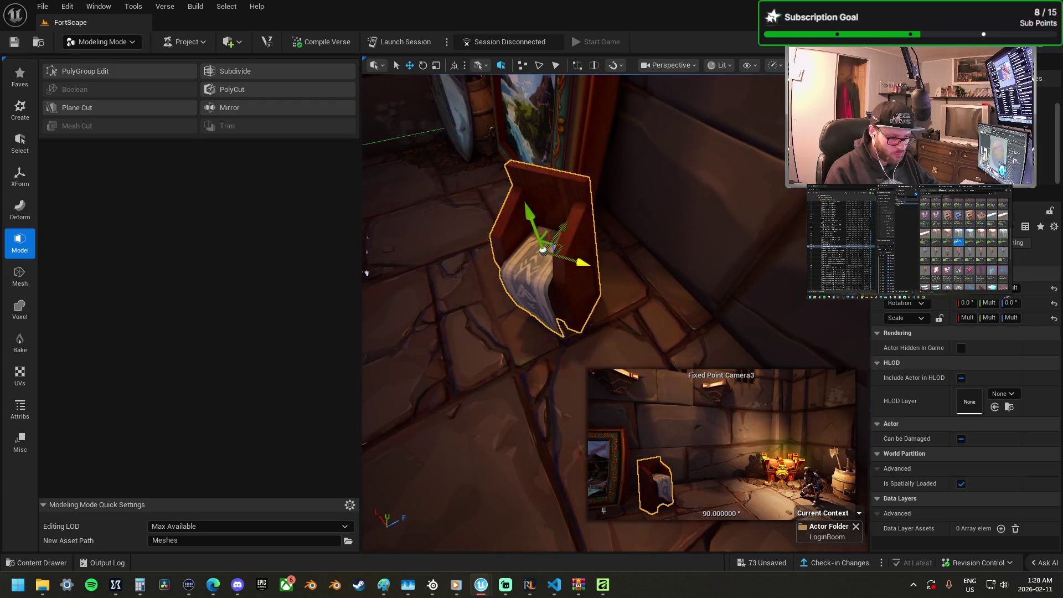
mouse_move(619, 276)
left_mouse_down()
mouse_move(515, 299)
mouse_move(495, 281)
mouse_move(561, 286)
left_mouse_up()
mouse_move(592, 340)
left_mouse_down()
mouse_move(601, 312)
mouse_move(532, 288)
mouse_move(594, 231)
mouse_move(559, 244)
mouse_move(548, 227)
mouse_move(582, 205)
mouse_move(571, 208)
left_mouse_up()
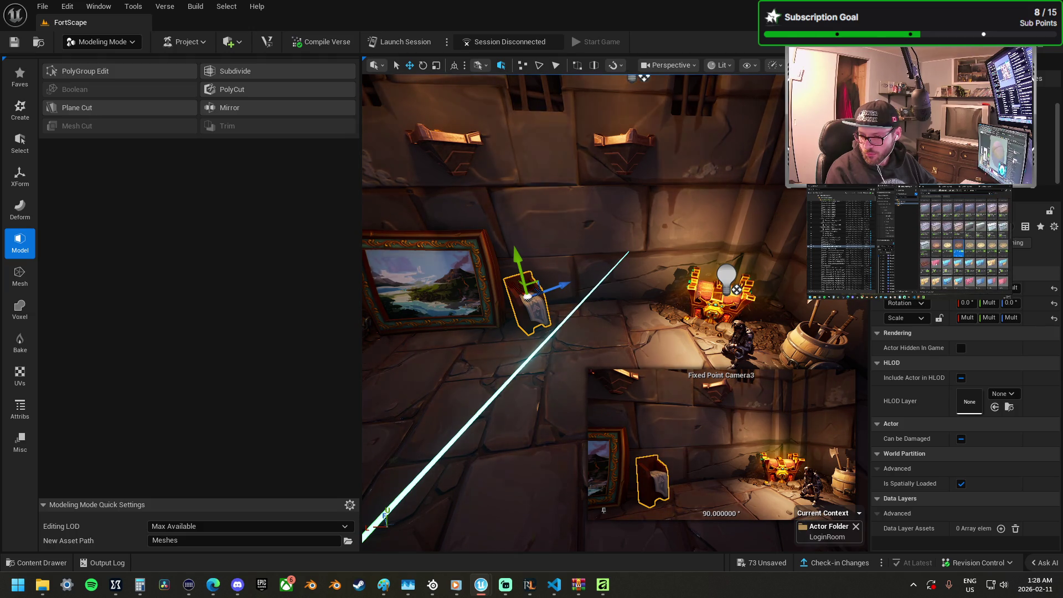
mouse_move(1058, 444)
left_mouse_down()
mouse_move(582, 476)
mouse_move(595, 377)
mouse_move(580, 336)
mouse_move(582, 363)
mouse_move(573, 342)
mouse_move(584, 344)
left_mouse_up()
Step: Rotate the new Rug_02 about -64° on the floor
left_click(583, 344)
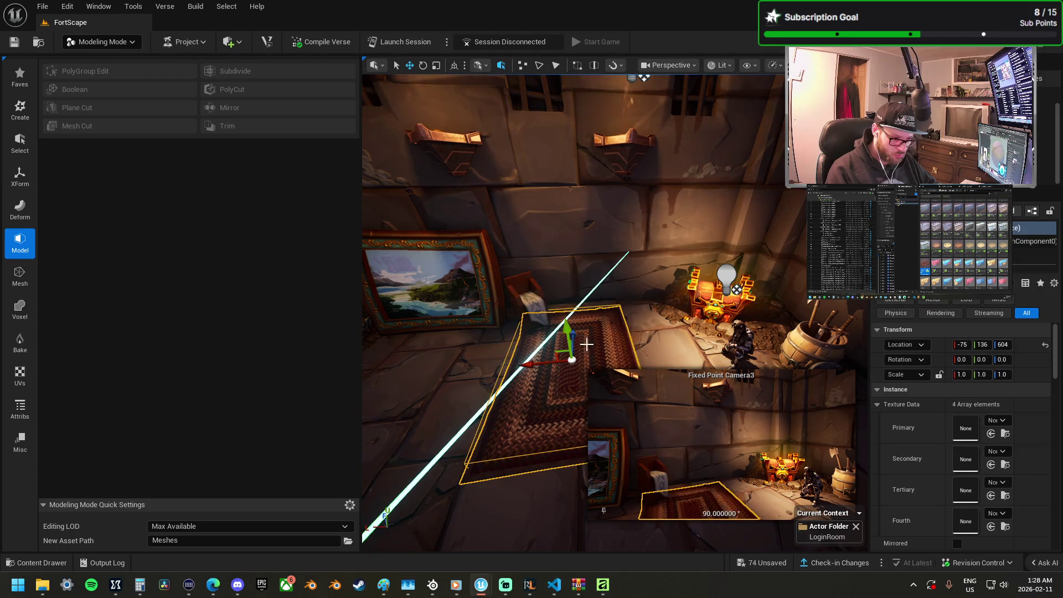
key("f")
mouse_move(587, 350)
left_mouse_down()
mouse_move(626, 380)
mouse_move(620, 328)
mouse_move(582, 300)
mouse_move(579, 254)
left_mouse_up()
key("w")
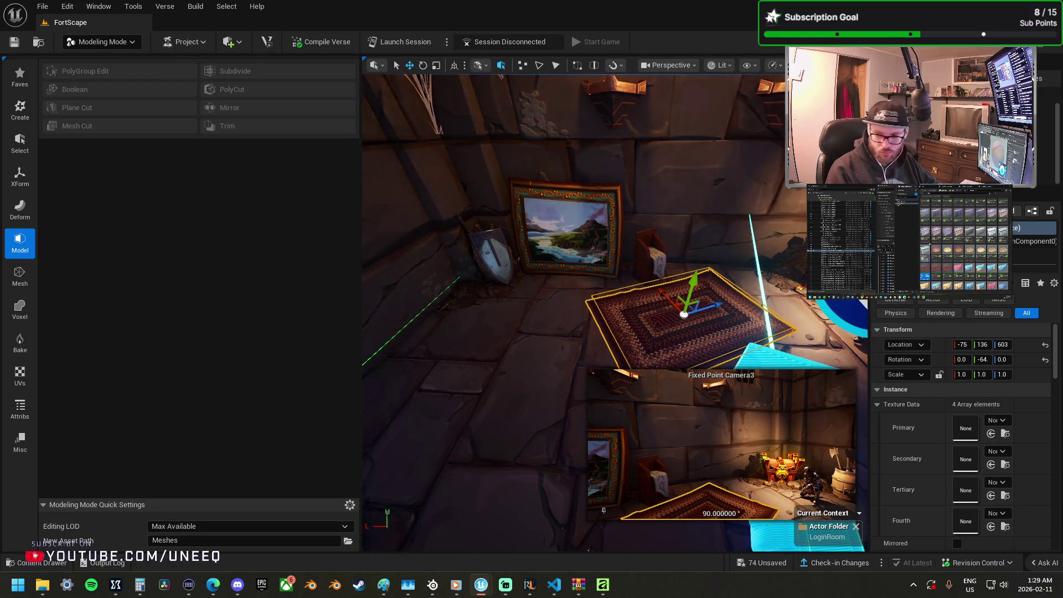
Step: Browse to the weapons barrel's asset folder and place NightStand_A on the rug
left_click_drag(428, 255, 460, 246)
left_click(477, 238)
right_click(501, 243)
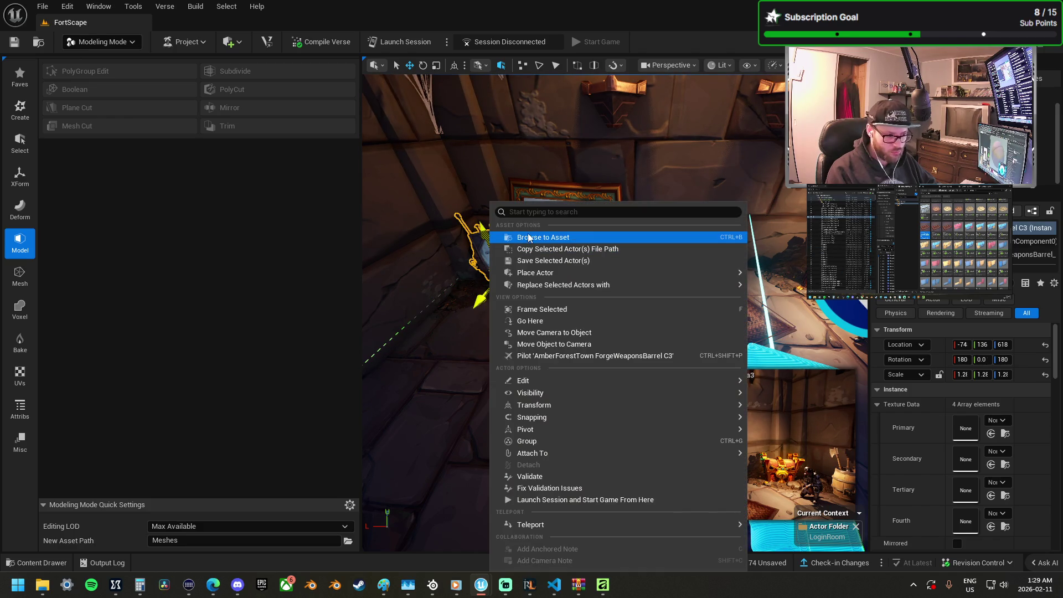
left_click(529, 238)
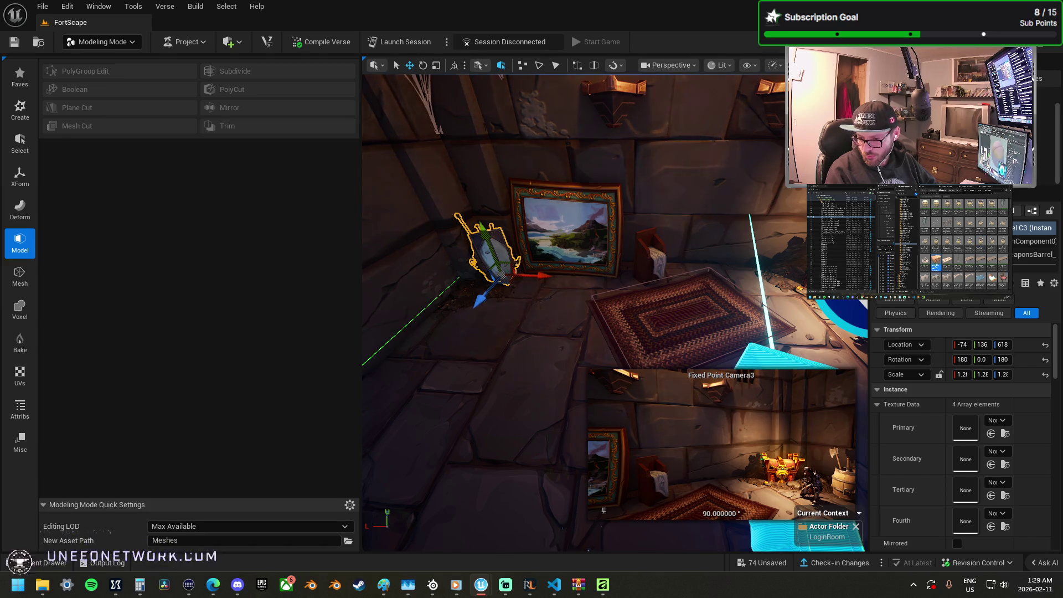
mouse_move(1062, 366)
left_mouse_down()
mouse_move(681, 361)
mouse_move(620, 291)
mouse_move(586, 284)
mouse_move(700, 281)
mouse_move(480, 287)
mouse_move(621, 283)
left_mouse_up()
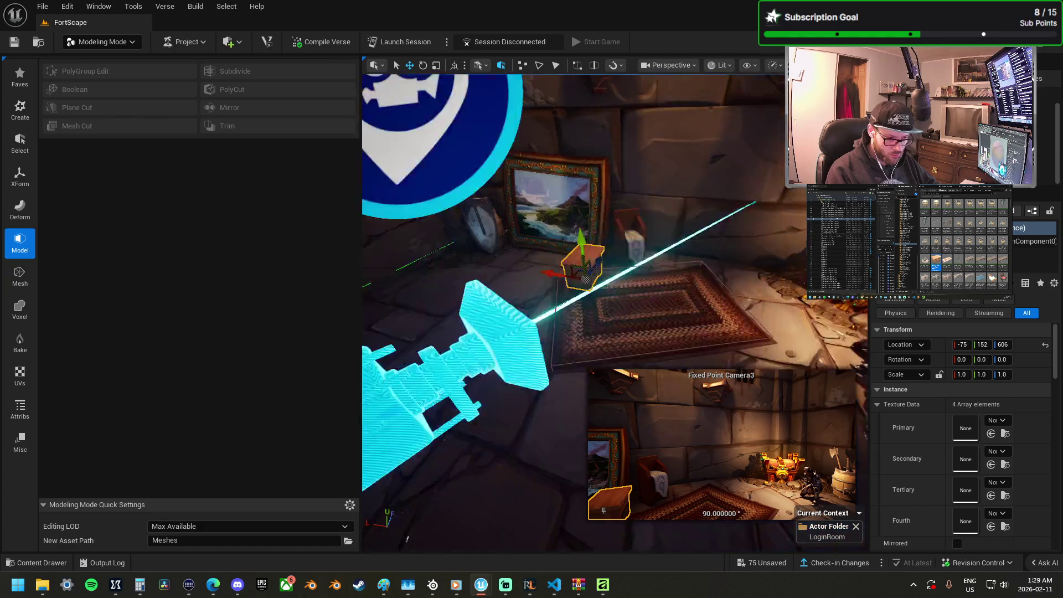
Step: Slide the nightstand along the rug and drop a small framed painting into the room
key("f")
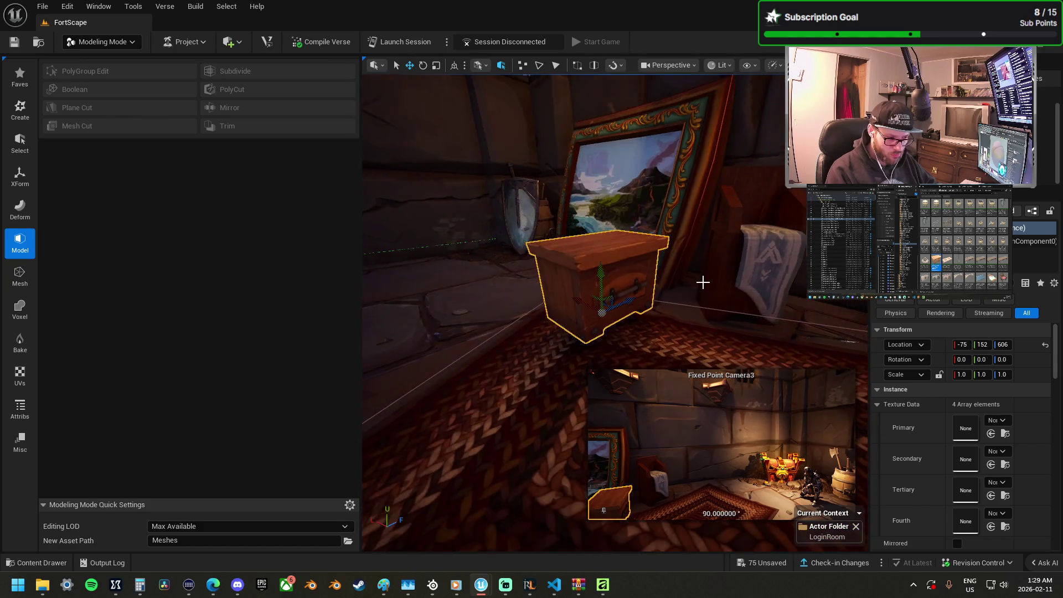
mouse_move(609, 305)
left_mouse_down()
mouse_move(548, 286)
mouse_move(540, 293)
mouse_move(660, 220)
mouse_move(610, 220)
left_mouse_up()
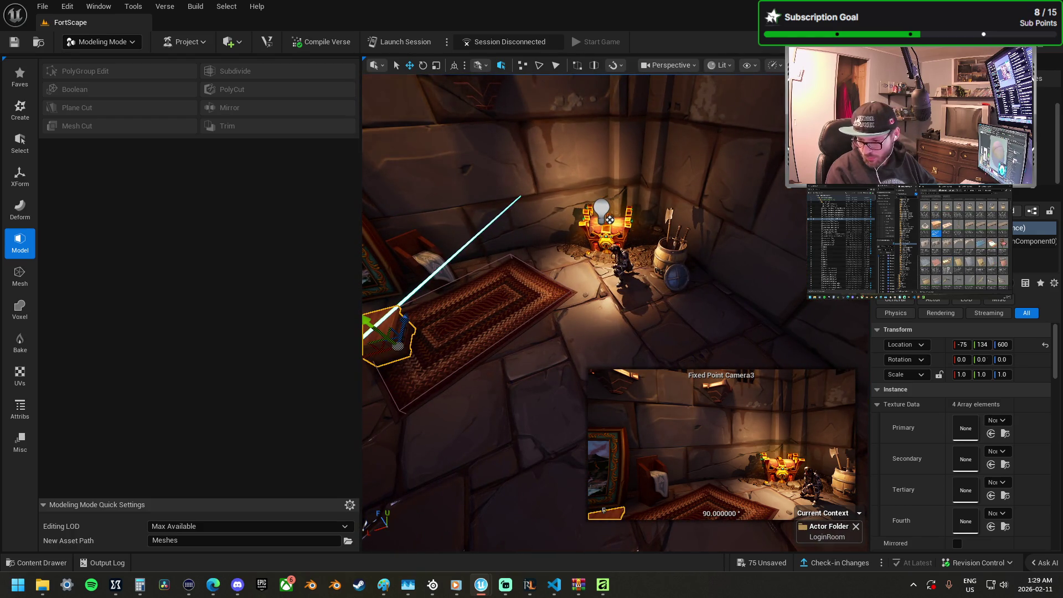
mouse_move(701, 401)
left_mouse_down()
mouse_move(625, 377)
mouse_move(507, 214)
mouse_move(411, 297)
left_mouse_up()
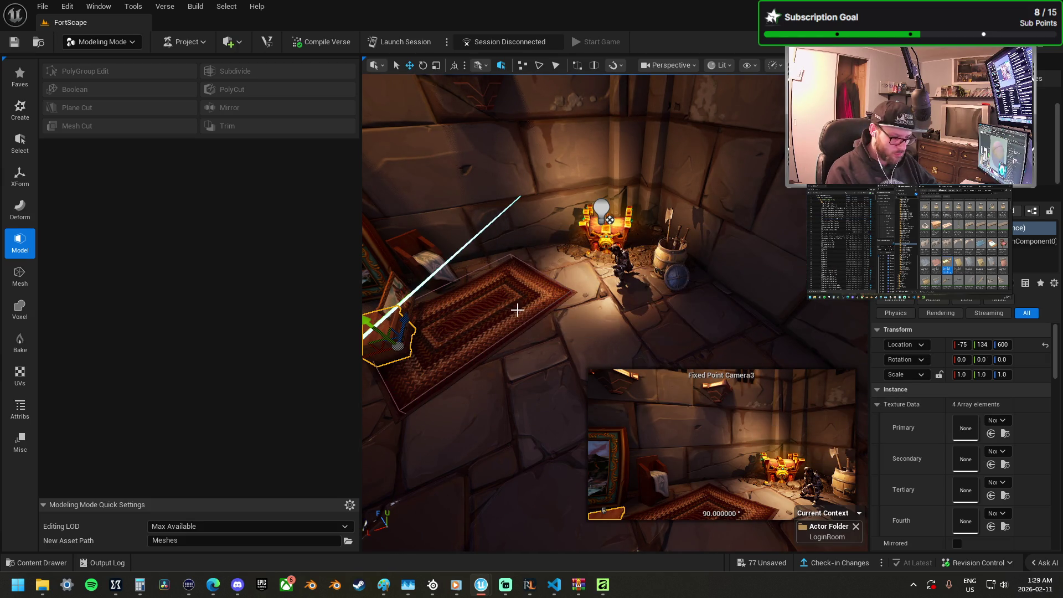
Step: Raise the small painting to the wall and tilt it back so it leans naturally
key("f")
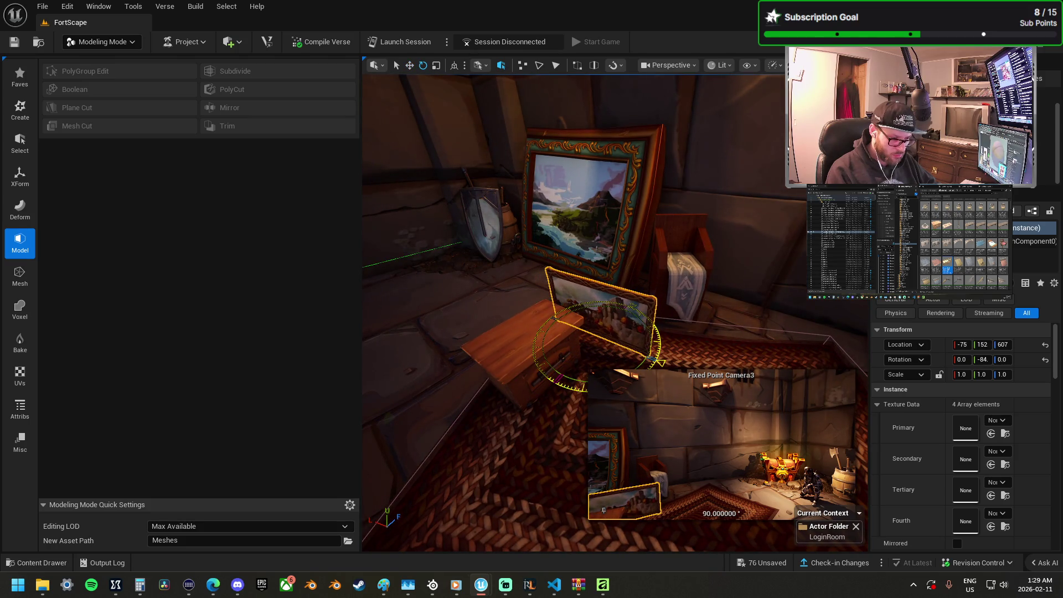
mouse_move(622, 321)
left_mouse_down()
mouse_move(612, 305)
mouse_move(576, 311)
mouse_move(551, 335)
mouse_move(576, 355)
left_mouse_up()
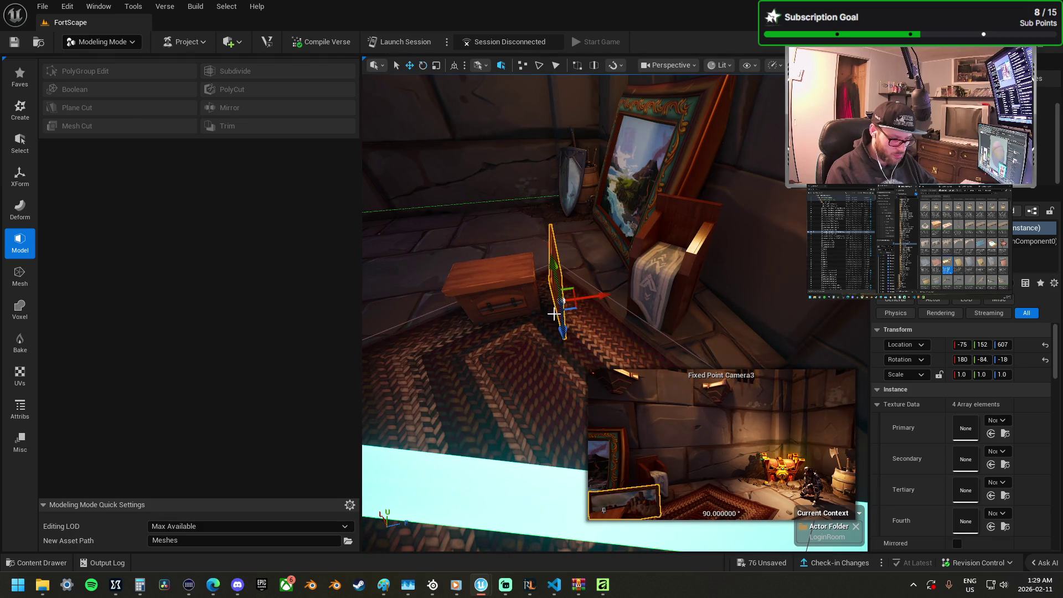
mouse_move(573, 305)
left_mouse_down()
mouse_move(614, 261)
mouse_move(608, 285)
mouse_move(616, 304)
mouse_move(623, 297)
left_mouse_up()
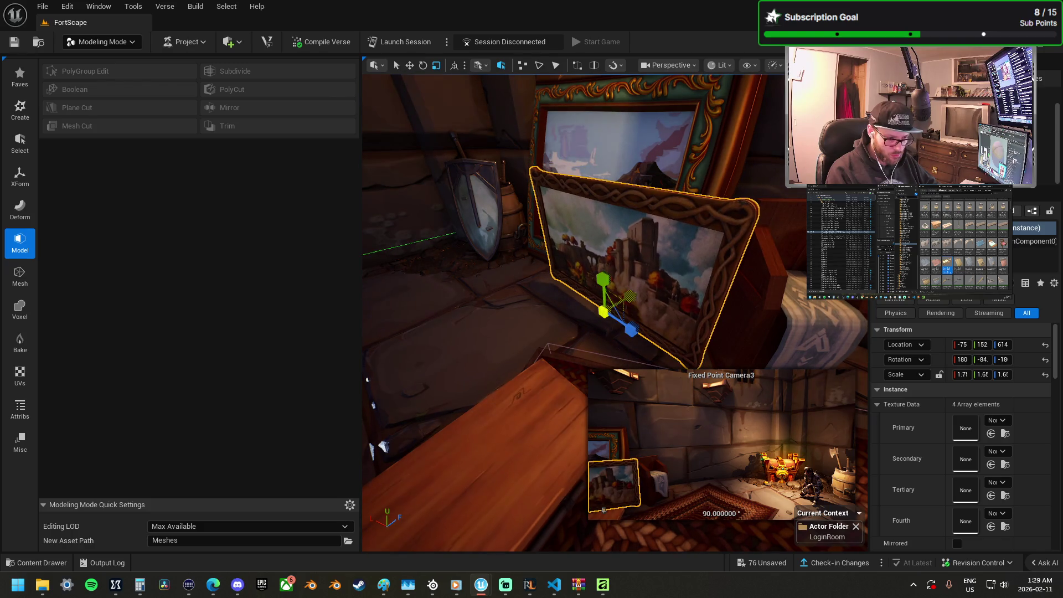
left_click_drag(599, 266, 620, 248)
mouse_move(623, 331)
left_mouse_down()
mouse_move(615, 298)
mouse_move(600, 285)
mouse_move(584, 300)
mouse_move(603, 293)
left_mouse_up()
key("e")
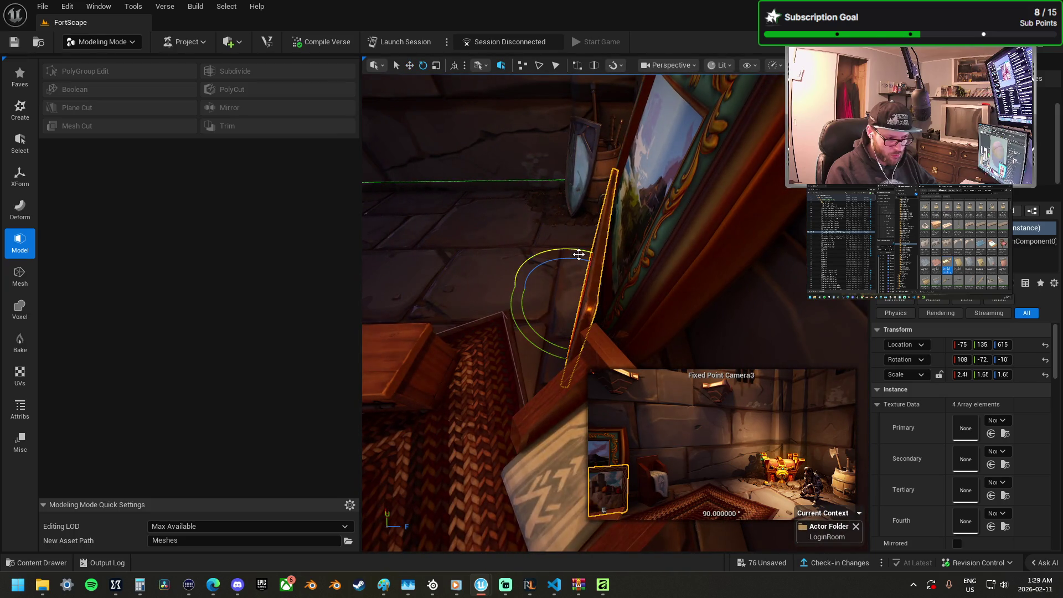
left_click_drag(596, 247, 570, 263)
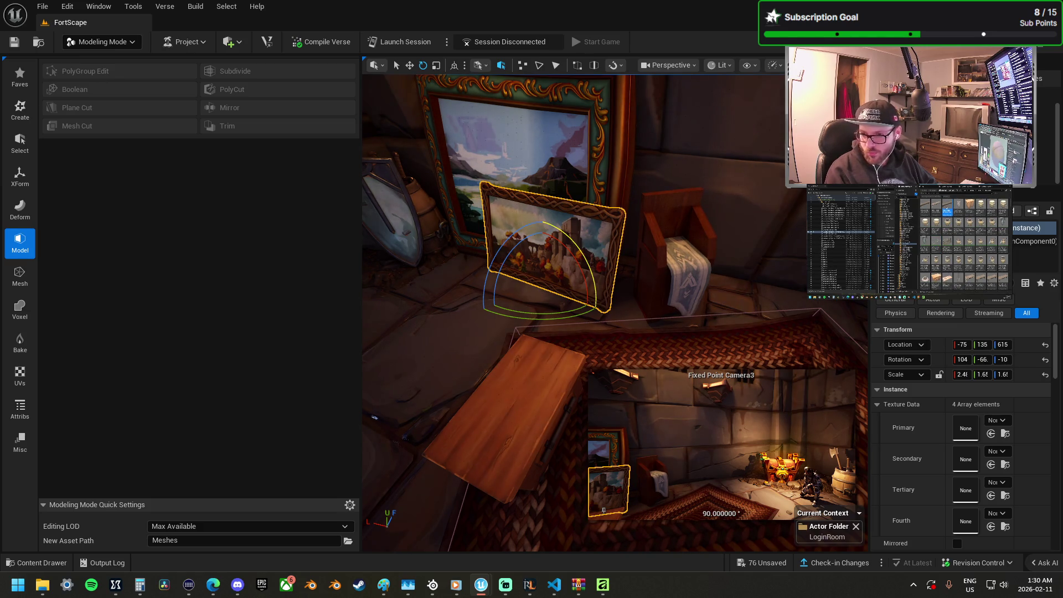
Step: Add a wooden Bench A and turn it about 81° to run along the wall
mouse_move(1062, 382)
left_mouse_down()
mouse_move(764, 388)
mouse_move(761, 298)
left_mouse_up()
mouse_move(609, 272)
left_mouse_down()
mouse_move(579, 285)
mouse_move(596, 270)
mouse_move(642, 277)
mouse_move(681, 294)
mouse_move(689, 317)
mouse_move(683, 231)
left_mouse_up()
key("w")
mouse_move(523, 281)
left_mouse_down()
mouse_move(515, 272)
mouse_move(610, 310)
mouse_move(676, 311)
left_mouse_up()
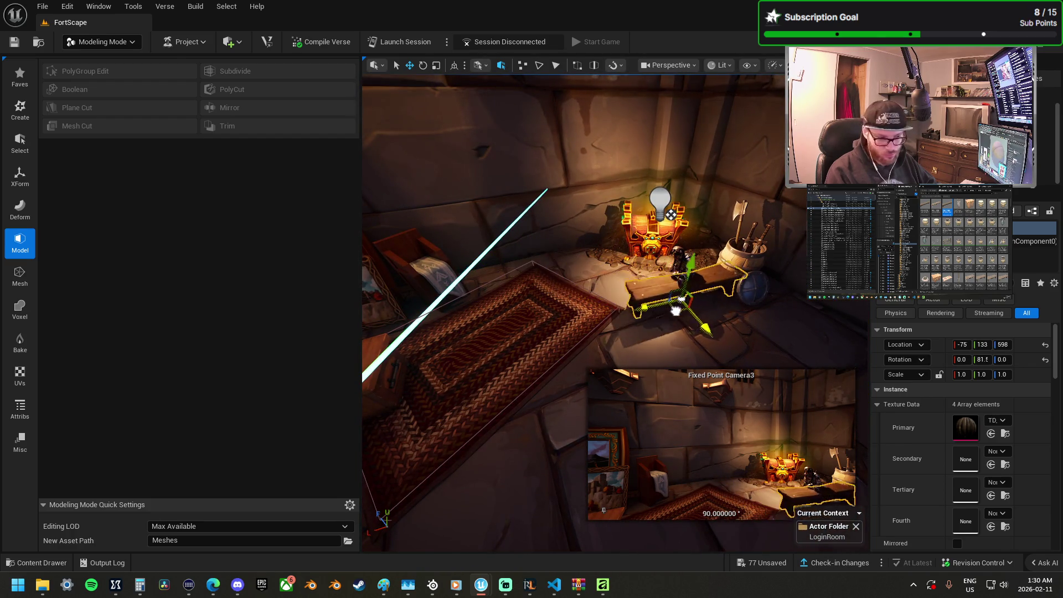
Step: Lower the bench and turn it about 73°, undoing an accidental tip onto its side
mouse_move(769, 340)
left_mouse_down()
mouse_move(777, 360)
mouse_move(599, 546)
left_mouse_up()
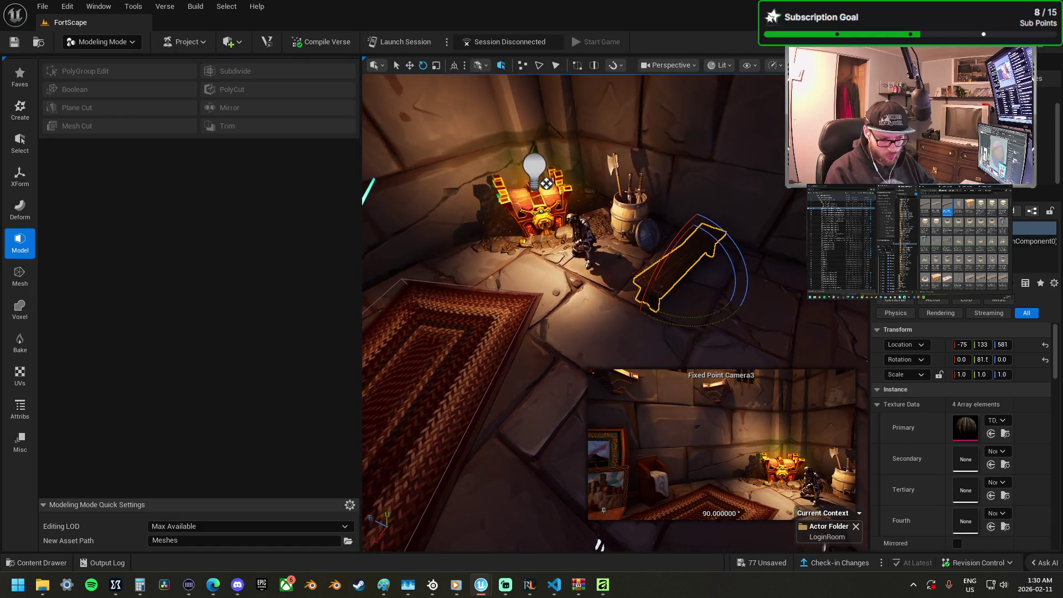
mouse_move(694, 319)
left_mouse_down()
mouse_move(637, 299)
mouse_move(624, 249)
left_mouse_up()
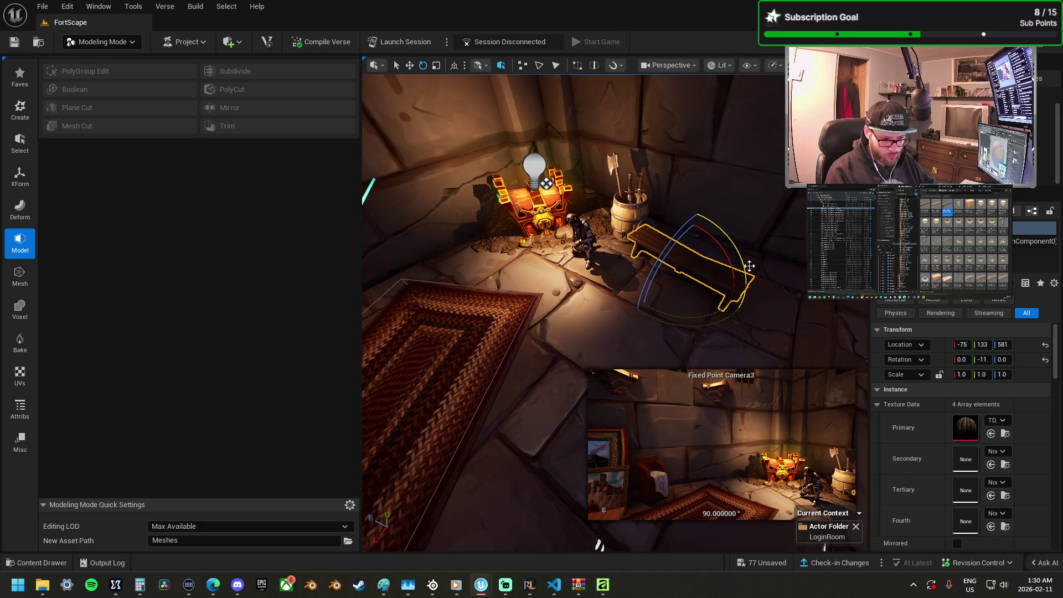
left_click_drag(749, 266, 742, 322)
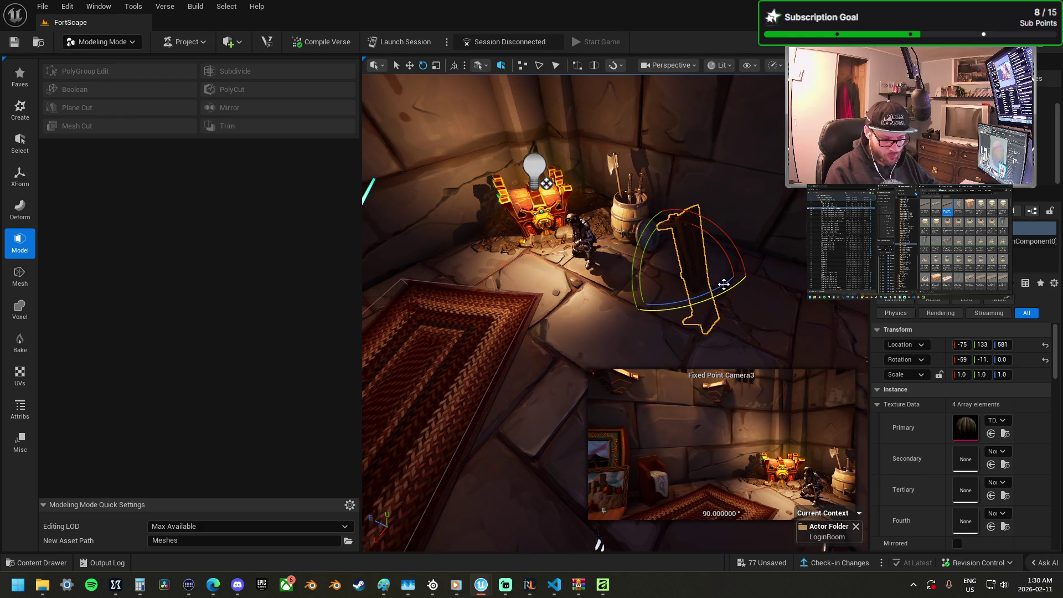
key("ctrl+z")
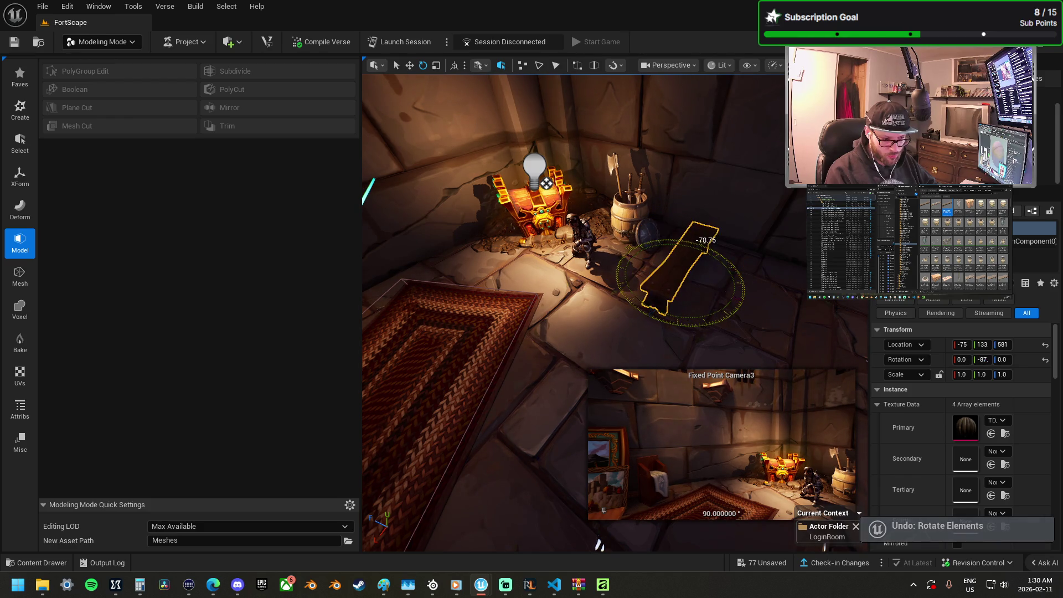
key("f")
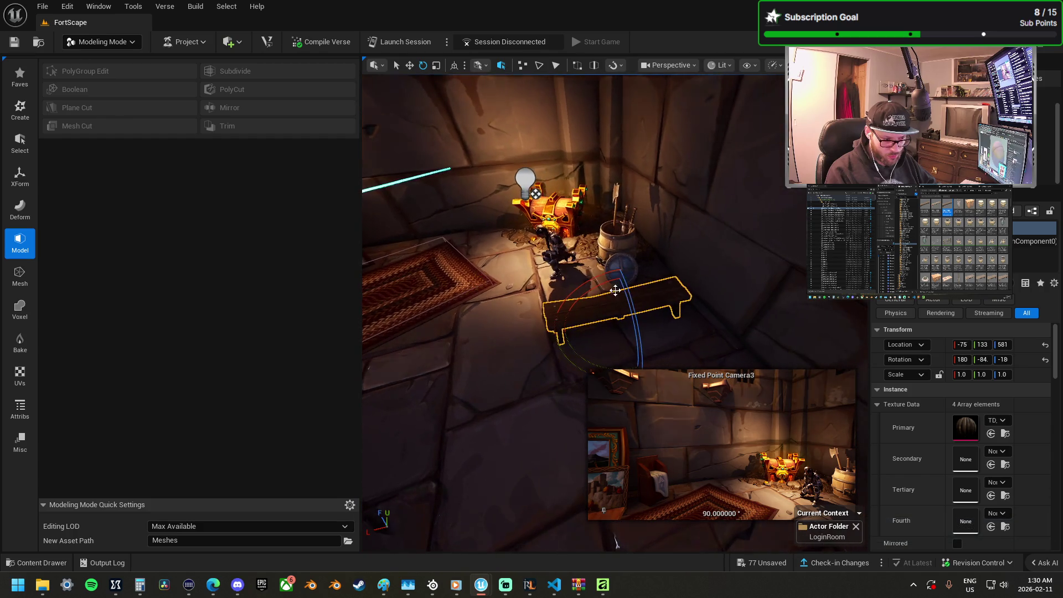
Step: Tip the bench to lean against the wall, lower it to the floor and slide it along
mouse_move(681, 300)
left_mouse_down()
mouse_move(642, 260)
mouse_move(562, 280)
left_mouse_up()
key("w")
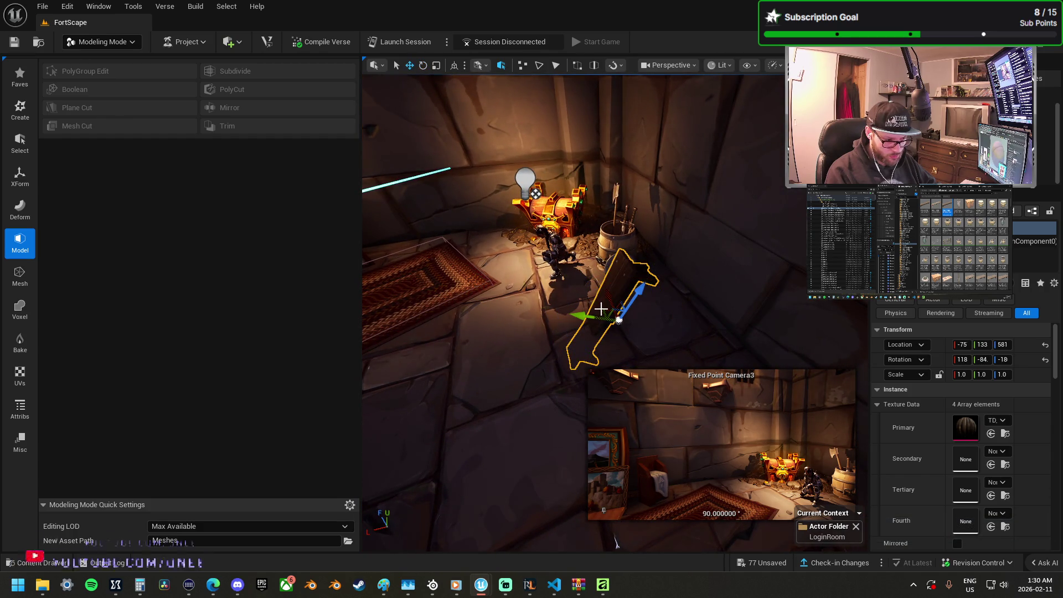
mouse_move(615, 313)
left_mouse_down()
mouse_move(612, 244)
mouse_move(615, 341)
left_mouse_up()
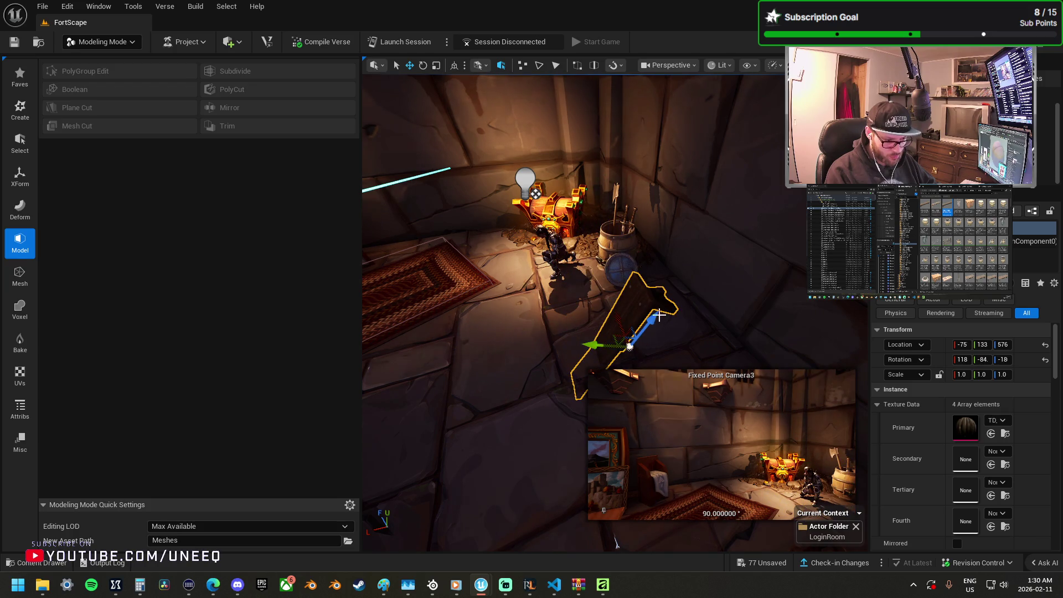
mouse_move(659, 311)
left_mouse_down()
mouse_move(668, 265)
mouse_move(684, 256)
mouse_move(581, 239)
mouse_move(549, 249)
mouse_move(565, 237)
mouse_move(549, 240)
mouse_move(557, 233)
mouse_move(607, 242)
mouse_move(530, 242)
mouse_move(532, 255)
mouse_move(691, 237)
left_mouse_up()
left_click(691, 237)
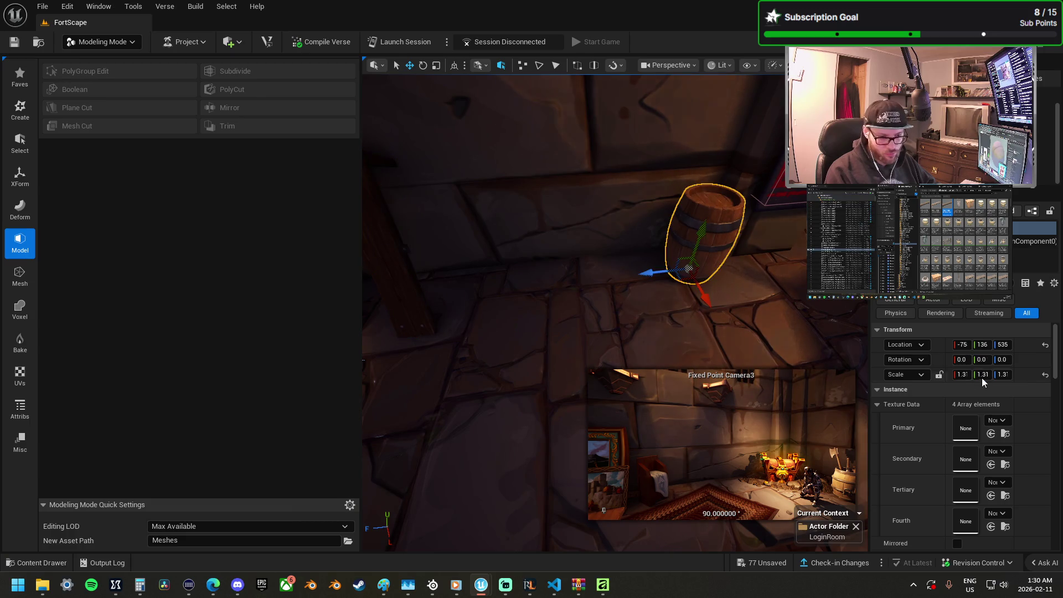
Step: Reset the barrel's scale to 1.0 and place ForgeCoalBarrel_A along the back wall
left_click(1045, 375)
mouse_move(820, 355)
left_mouse_down()
mouse_move(527, 283)
mouse_move(539, 289)
left_mouse_up()
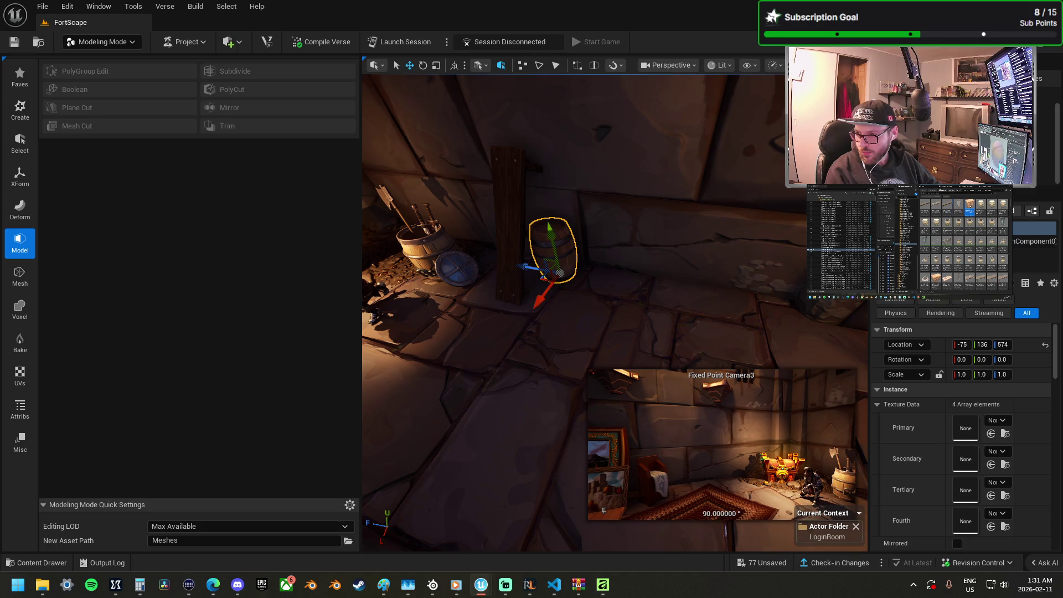
mouse_move(981, 229)
left_mouse_down()
mouse_move(764, 338)
mouse_move(581, 317)
mouse_move(490, 279)
mouse_move(510, 288)
mouse_move(463, 288)
mouse_move(613, 287)
left_mouse_up()
mouse_move(564, 294)
left_mouse_down()
mouse_move(554, 281)
mouse_move(601, 270)
left_mouse_up()
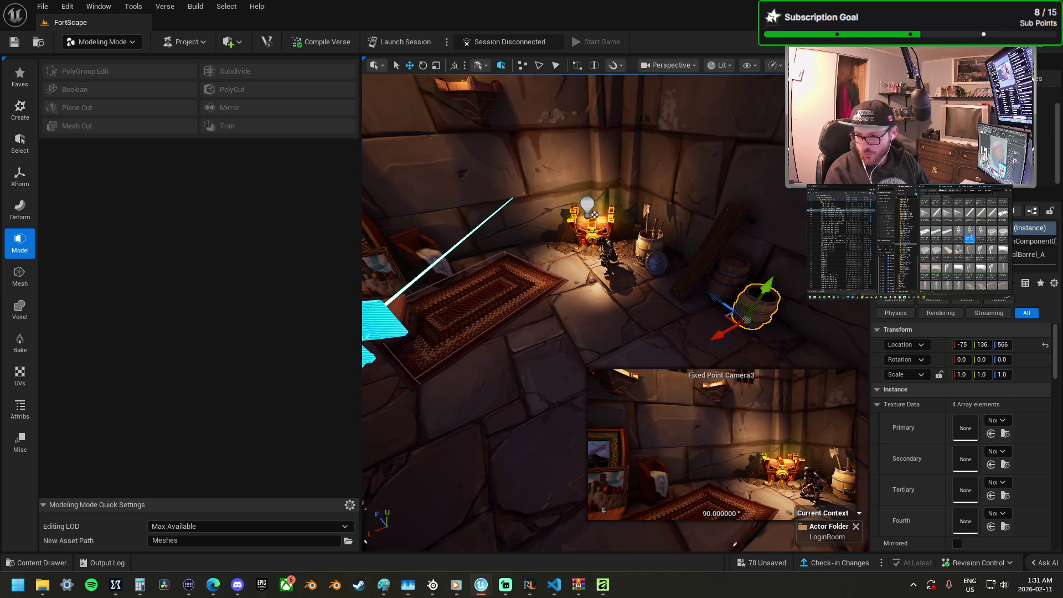
Step: Add a small statue, turn it -90° to face the room and move it toward the paintings wall
mouse_move(866, 354)
left_mouse_down()
mouse_move(714, 371)
mouse_move(571, 308)
mouse_move(572, 335)
mouse_move(532, 365)
mouse_move(526, 342)
left_mouse_up()
key("r")
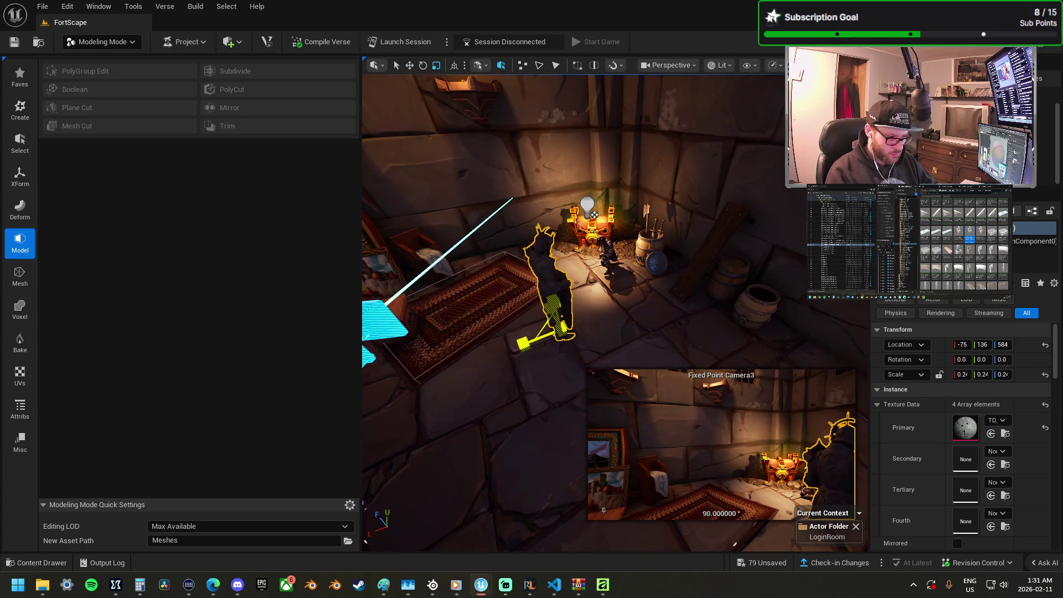
key("e")
left_click_drag(658, 306, 659, 308)
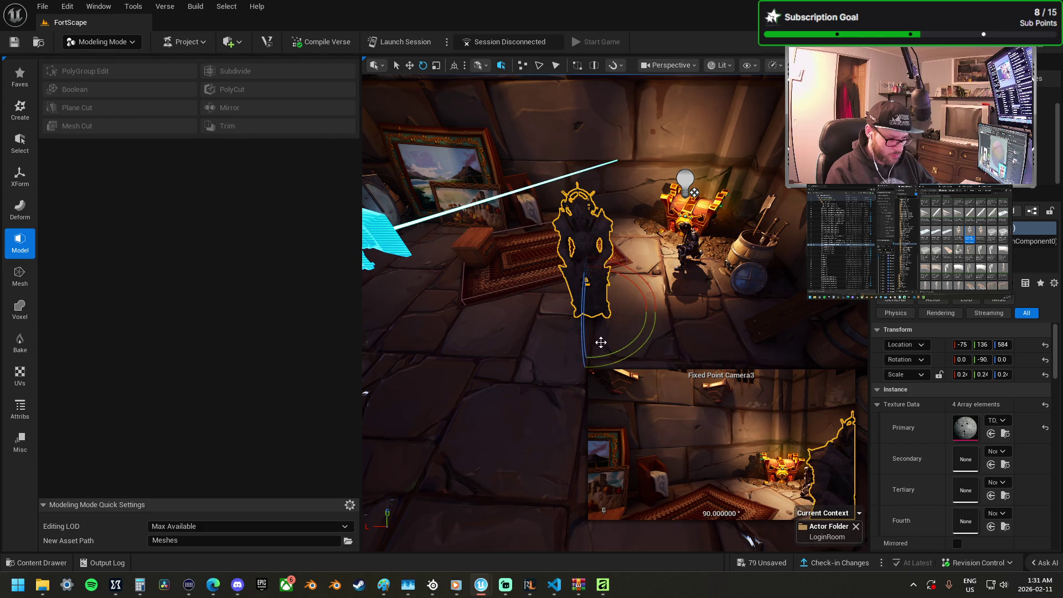
key("w")
left_click_drag(707, 311, 550, 311)
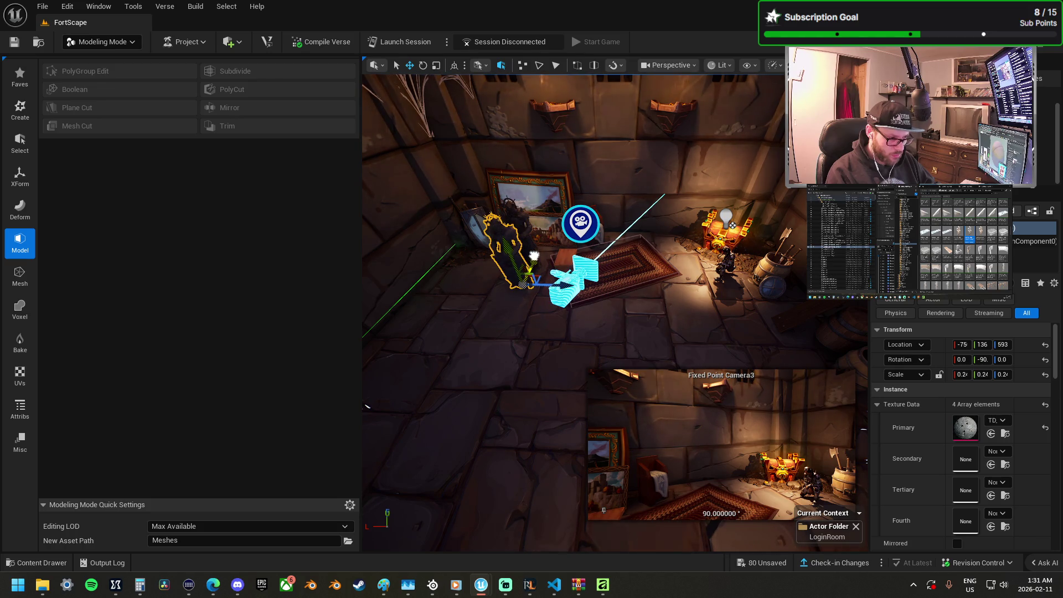
Step: Move both statues together along the wall, then add a DarkVillage Barrel 02
left_click_drag(553, 270, 594, 243)
left_click(640, 258, "ctrl")
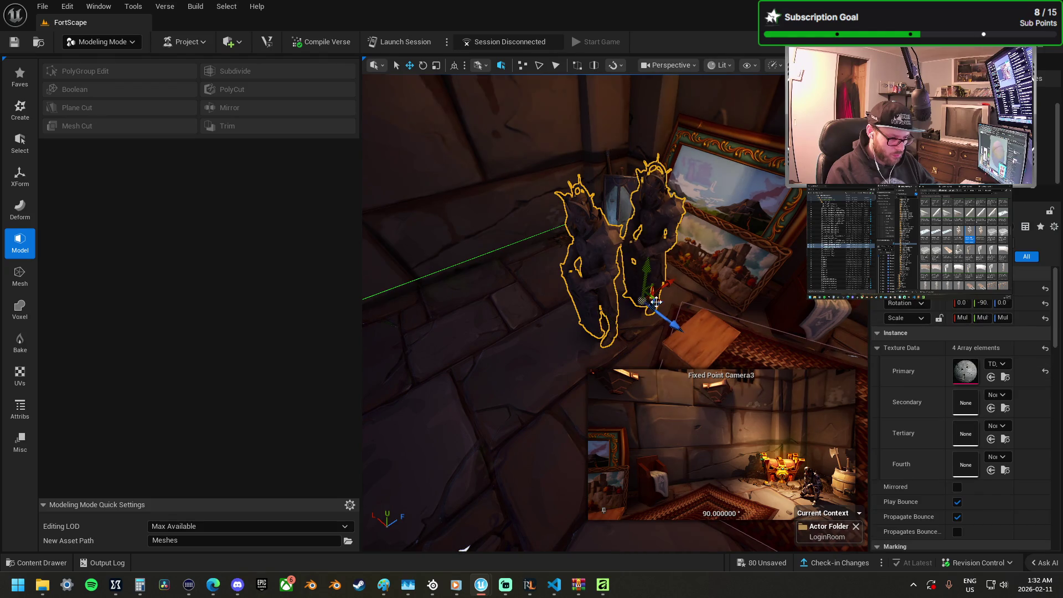
key("ctrl+z")
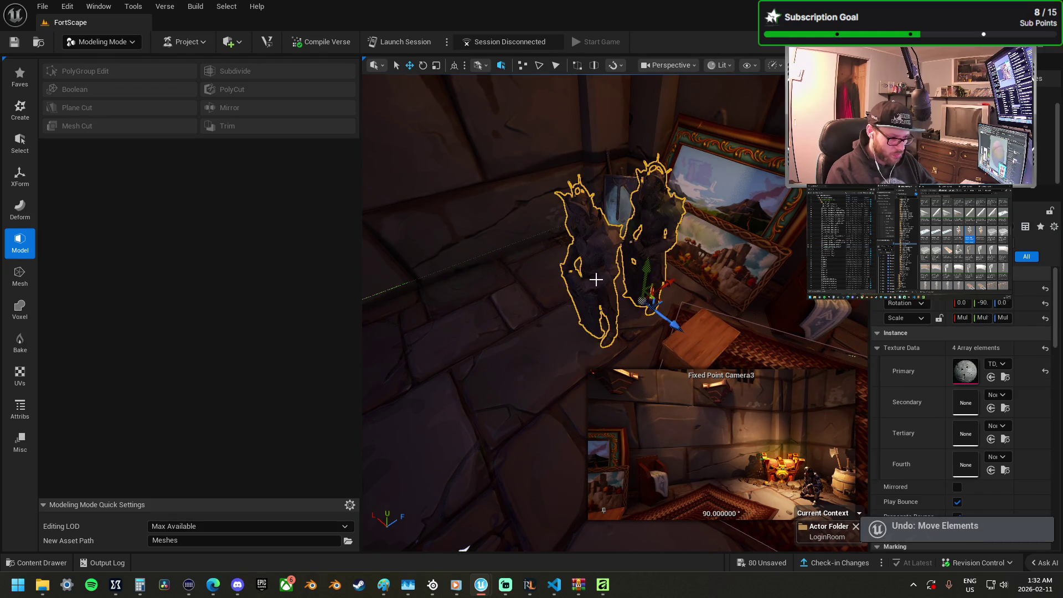
mouse_move(663, 302)
left_mouse_down()
mouse_move(549, 308)
mouse_move(567, 261)
mouse_move(565, 352)
mouse_move(595, 292)
mouse_move(596, 353)
mouse_move(508, 532)
left_mouse_up()
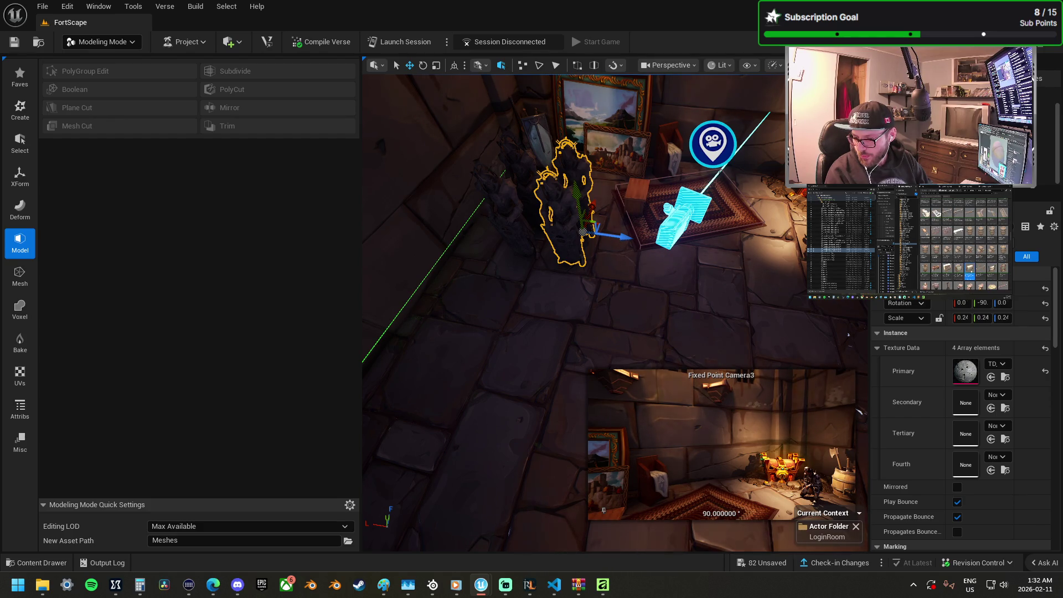
mouse_move(1062, 333)
left_mouse_down()
mouse_move(833, 321)
mouse_move(535, 248)
mouse_move(466, 282)
mouse_move(482, 306)
mouse_move(474, 303)
left_mouse_up()
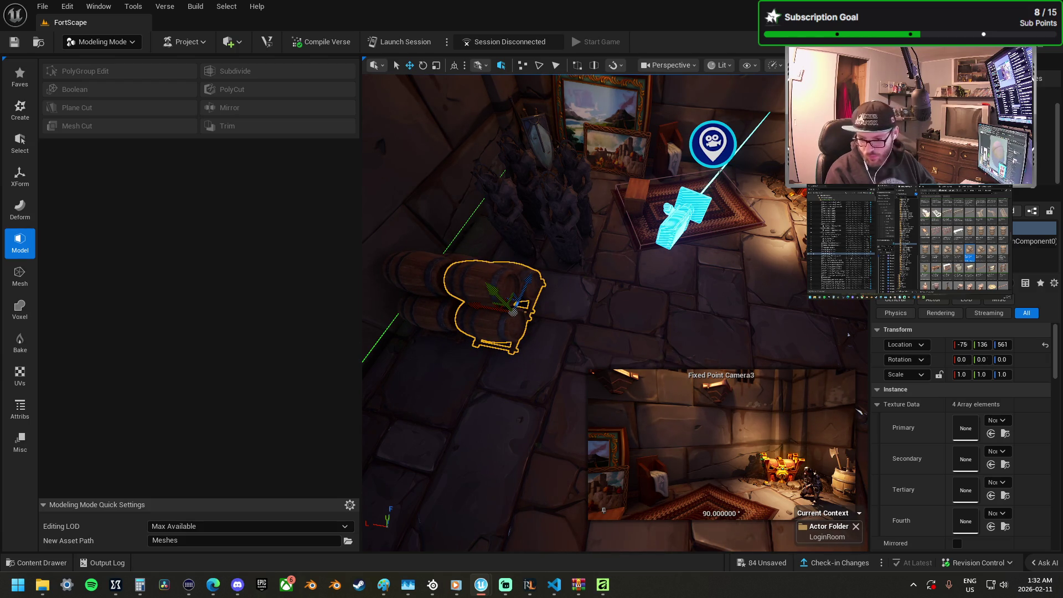
Step: Place two pots on the floor beside the framed paintings
mouse_move(713, 89)
left_mouse_down()
mouse_move(545, 273)
mouse_move(576, 299)
mouse_move(515, 326)
mouse_move(523, 316)
mouse_move(529, 342)
left_mouse_up()
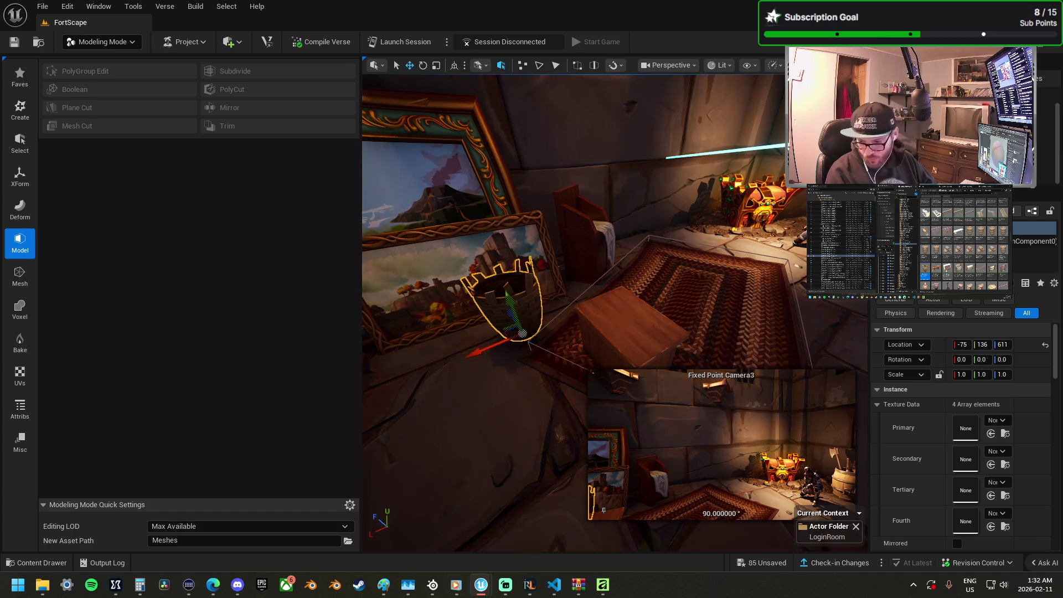
mouse_move(1019, 333)
left_mouse_down()
mouse_move(626, 274)
mouse_move(557, 298)
mouse_move(537, 350)
mouse_move(583, 340)
left_mouse_up()
scroll(659, 304, "down", 5)
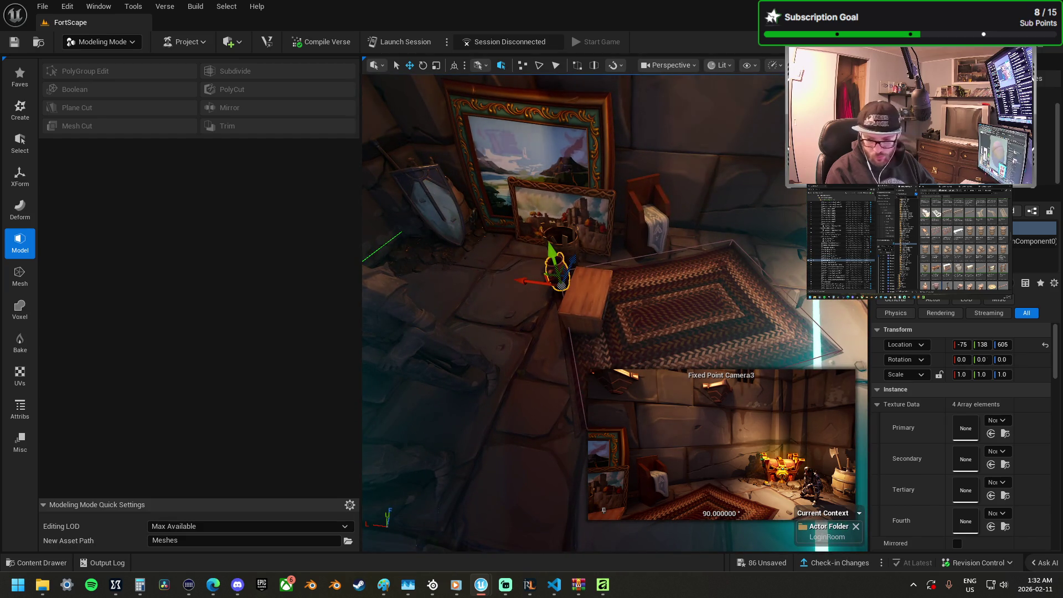
mouse_move(1062, 300)
left_mouse_down()
mouse_move(653, 298)
mouse_move(586, 283)
mouse_move(727, 254)
mouse_move(723, 242)
mouse_move(756, 245)
mouse_move(770, 265)
mouse_move(714, 288)
mouse_move(506, 277)
mouse_move(622, 299)
mouse_move(559, 368)
mouse_move(499, 258)
left_mouse_up()
Step: Tip one pot onto its side, about 61.8°, and nudge it up to rest on the floor
mouse_move(526, 303)
left_mouse_down()
mouse_move(523, 293)
mouse_move(540, 293)
mouse_move(504, 264)
left_mouse_up()
key("w")
mouse_move(610, 332)
left_mouse_down()
mouse_move(470, 316)
mouse_move(544, 301)
left_mouse_up()
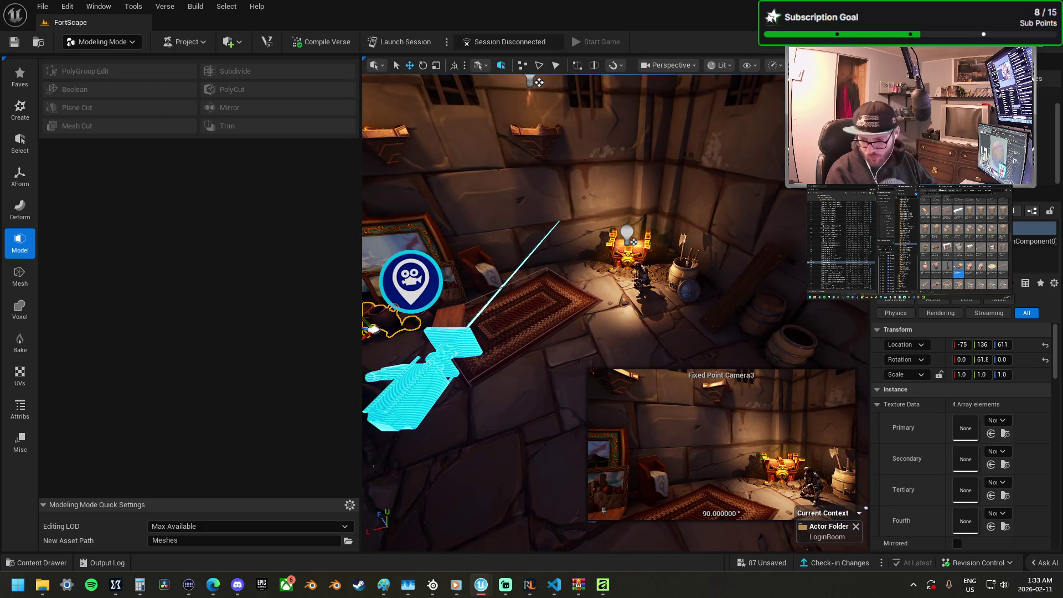
Step: Place the Boxes_01a and Boxes_01e broken-box piles and move them toward the stacked barrels
mouse_move(1062, 232)
left_mouse_down()
mouse_move(729, 231)
mouse_move(705, 255)
mouse_move(684, 324)
mouse_move(703, 346)
mouse_move(738, 275)
mouse_move(738, 335)
left_mouse_up()
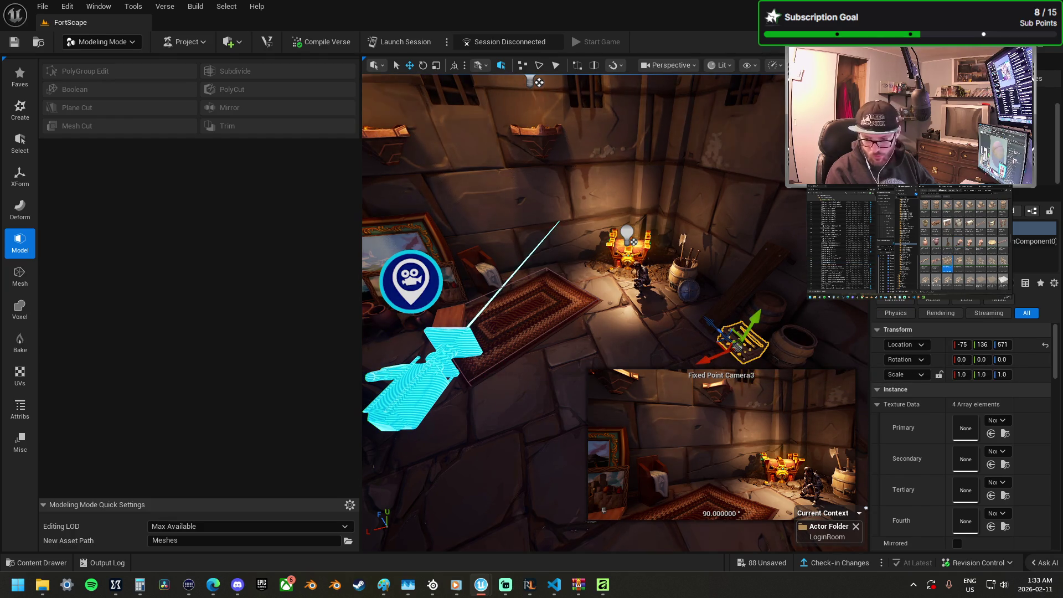
mouse_move(1062, 498)
left_mouse_down()
mouse_move(781, 508)
mouse_move(476, 470)
left_mouse_up()
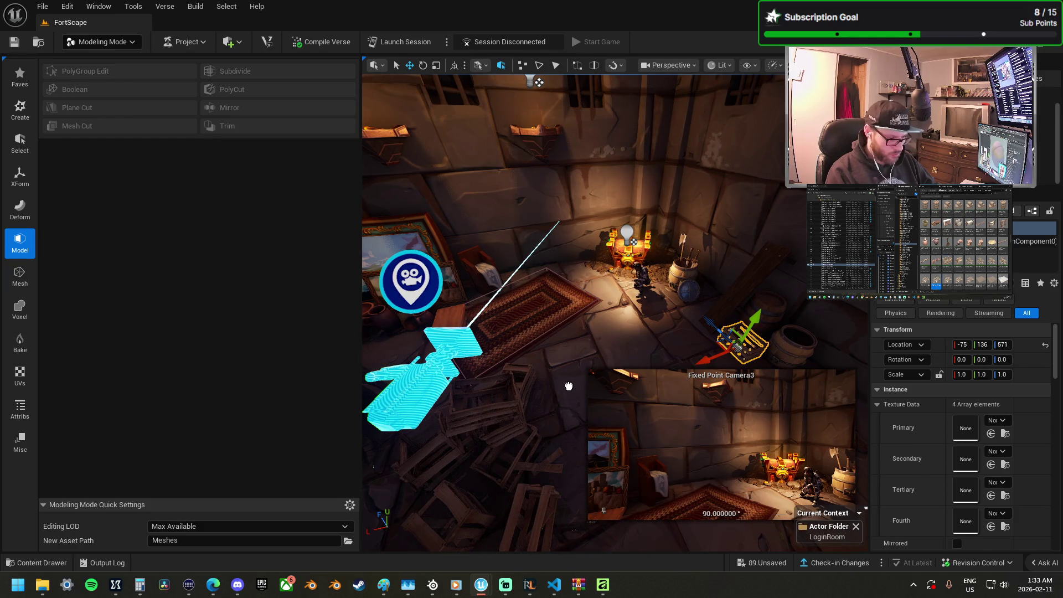
key("f")
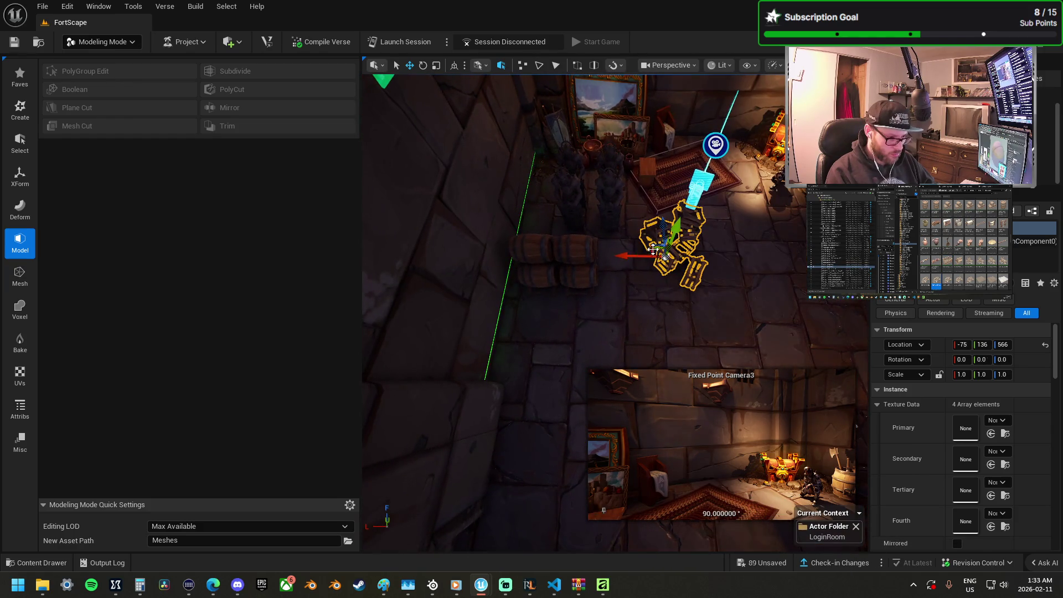
mouse_move(637, 256)
left_mouse_down()
mouse_move(587, 319)
mouse_move(525, 330)
left_mouse_up()
Step: Add a wooden crate beside the box piles, scaled to 0.63 at -75, 136, 556
left_click_drag(615, 284, 803, 236)
scroll(587, 194, "down", 10)
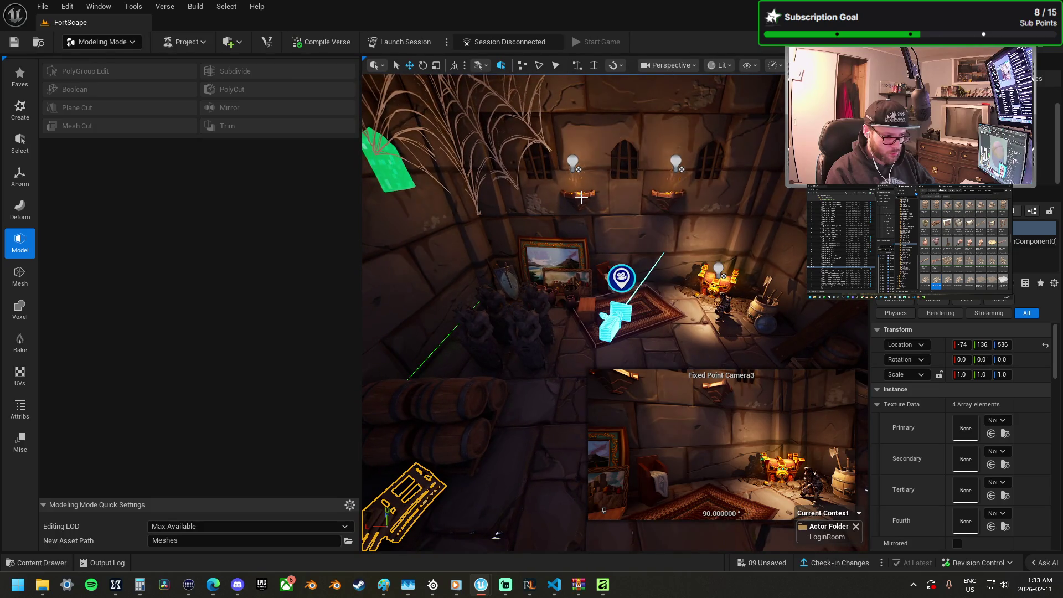
mouse_move(581, 198)
left_mouse_down()
mouse_move(570, 260)
mouse_move(571, 211)
left_mouse_up()
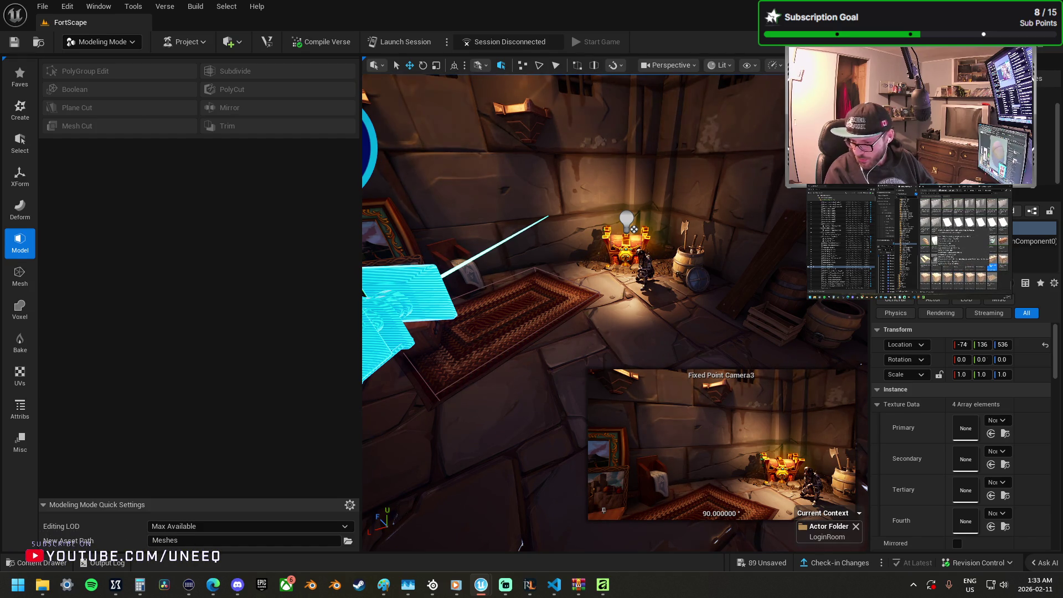
mouse_move(610, 403)
left_mouse_down()
mouse_move(438, 413)
mouse_move(541, 415)
left_mouse_up()
mouse_move(573, 337)
left_mouse_down()
mouse_move(587, 316)
mouse_move(570, 321)
mouse_move(593, 338)
mouse_move(582, 297)
left_mouse_up()
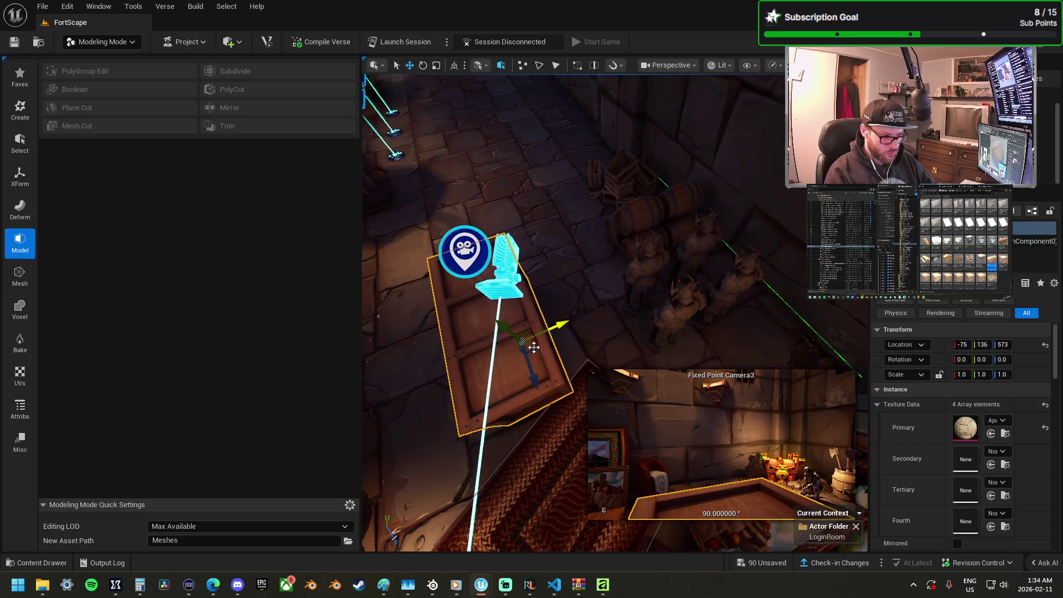
mouse_move(578, 247)
left_mouse_down()
mouse_move(587, 260)
mouse_move(570, 277)
mouse_move(571, 260)
mouse_move(554, 271)
mouse_move(718, 232)
left_mouse_up()
mouse_move(713, 320)
left_mouse_down()
mouse_move(690, 310)
mouse_move(740, 310)
mouse_move(733, 299)
left_mouse_up()
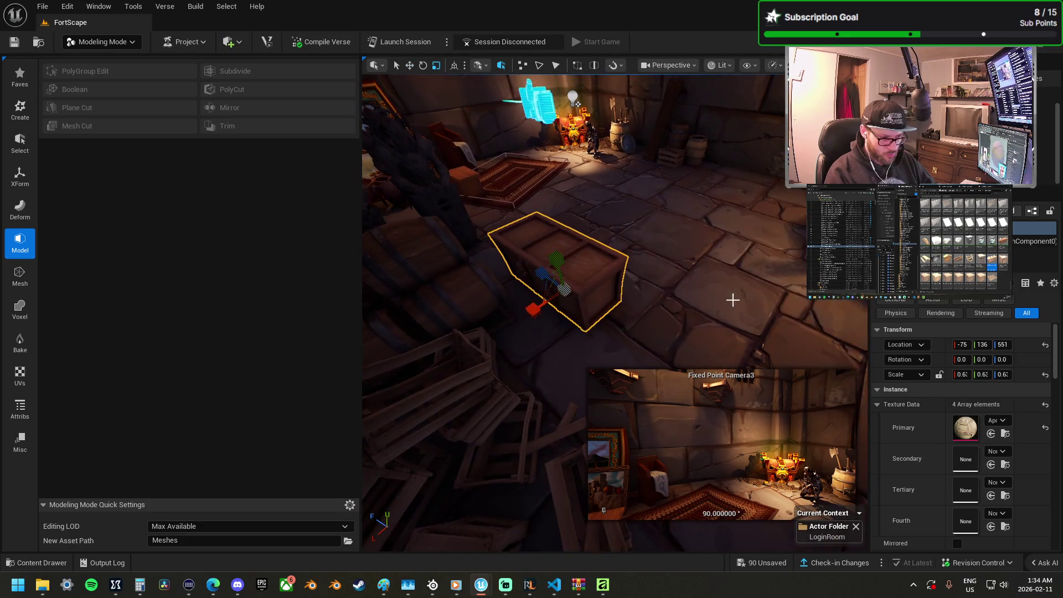
left_click_drag(544, 291, 514, 286)
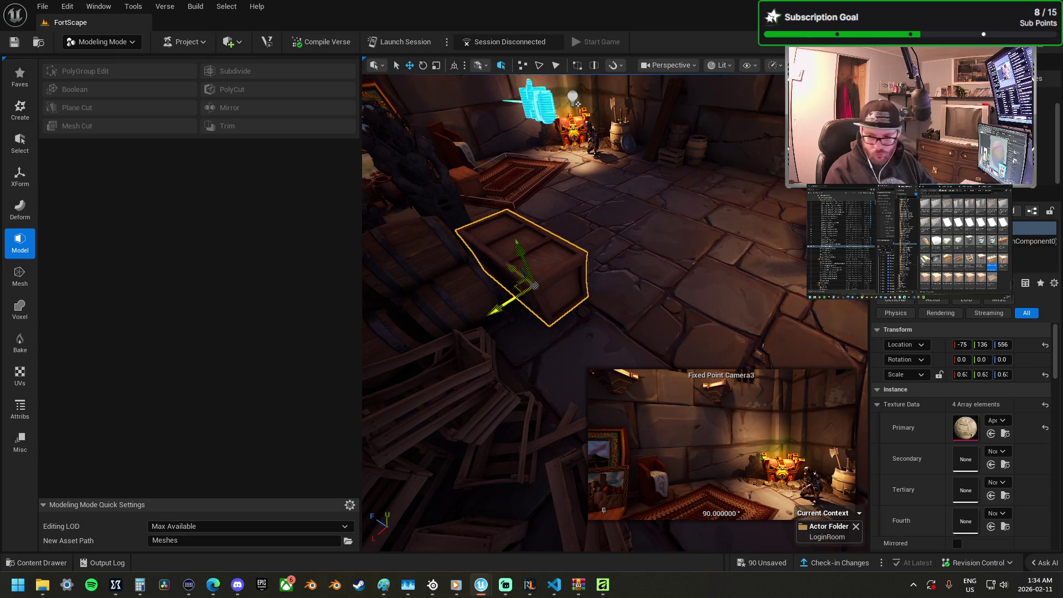